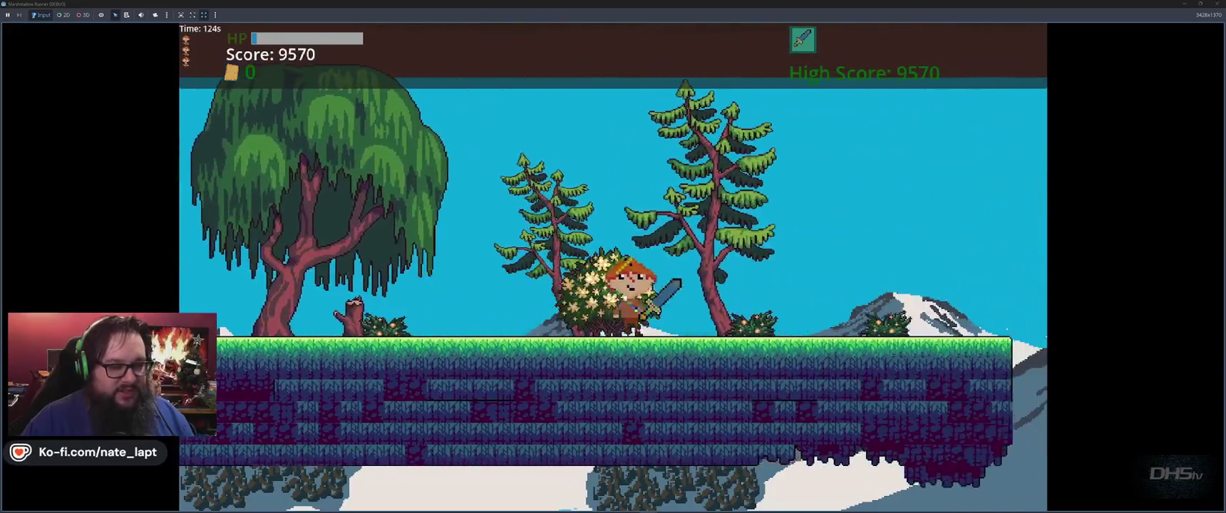
Play the level, jumping gaps and ledges past the enemies, then stop the run with F8
key("space")
key("space")
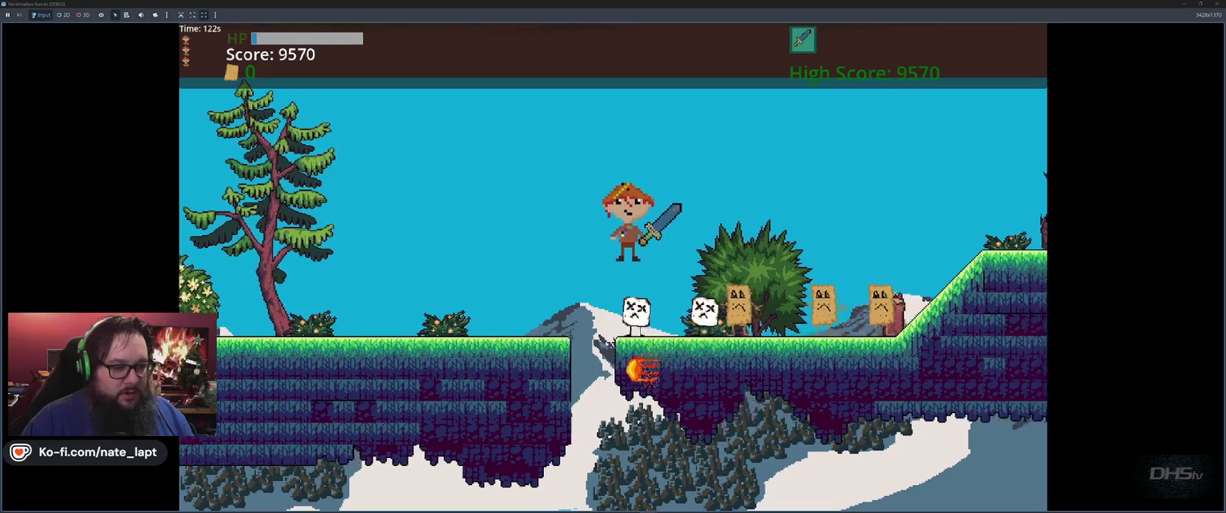
key("space")
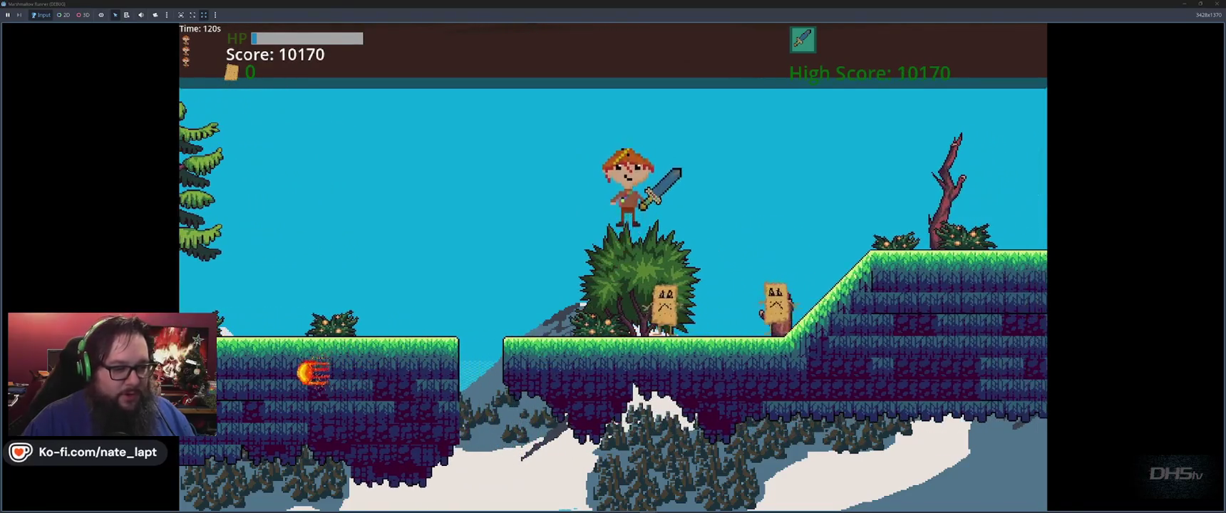
key("space")
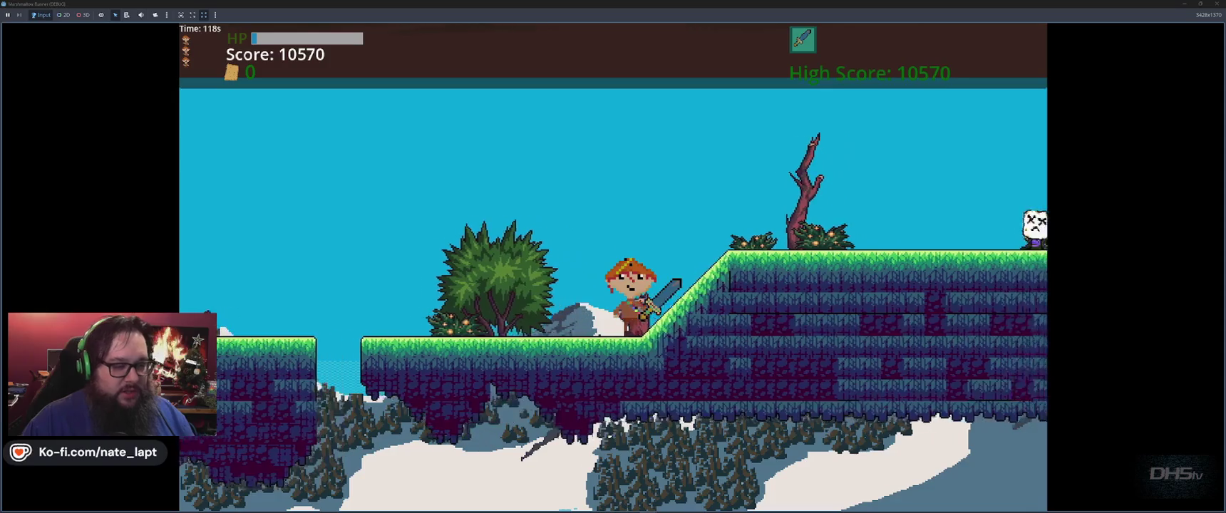
key("space")
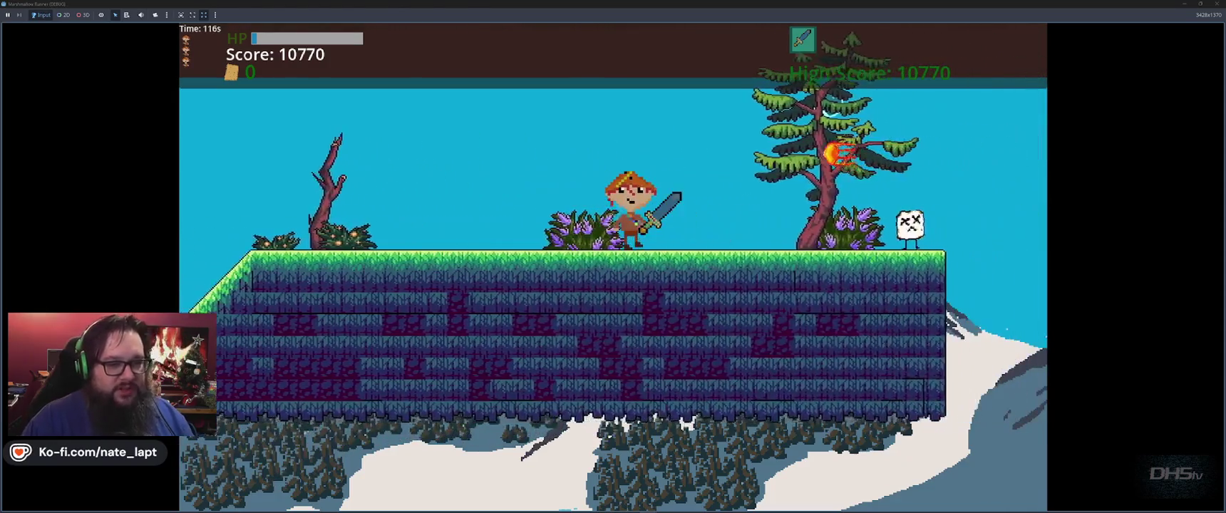
key("space")
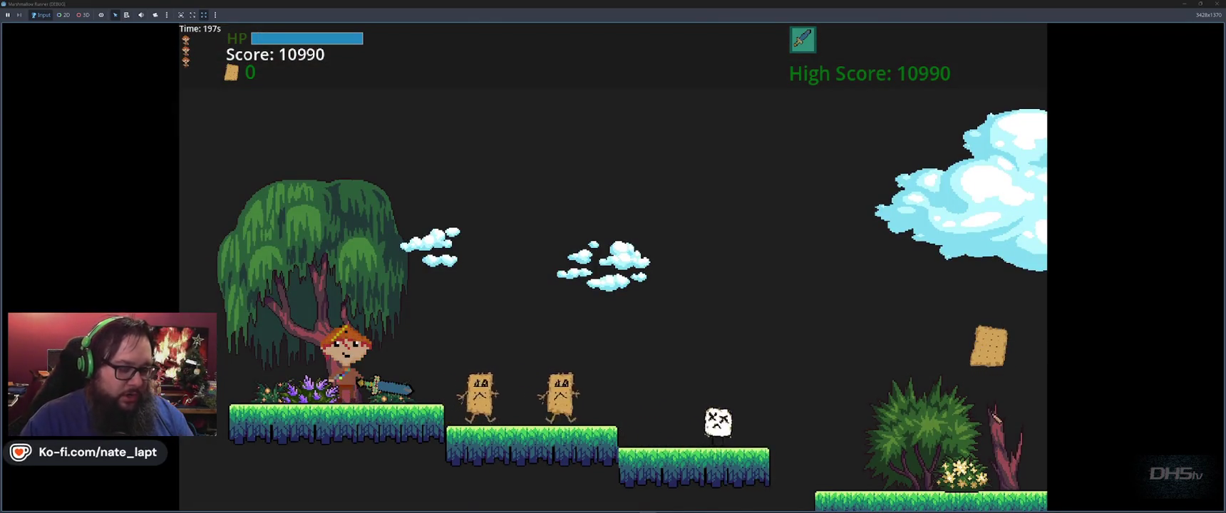
key("F8")
Survey the full Lvl1 layout in the 2D workspace, then switch to the Lvl2 scene
left_click(554, 17)
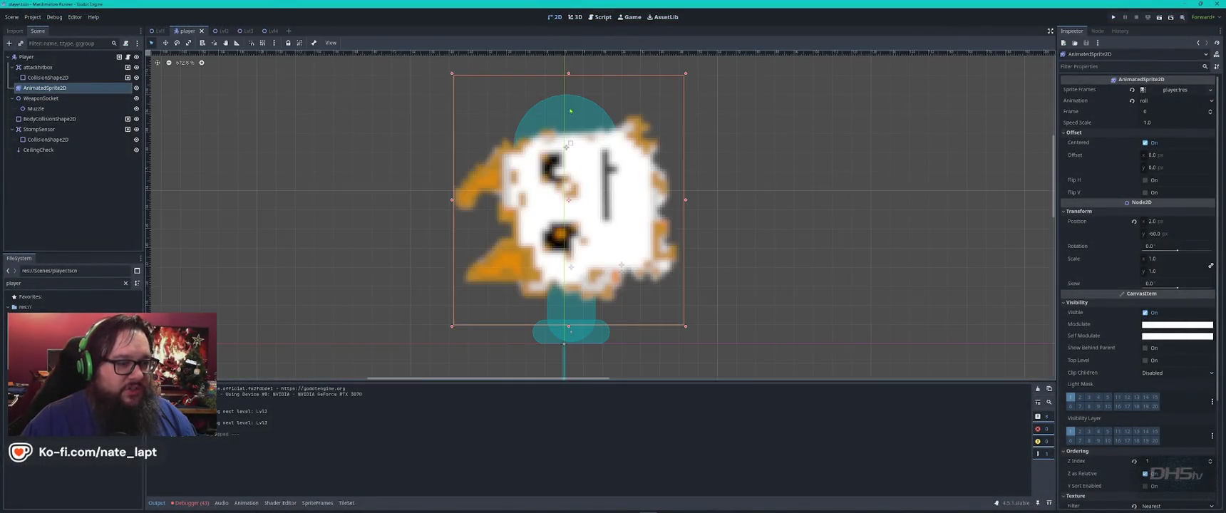
left_click(158, 31)
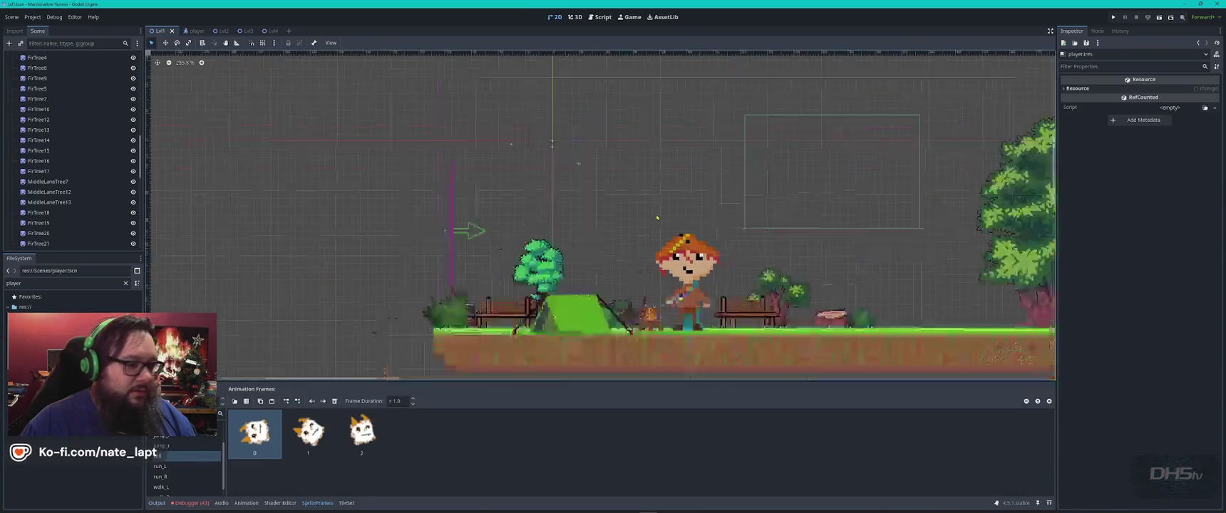
scroll(690, 219, "down", 5)
scroll(690, 219, "down", 3)
left_click_drag(1044, 318, 771, 290)
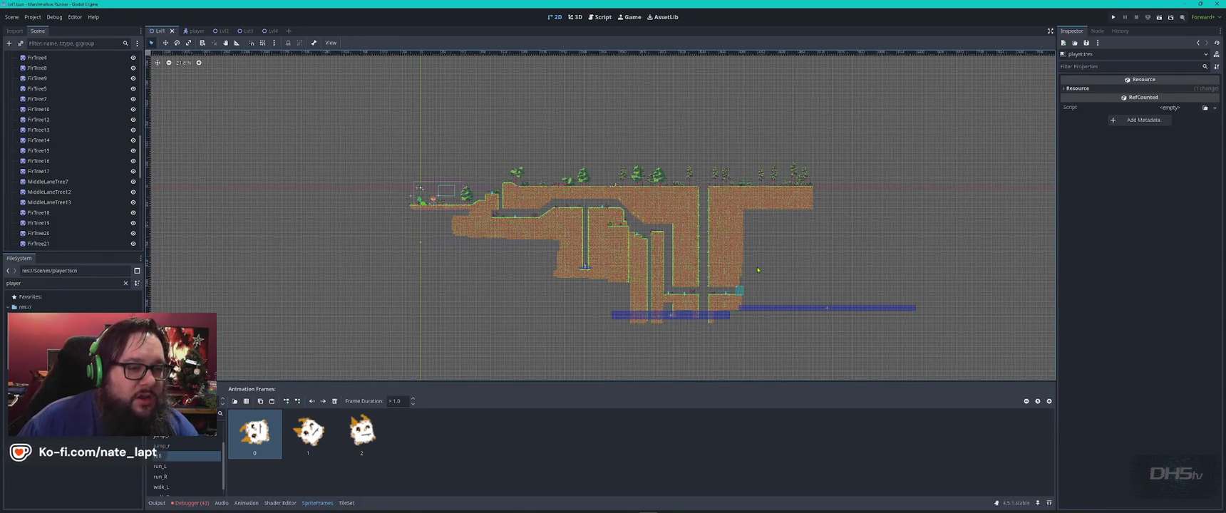
left_click(214, 30)
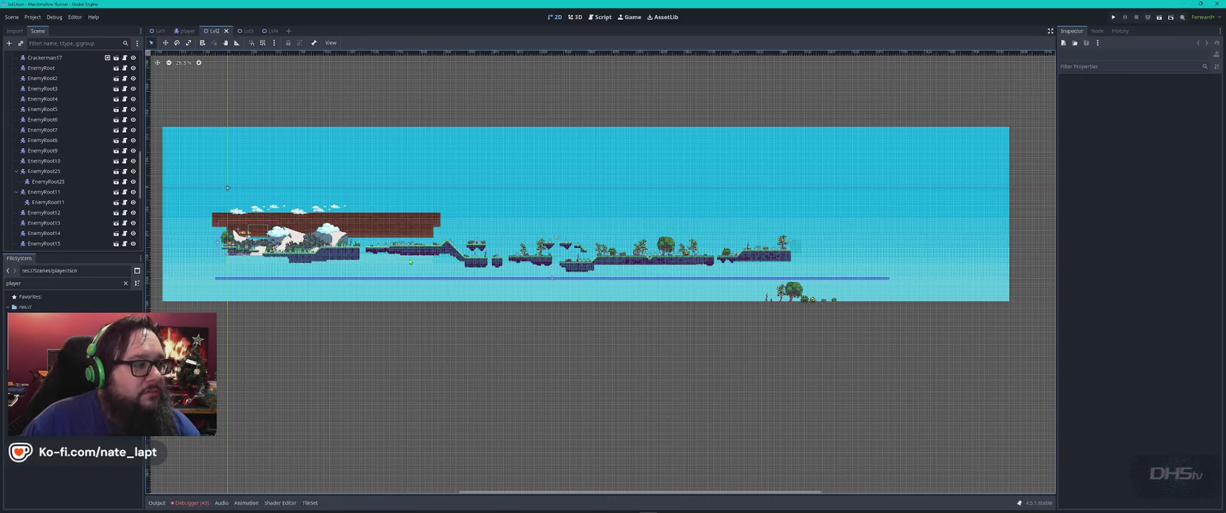
Open Lvl3, frame the whole level, and select MovingPlatform10 to show its properties
left_click(240, 31)
scroll(620, 246, "down", 4)
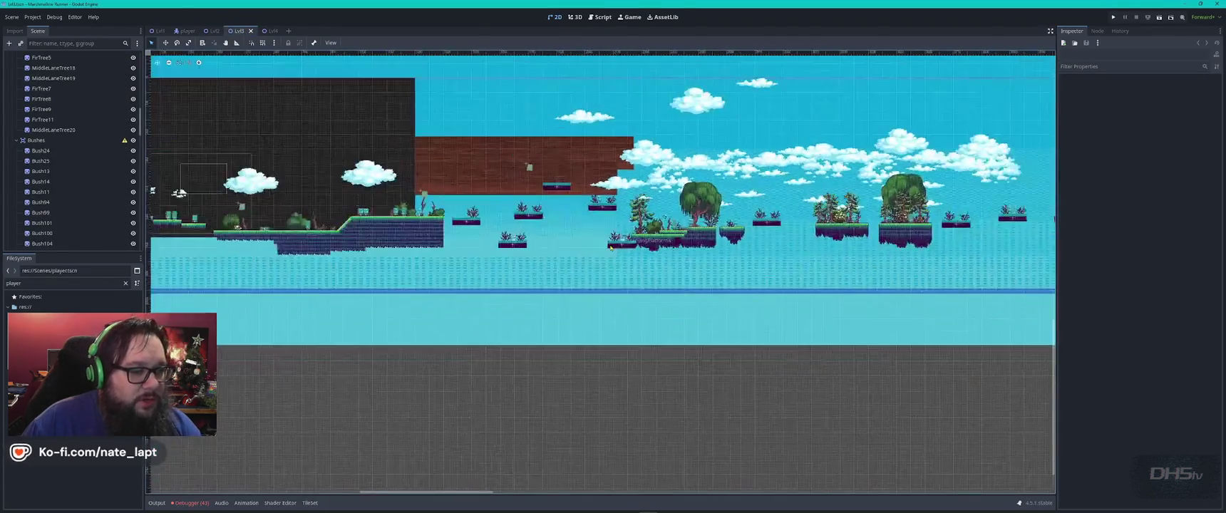
scroll(624, 248, "down", 4)
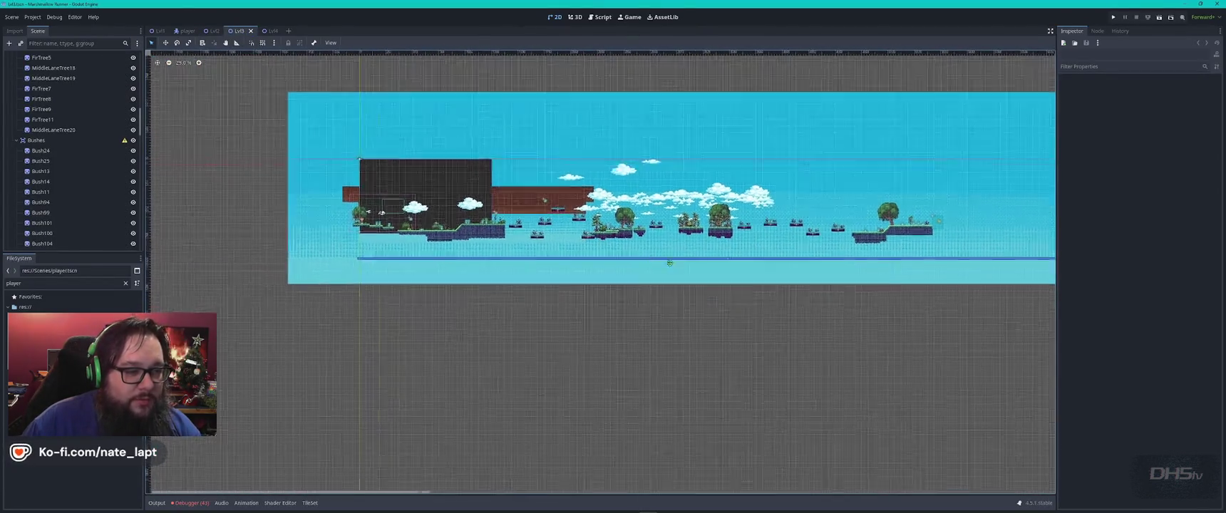
left_click_drag(739, 283, 564, 245)
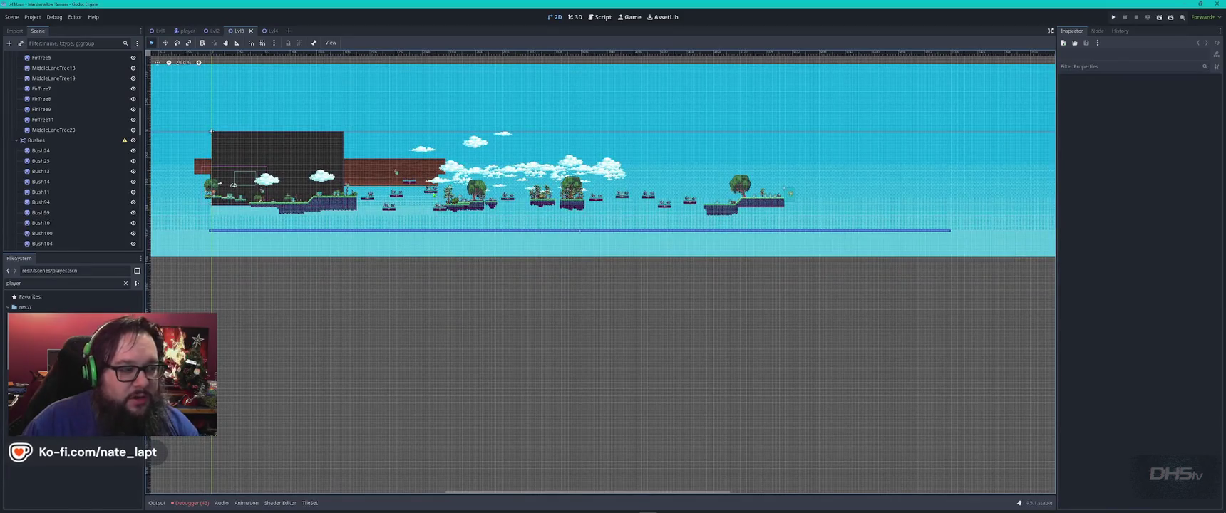
scroll(396, 173, "up", 2)
scroll(397, 173, "up", 1)
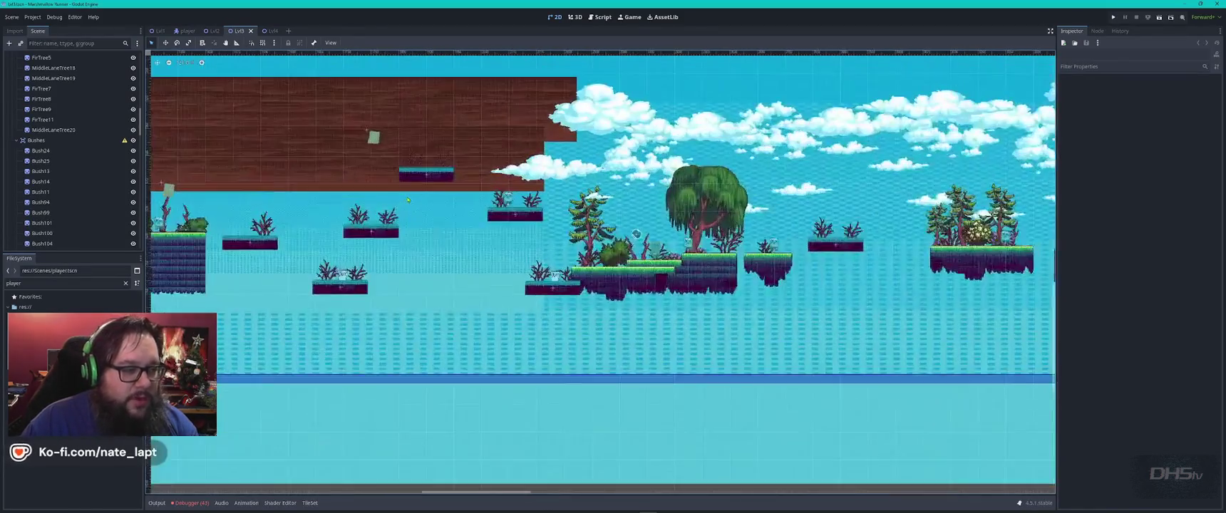
scroll(396, 173, "up", 1)
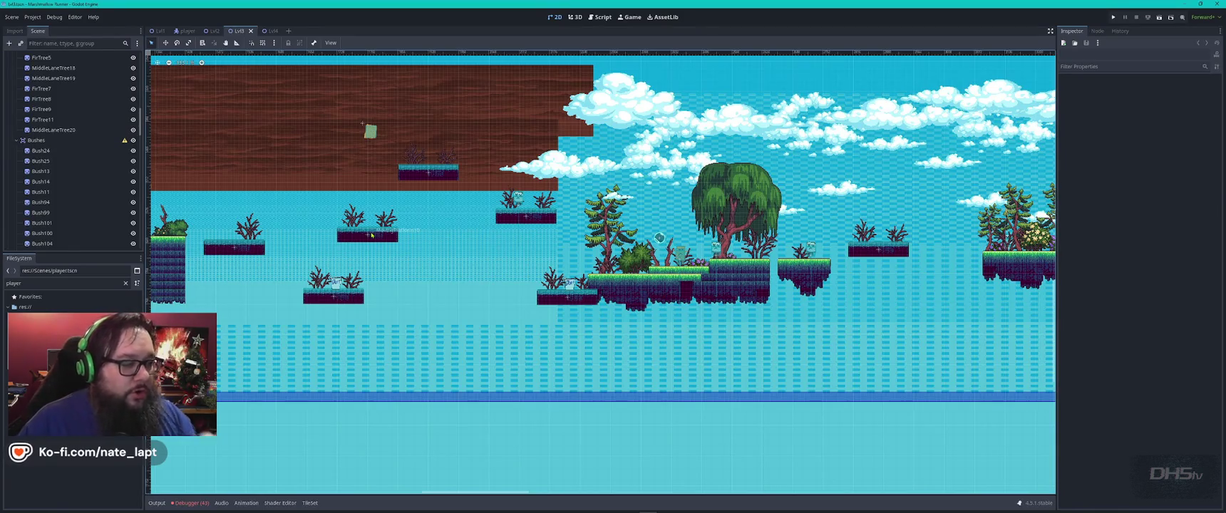
left_click(368, 235)
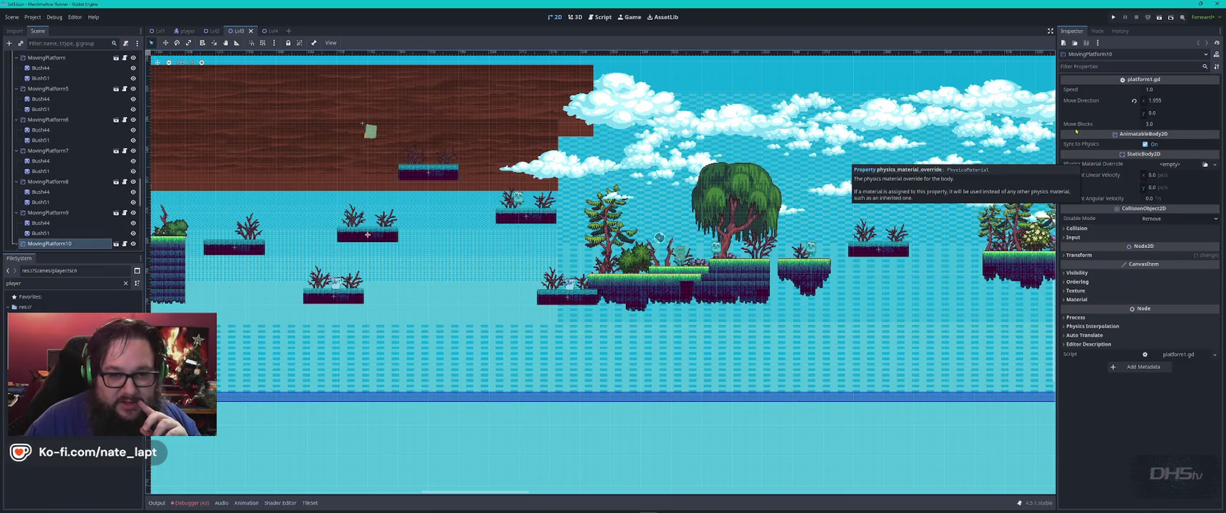
Pan around the rest of the Lvl3 level, then switch to the Lvl4 scene
scroll(558, 231, "down", 3)
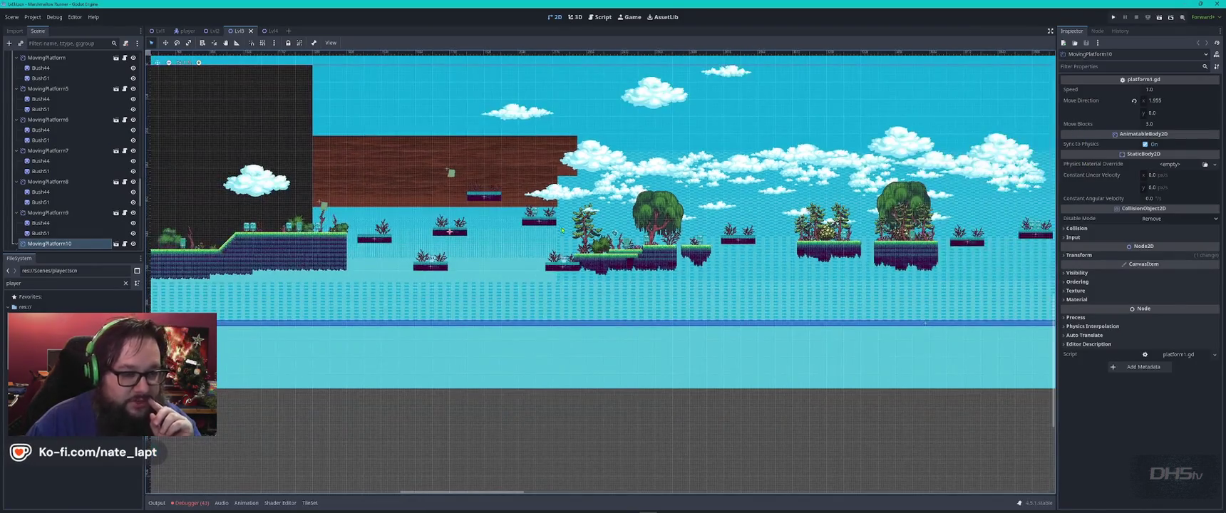
scroll(600, 185, "right", 3)
scroll(600, 185, "right", 2)
scroll(600, 186, "right", 1)
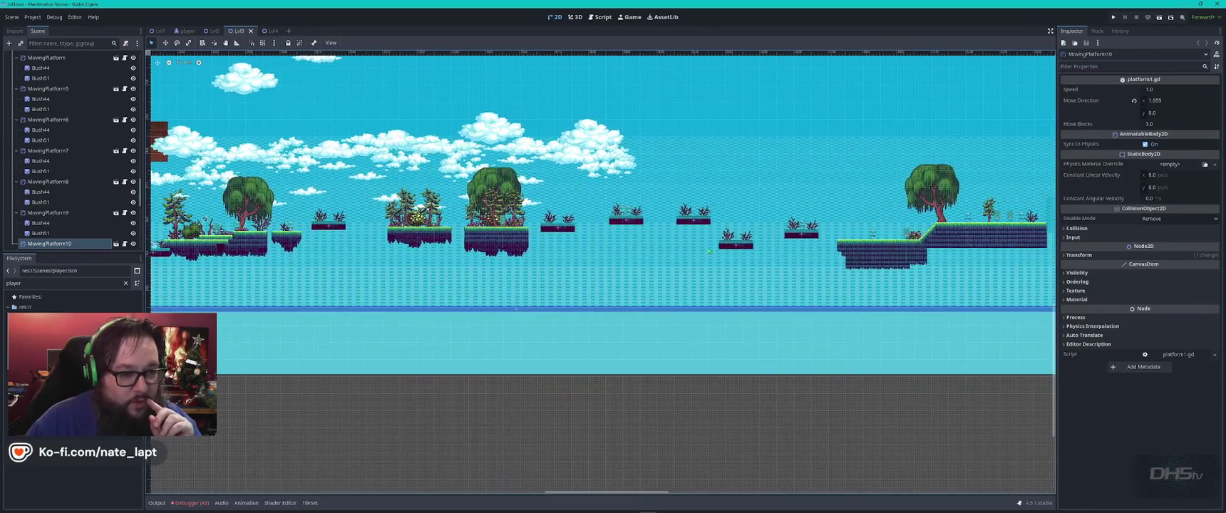
scroll(600, 185, "right", 3)
scroll(845, 239, "left", 5)
scroll(845, 239, "down", 1)
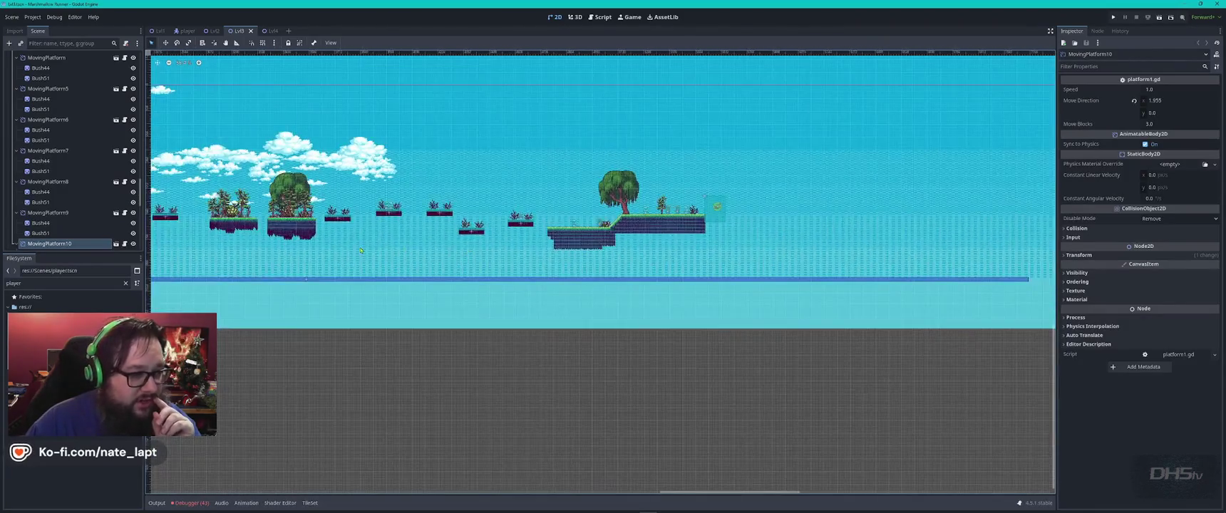
scroll(846, 238, "left", 3)
scroll(845, 239, "left", 3)
scroll(642, 249, "right", 5)
scroll(394, 265, "up", 1)
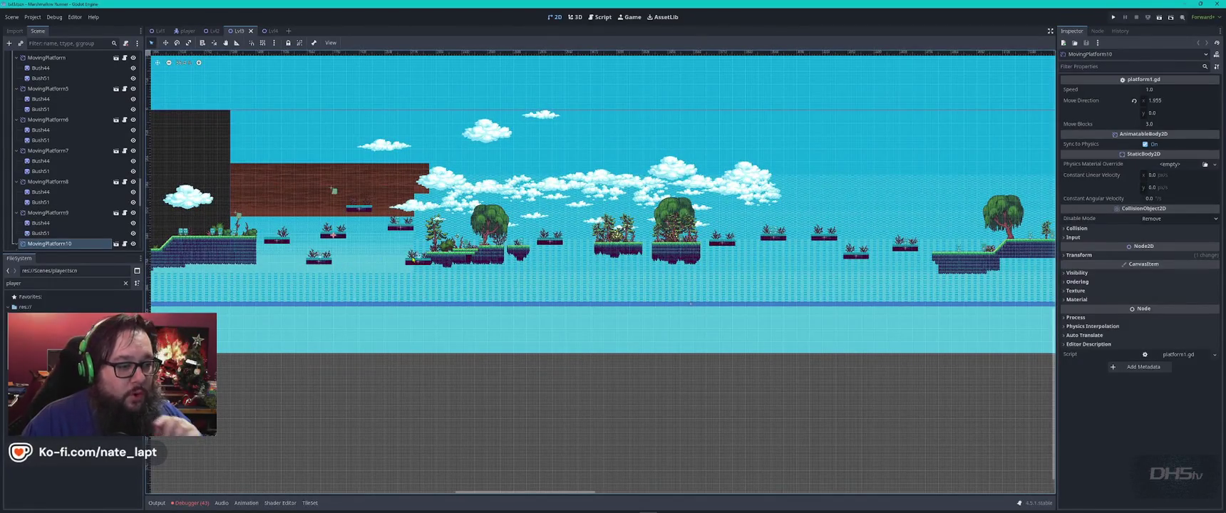
left_click(275, 30)
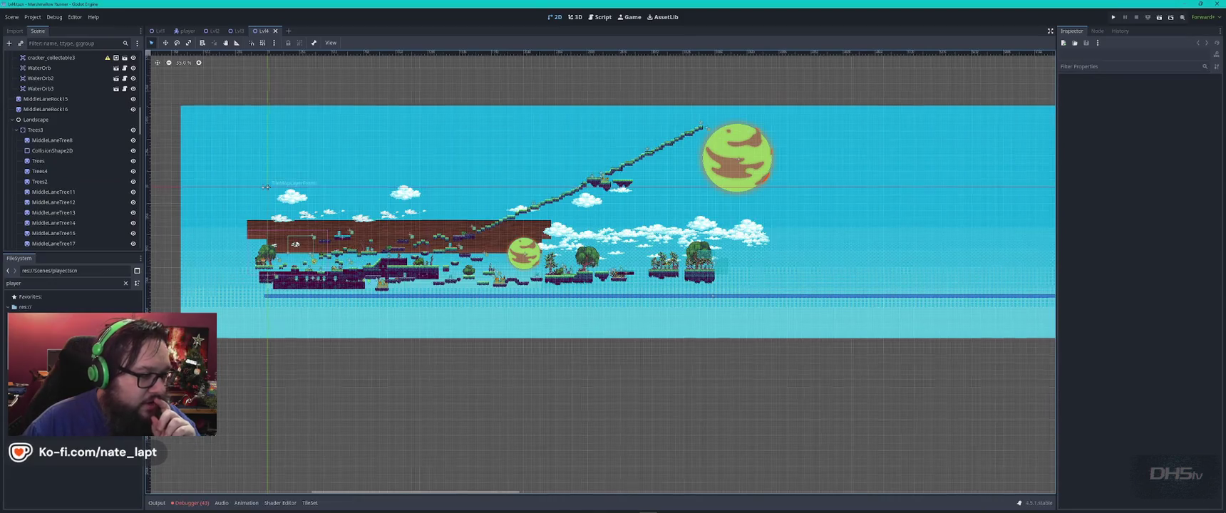
Zoom into Lvl4 and change the FileSystem filter from 'player' to 'fire'
scroll(266, 187, "up", 1)
scroll(266, 188, "up", 1)
scroll(265, 187, "up", 1)
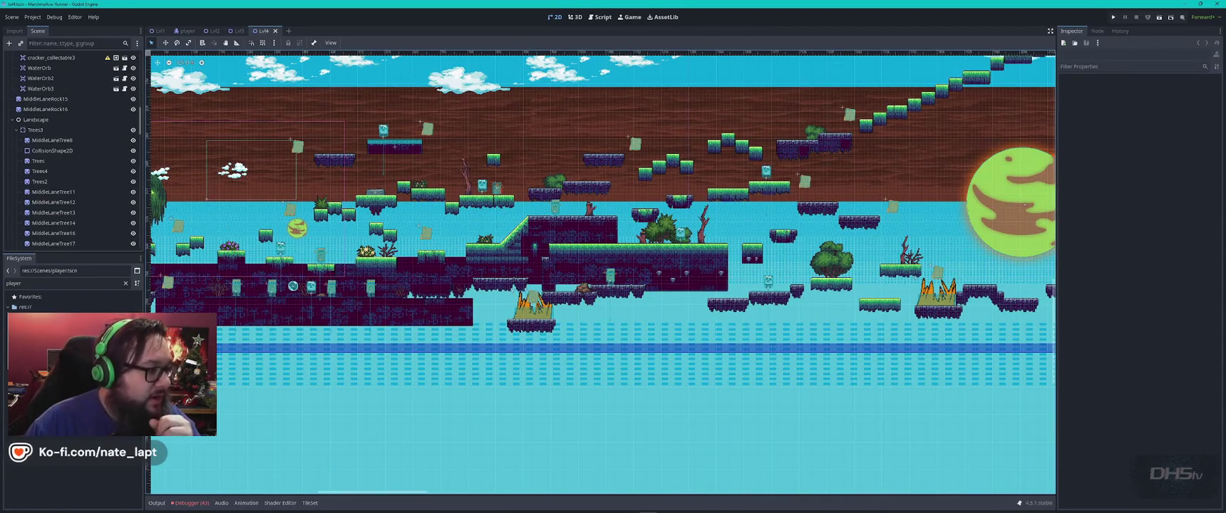
double_click(50, 283)
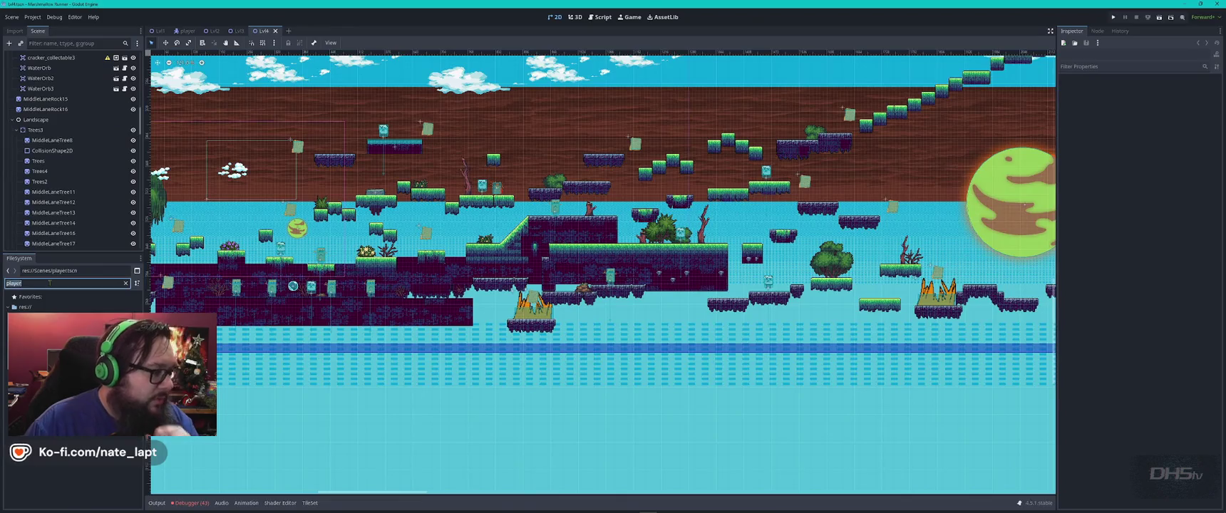
type("fire")
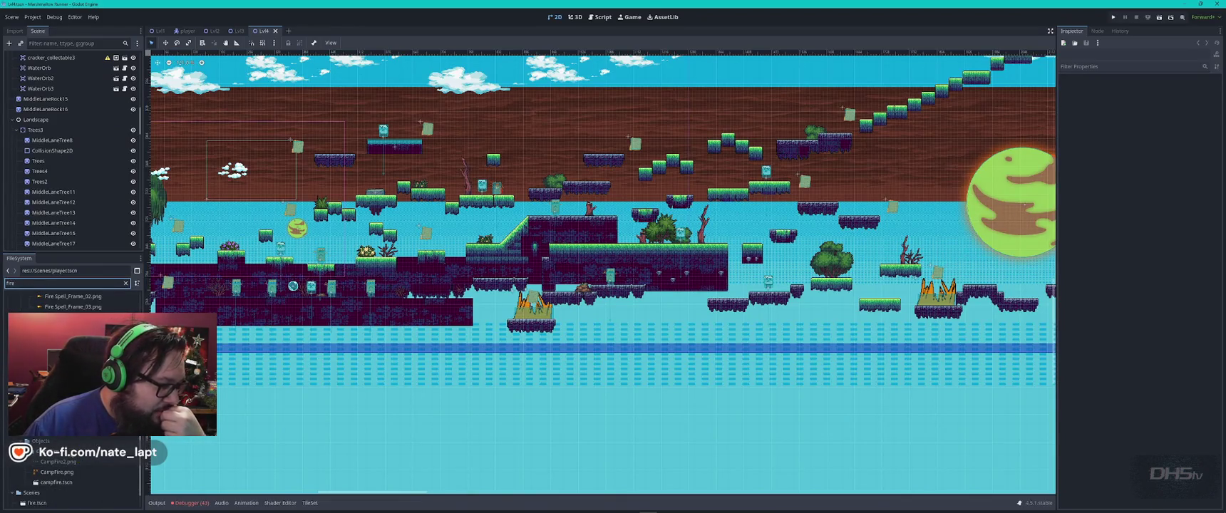
Open campfire.tscn and play its three-frame SpriteFrames animation
double_click(61, 483)
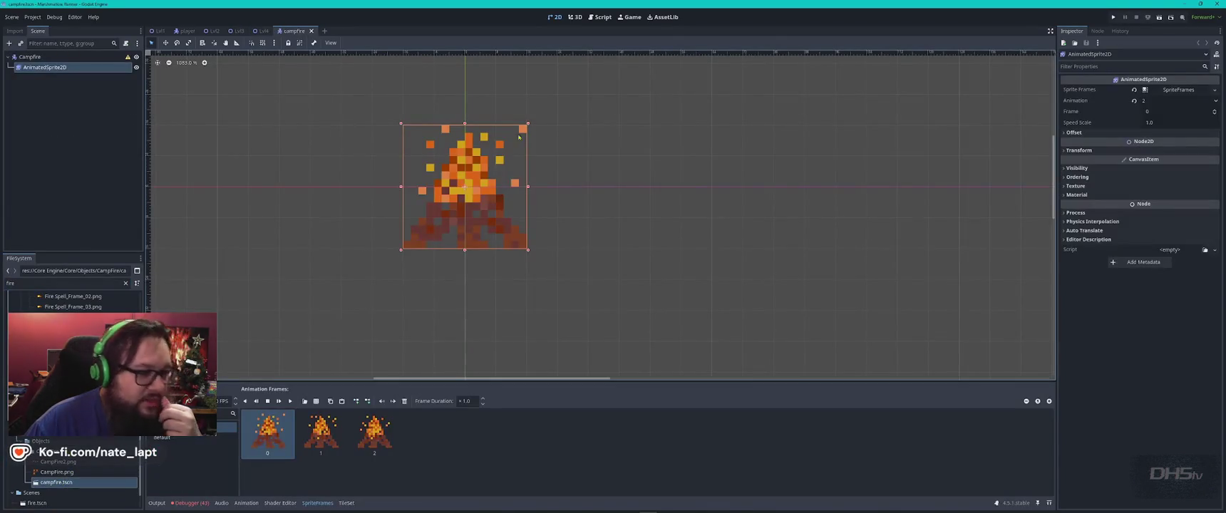
left_click(290, 401)
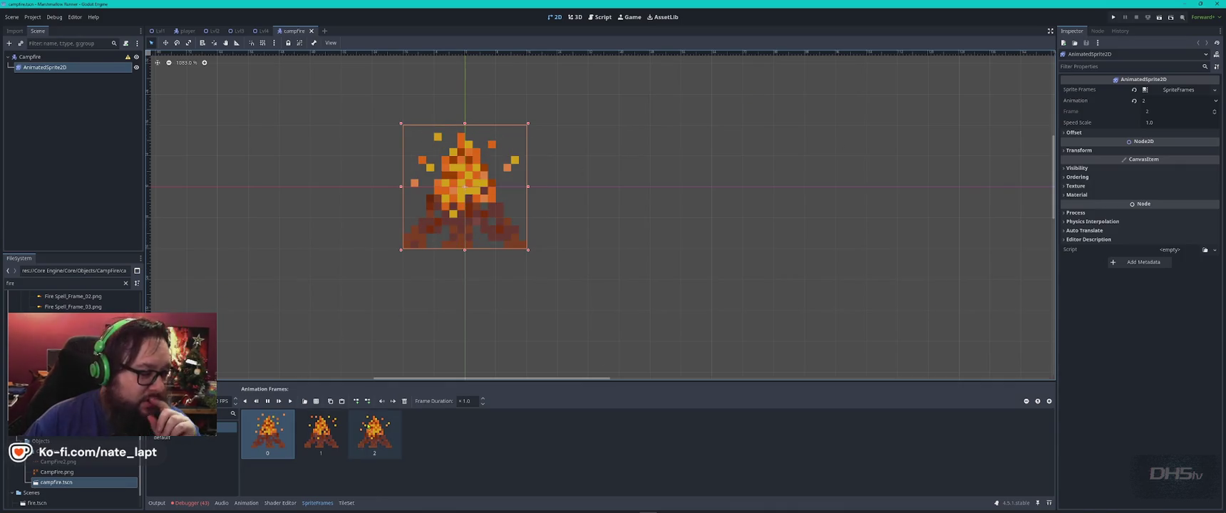
scroll(93, 447, "up", 5)
scroll(94, 447, "up", 5)
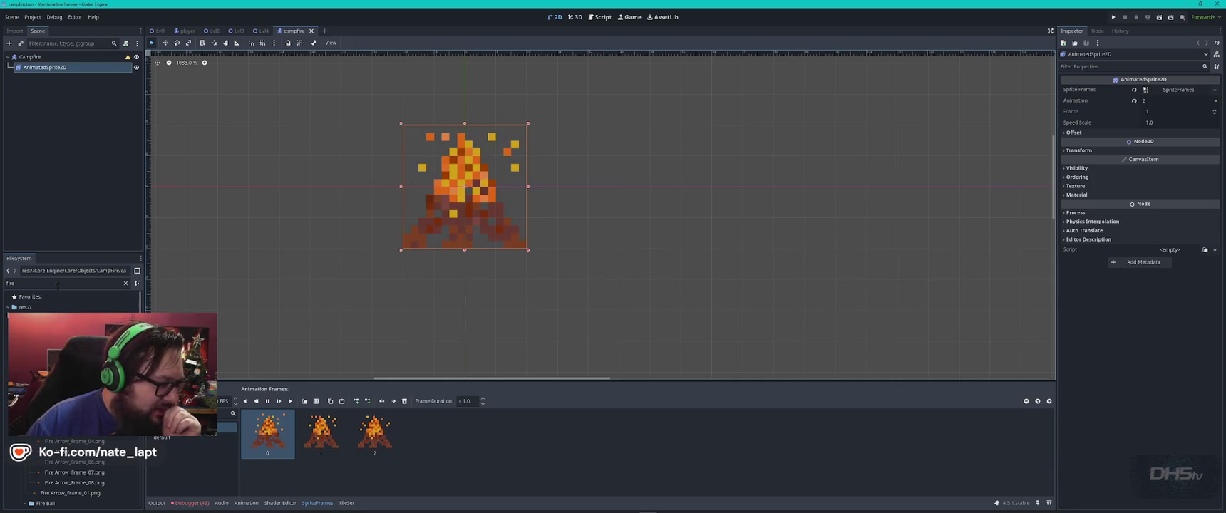
scroll(72, 456, "down", 5)
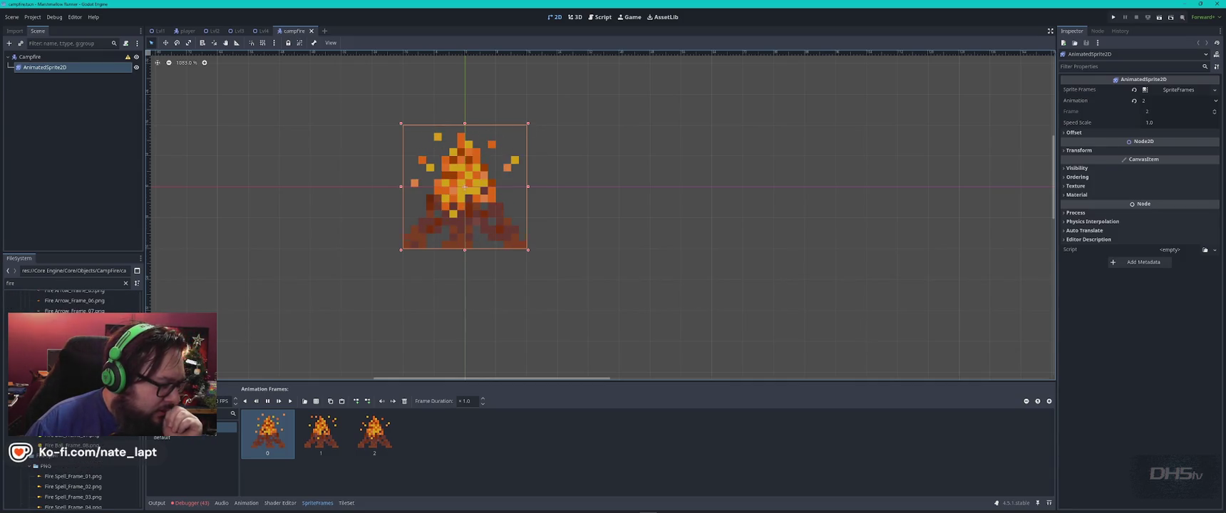
scroll(71, 456, "down", 5)
scroll(71, 442, "down", 1)
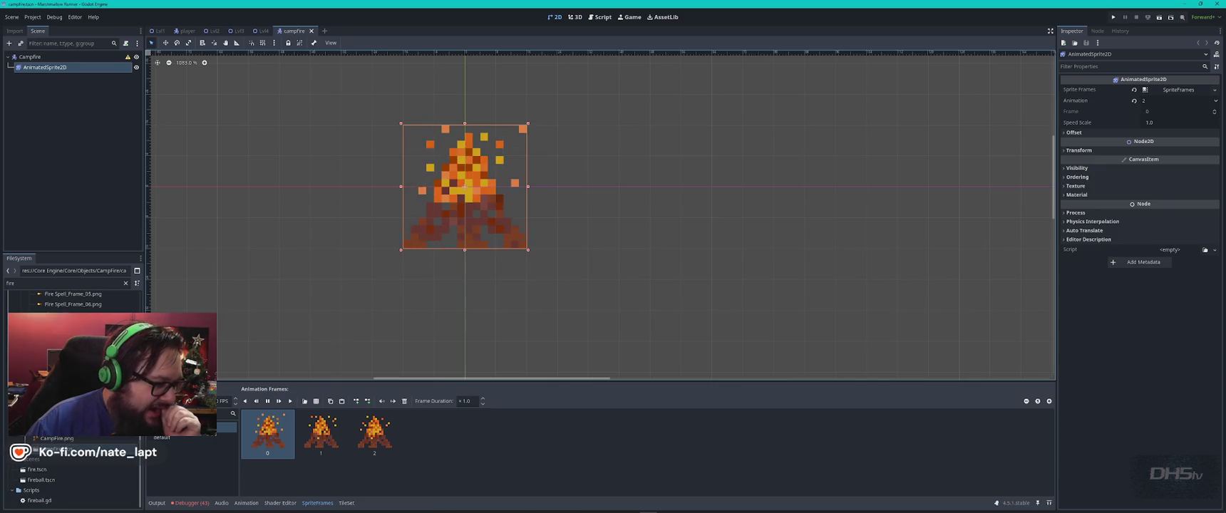
Open fire.tscn and zoom in on its flame sprite
double_click(36, 470)
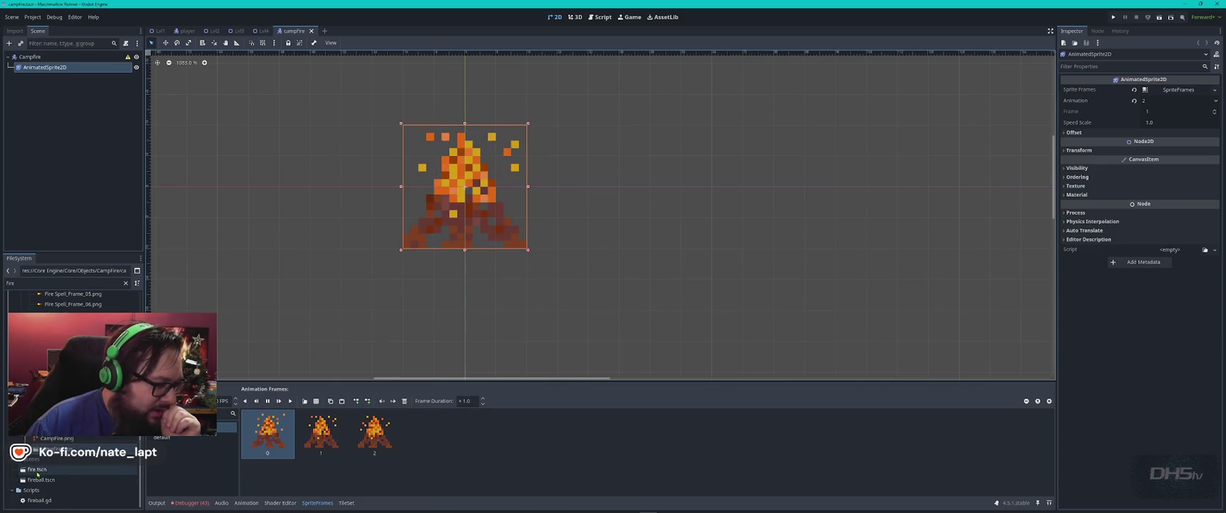
scroll(365, 170, "up", 3)
scroll(364, 170, "up", 2)
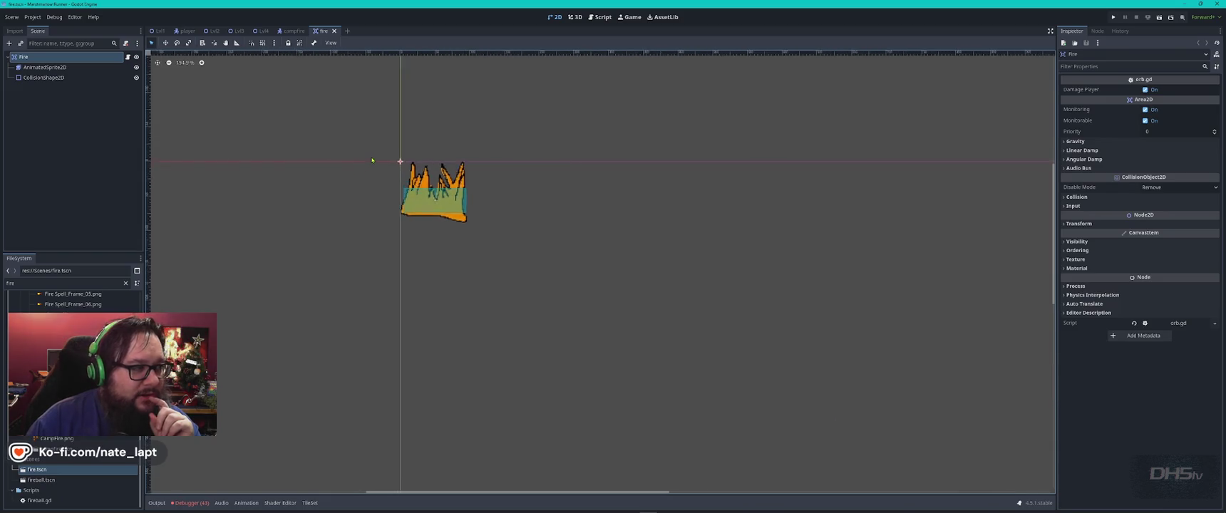
Play the fire AnimatedSprite2D animation, then close the campfire scene
scroll(364, 169, "up", 3)
left_click(44, 67)
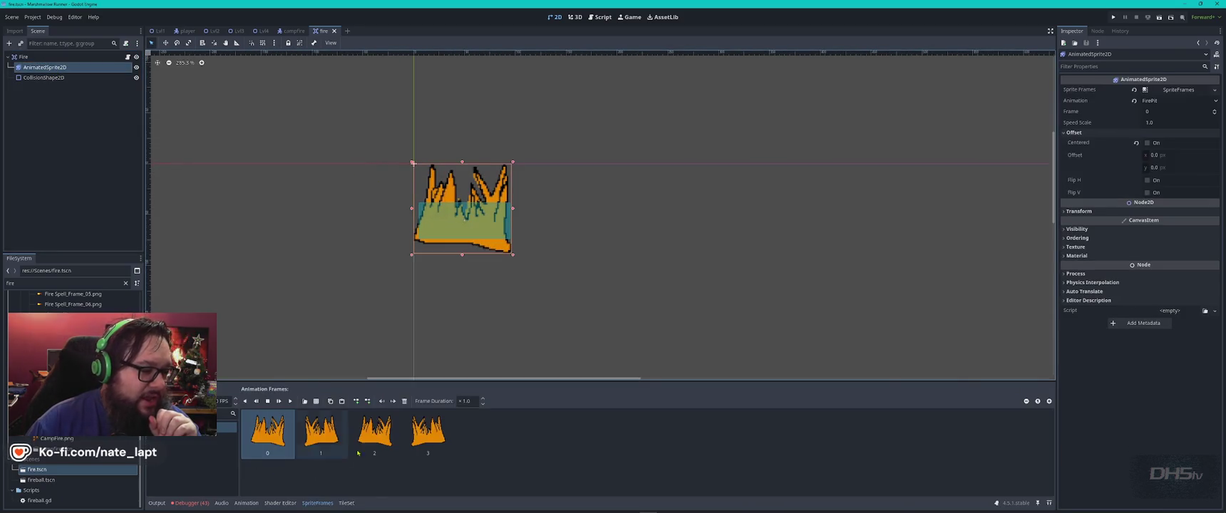
left_click(290, 401)
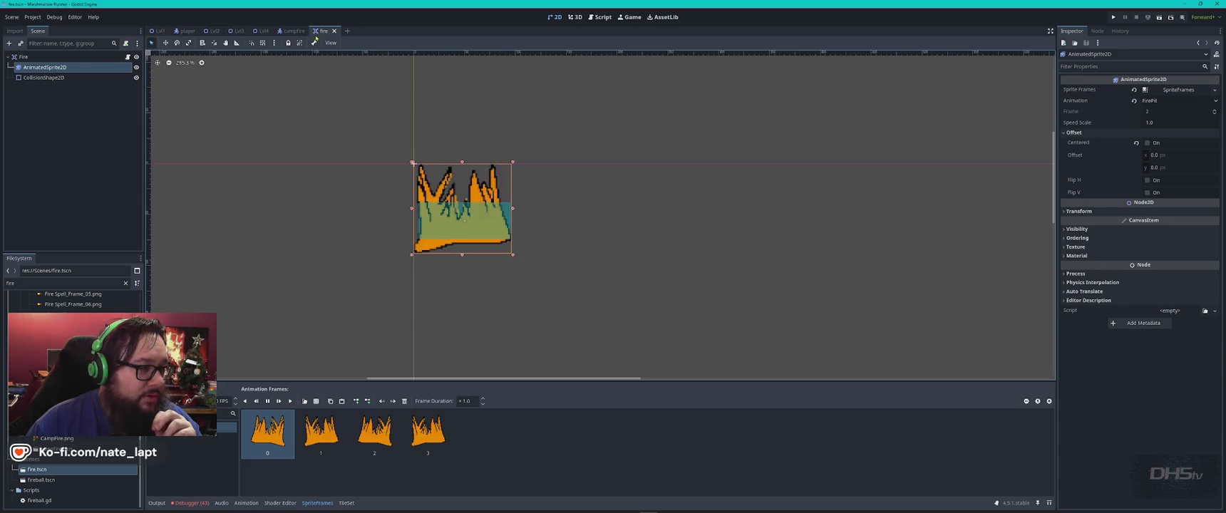
left_click(296, 31)
left_click(312, 31)
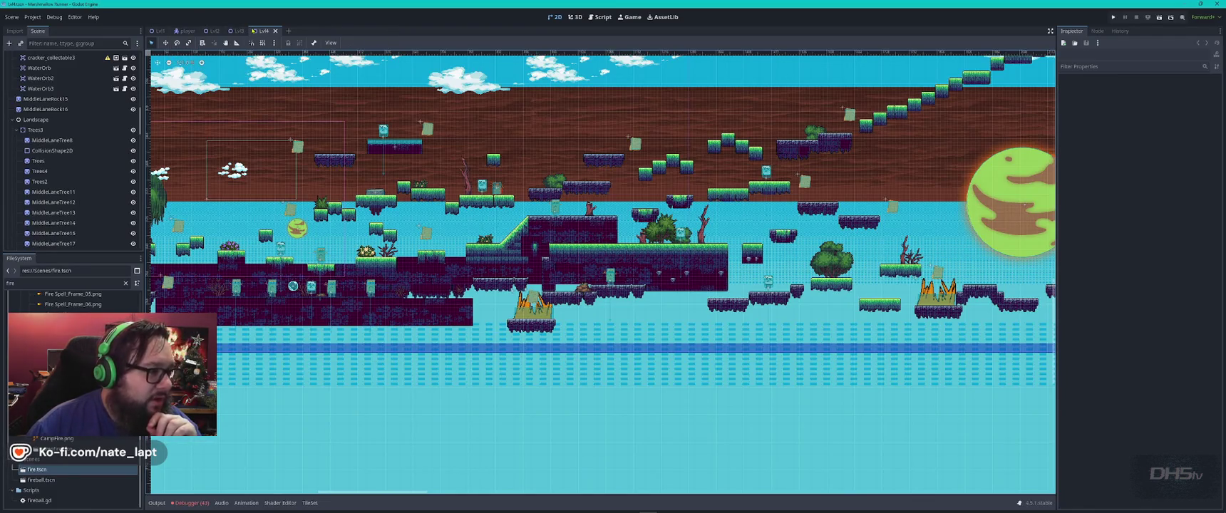
Zoom into the Lvl1 scene, then switch windows to Aseprite and on to Pixilart
left_click(159, 31)
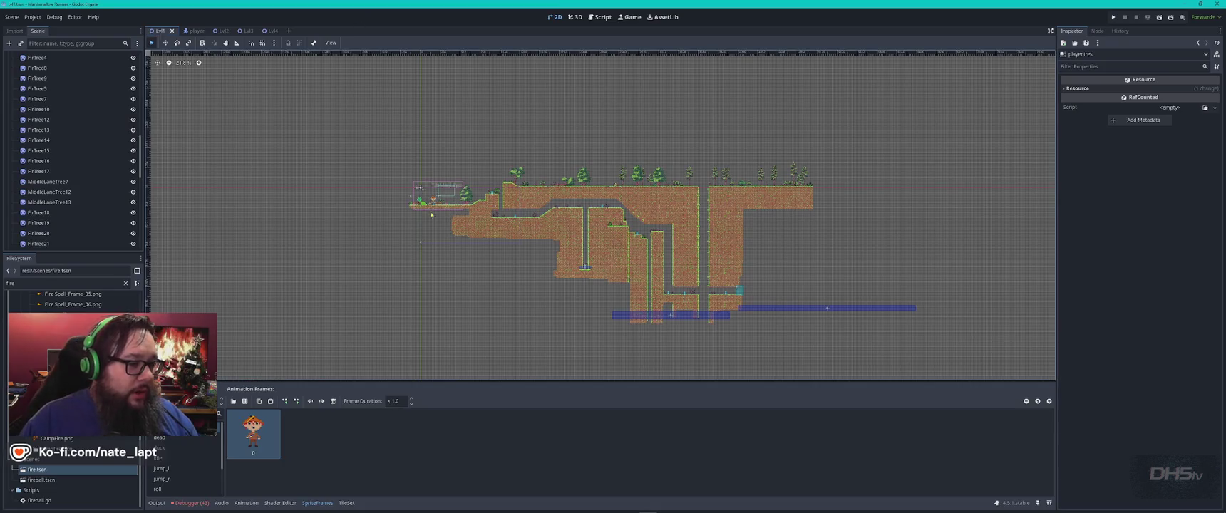
scroll(431, 216, "up", 3)
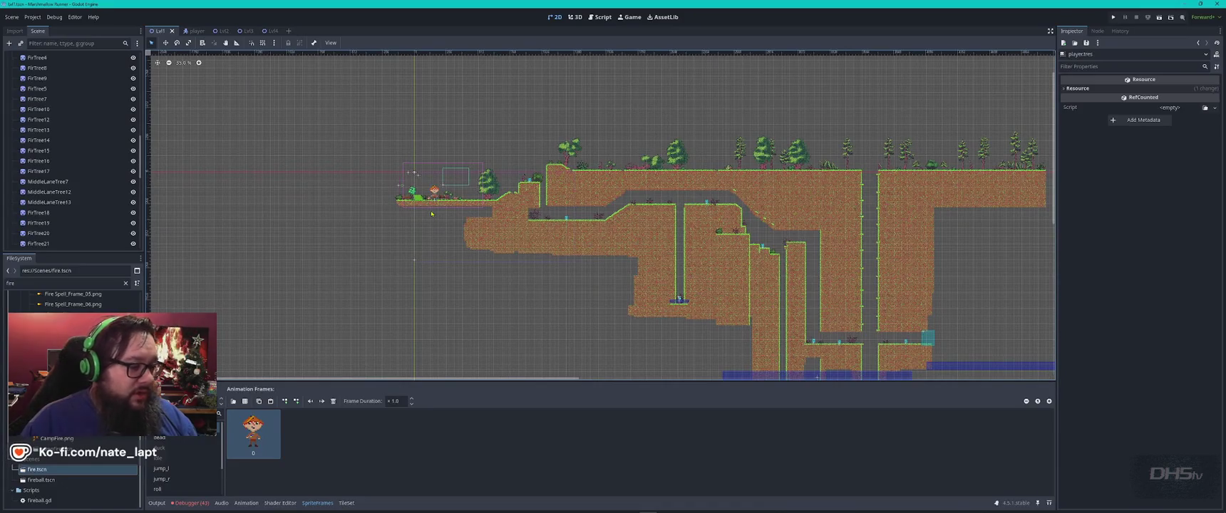
key("alt+Tab")
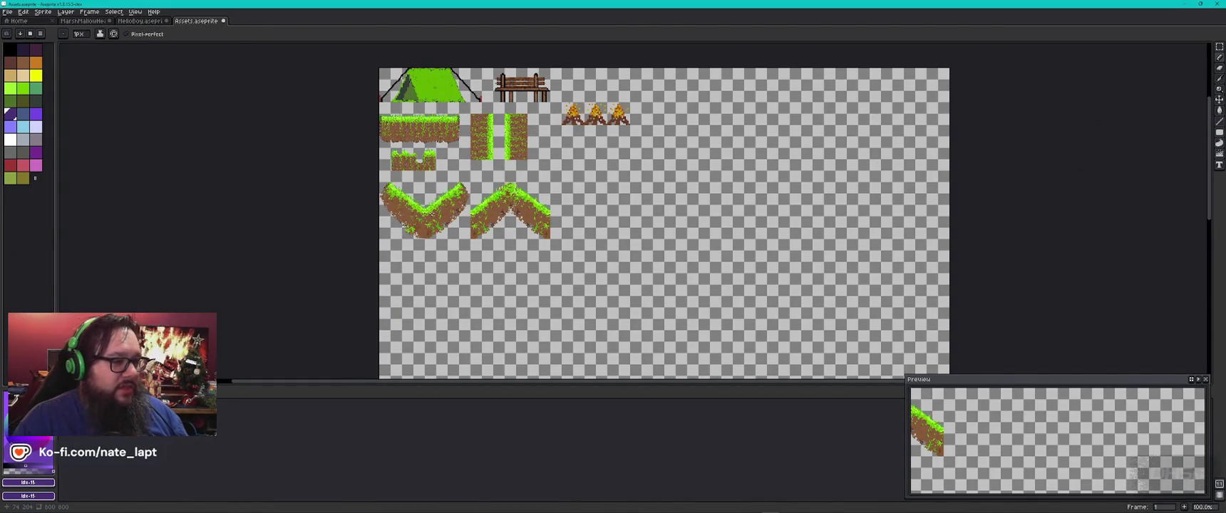
key("alt+Tab")
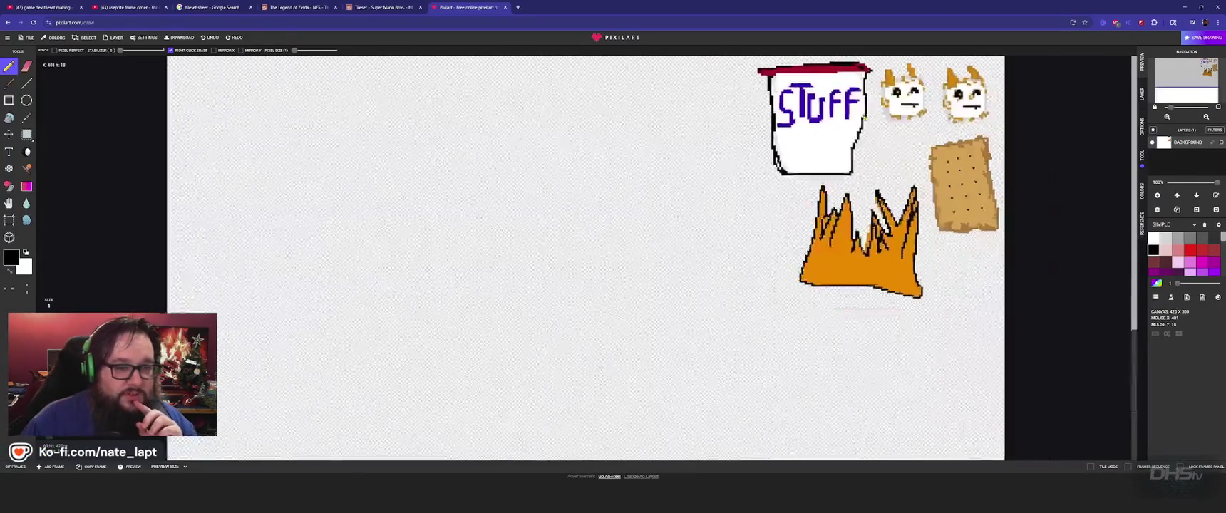
Zoom in on the marshmallow cat faces and open Pixilart's File menu
scroll(585, 209, "up", 2)
scroll(585, 209, "up", 2)
scroll(806, 203, "up", 2)
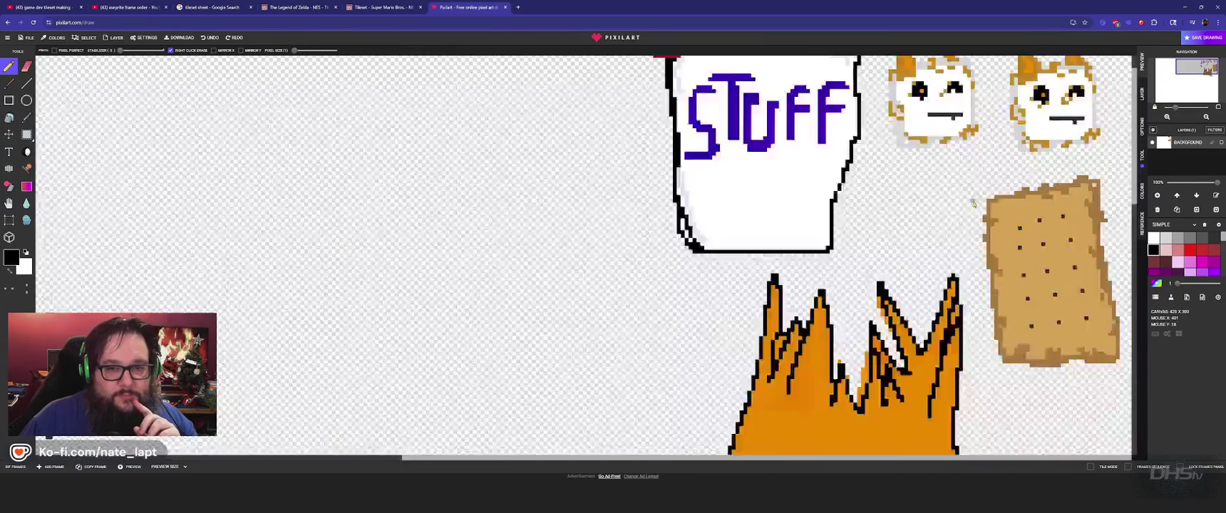
scroll(806, 203, "up", 2)
scroll(818, 273, "up", 3)
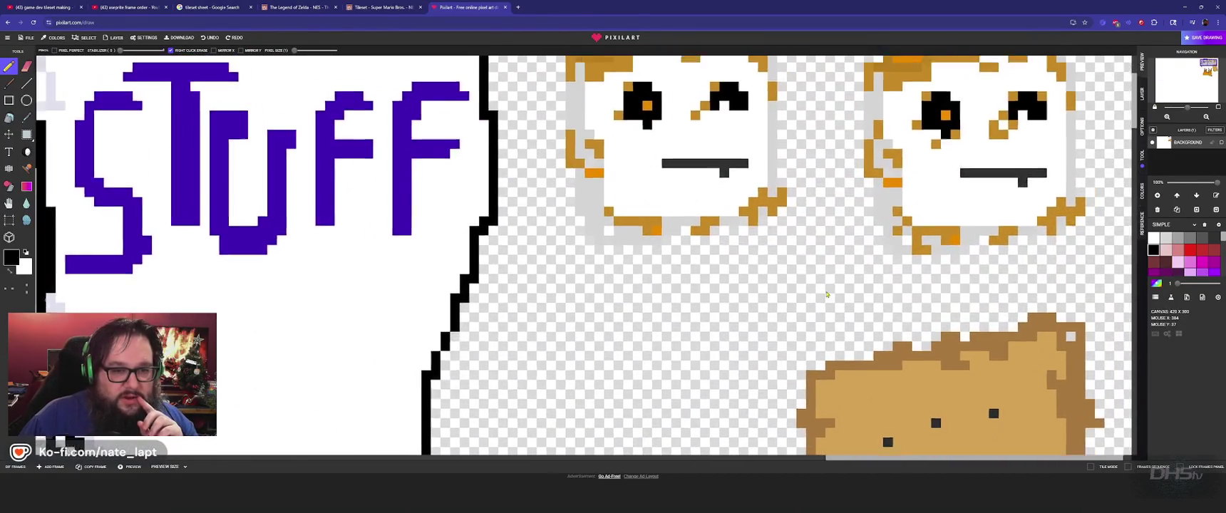
scroll(819, 273, "up", 3)
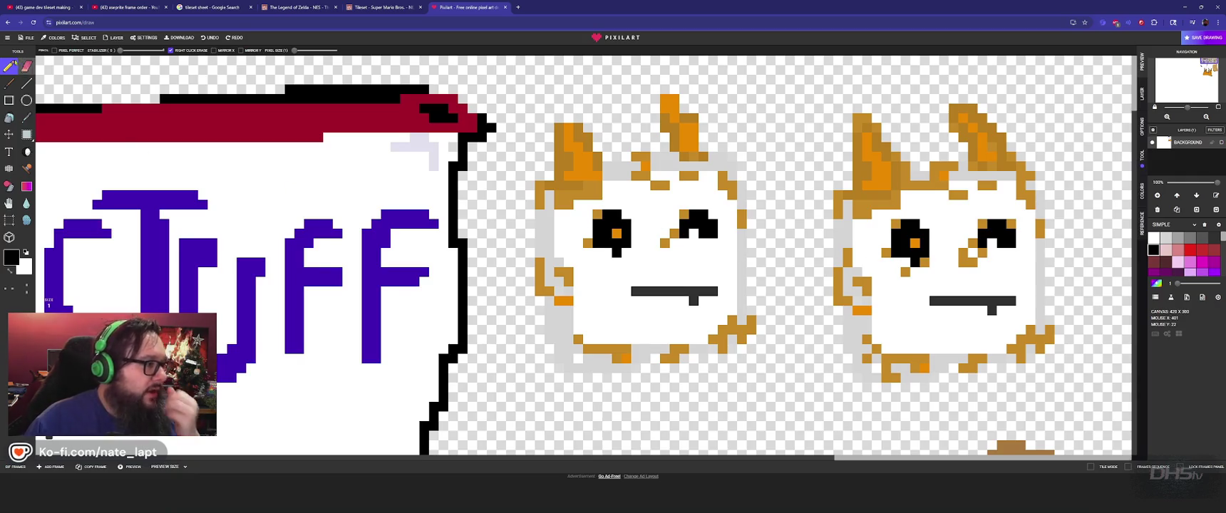
left_click(26, 37)
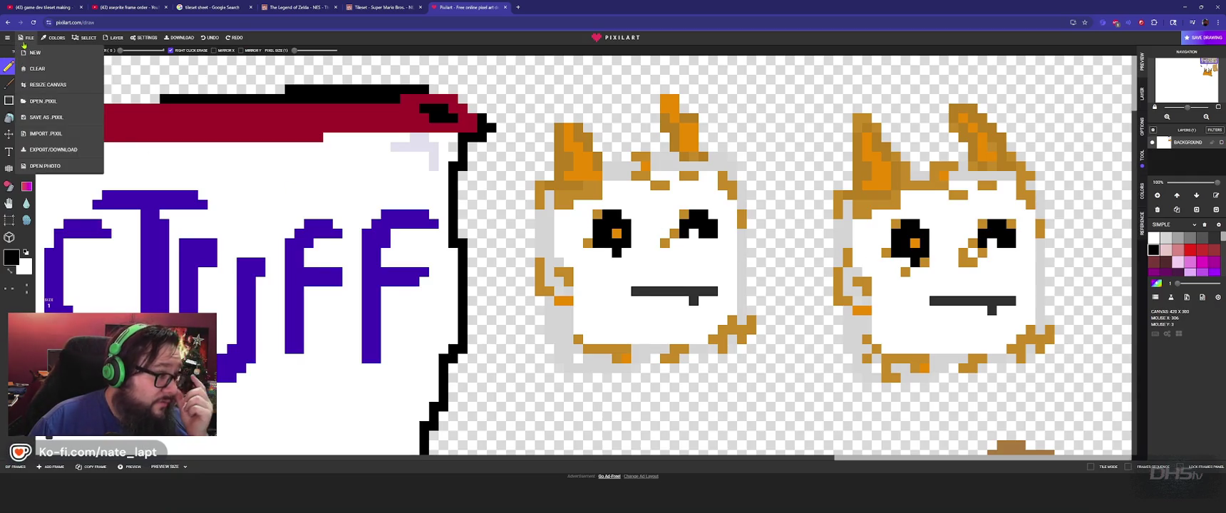
Open the PNG Export/Download dialog, then return to the Aseprite assets sheet
left_click(60, 150)
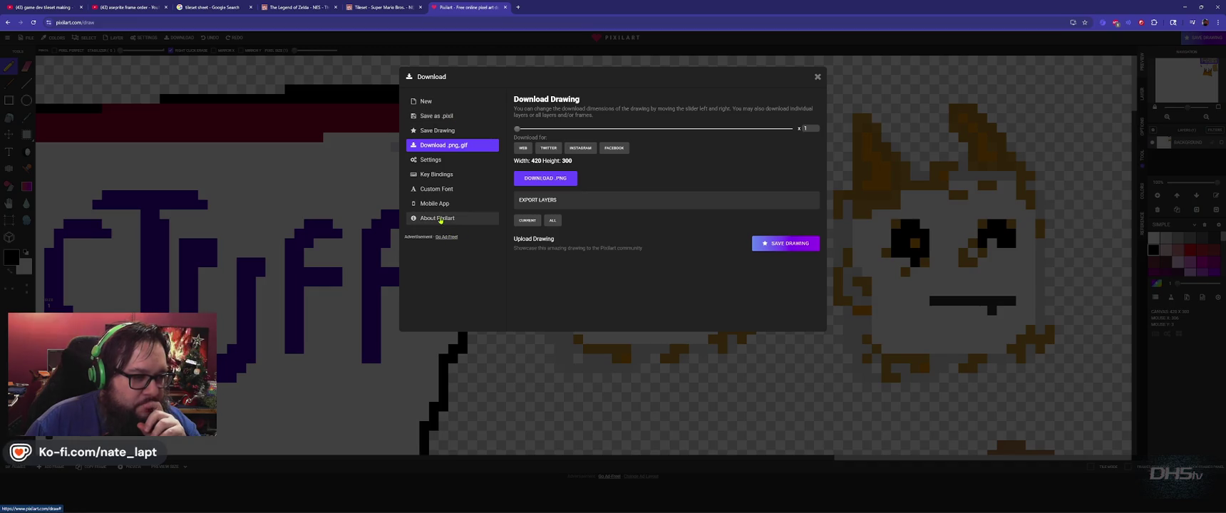
key("alt+Tab")
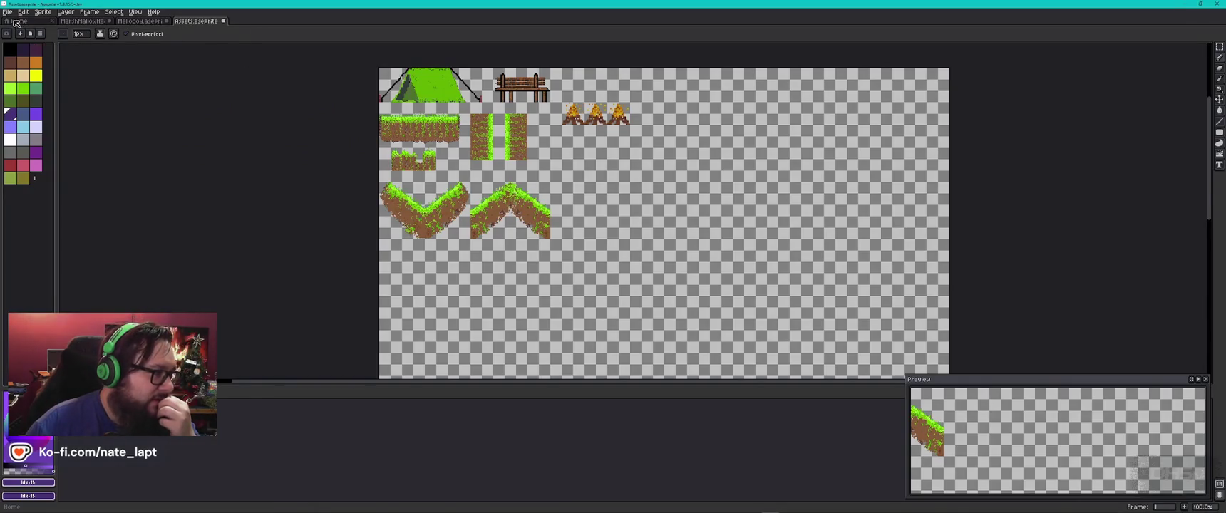
left_click(9, 12)
mouse_move(20, 90)
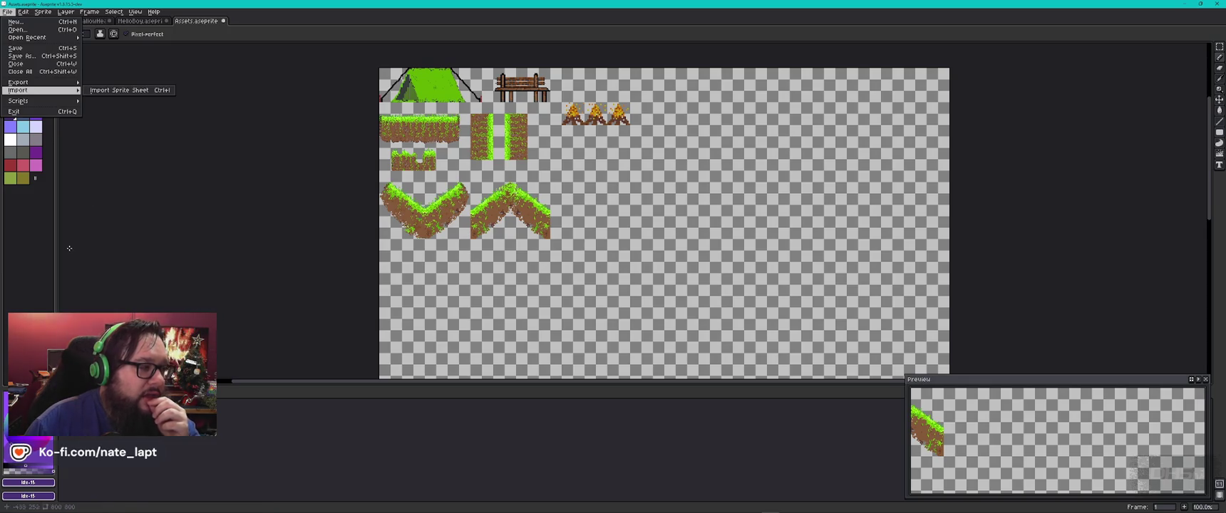
left_click(28, 251)
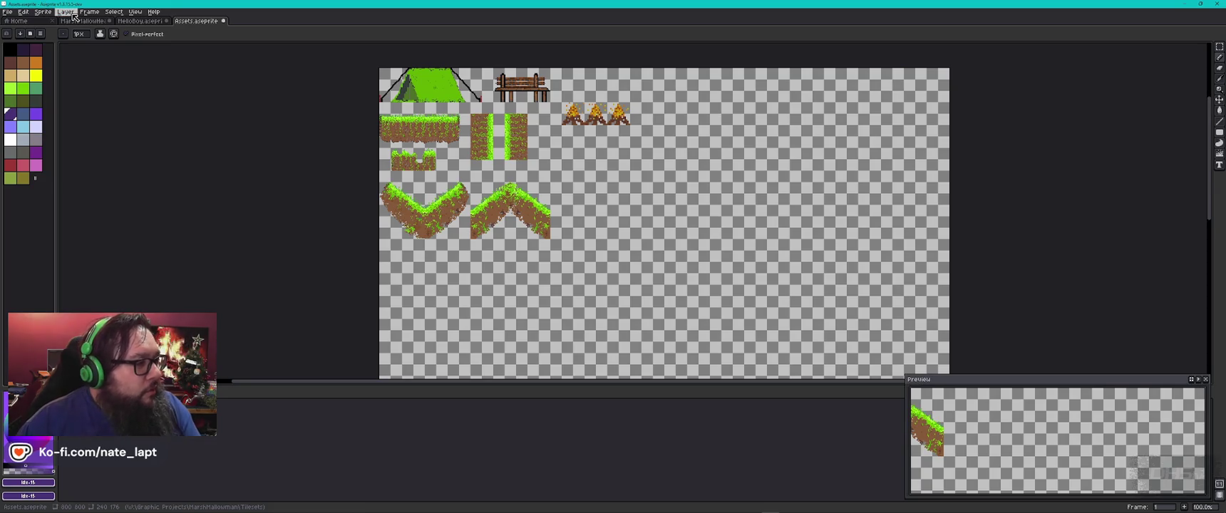
left_click(114, 12)
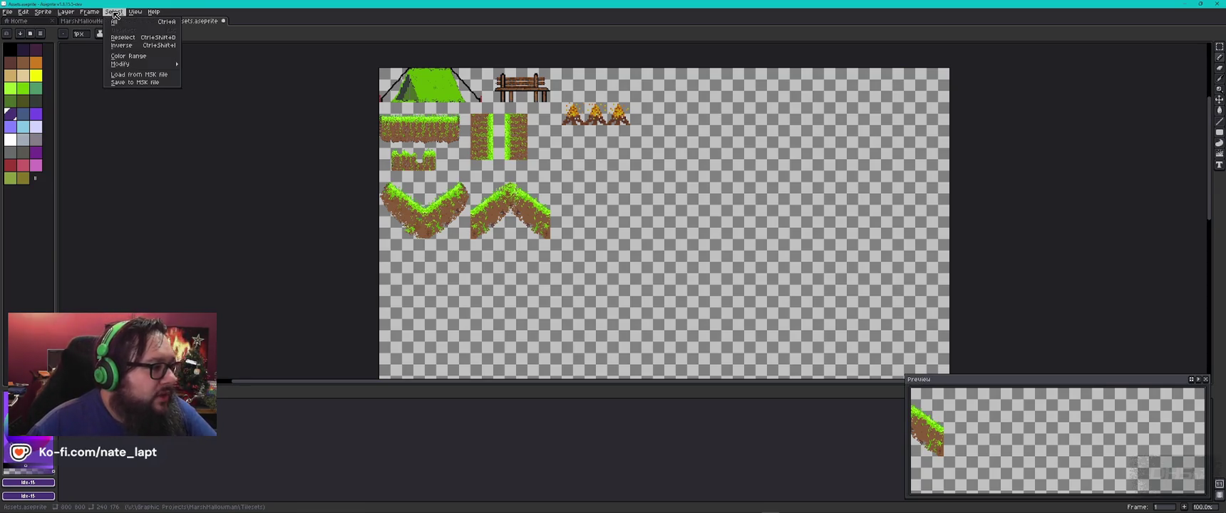
key("alt+Tab")
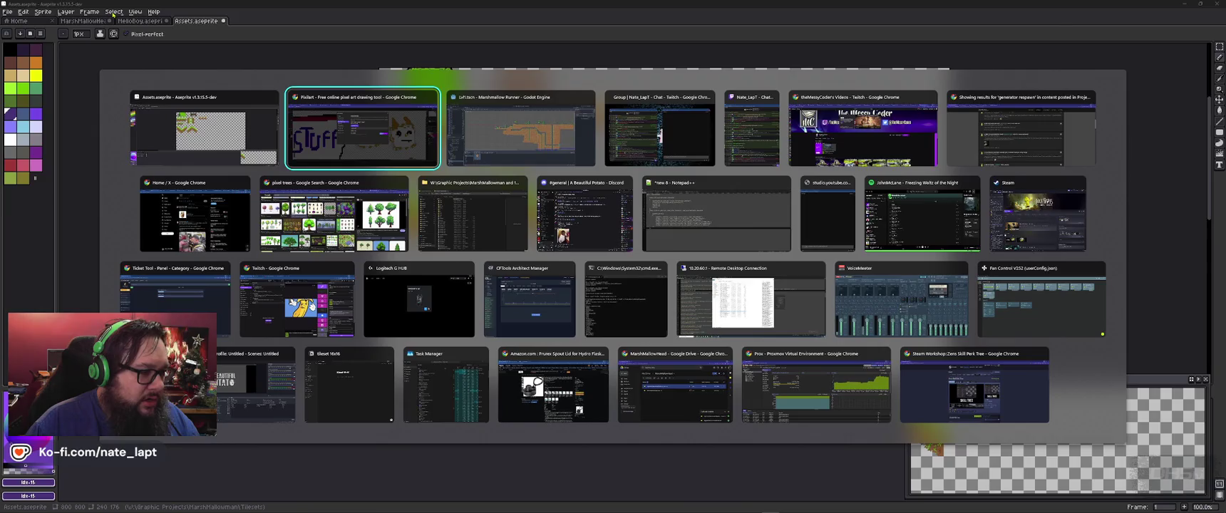
Leave the pixel trees results and use Chrome's tab search for 'chatg' to reach the ChatGPT Game Dev tab
key("Down")
key("alt+Tab")
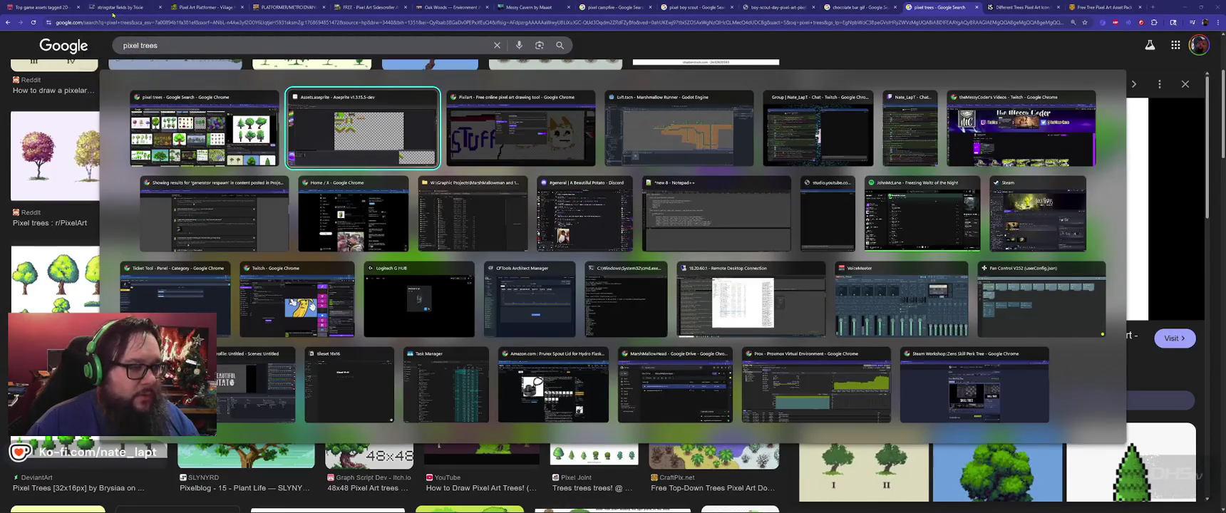
key("alt+Tab")
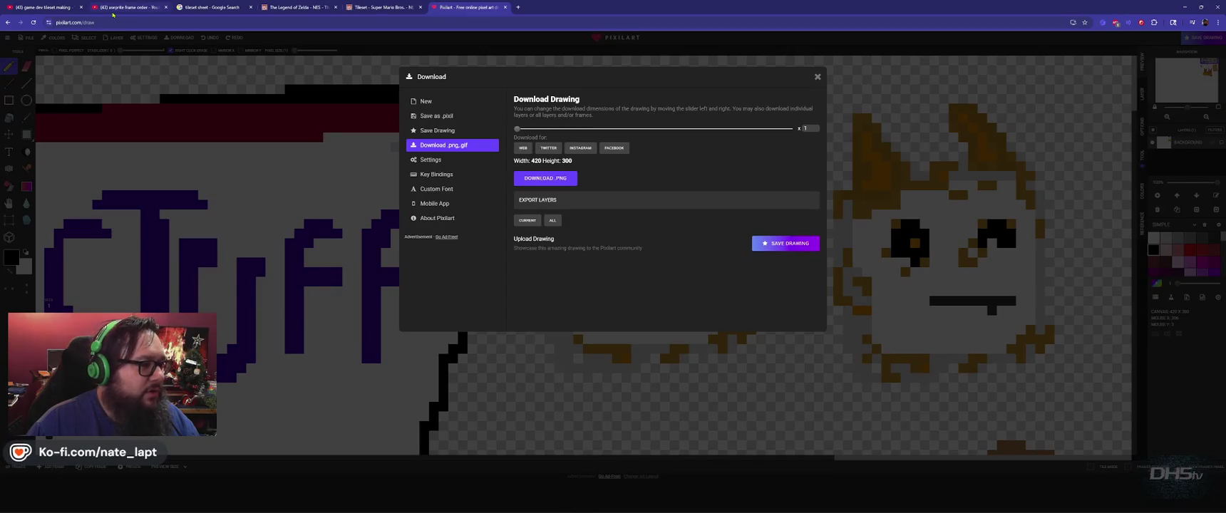
key("alt+Tab")
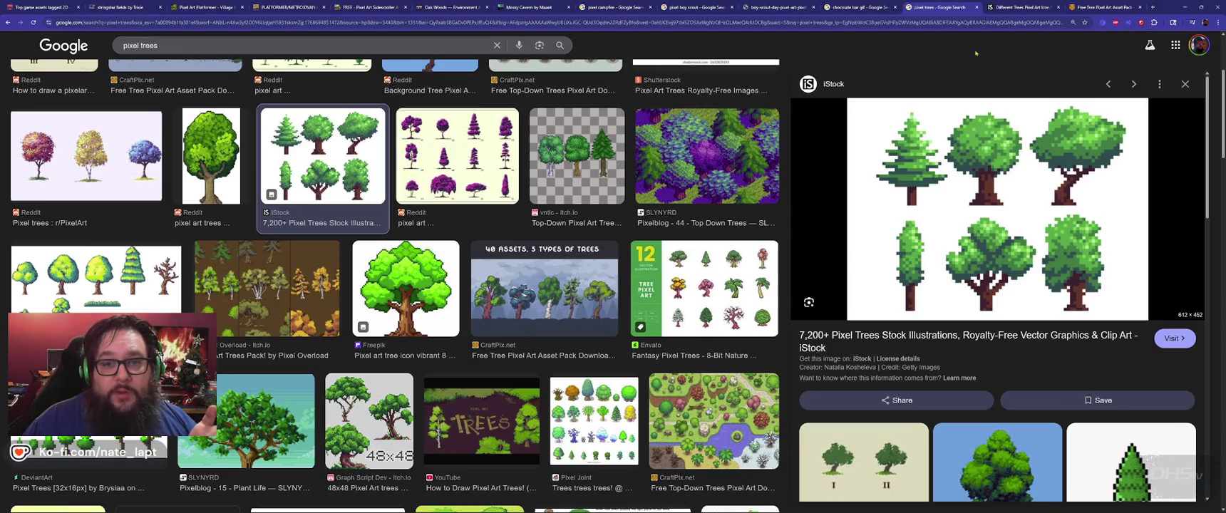
left_click(1173, 22)
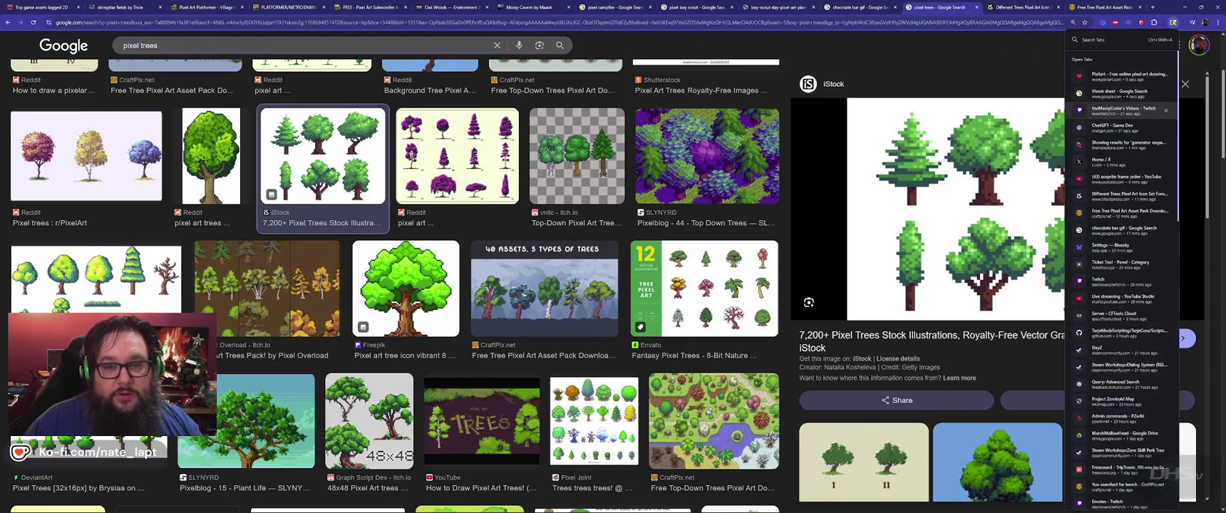
type("chatg")
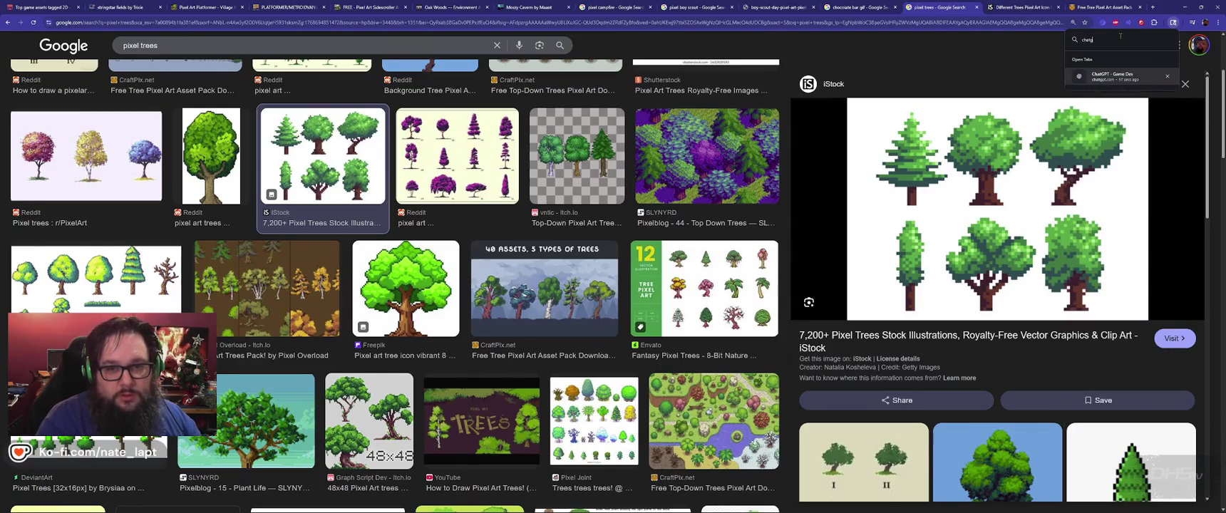
key("Return")
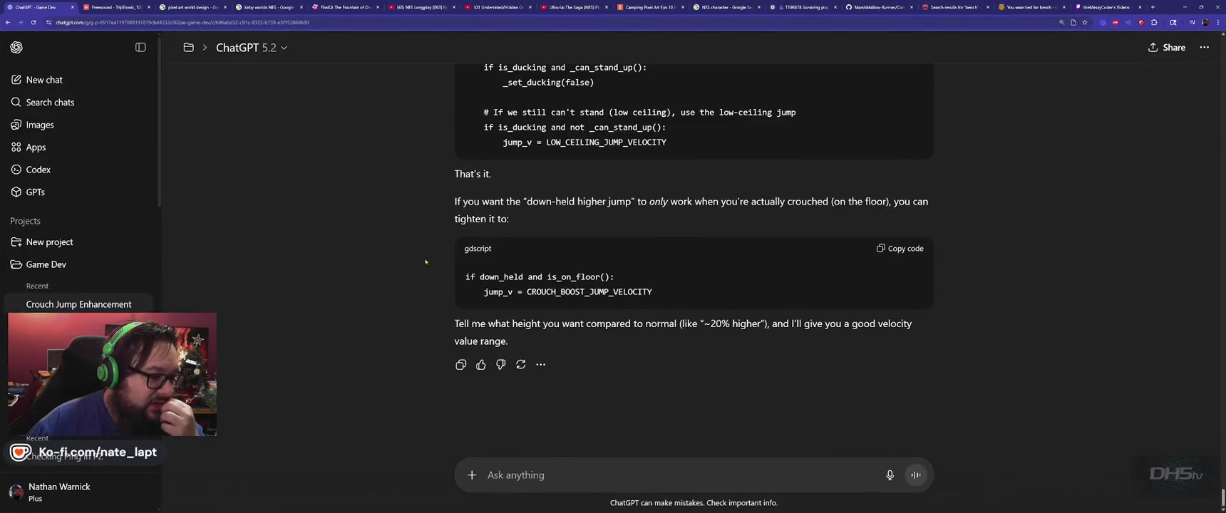
In a new ChatGPT chat, ask 'can I import into asperite from pixelart.com', then return to Pixilart
left_click(44, 79)
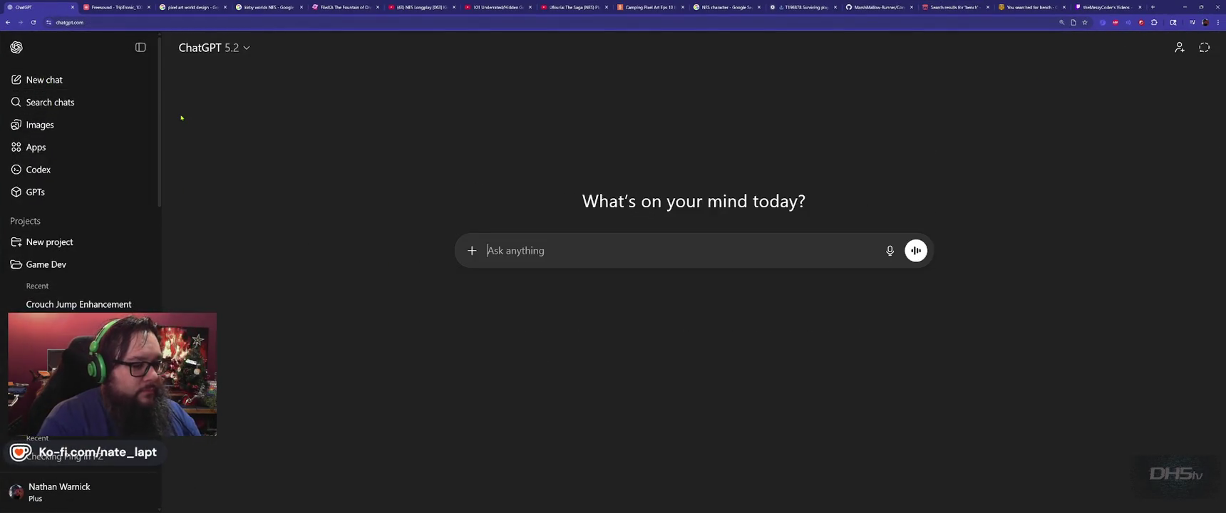
type("can I import")
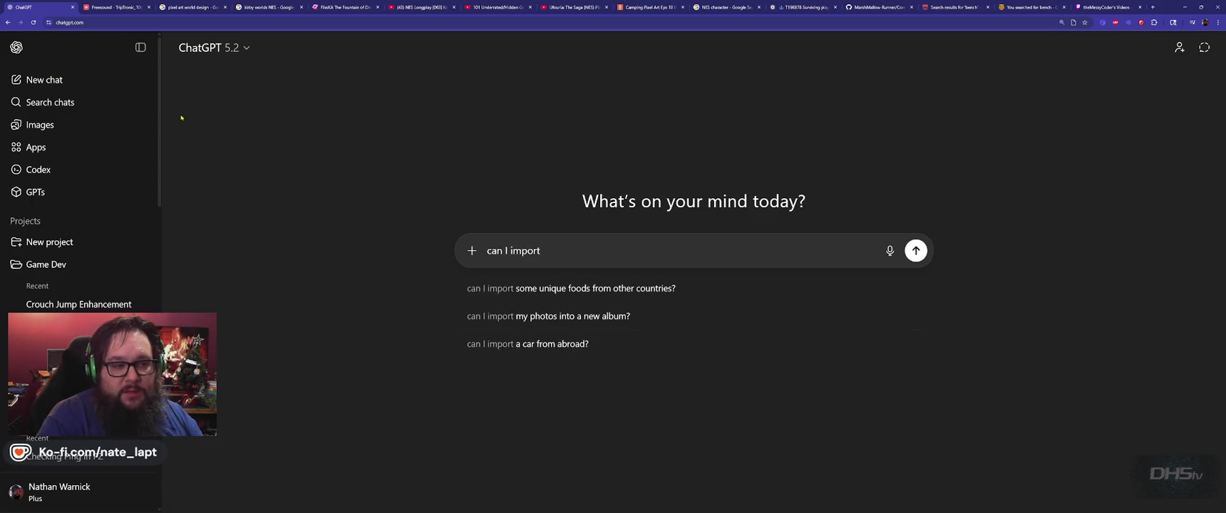
key("alt+Tab")
key("alt+Tab")
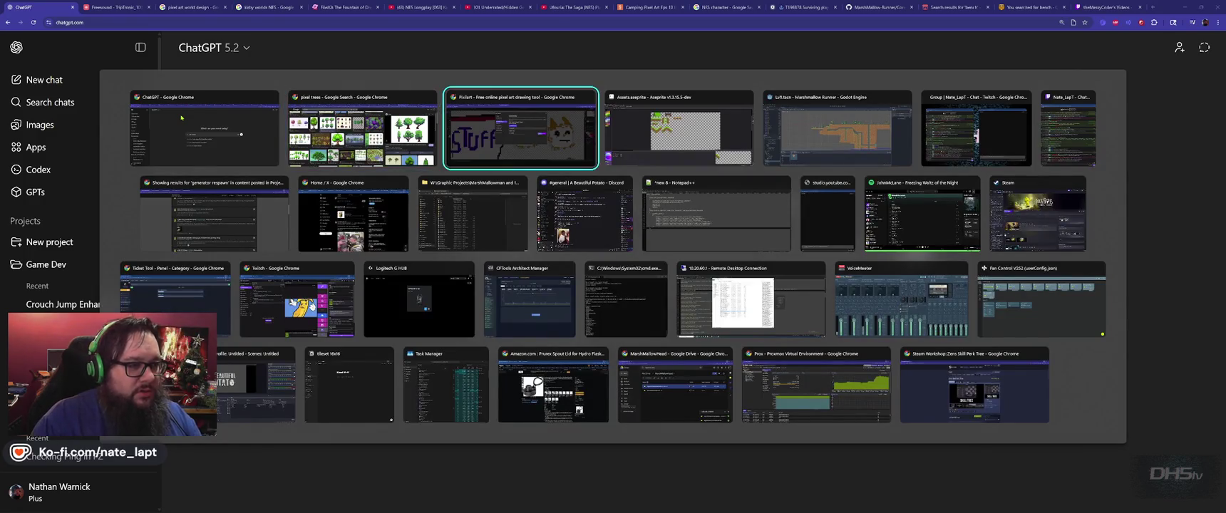
key("alt+Tab")
type("into sp")
key("BackSpace")
key("BackSpace")
type("asperite")
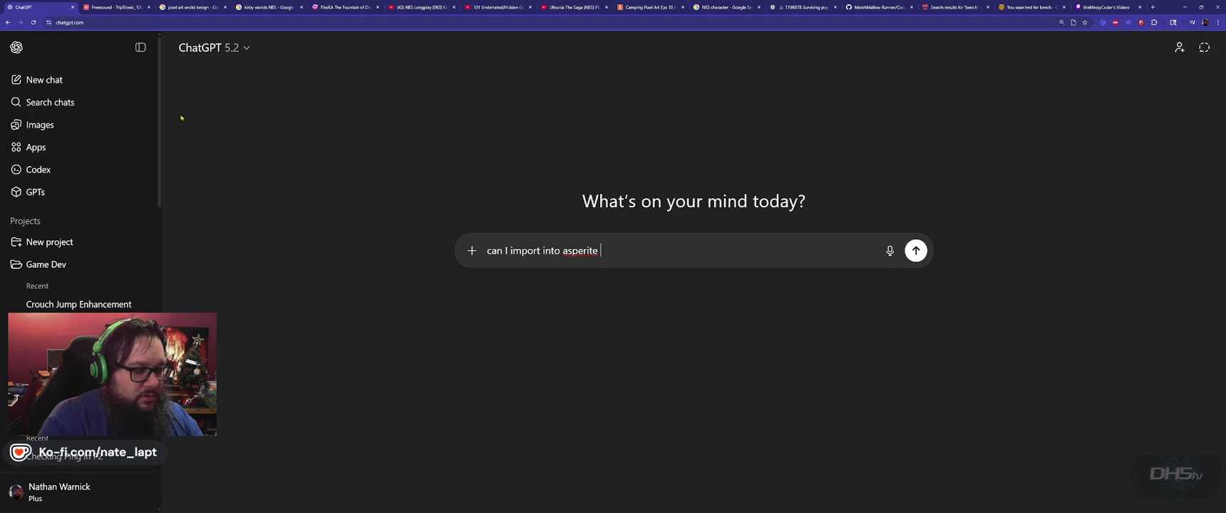
type(" from pixelart.com")
key("Return")
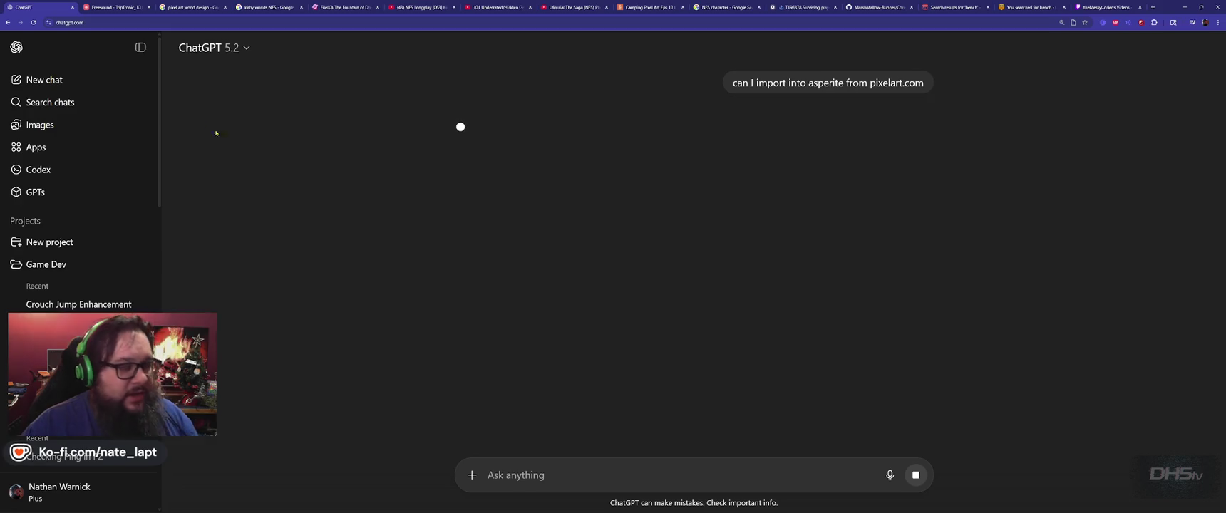
key("alt+Tab")
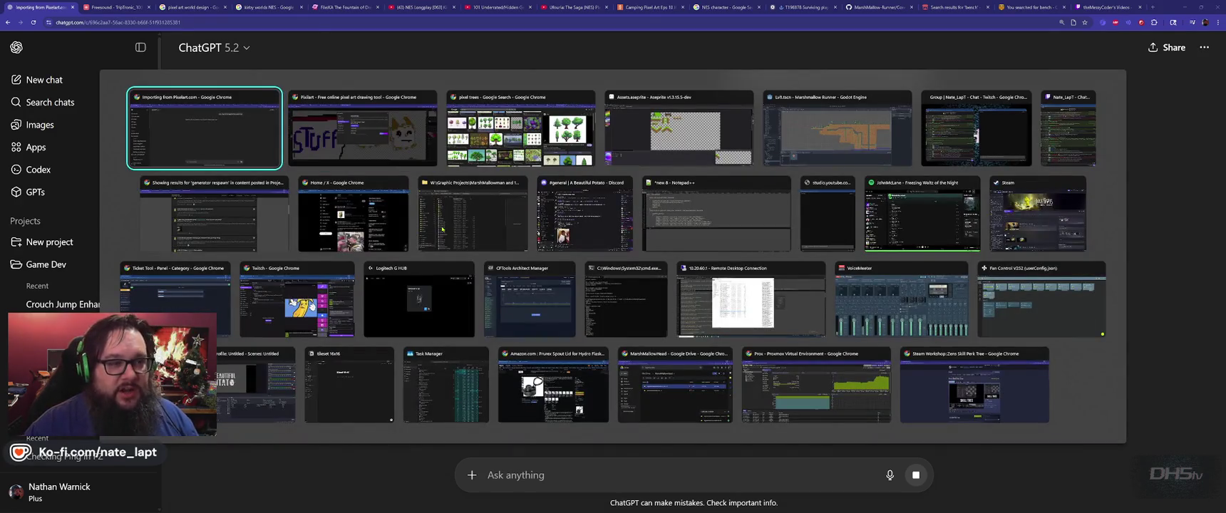
key("alt+Tab")
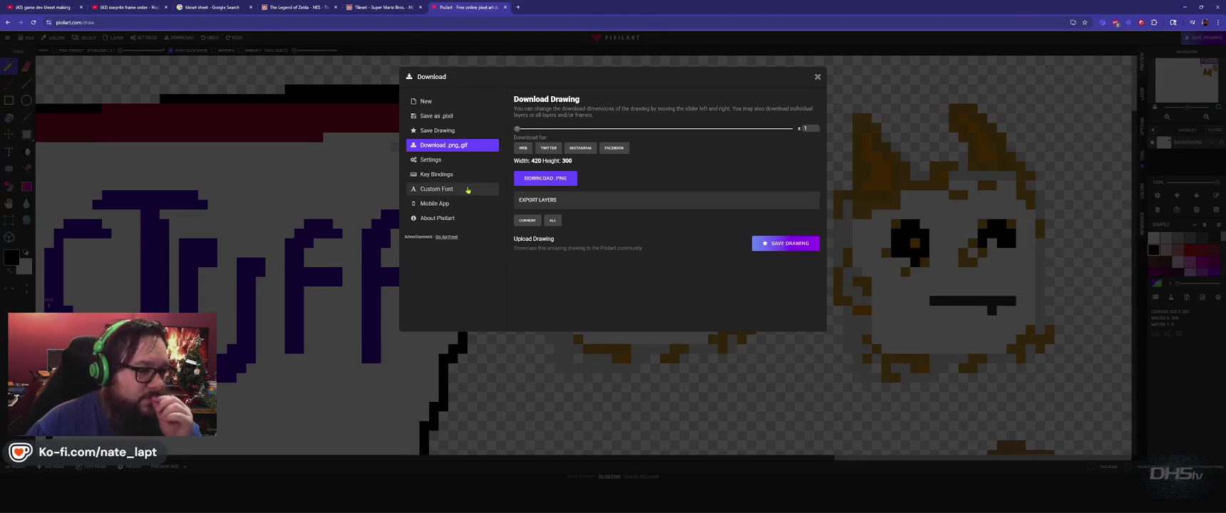
Get back to Pixilart's PNG download options, hiding the music player that came forward
left_click(435, 165)
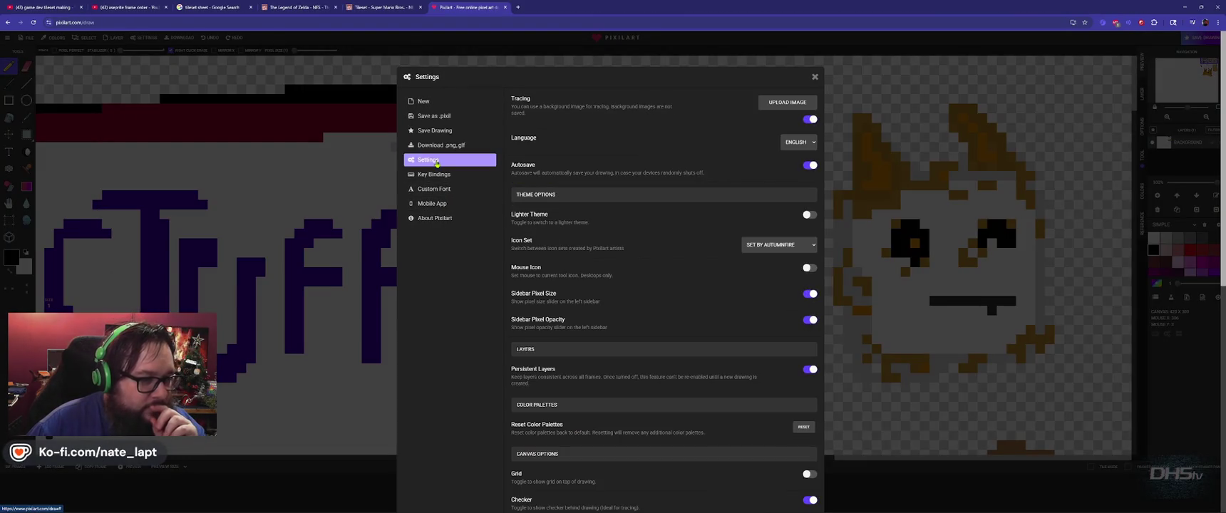
left_click(445, 146)
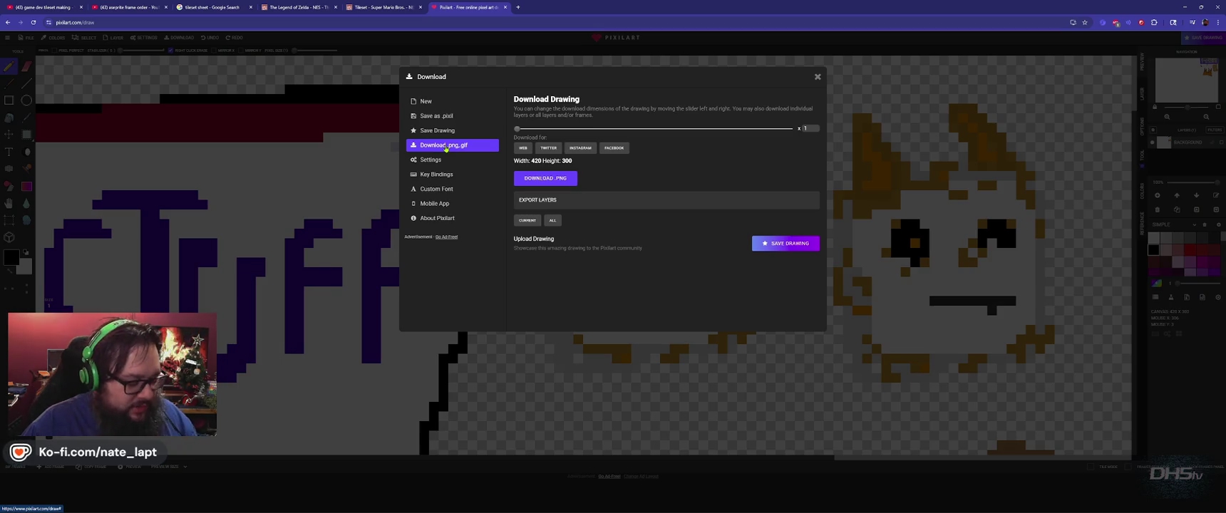
key("alt+Tab")
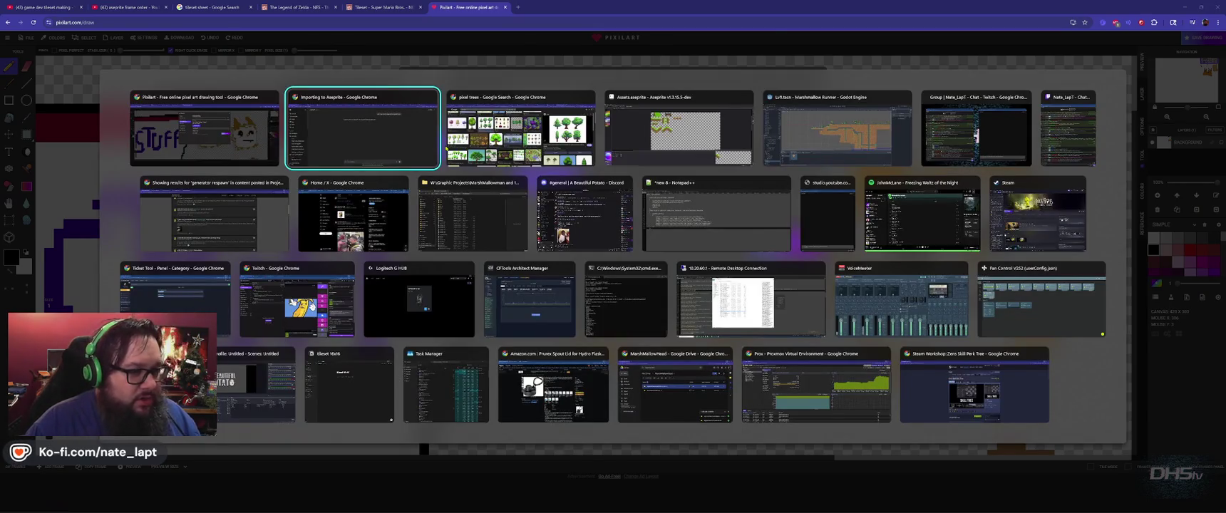
key("Down")
key("Right")
key("Right")
key("Right")
key("Right")
key("Return")
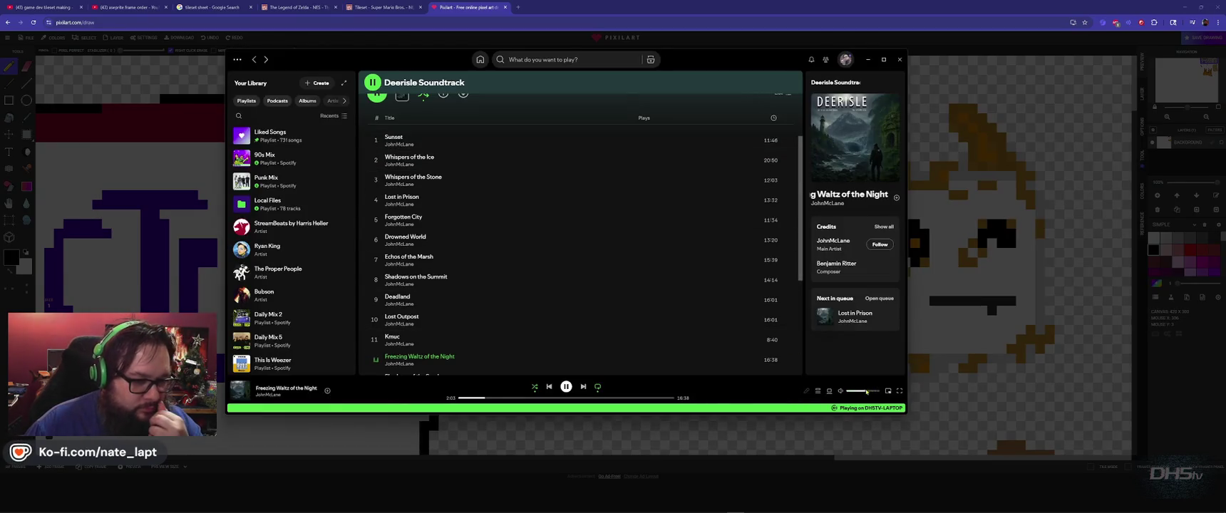
left_click(868, 59)
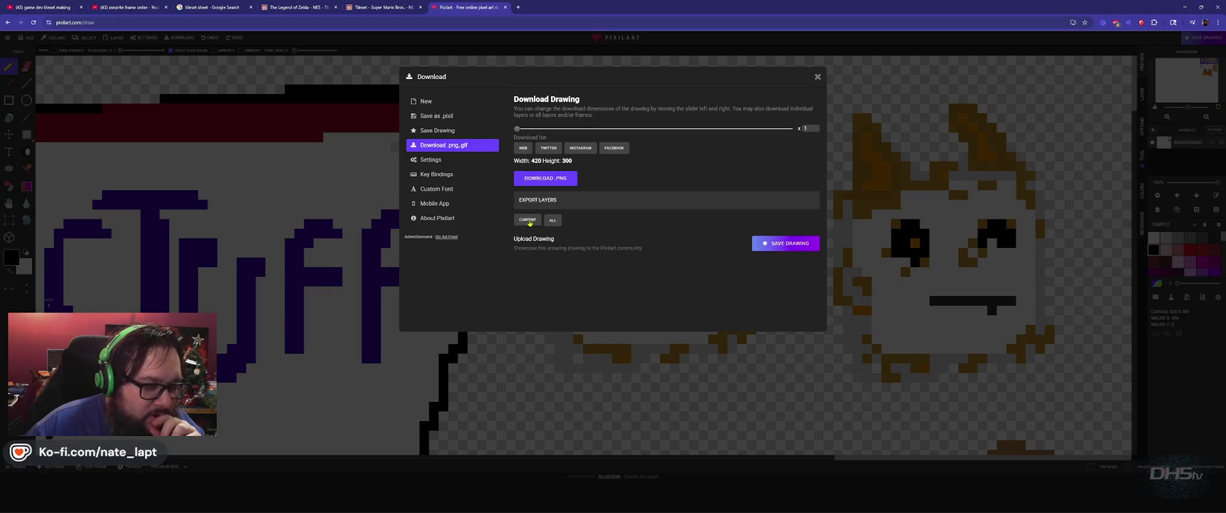
Download all layers as pixil-layer-Background.png, preview it in the image viewer, then close it
left_click(551, 222)
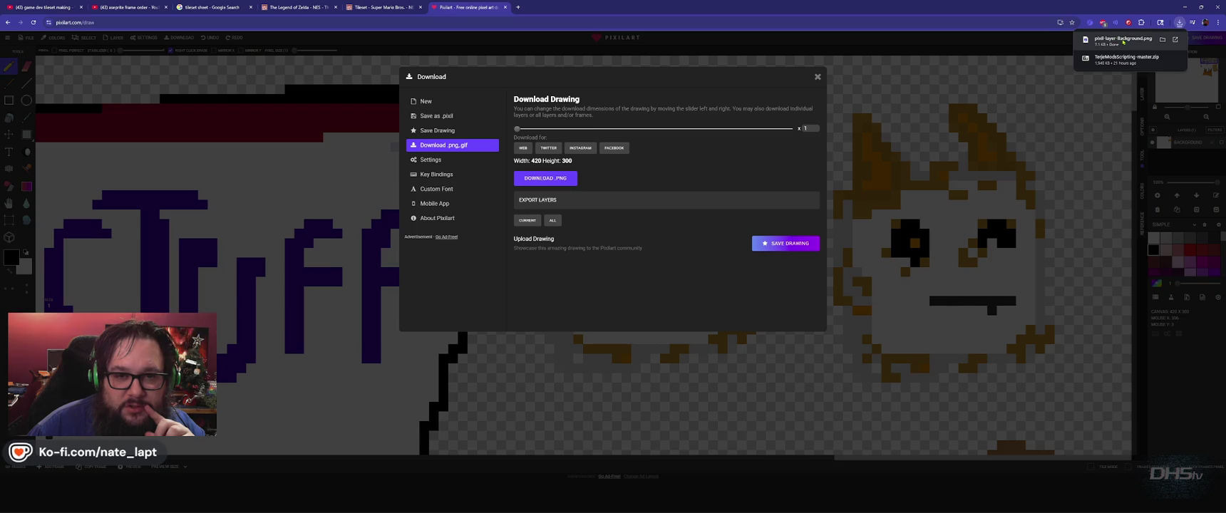
left_click(1122, 40)
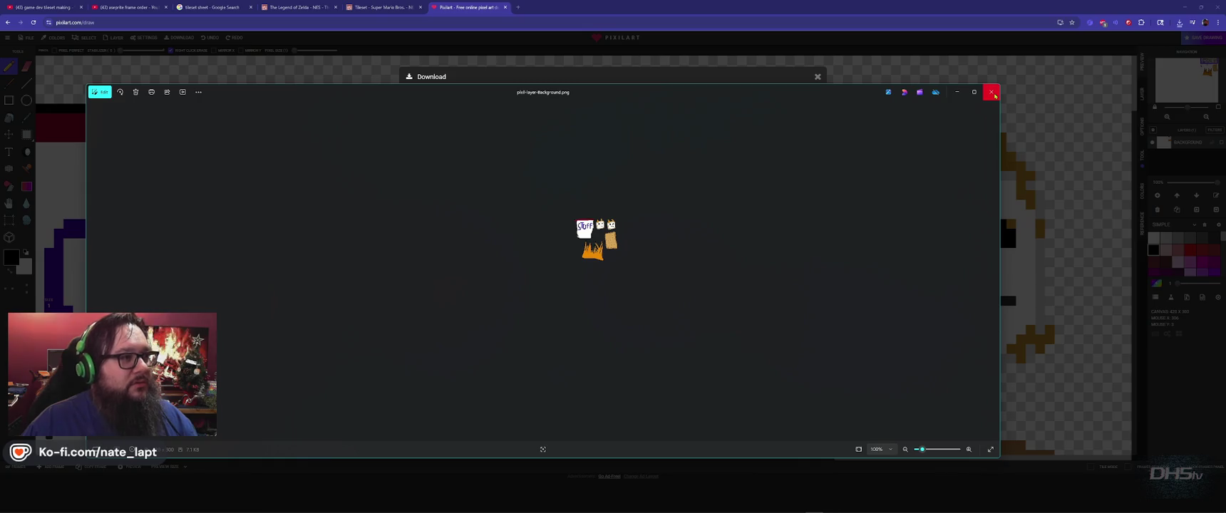
left_click(993, 93)
key("alt+Tab")
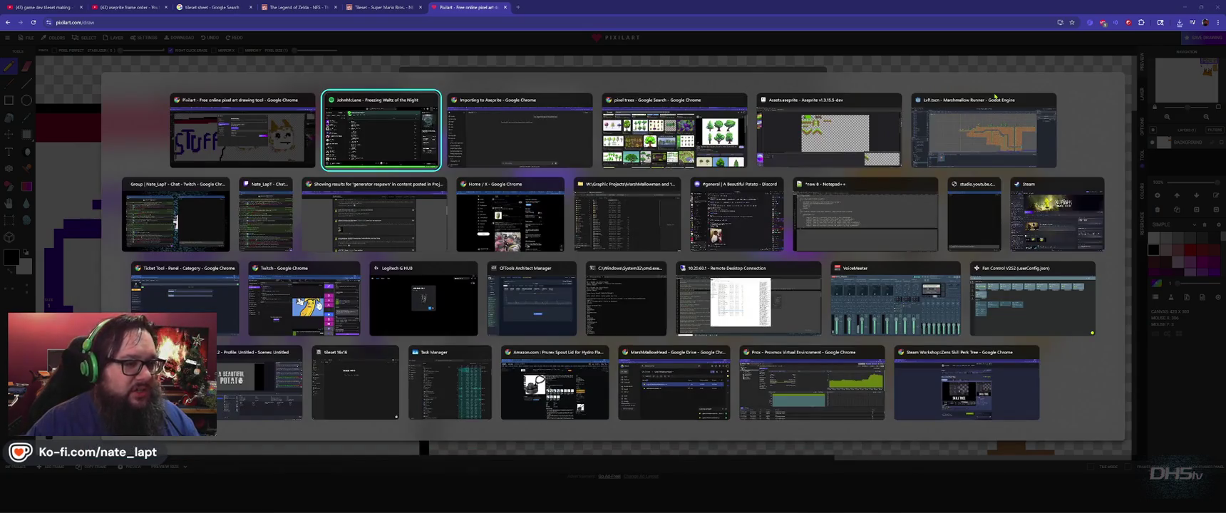
Read ChatGPT's answer on opening PNG, GIF or image-sequence exports in Aseprite, then return to Aseprite
key("alt+Tab")
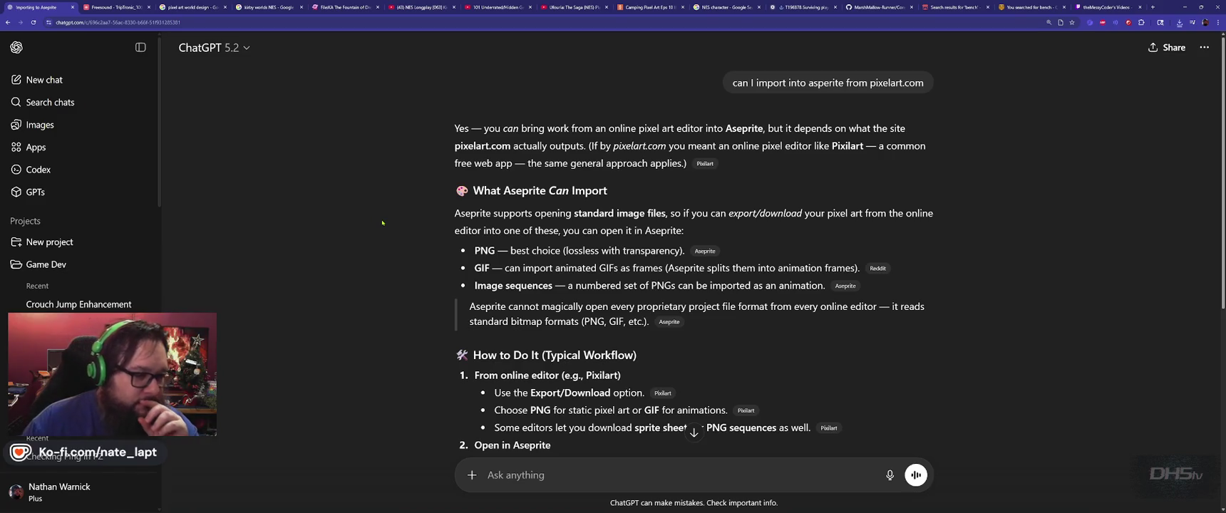
scroll(382, 223, "down", 5)
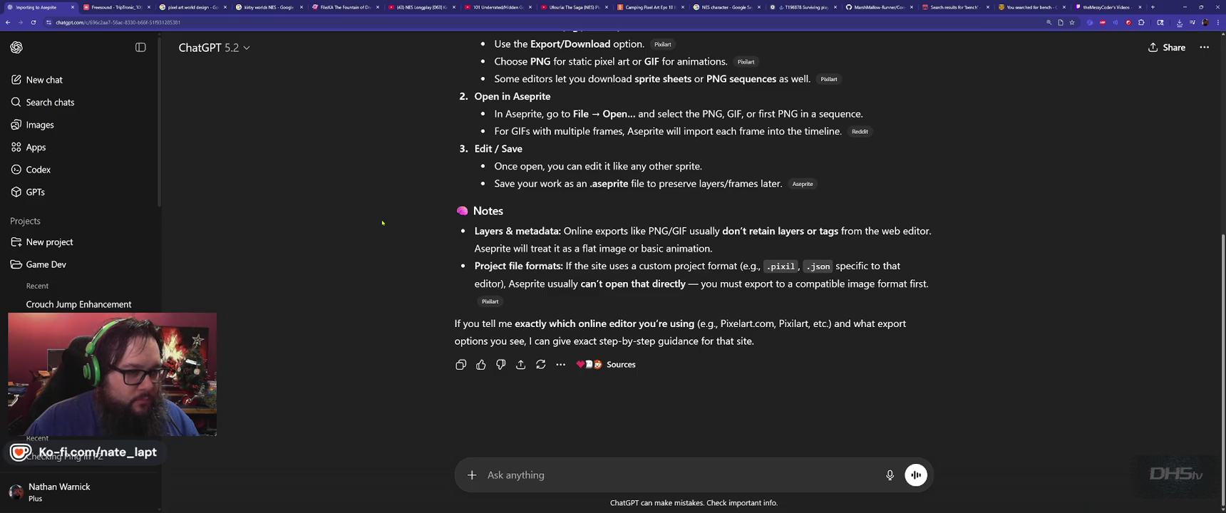
key("alt+Tab")
key("alt+Tab")
key("Tab")
key("Tab")
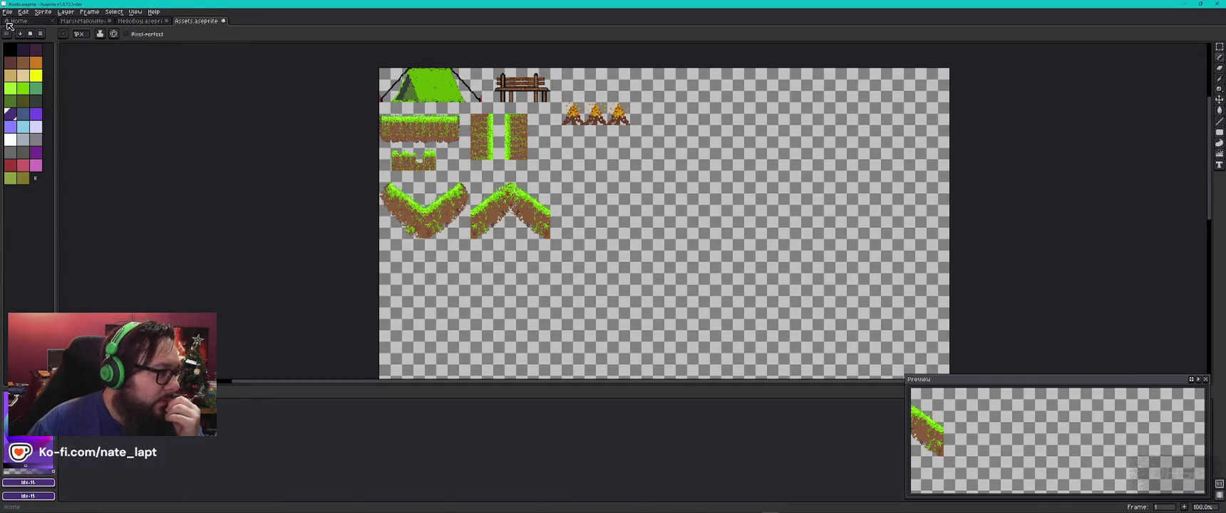
Open pixil-layer-Background.png from the Downloads folder in Aseprite and center it on the canvas
left_click(8, 11)
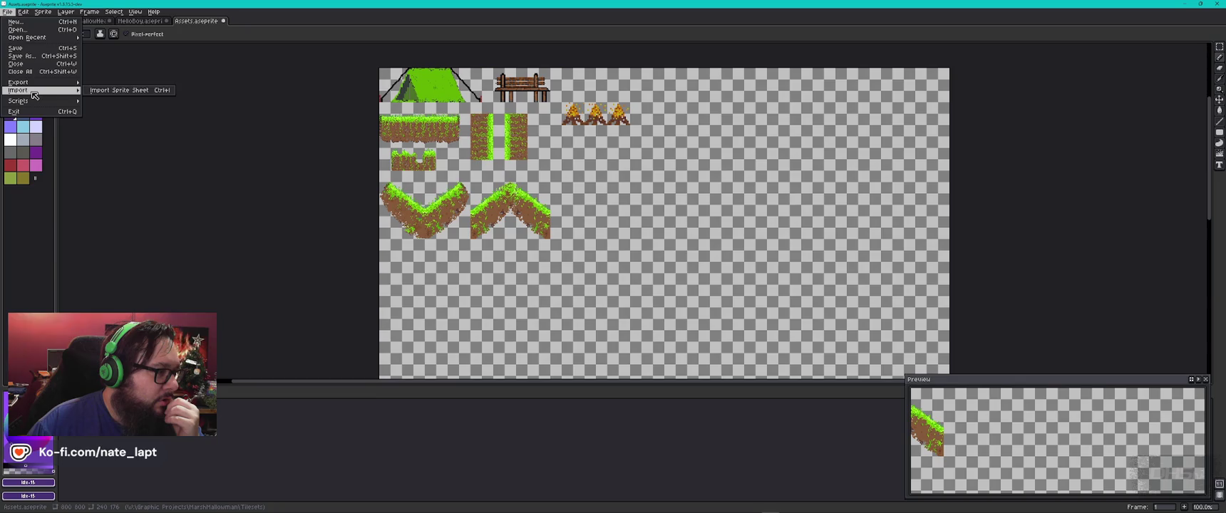
mouse_move(19, 90)
left_click(54, 30)
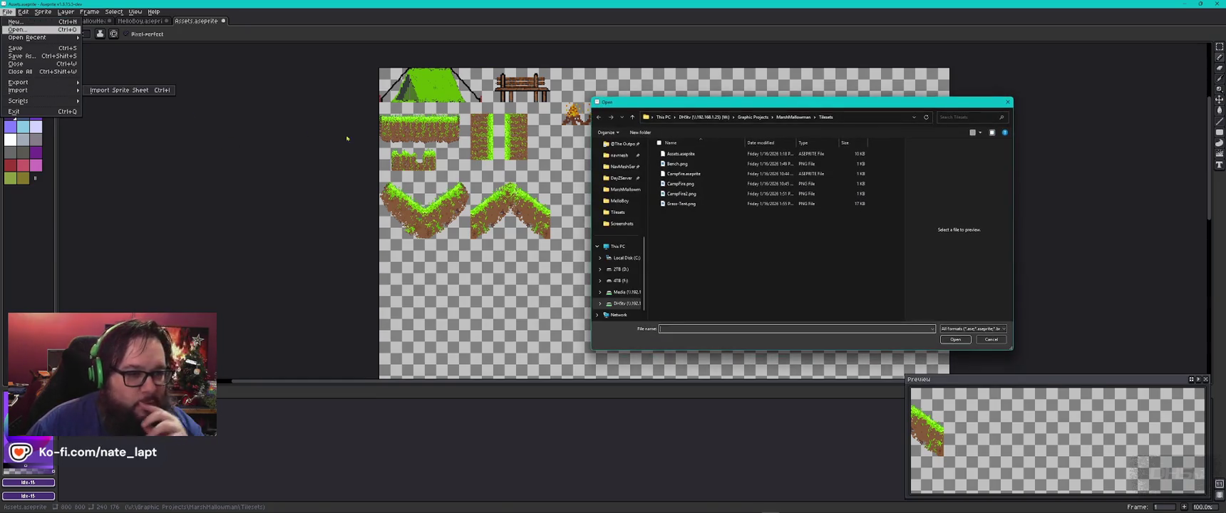
scroll(619, 214, "up", 5)
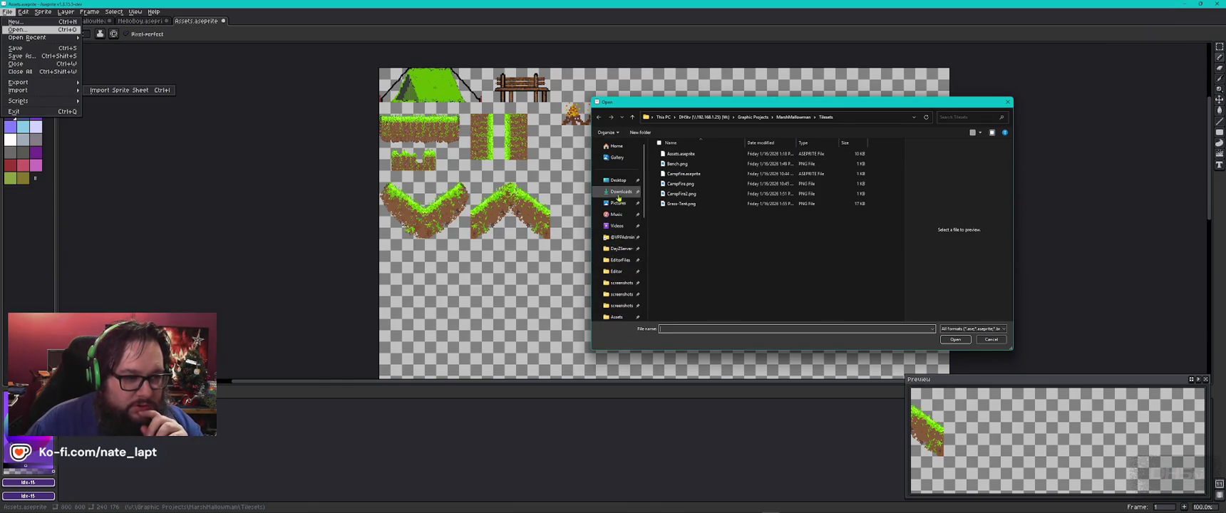
left_click(619, 193)
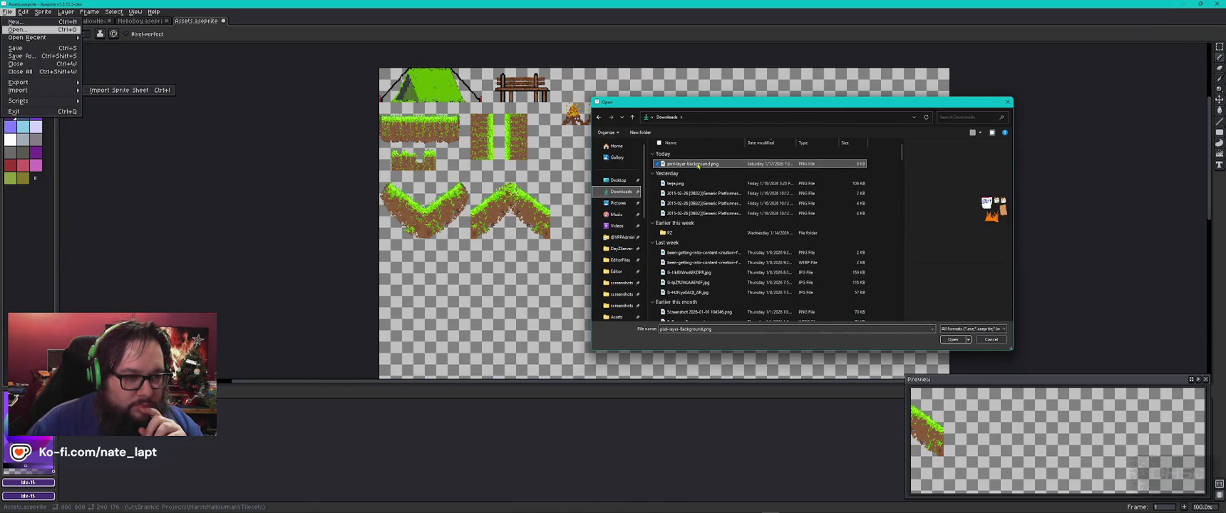
double_click(698, 163)
scroll(697, 163, "up", 7)
scroll(712, 150, "down", 2)
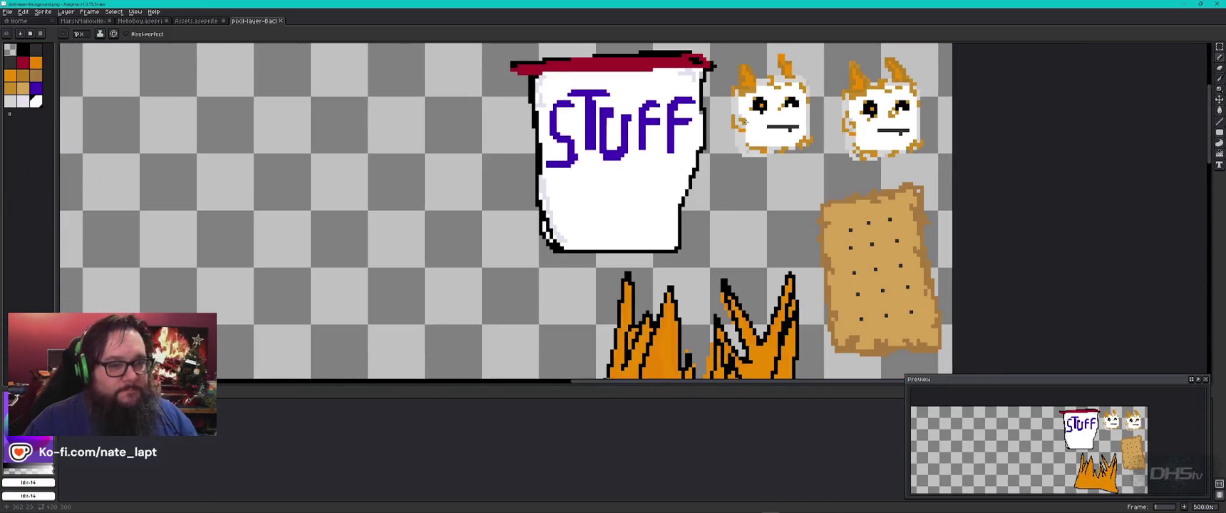
scroll(763, 135, "down", 8)
scroll(763, 135, "up", 3)
left_click_drag(744, 207, 619, 221)
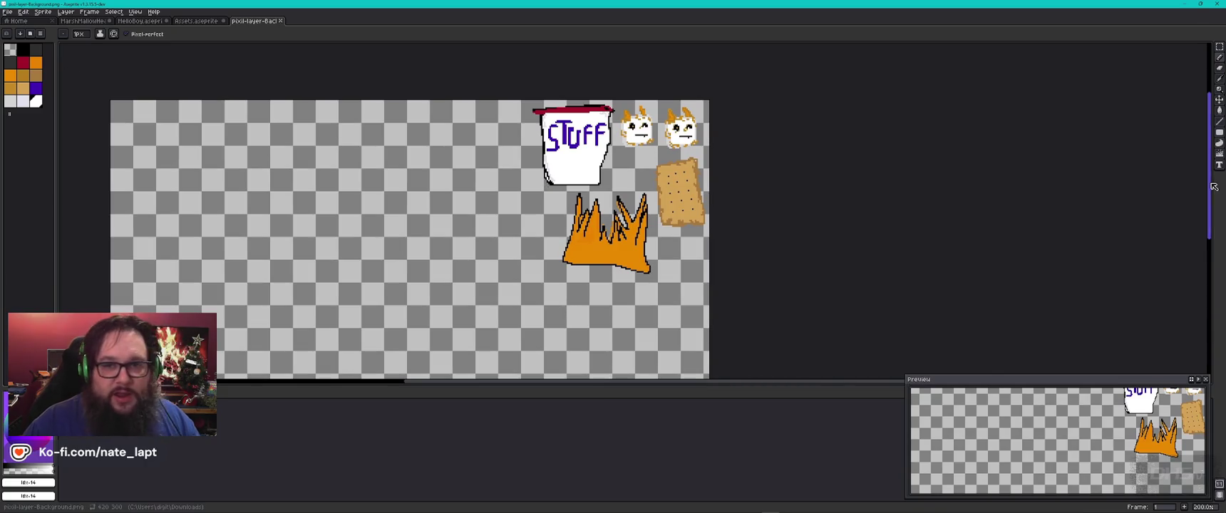
Marquee-select both marshmallow faces and crop the sprite to that selection
left_click(1219, 46)
scroll(606, 136, "up", 4)
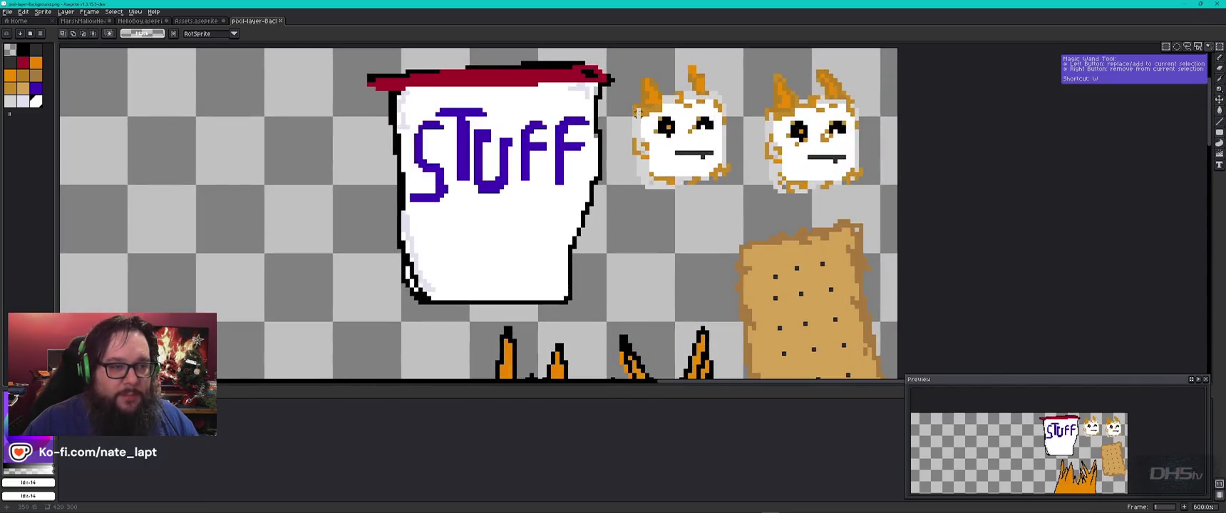
left_click_drag(614, 69, 885, 212)
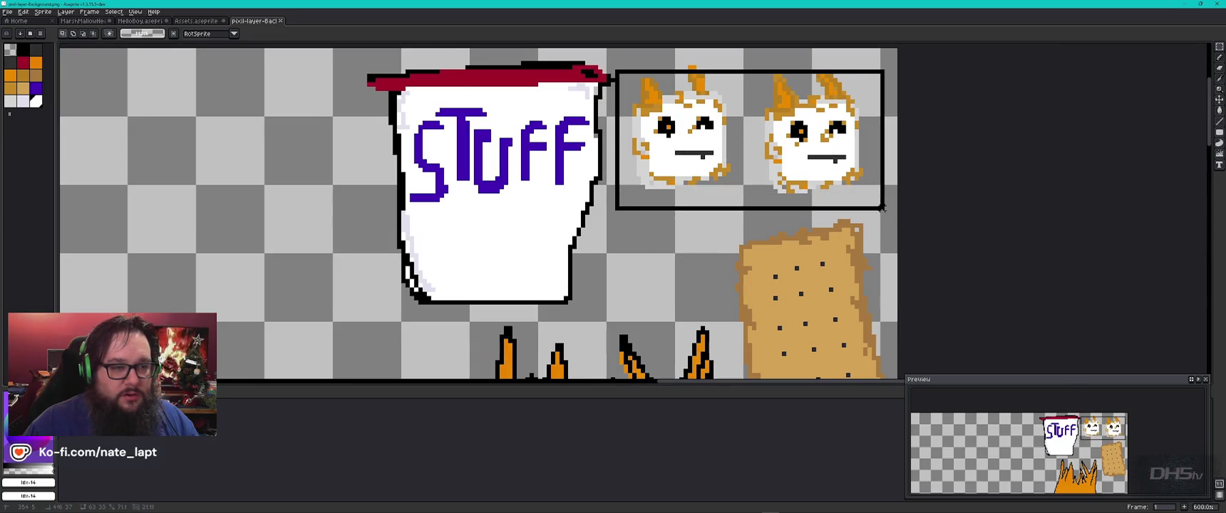
left_click(22, 12)
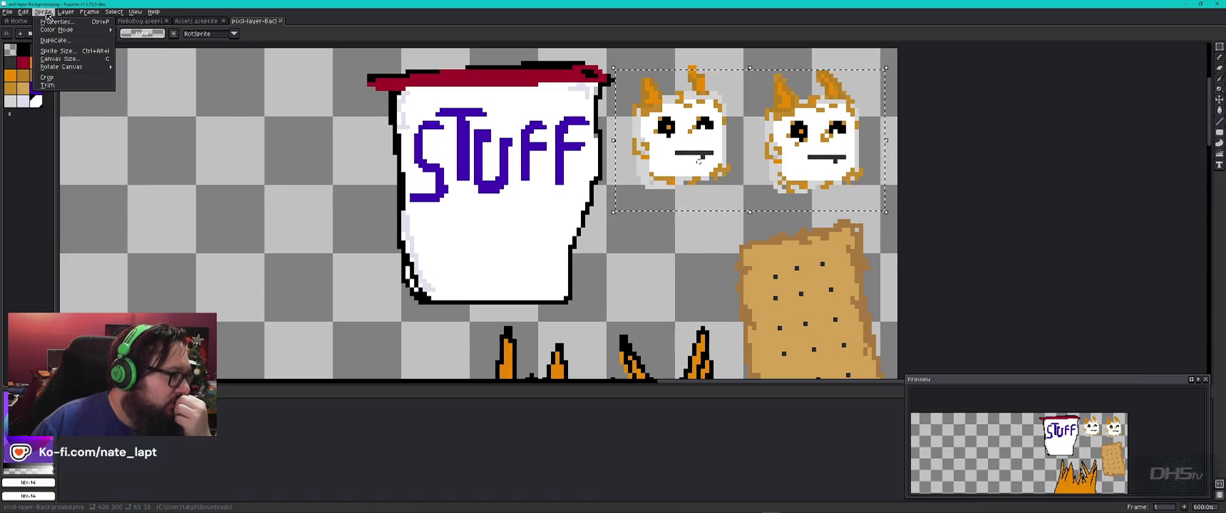
left_click(47, 77)
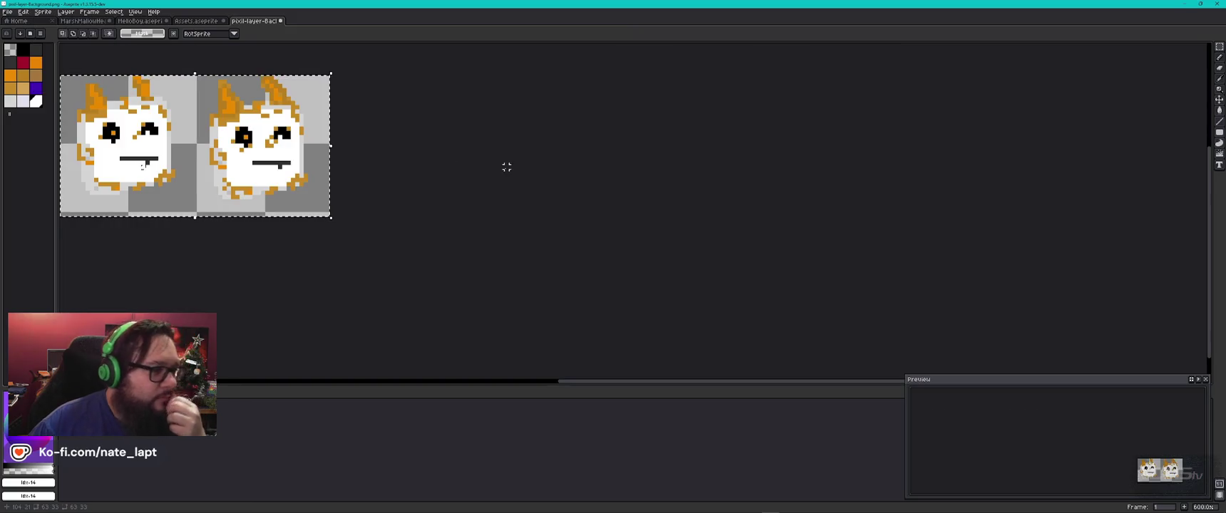
scroll(494, 165, "up", 6)
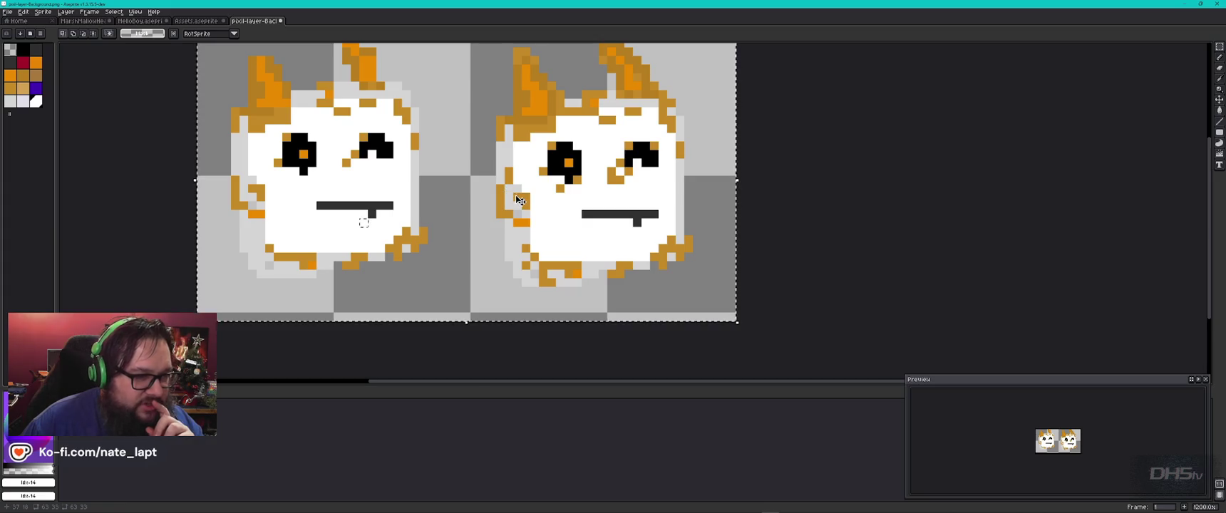
scroll(515, 194, "down", 2)
Switch from Aseprite to the Godot editor
key("alt+Tab")
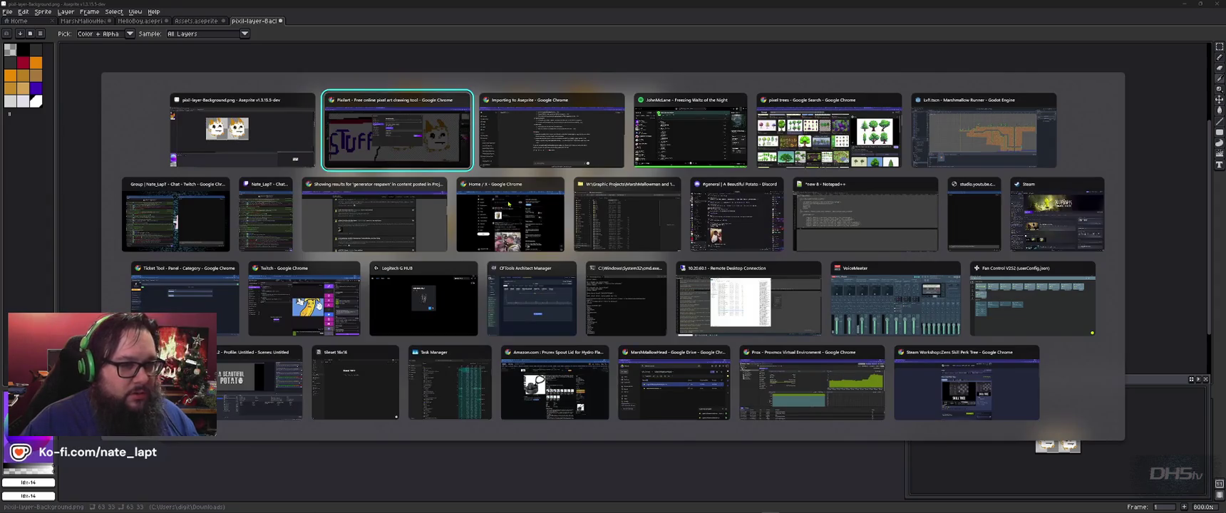
key("Down")
key("Up")
key("Right")
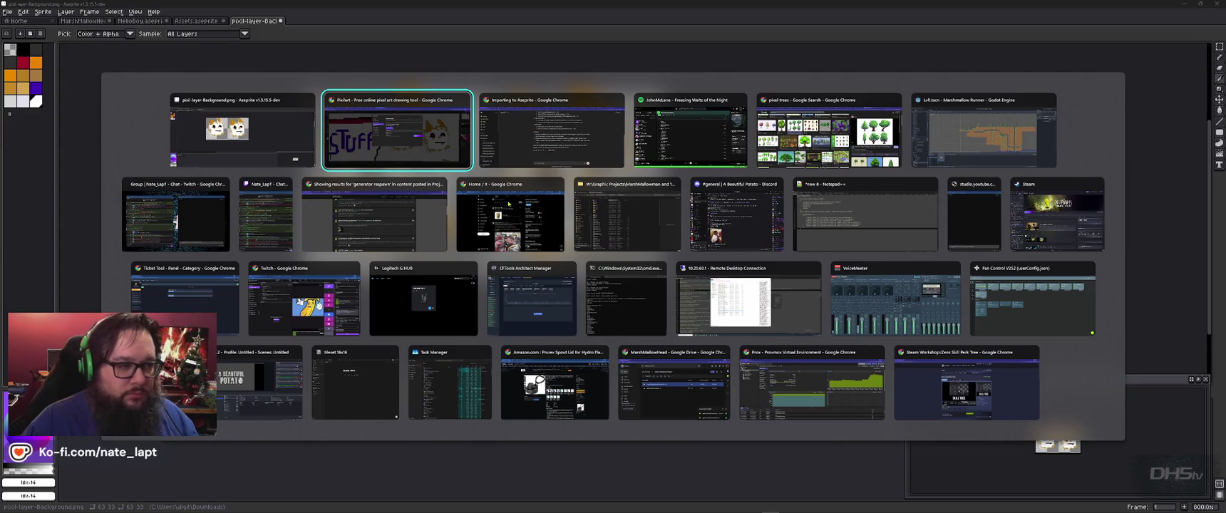
key("Down")
key("Left")
key("Left")
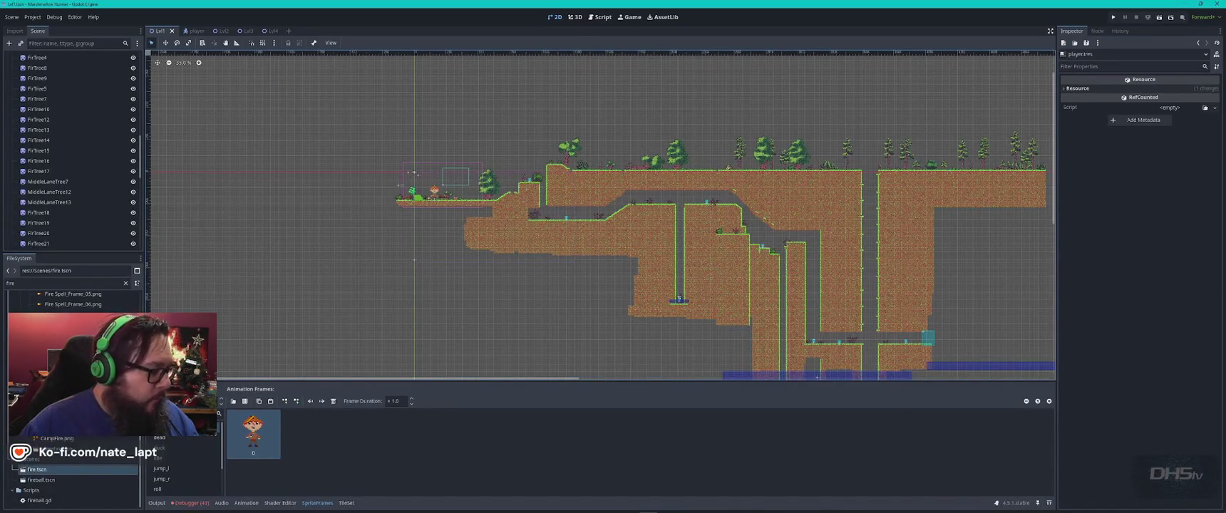
Filter the FileSystem with 'p' and look over the roll and jump_r animation frames
double_click(56, 283)
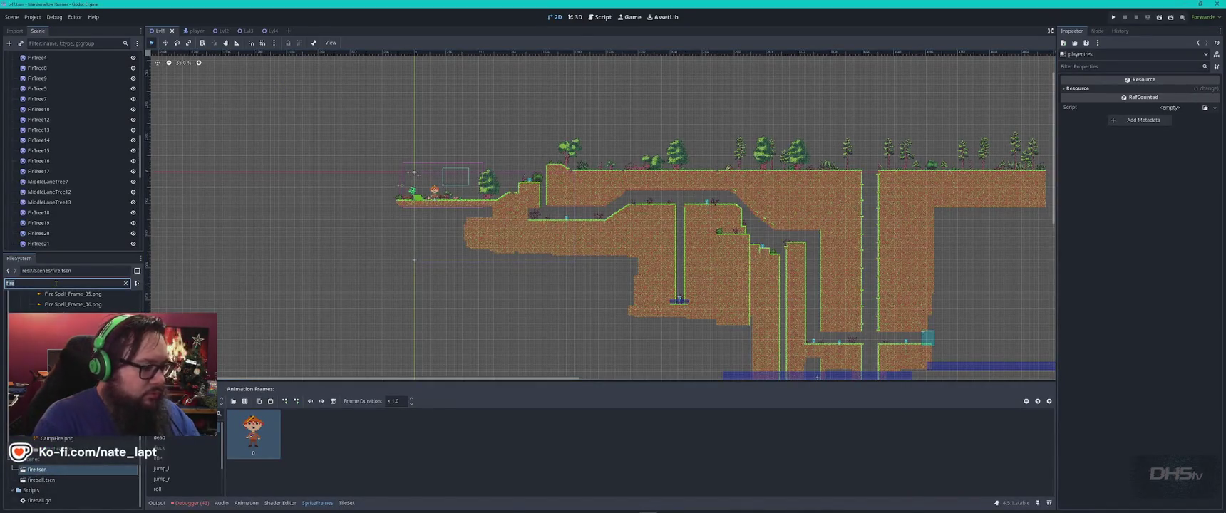
type("p")
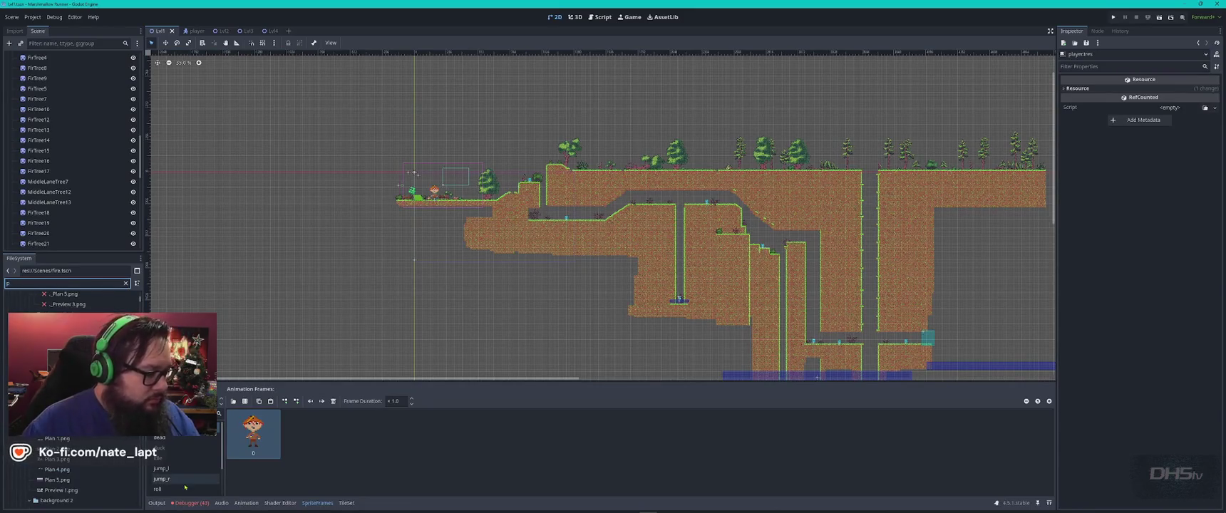
left_click(177, 489)
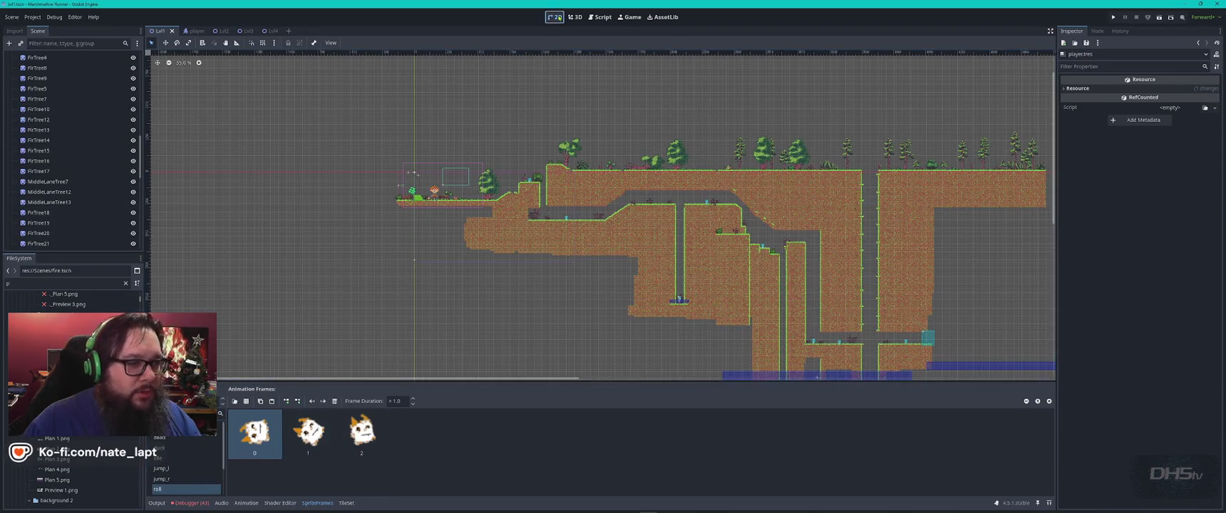
left_click(308, 431)
left_click(577, 17)
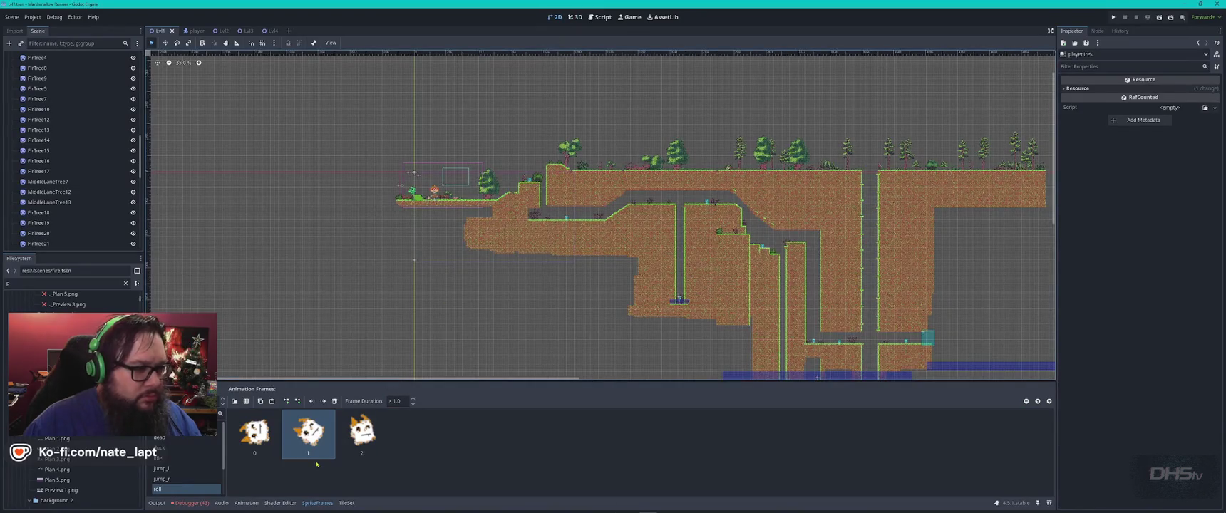
left_click(169, 481)
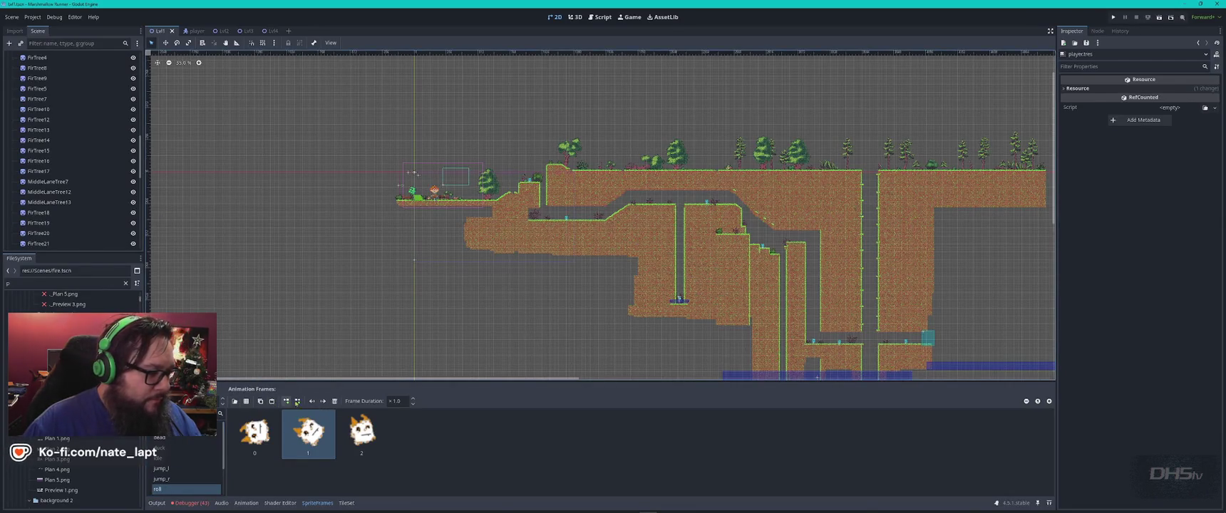
Filter for 'layer', open the player scene, inspect roll frames 2 and 0, then return to Aseprite
left_click(72, 283)
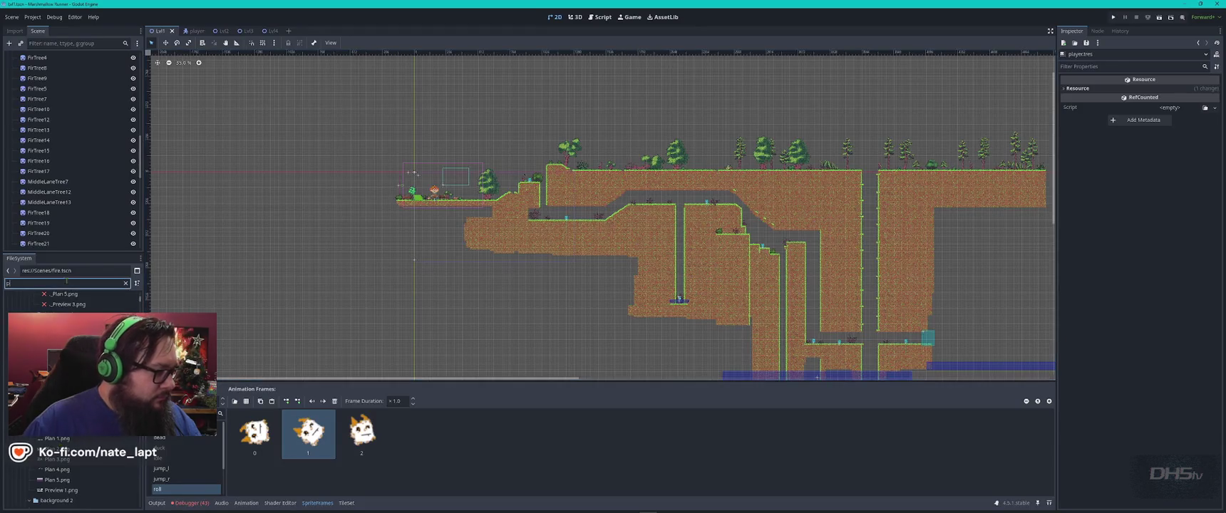
type("layer")
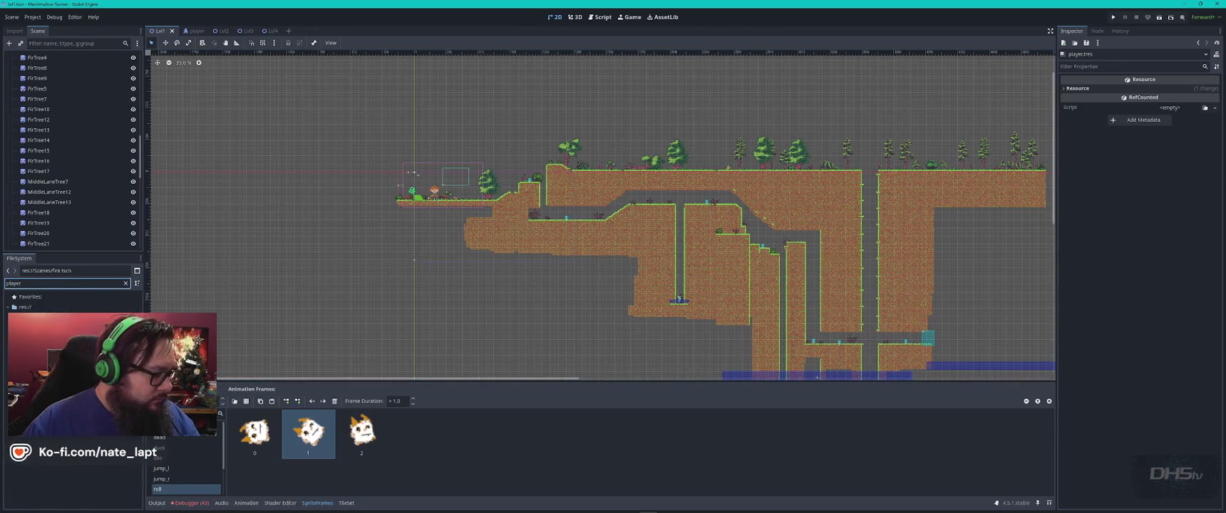
key("Down")
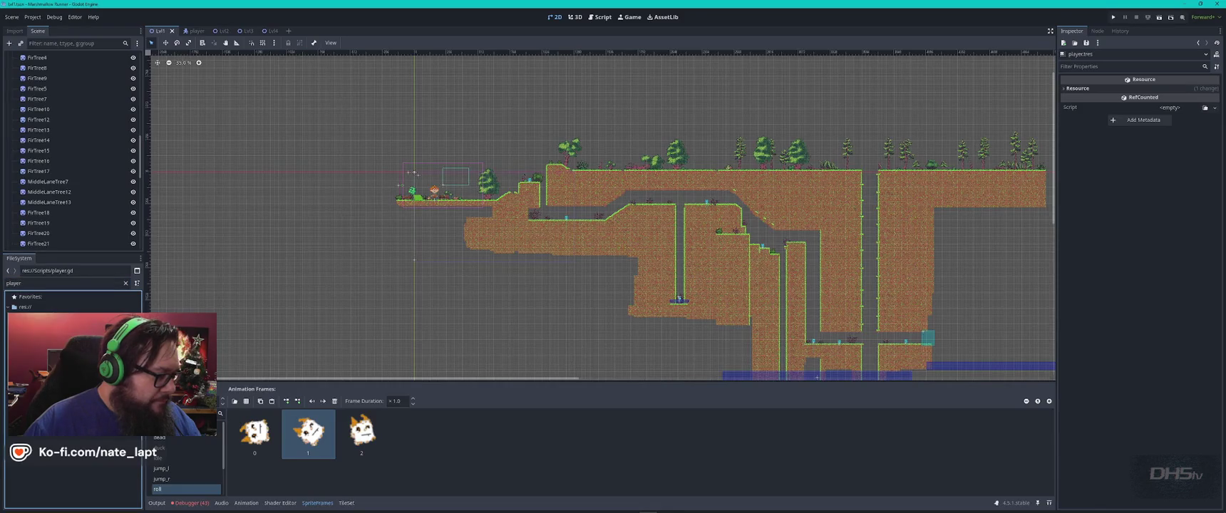
key("Return")
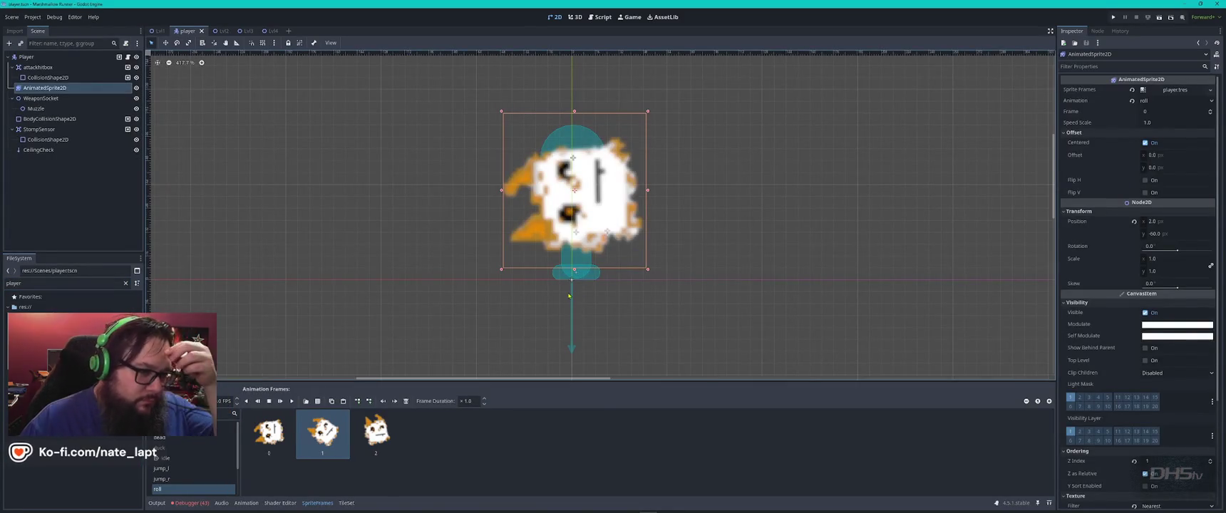
left_click(385, 444)
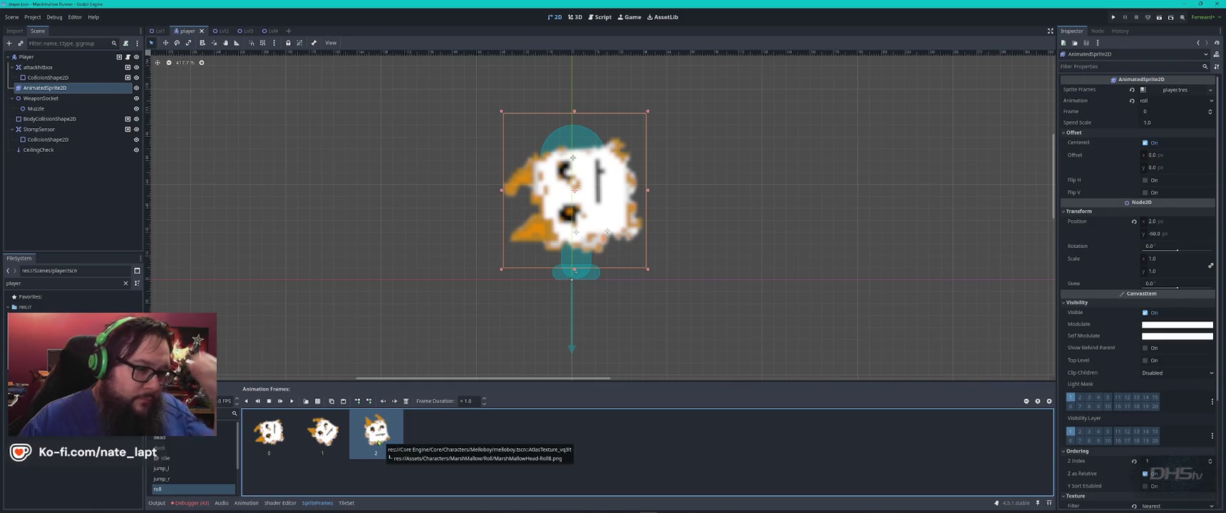
left_click(270, 435)
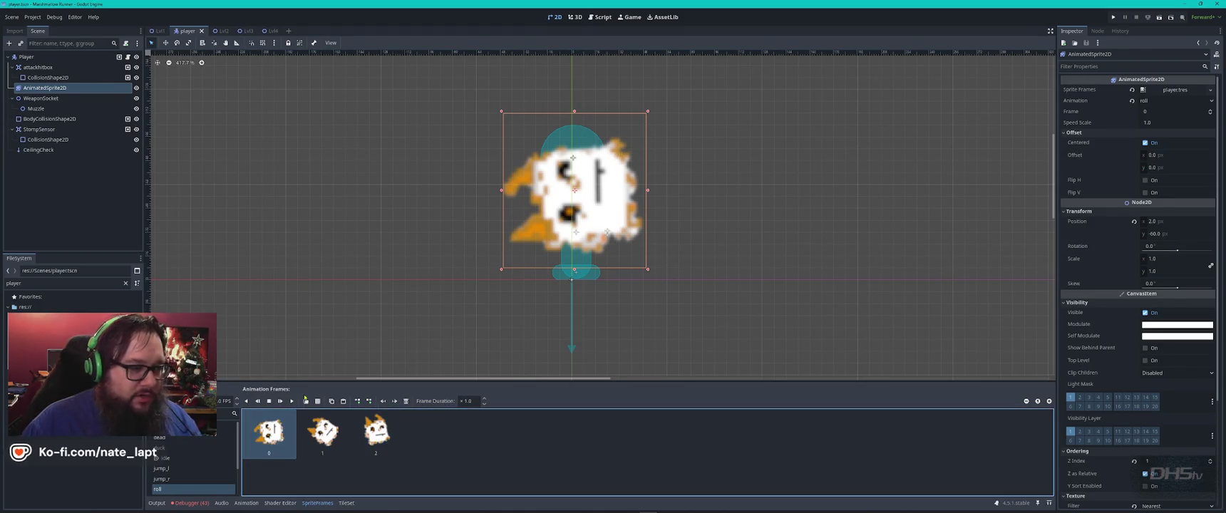
key("super")
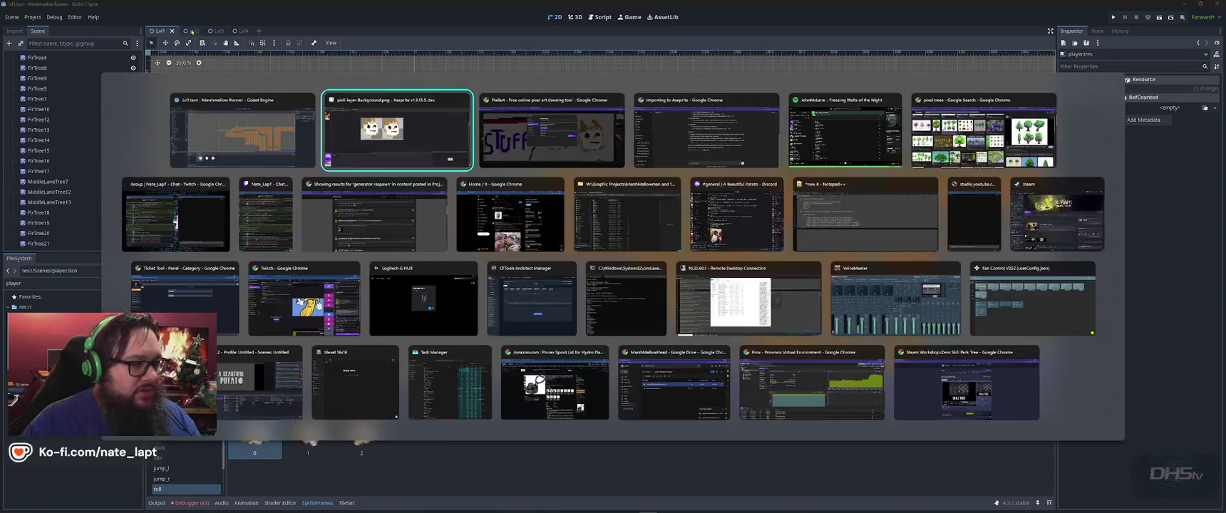
left_click(598, 148)
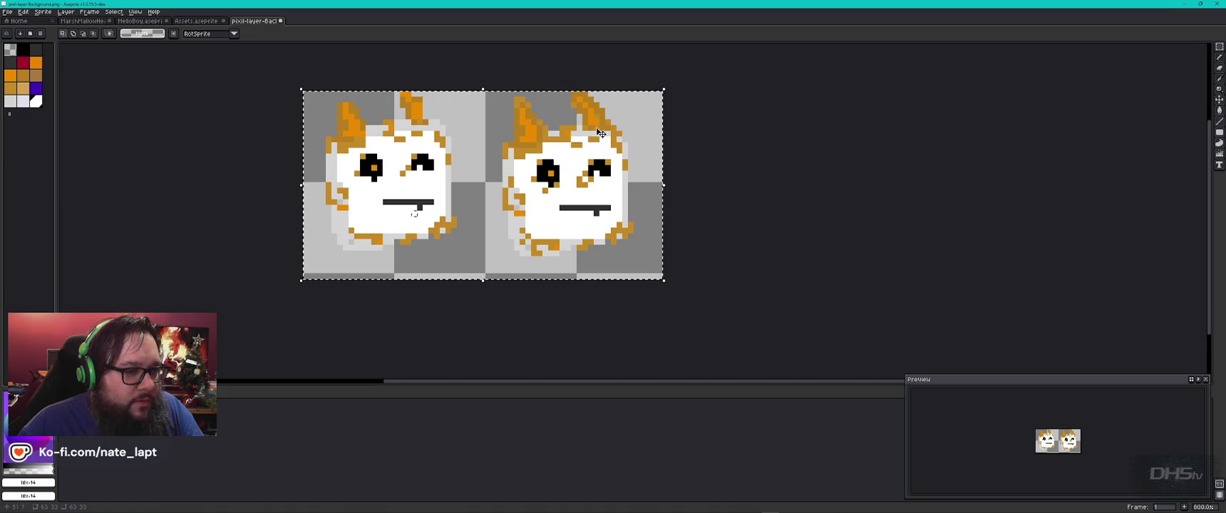
Marquee-select the right-hand marshmallow sprite and crop the sprite to it
key("i")
left_click(1219, 47)
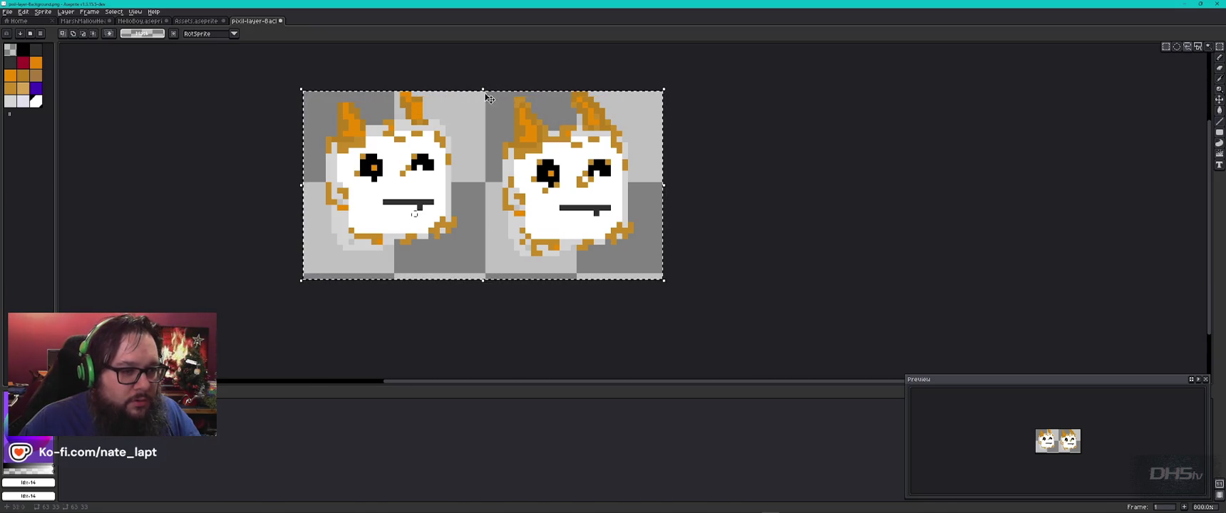
left_click(711, 231)
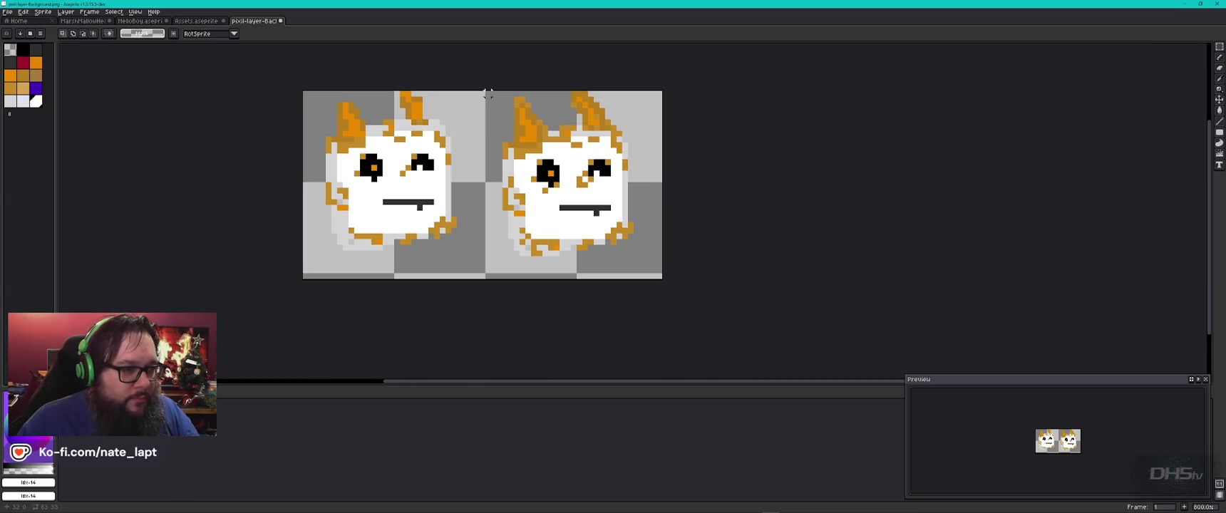
left_click_drag(488, 93, 665, 276)
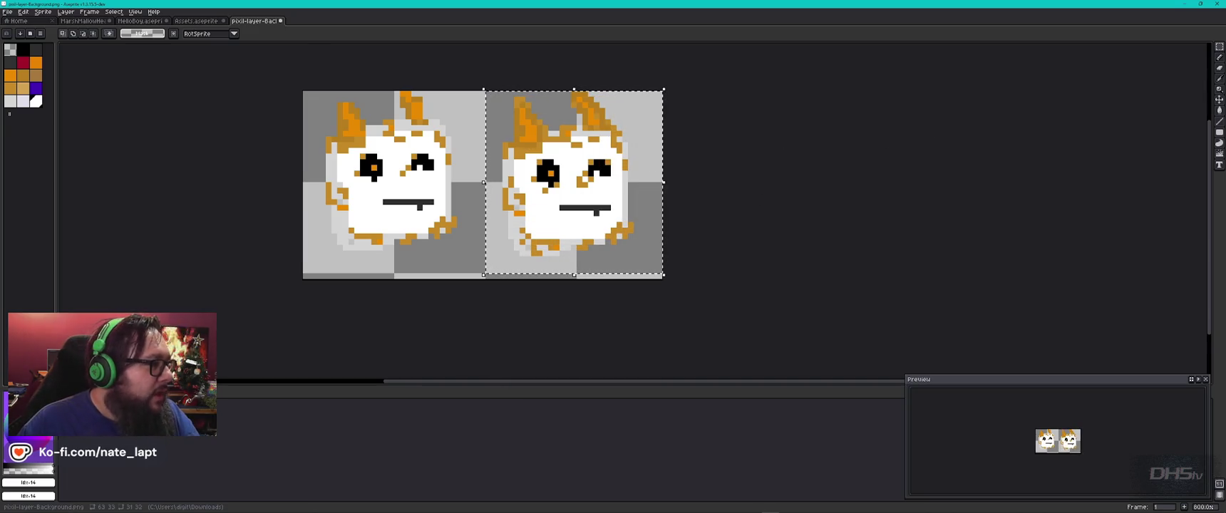
left_click(24, 12)
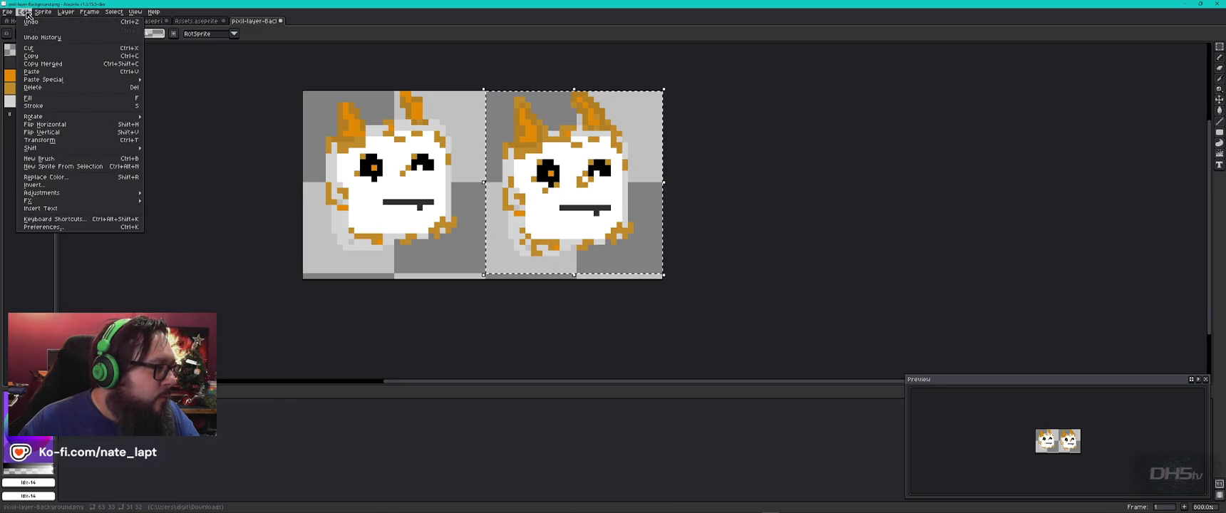
left_click(43, 12)
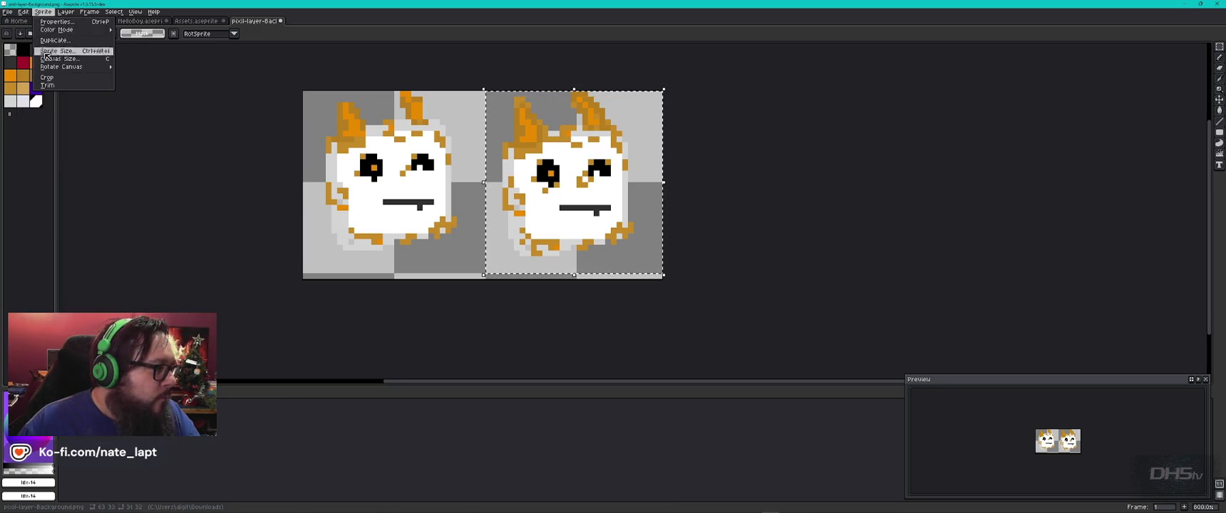
left_click(58, 85)
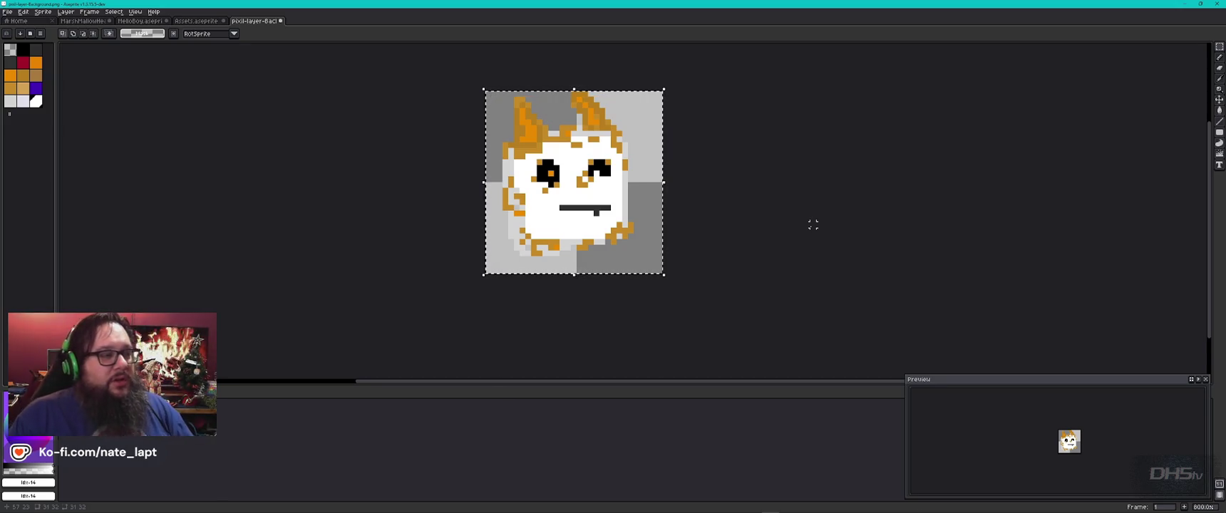
Clear the selection and drag a marquee around the marshmallow body, adjusting its right and bottom edges
left_click(151, 196)
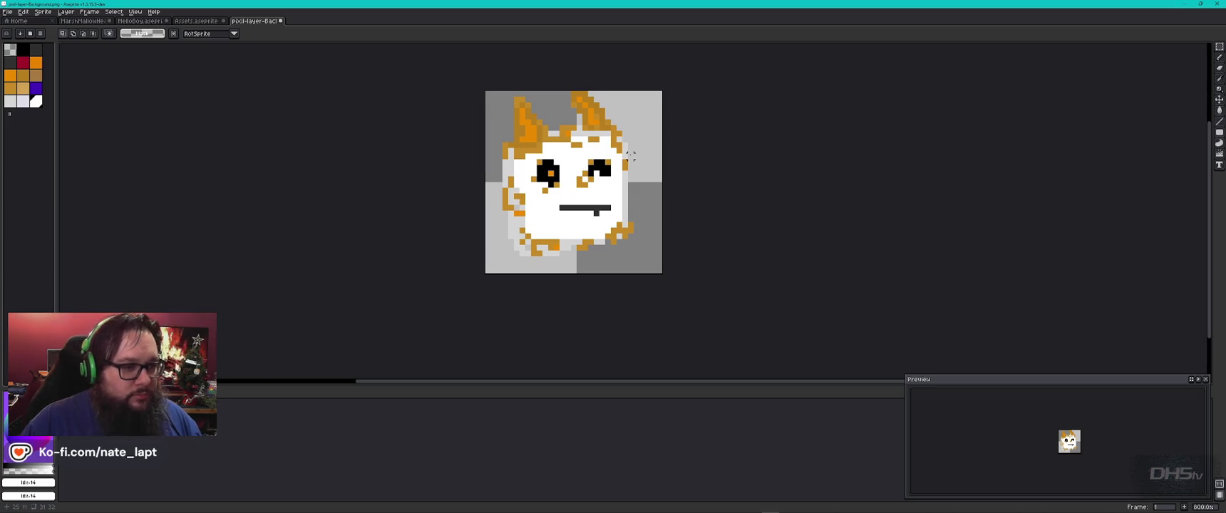
left_click(1219, 48)
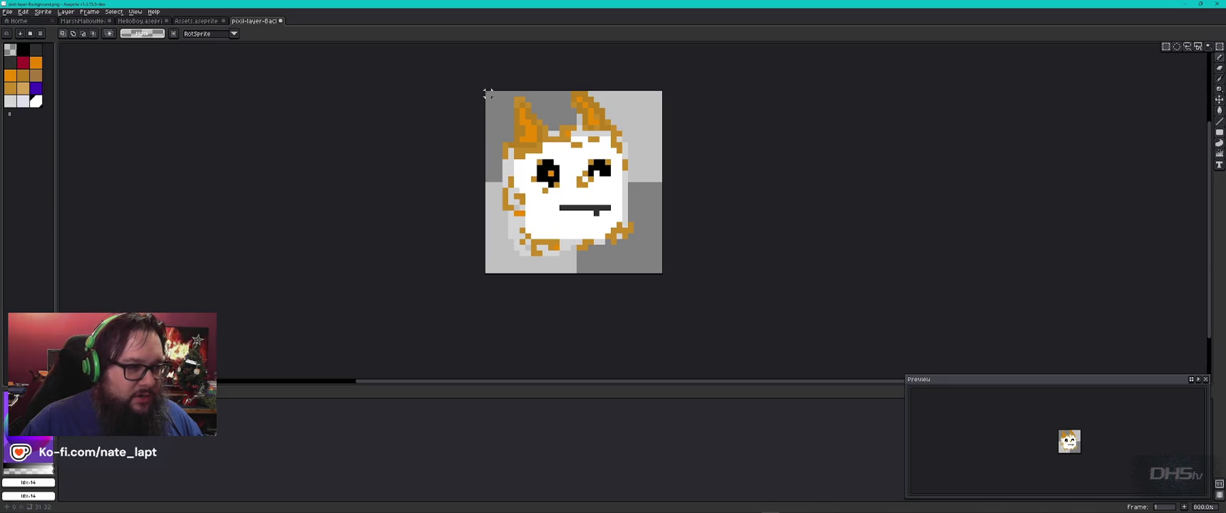
left_click_drag(496, 94, 642, 265)
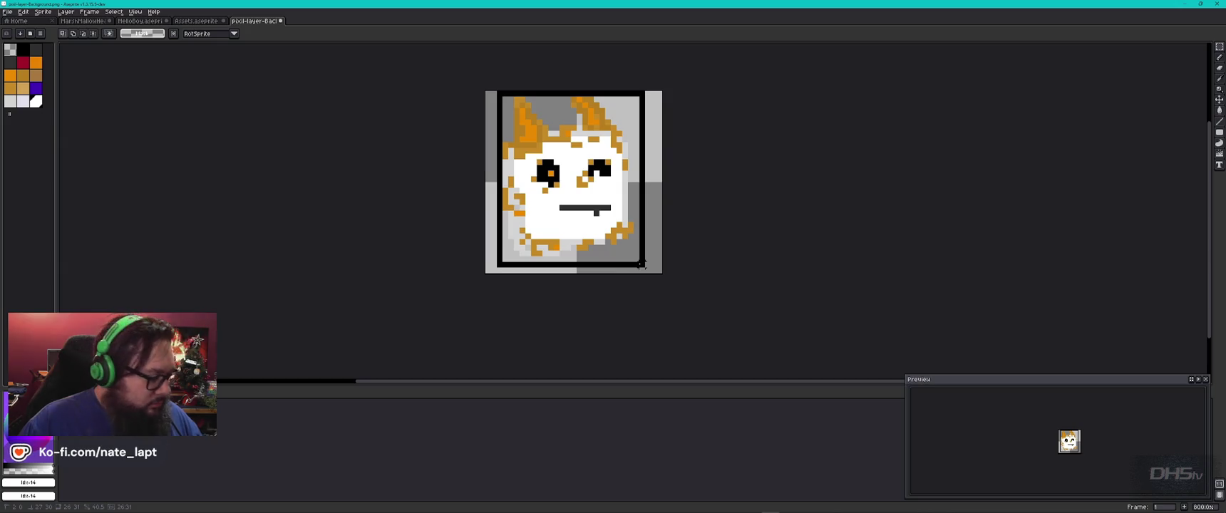
left_click_drag(641, 264, 667, 265)
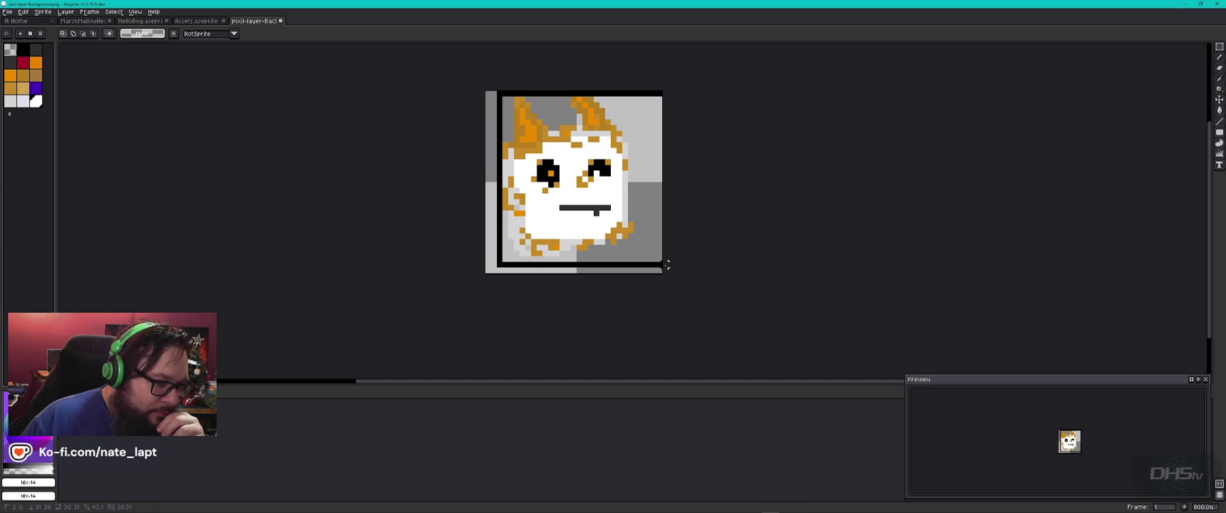
mouse_move(667, 265)
left_mouse_down()
mouse_move(637, 259)
mouse_move(636, 278)
mouse_move(668, 264)
mouse_move(660, 253)
left_mouse_up()
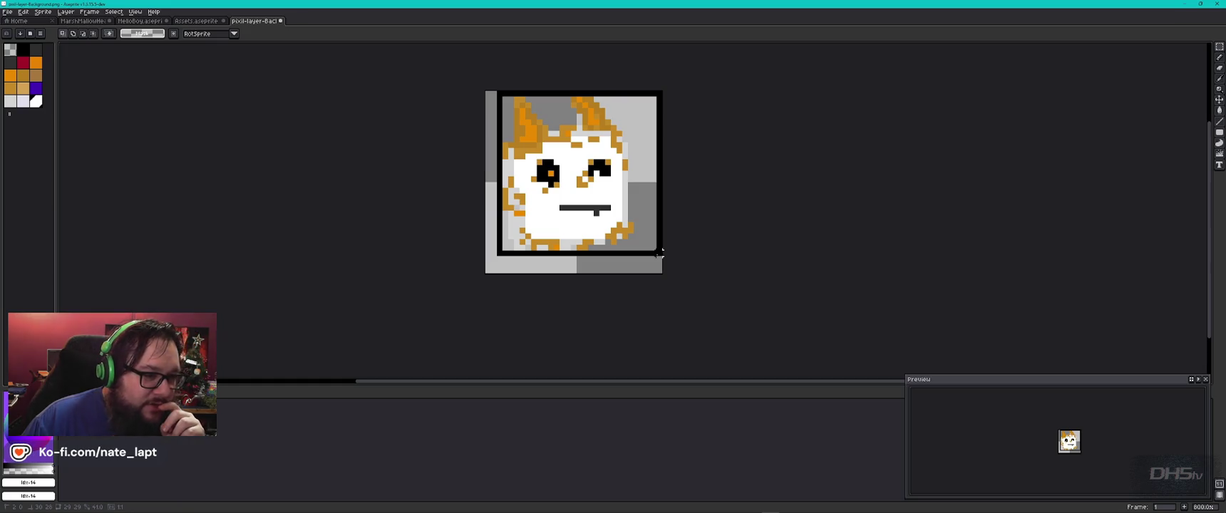
left_click_drag(660, 253, 660, 255)
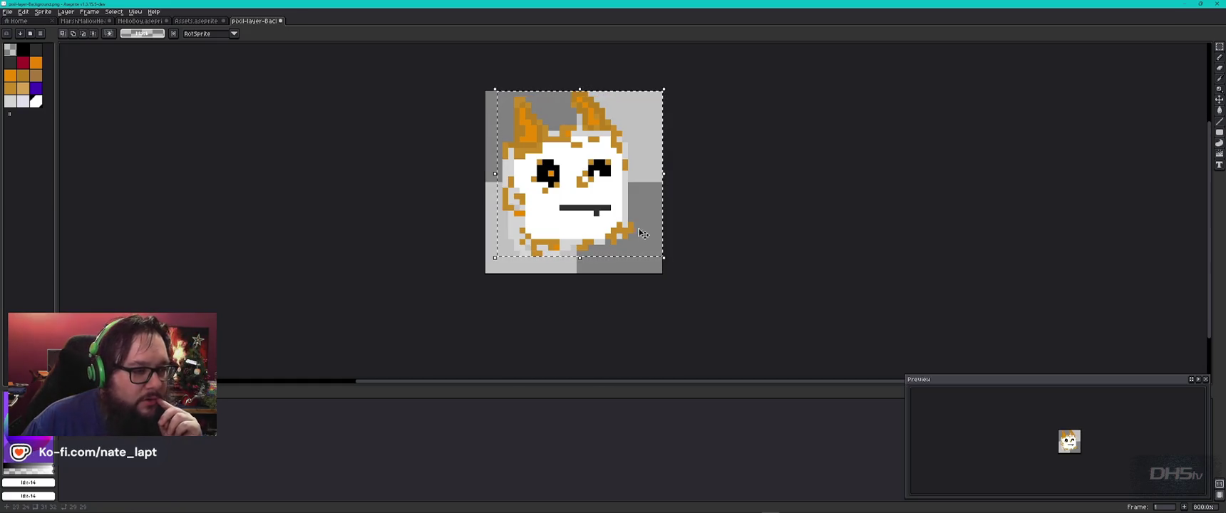
Shift the selected marshmallow pixels about 3 pixels right and commit the move
left_click(563, 191)
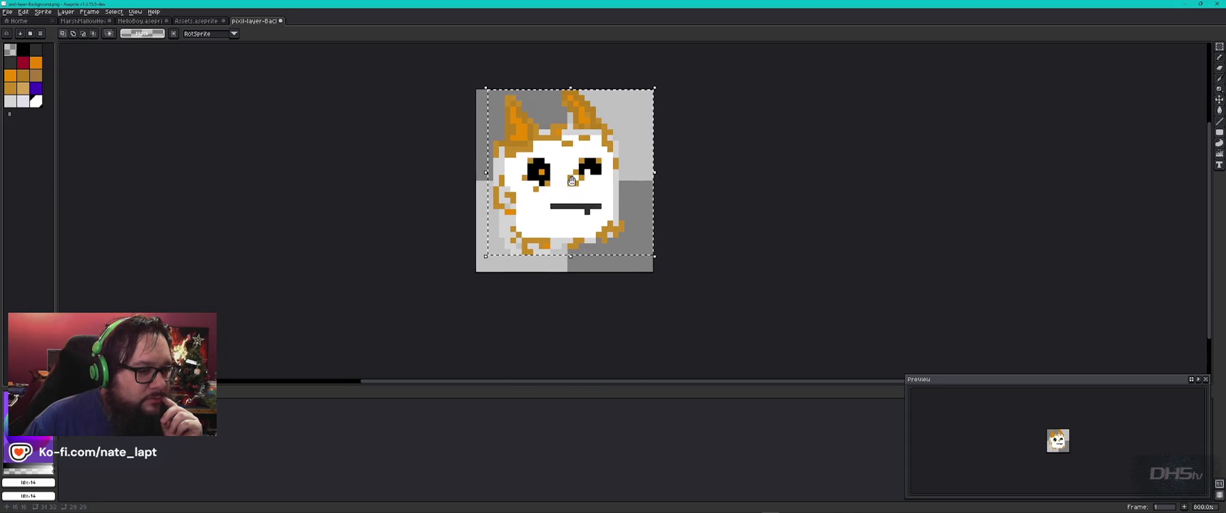
left_click_drag(563, 191, 575, 201)
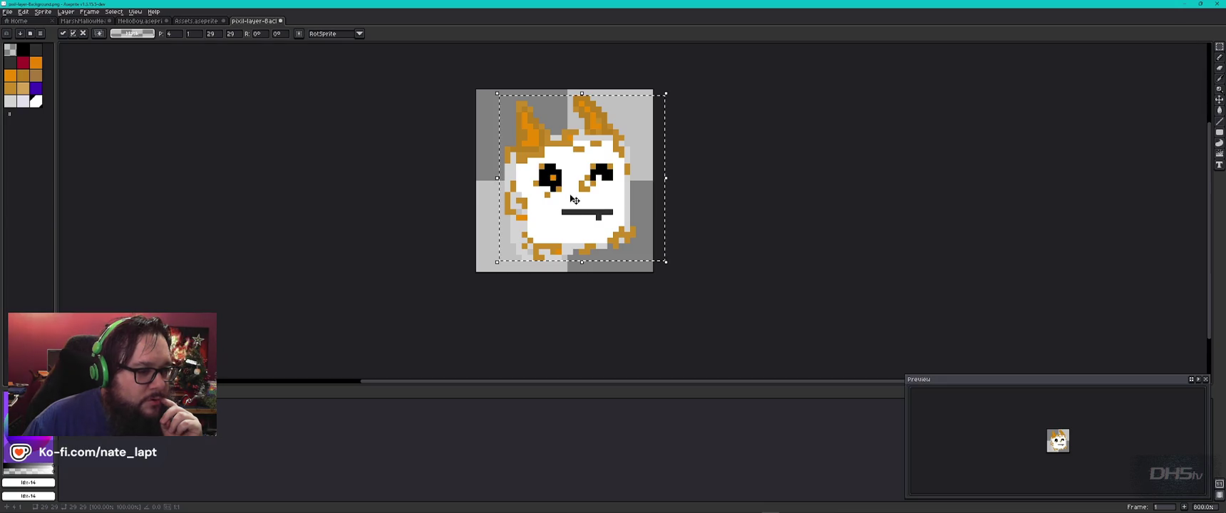
left_click(701, 240)
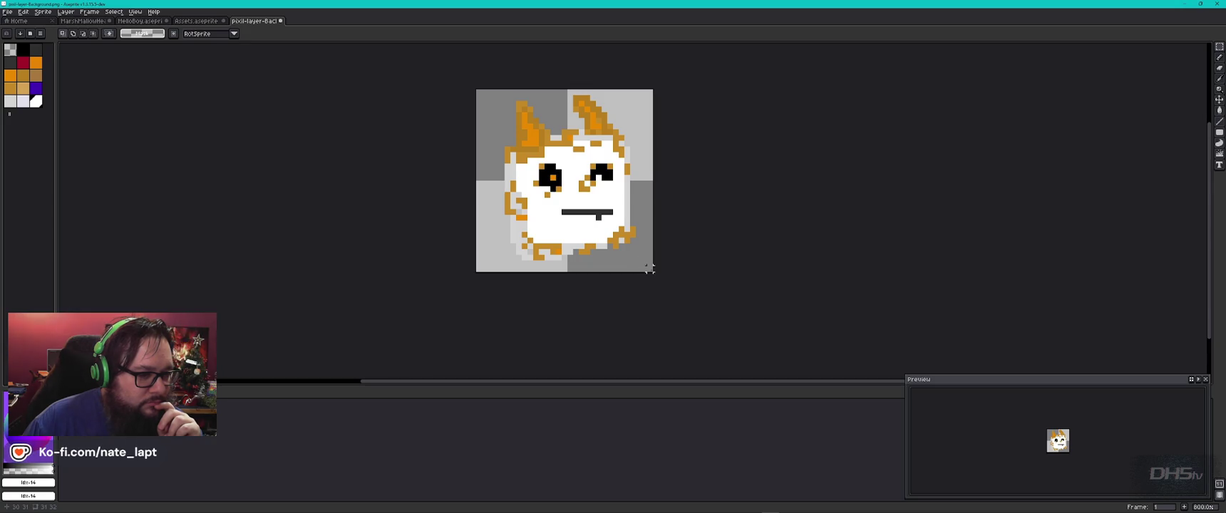
After several attempts at a selection box, select all and crop the canvas
left_click_drag(638, 258, 498, 113)
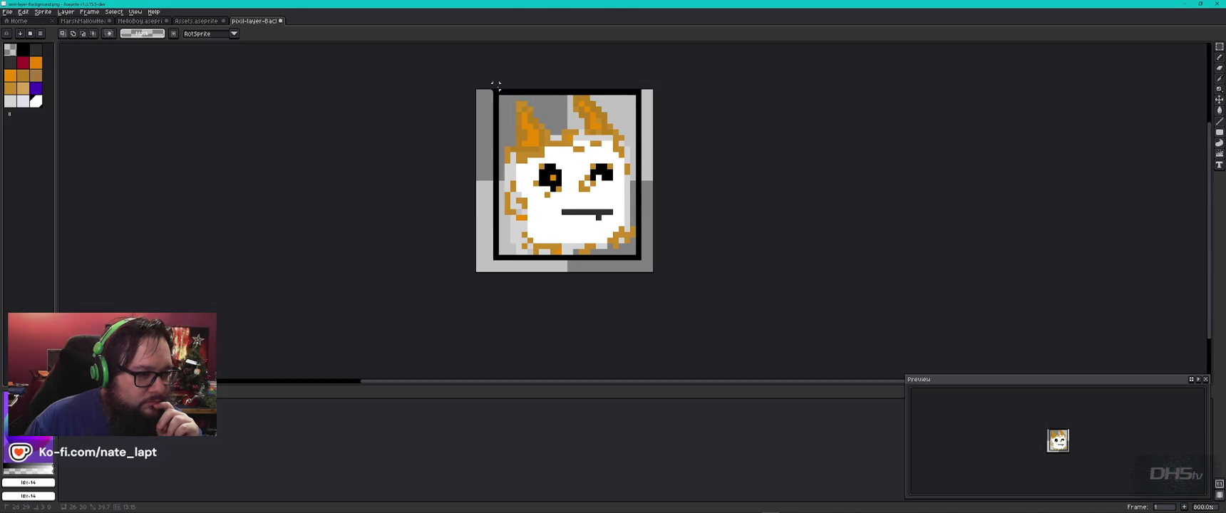
key("ctrl+z")
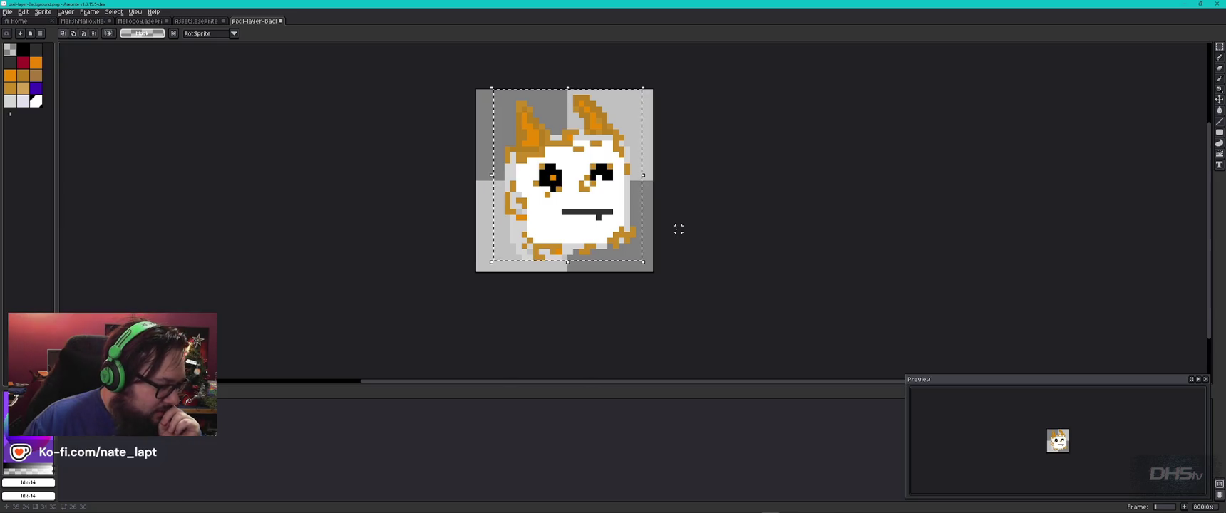
left_click(648, 261)
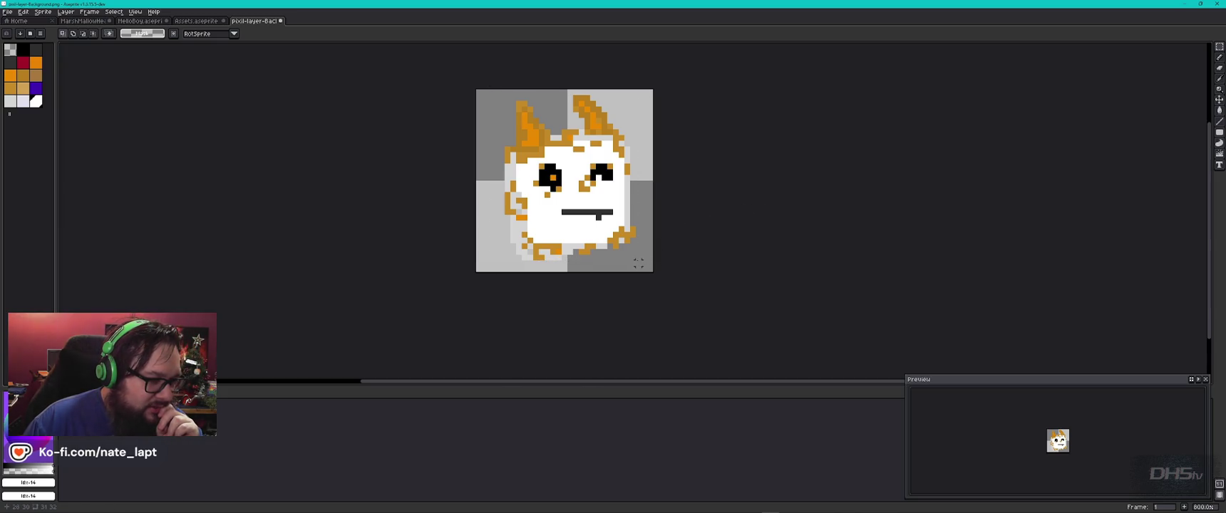
mouse_move(635, 265)
left_mouse_down()
mouse_move(511, 185)
mouse_move(511, 89)
mouse_move(495, 89)
left_mouse_up()
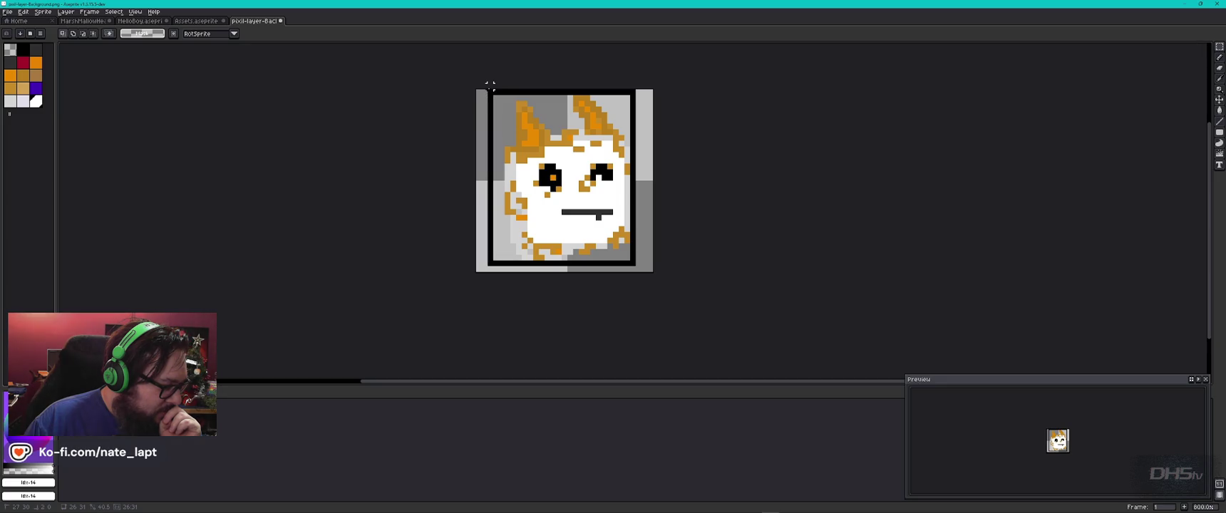
left_click_drag(496, 89, 473, 85)
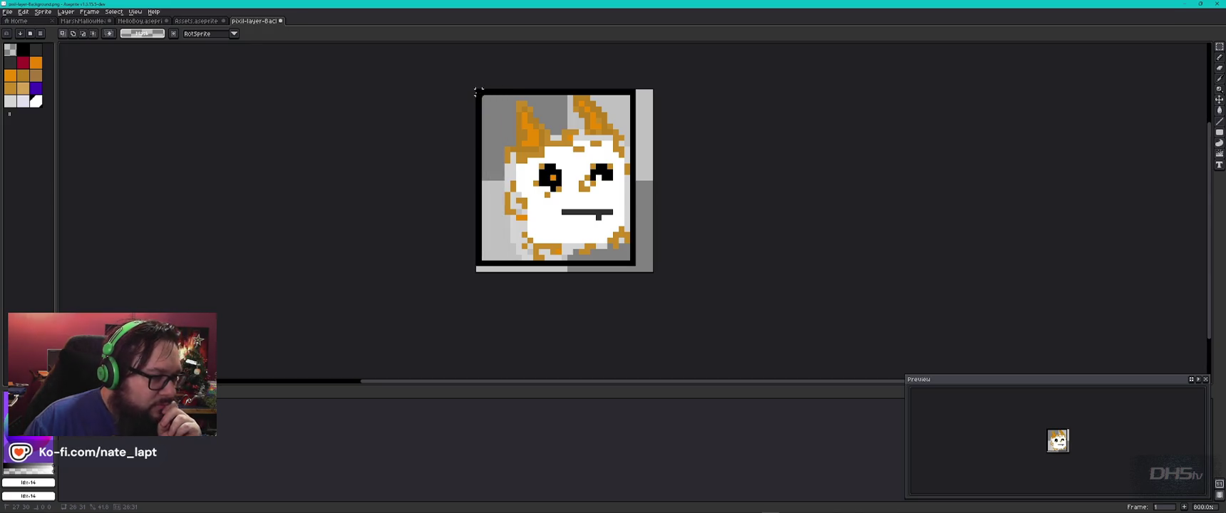
key("ctrl+z")
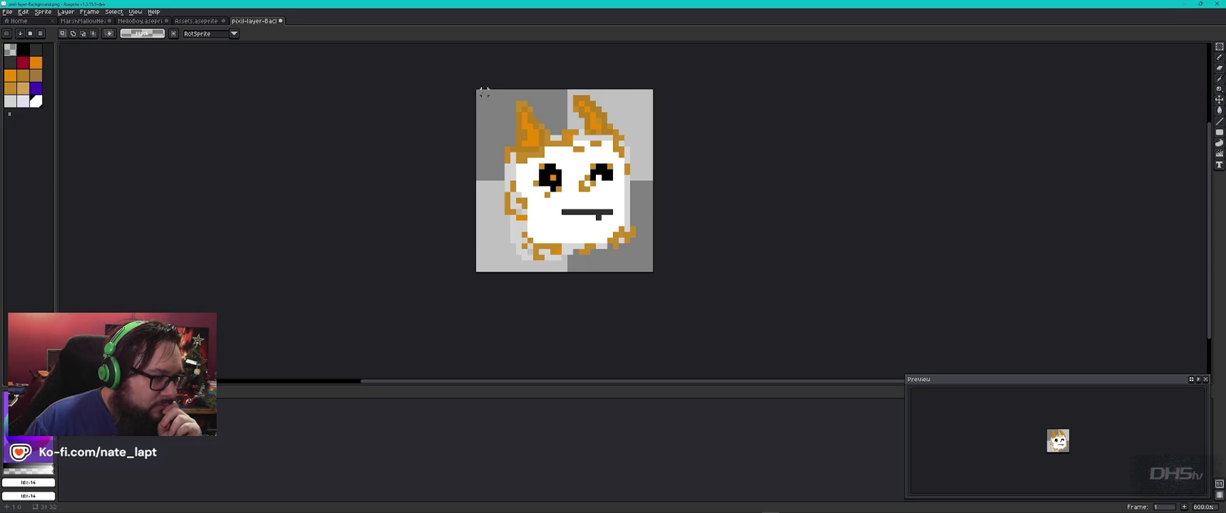
left_click_drag(479, 92, 651, 270)
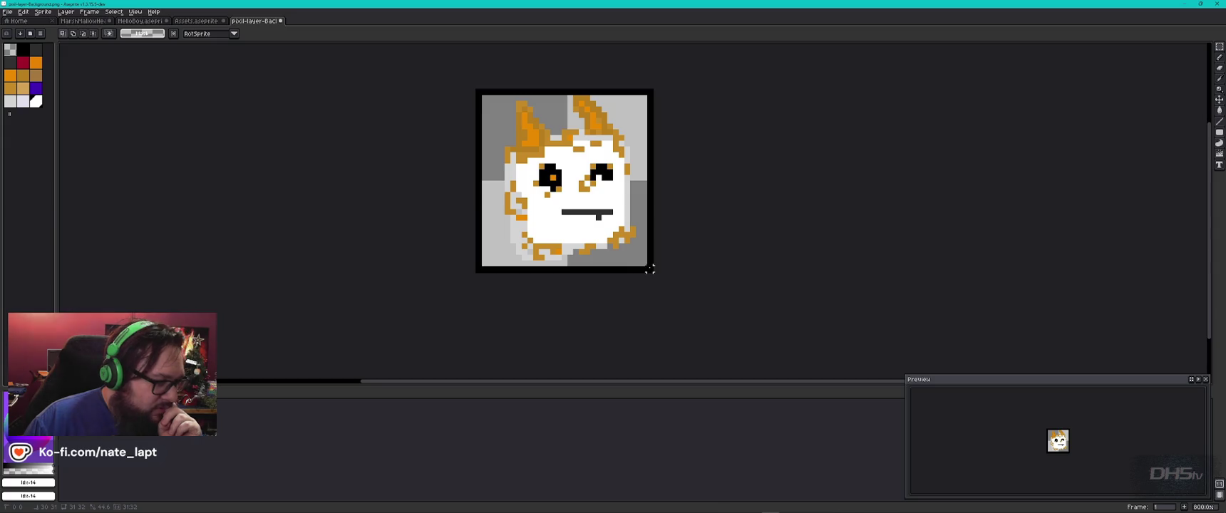
left_click_drag(650, 270, 651, 263)
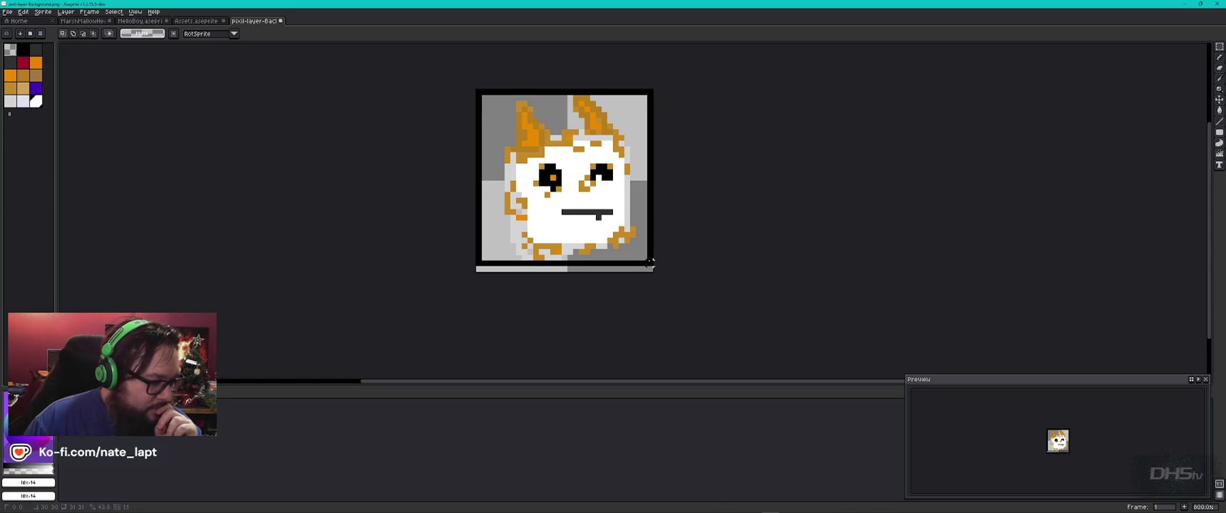
key("ctrl+z")
key("ctrl+a")
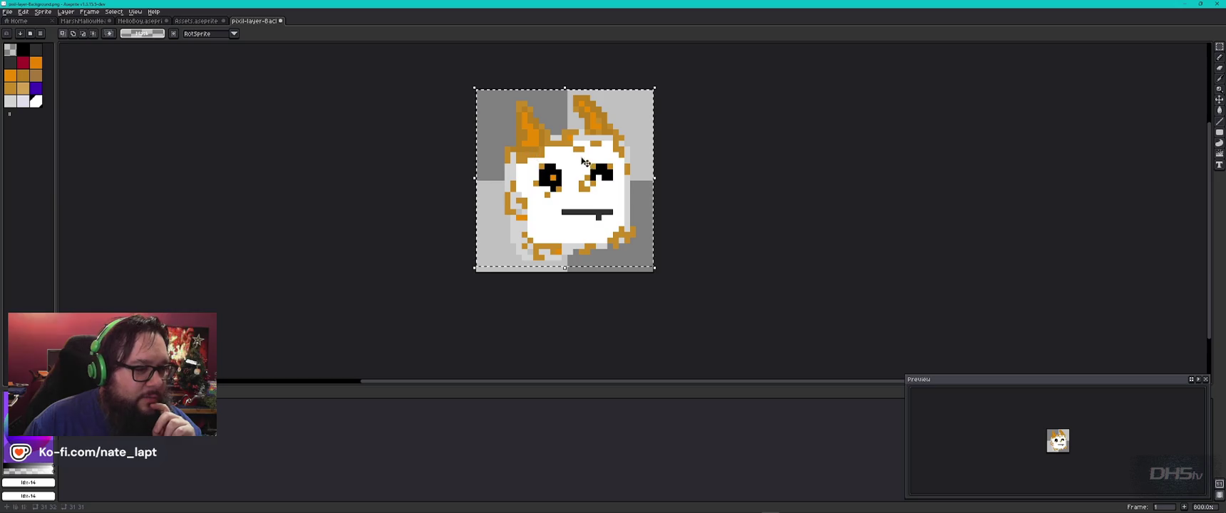
left_click(42, 11)
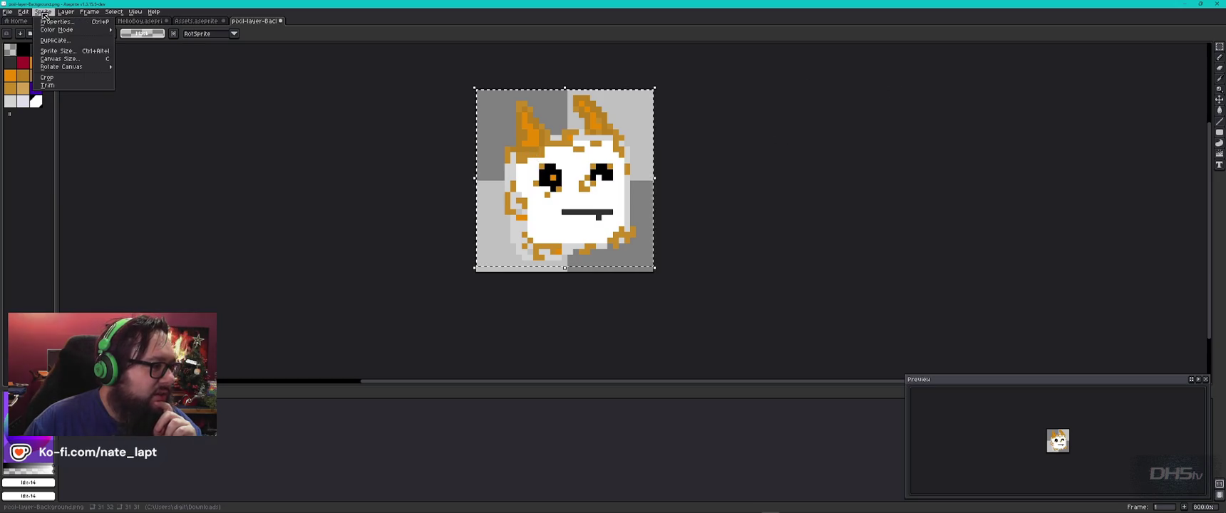
left_click(65, 74)
Select the whole sprite and shift it down and to the right
key("ctrl+d")
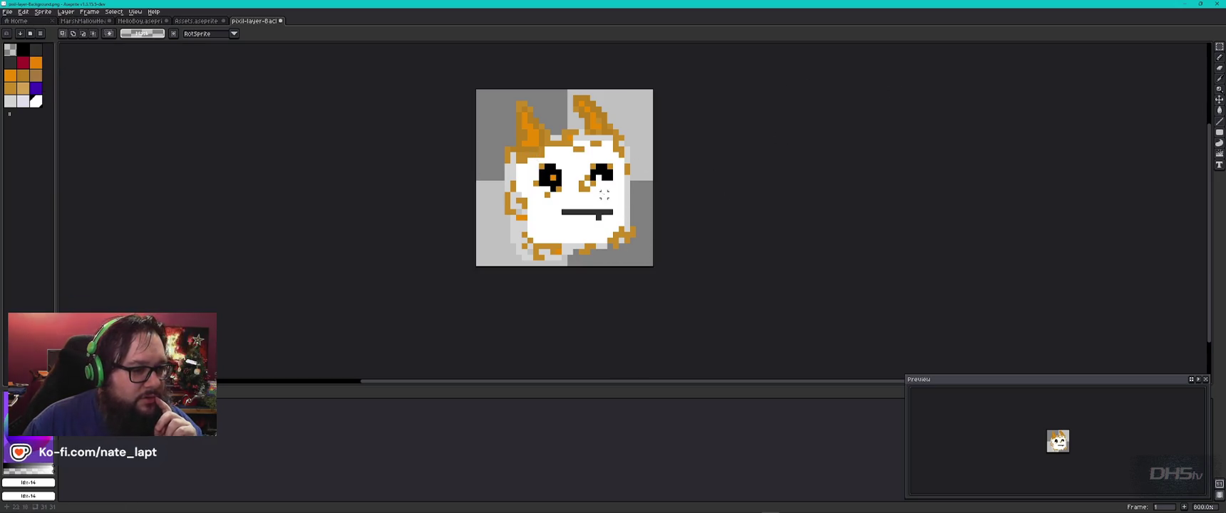
key("ctrl+a")
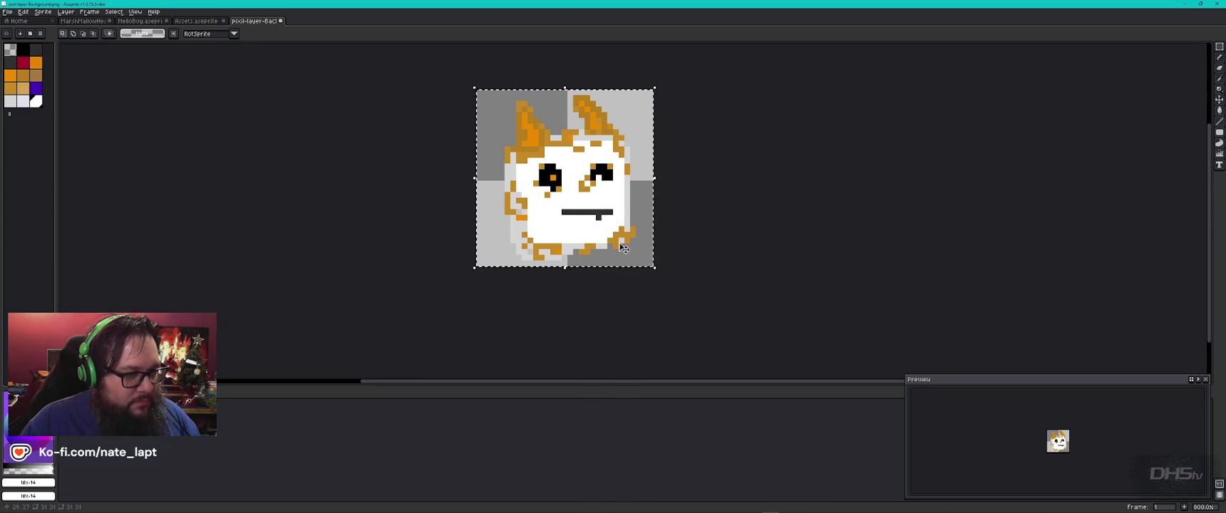
left_click_drag(588, 208, 595, 253)
left_click(710, 298)
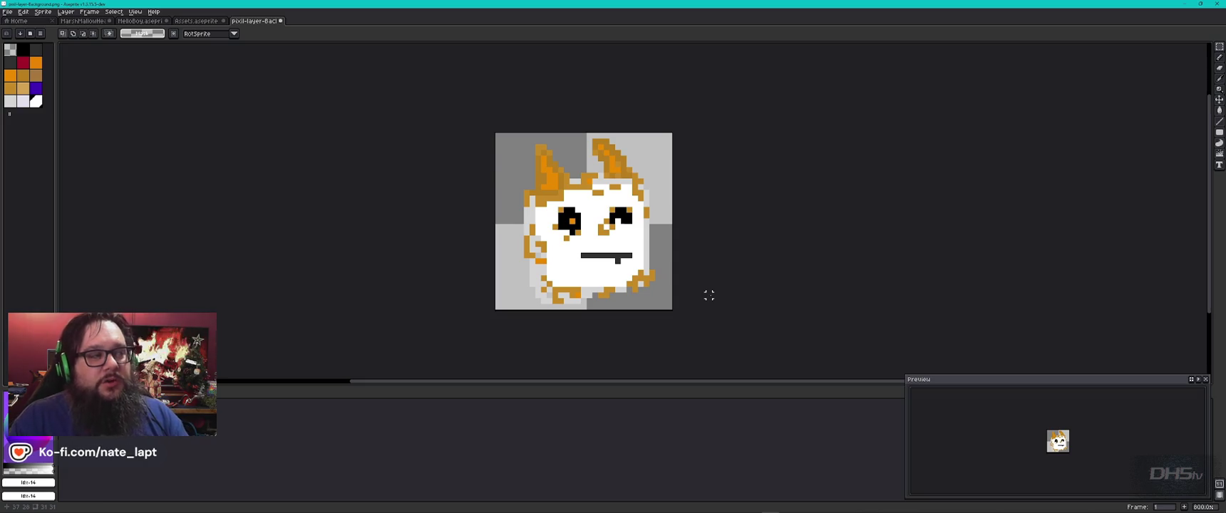
key("alt+Tab")
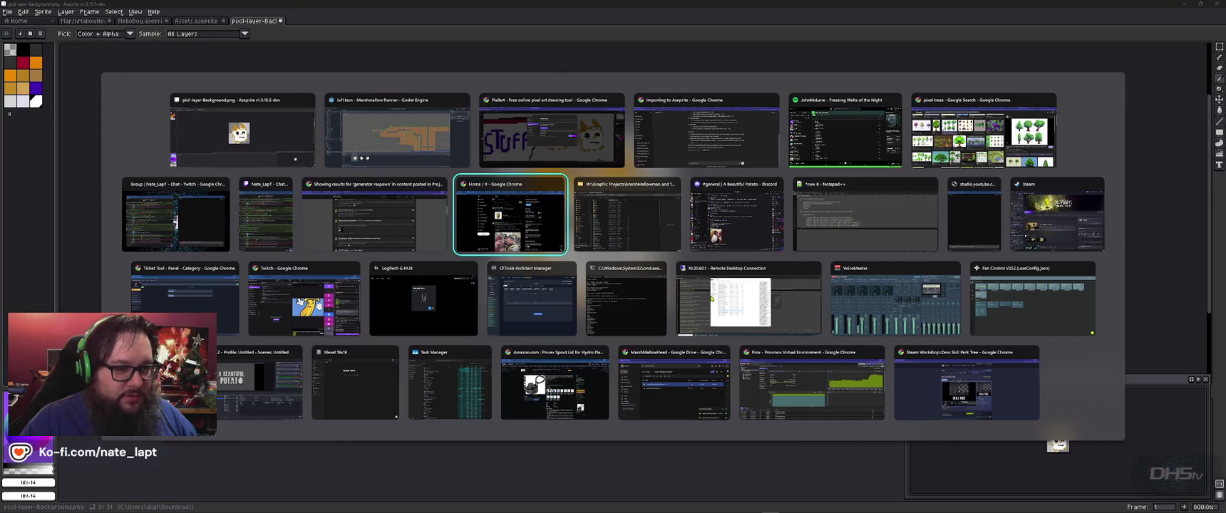
key("Escape")
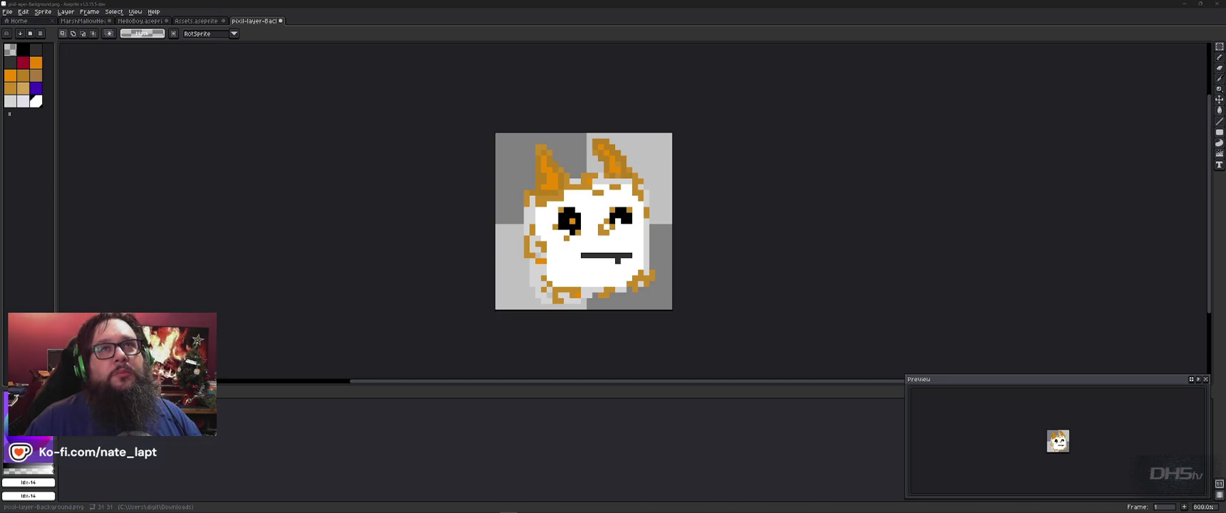
key("alt+Tab")
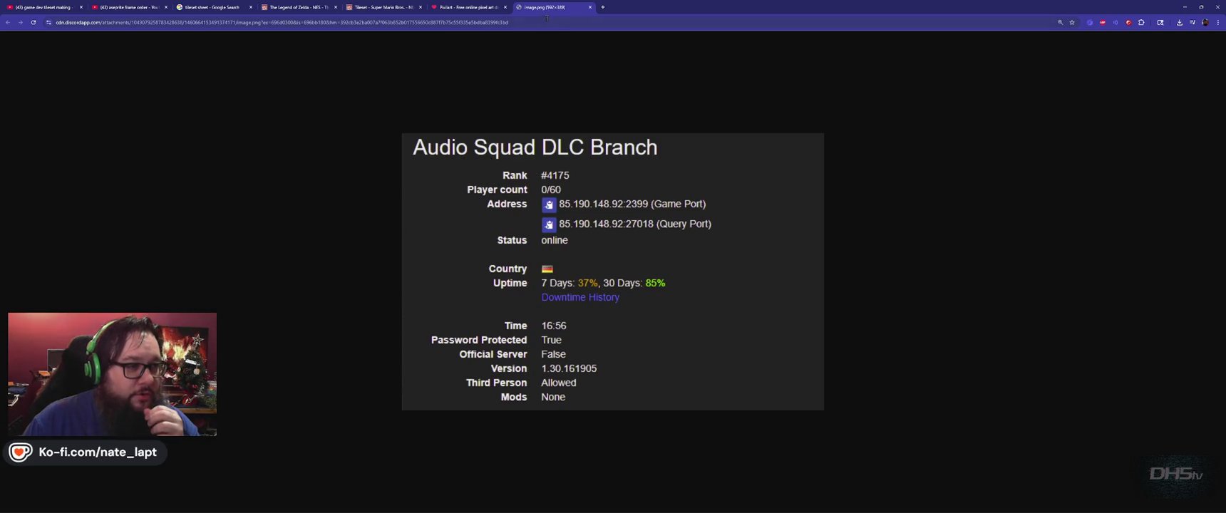
key("ctrl+w")
left_click(1183, 8)
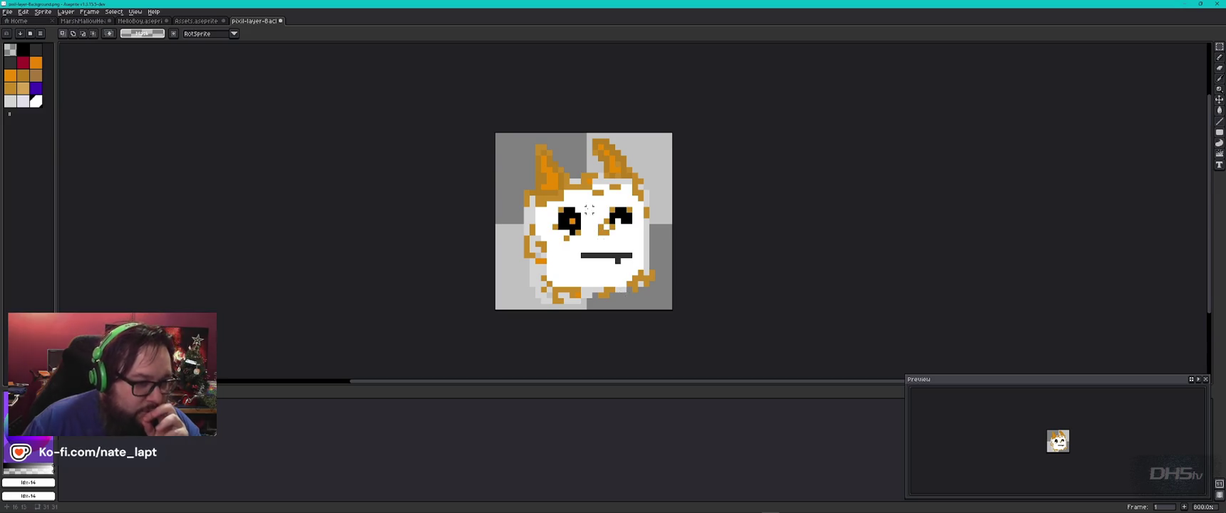
Zoom the sprite, start File > Export As, and browse for the output file location
scroll(590, 210, "up", 5)
scroll(589, 208, "down", 3)
scroll(589, 206, "down", 1)
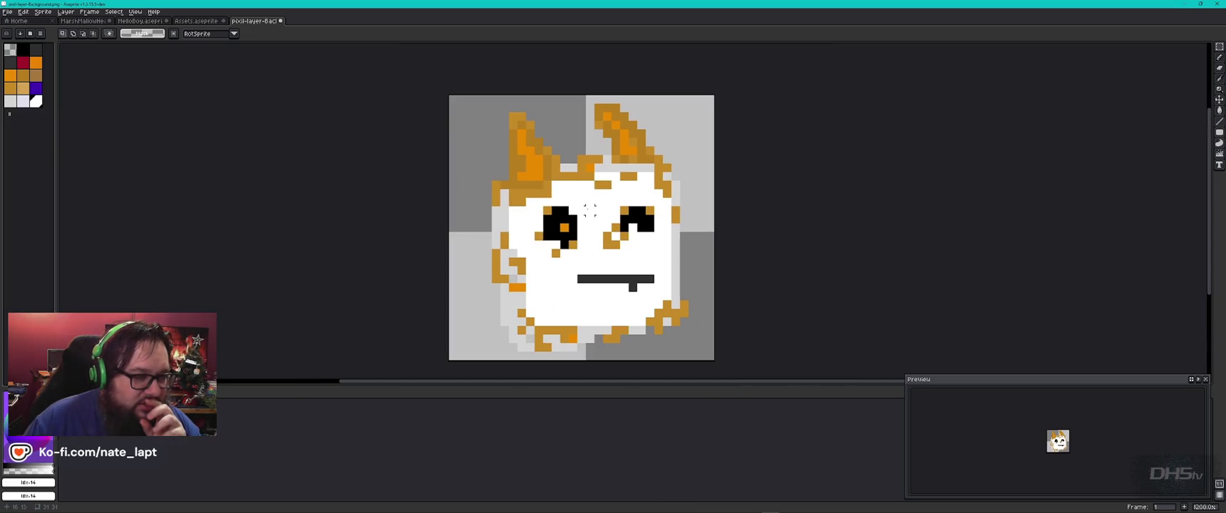
scroll(589, 208, "down", 1)
scroll(589, 207, "up", 1)
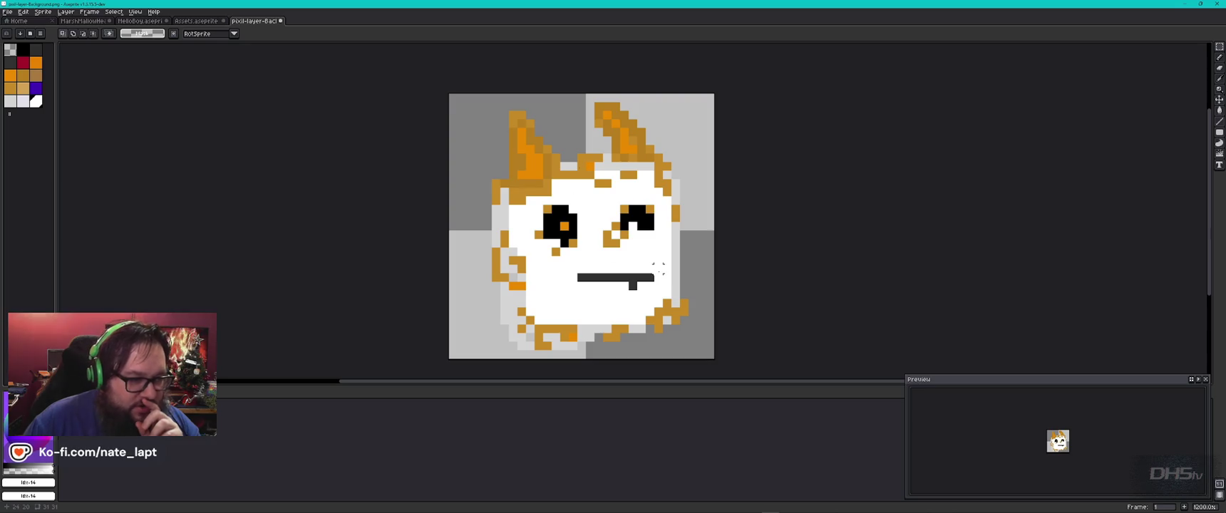
left_click(8, 13)
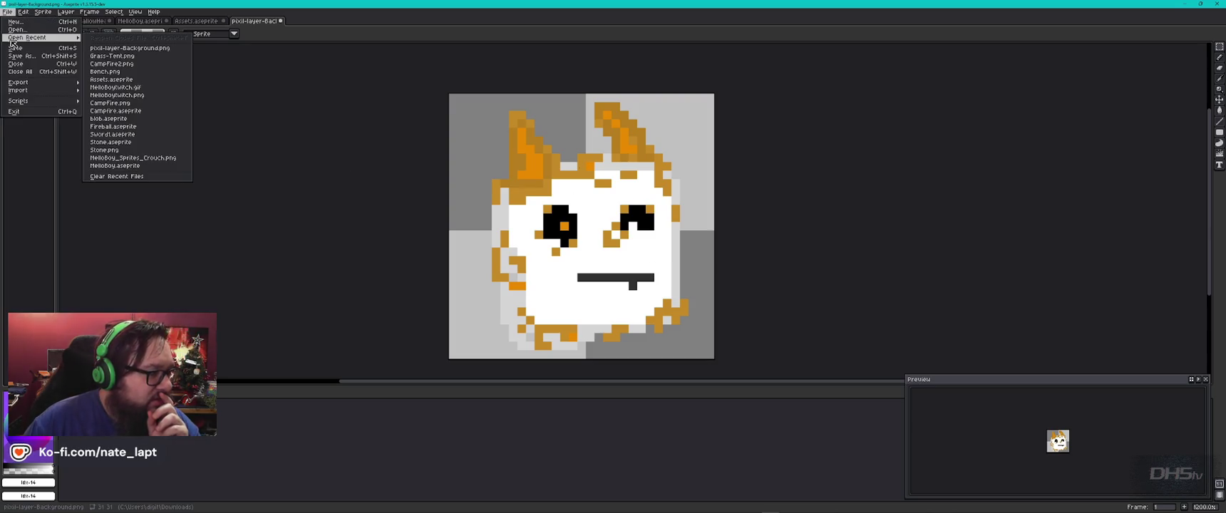
mouse_move(20, 83)
left_click(100, 83)
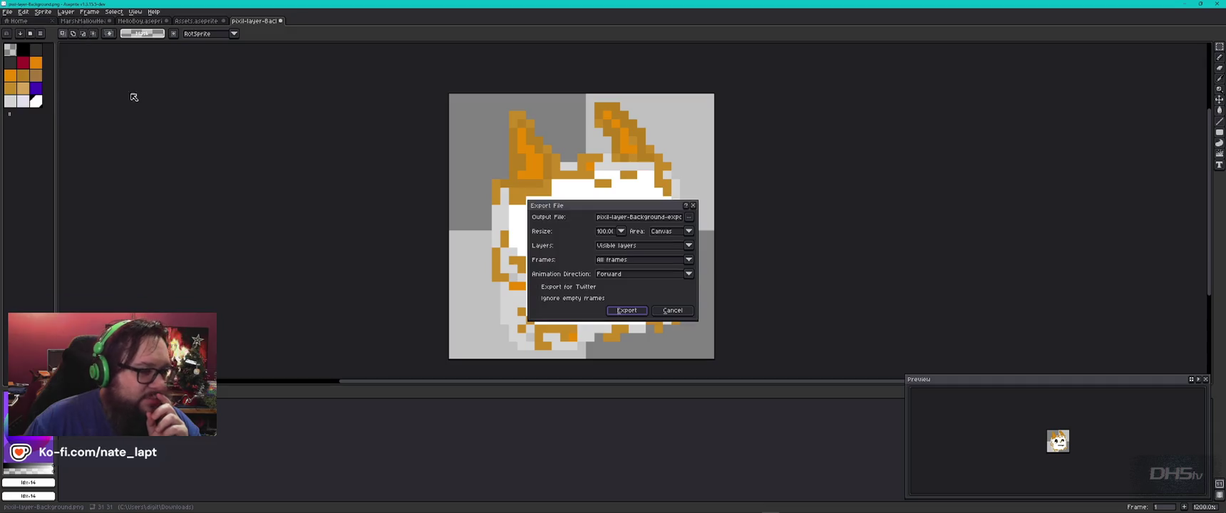
left_click(693, 217)
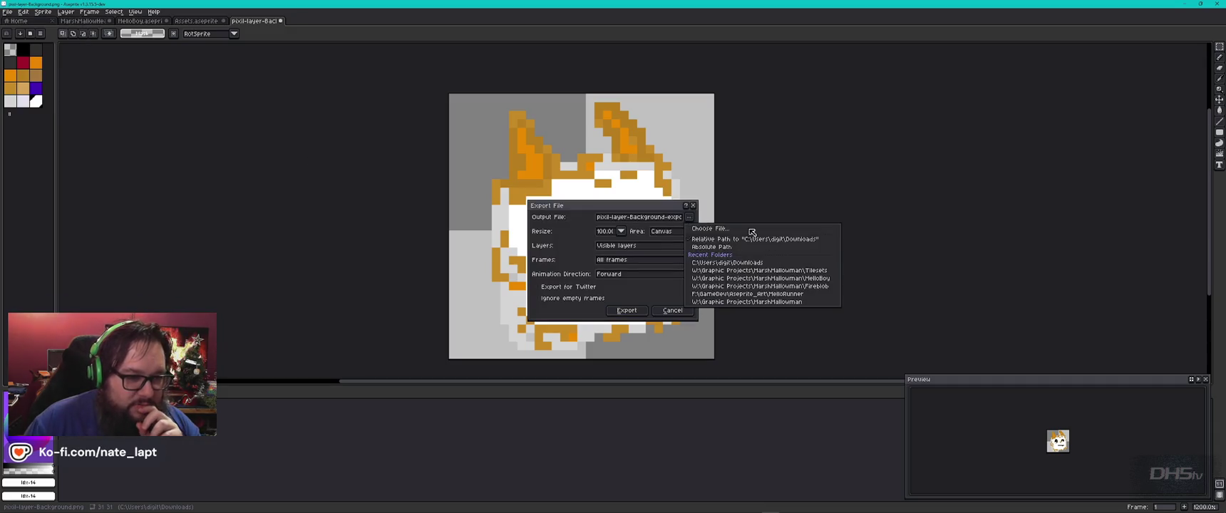
scroll(617, 257, "down", 3)
scroll(621, 259, "up", 2)
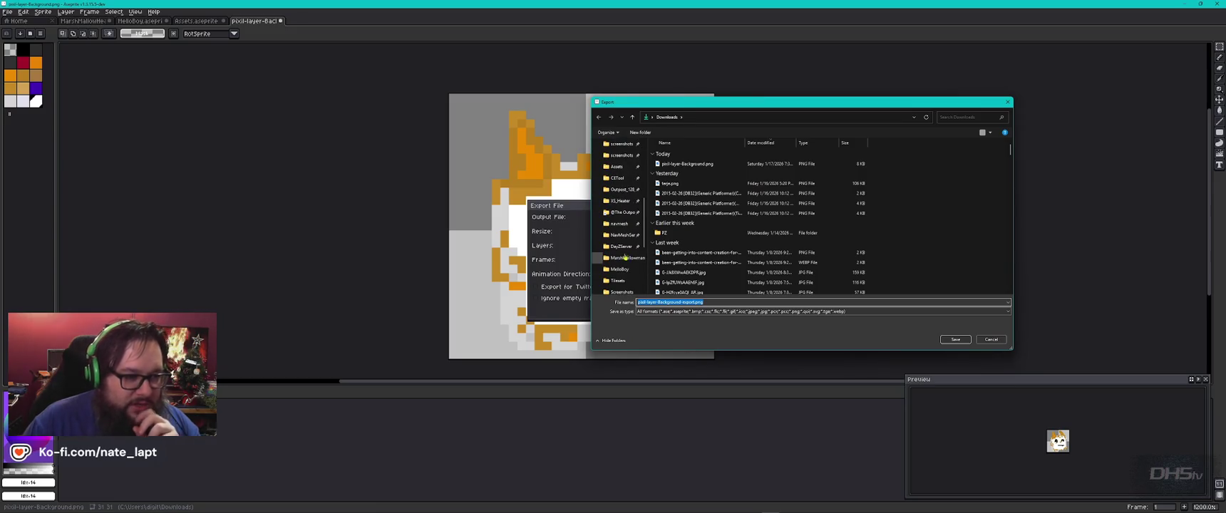
Go to the network drive root and pin Graphic Projects to Quick access
left_click(620, 236)
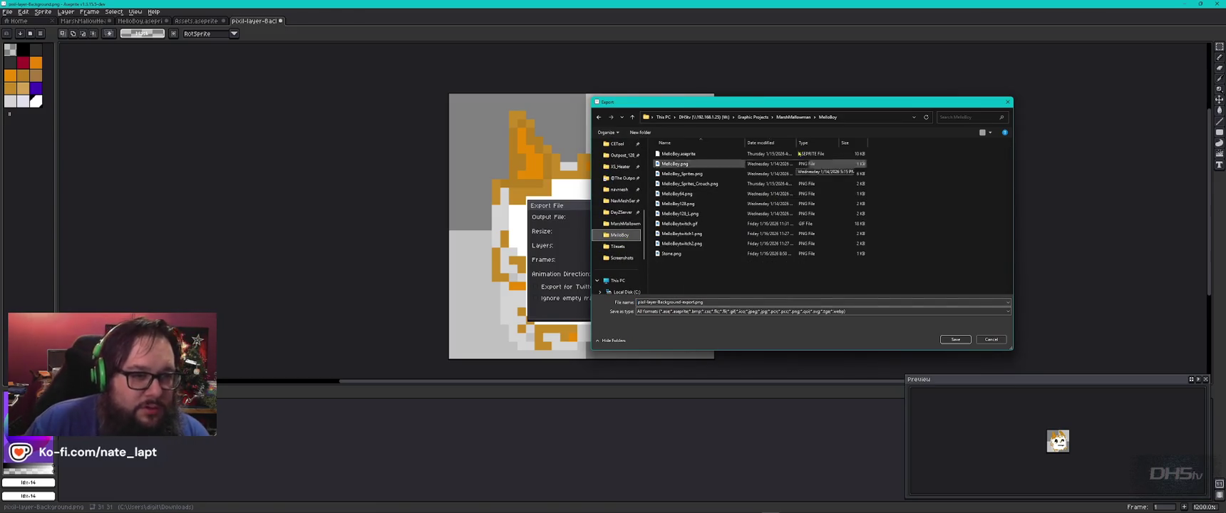
left_click(797, 118)
right_click(789, 118)
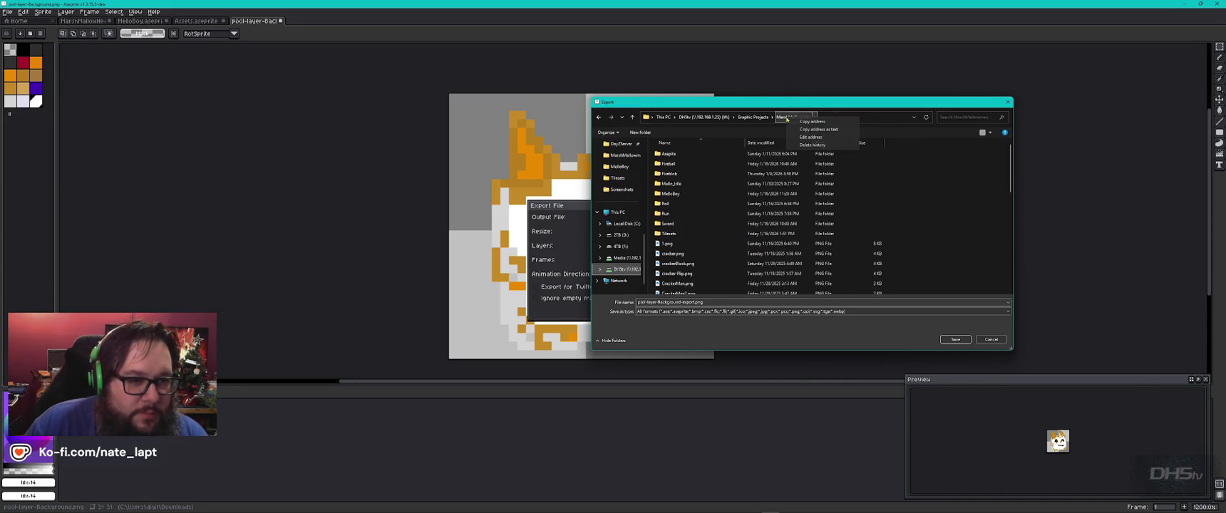
left_click(861, 105)
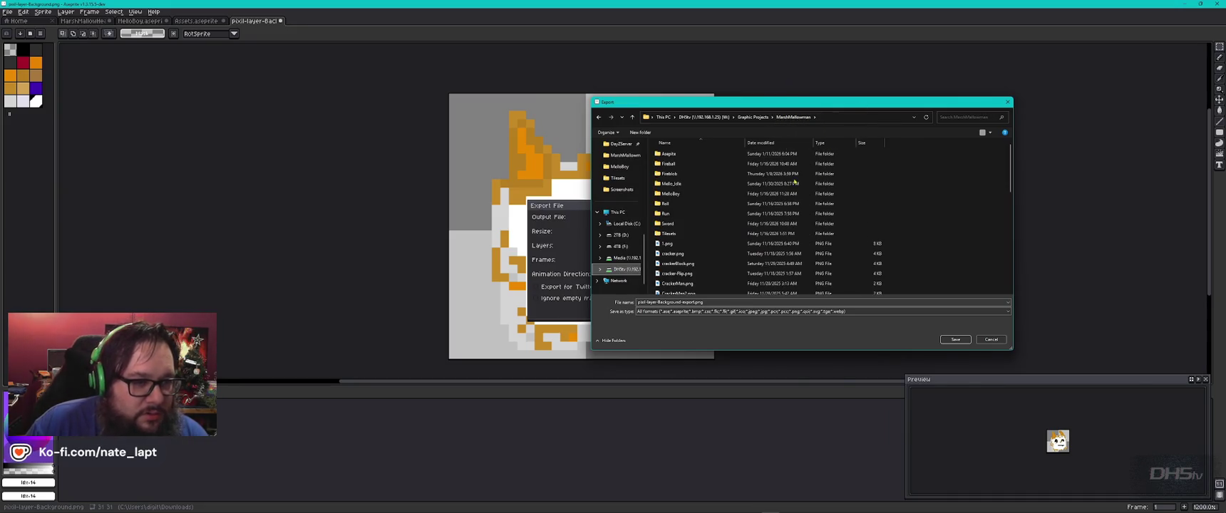
left_click(714, 118)
scroll(720, 255, "down", 5)
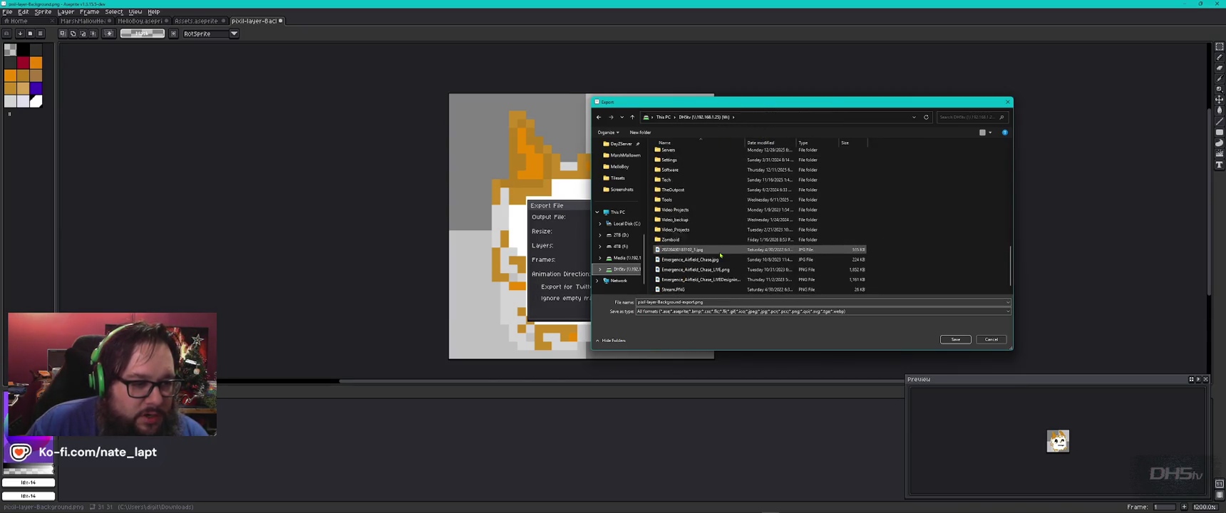
scroll(713, 236, "up", 5)
right_click(676, 211)
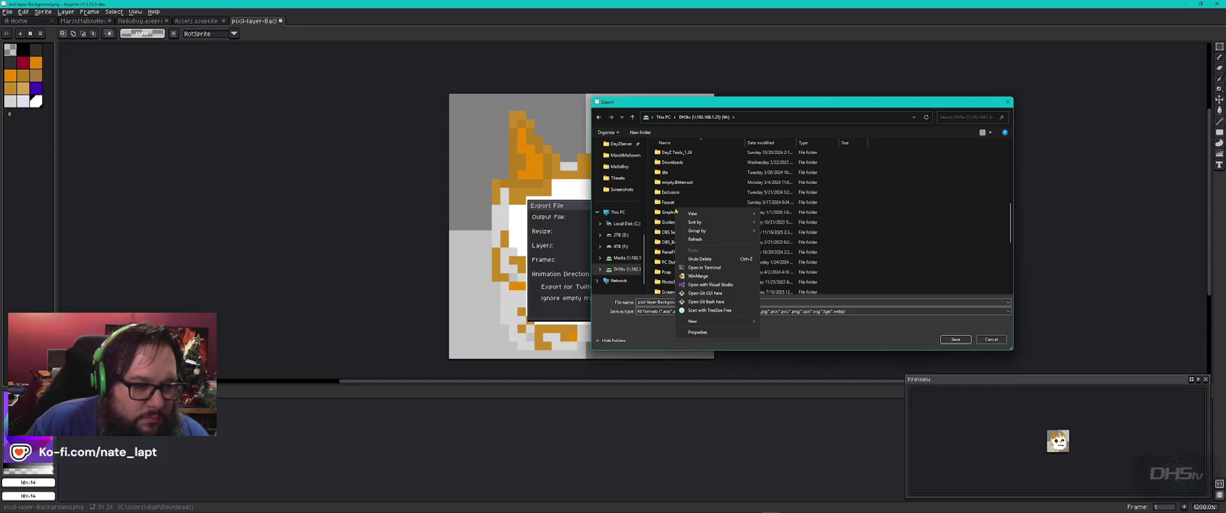
right_click(669, 212)
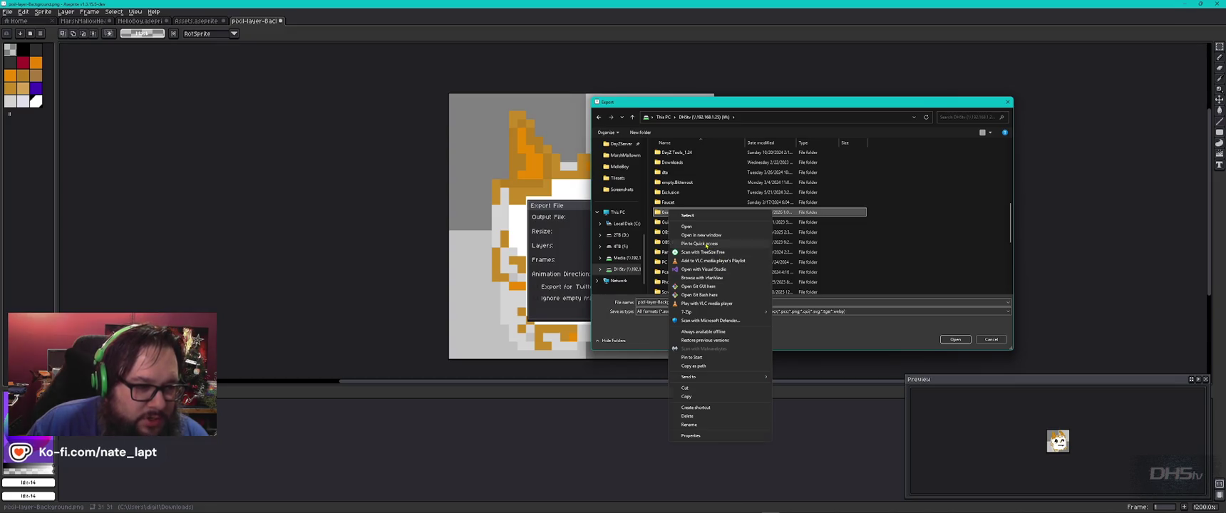
left_click(723, 243)
Browse Graphic Projects > MarshMallowman, checking the Mello_Idle and Aseprite folders
double_click(691, 212)
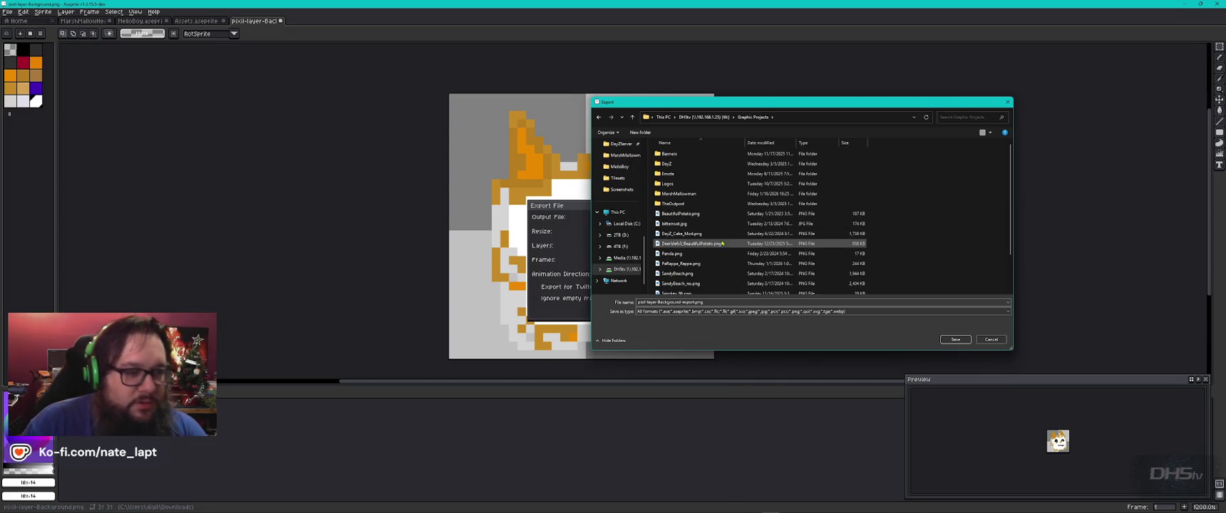
double_click(682, 194)
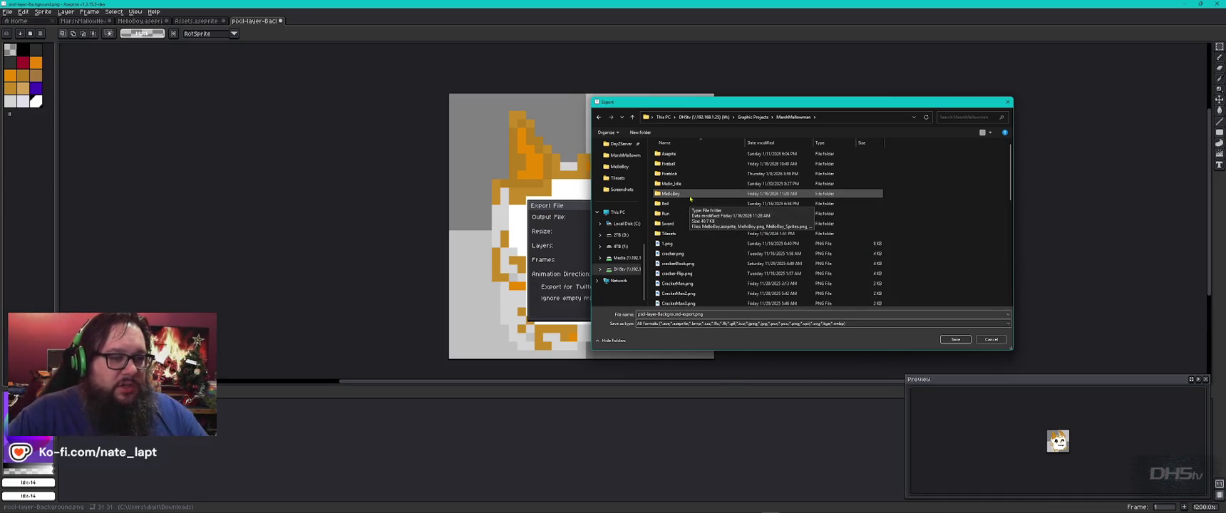
left_click(677, 187)
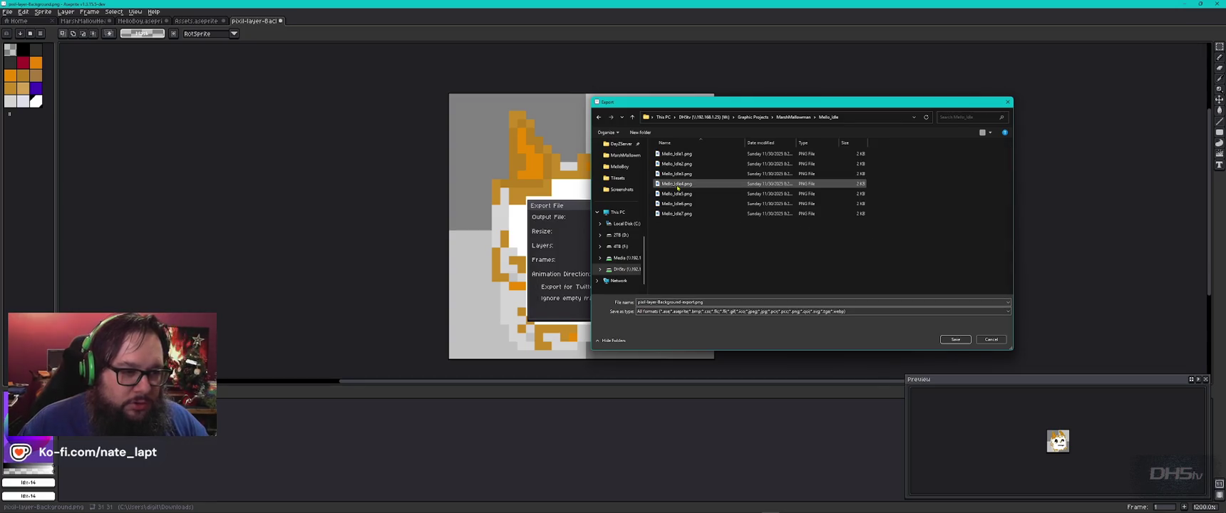
double_click(677, 185)
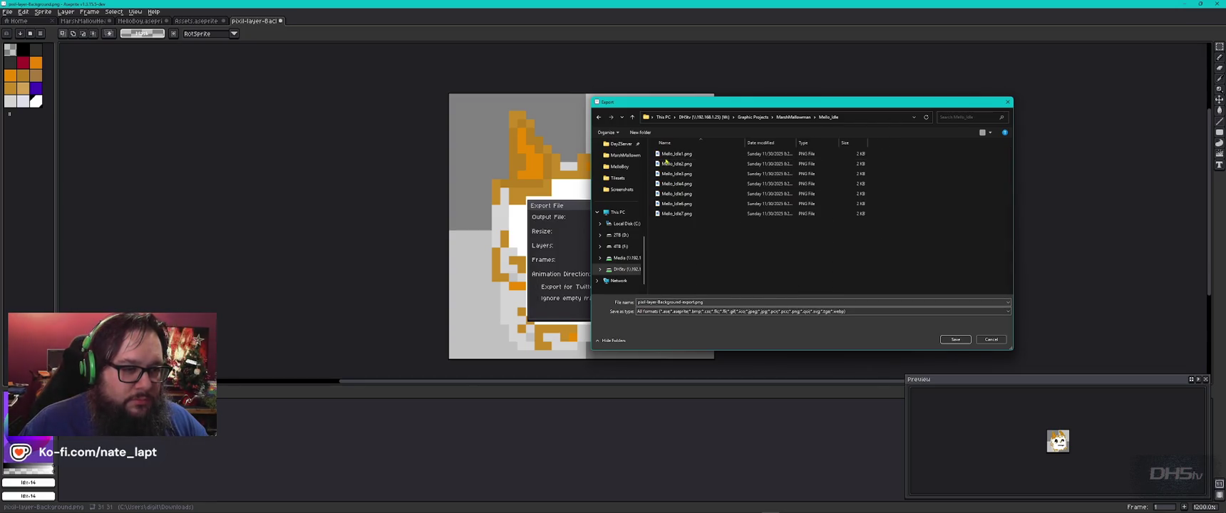
left_click(674, 155)
left_click(793, 117)
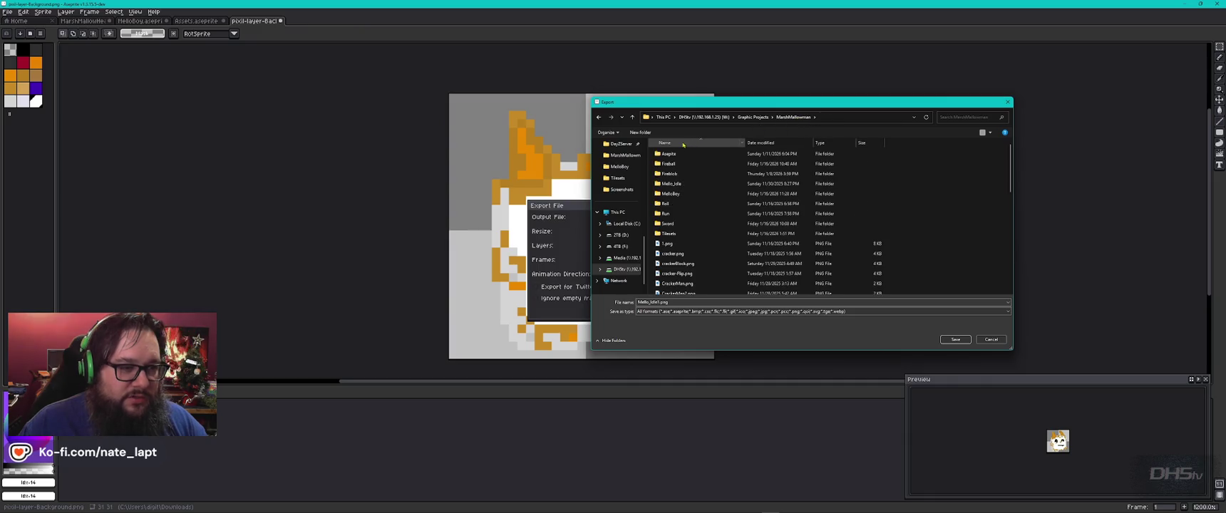
double_click(674, 154)
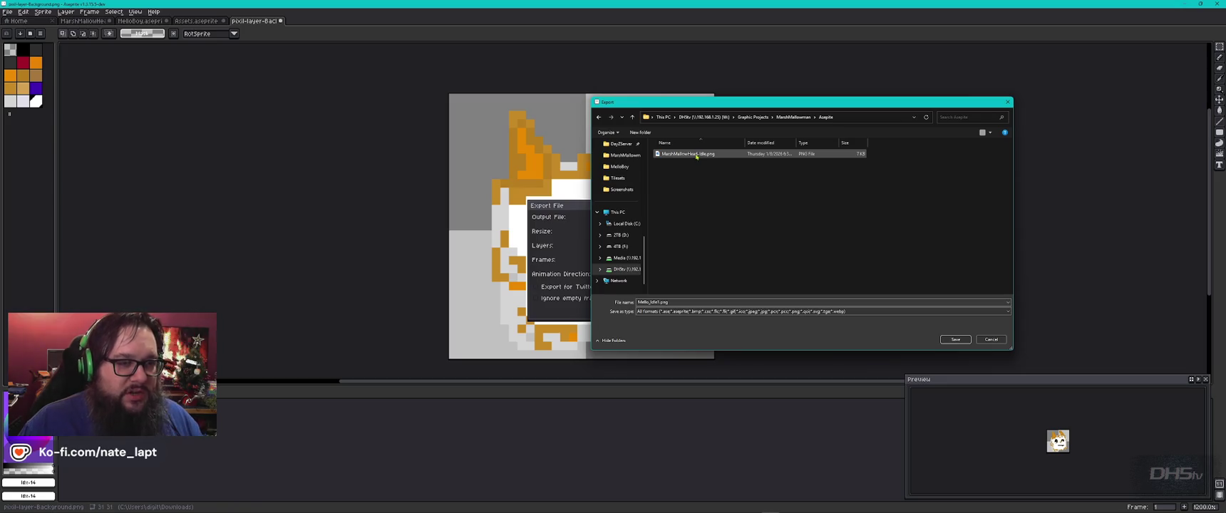
left_click(792, 116)
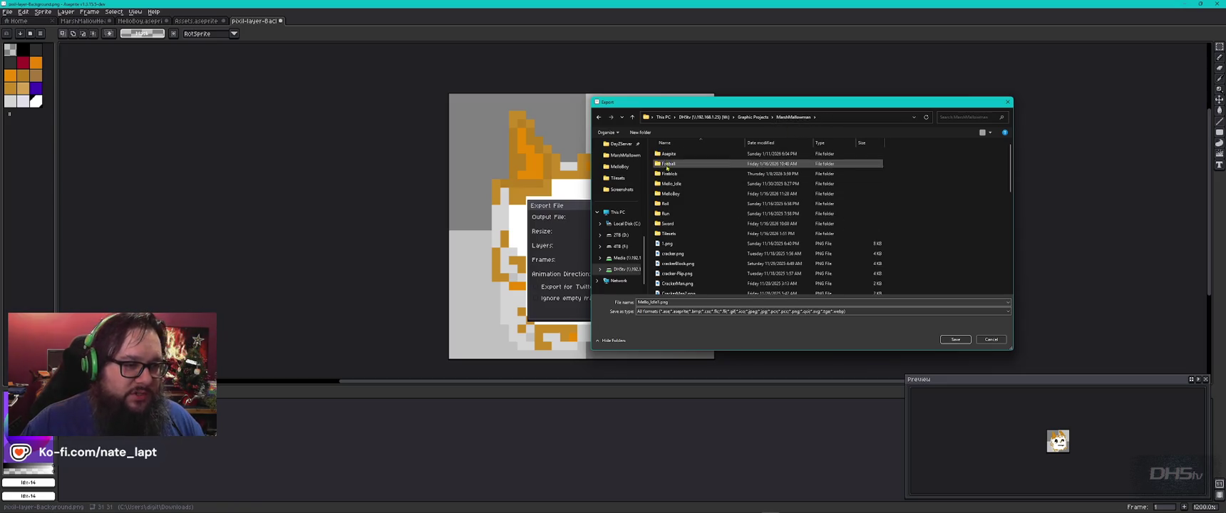
Create folder 20260117 in MarshMallowman, enter it, and select the Mello_Idle1.png name
left_click(640, 133)
type("202601")
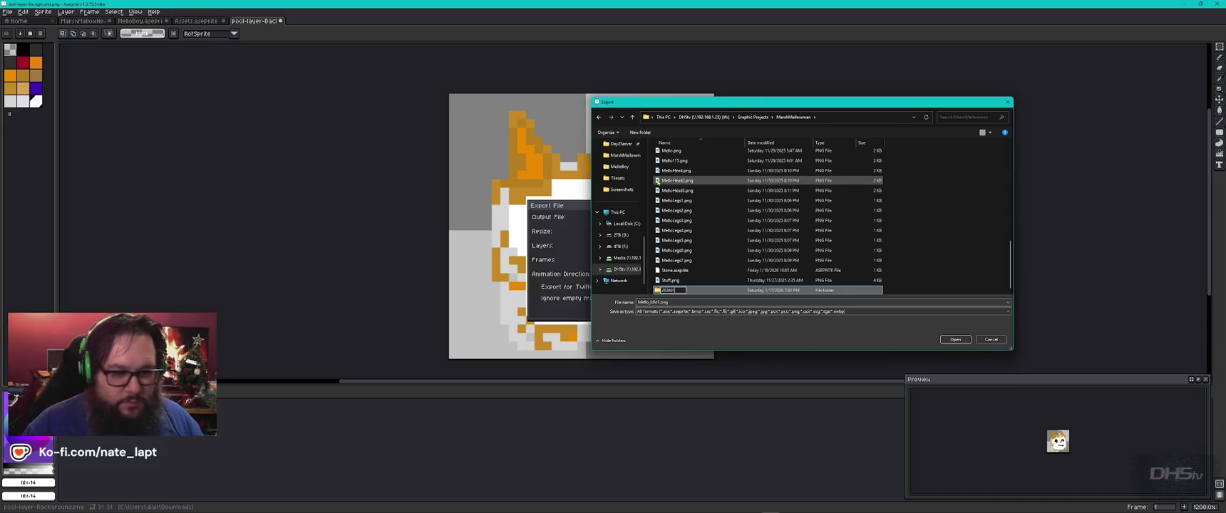
key("super")
key("super")
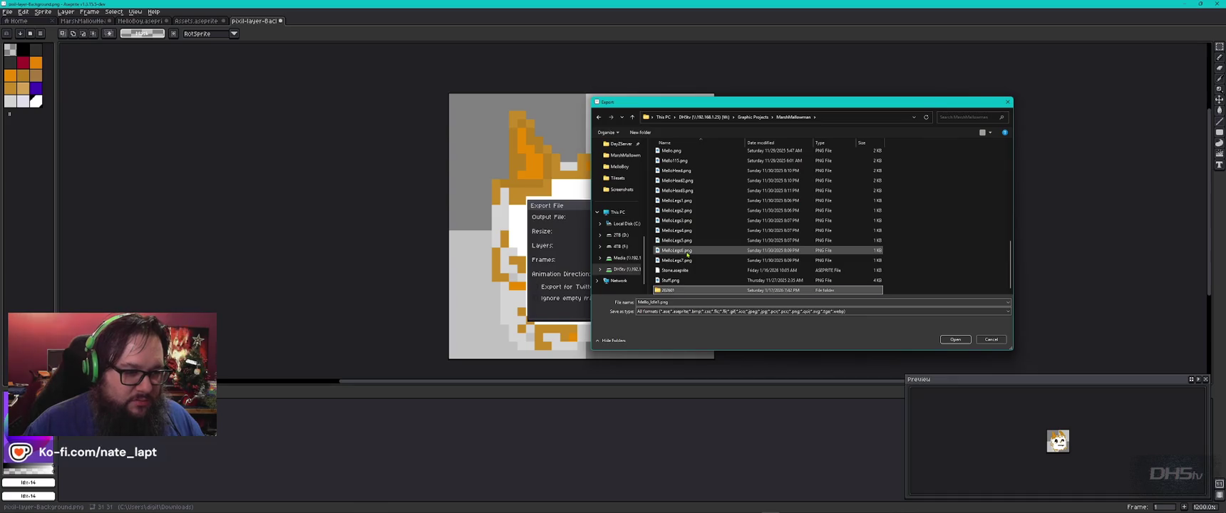
key("F2")
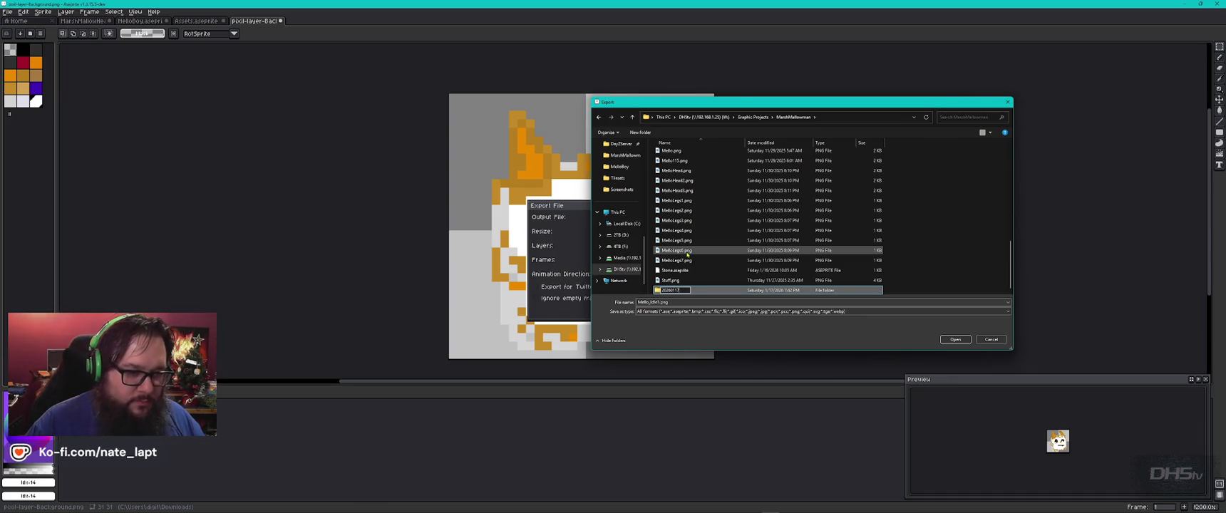
key("Return")
key("Return")
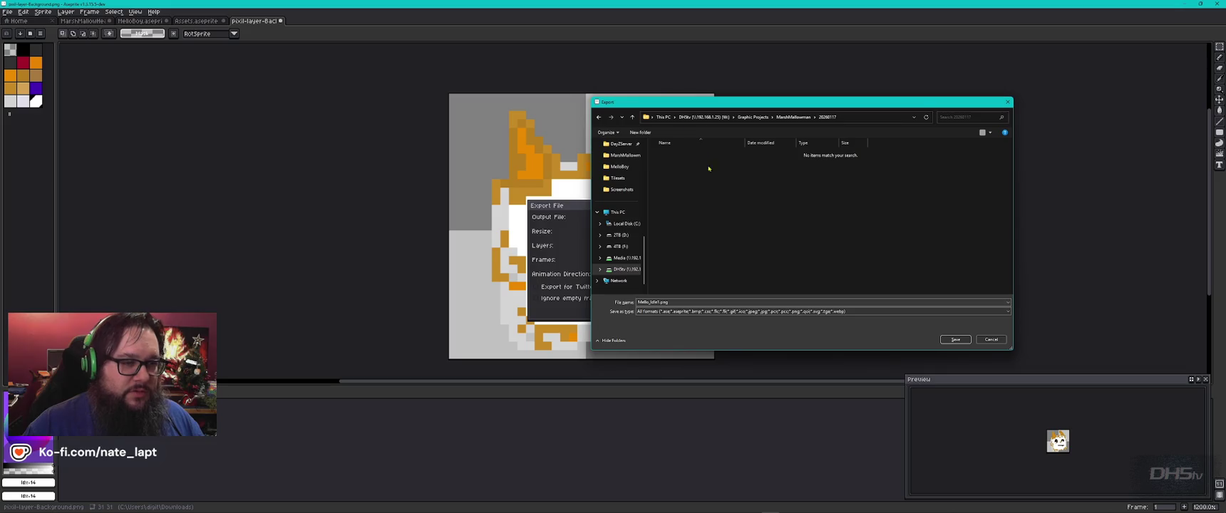
mouse_move(693, 105)
left_mouse_down()
mouse_move(855, 85)
mouse_move(772, 75)
left_mouse_up()
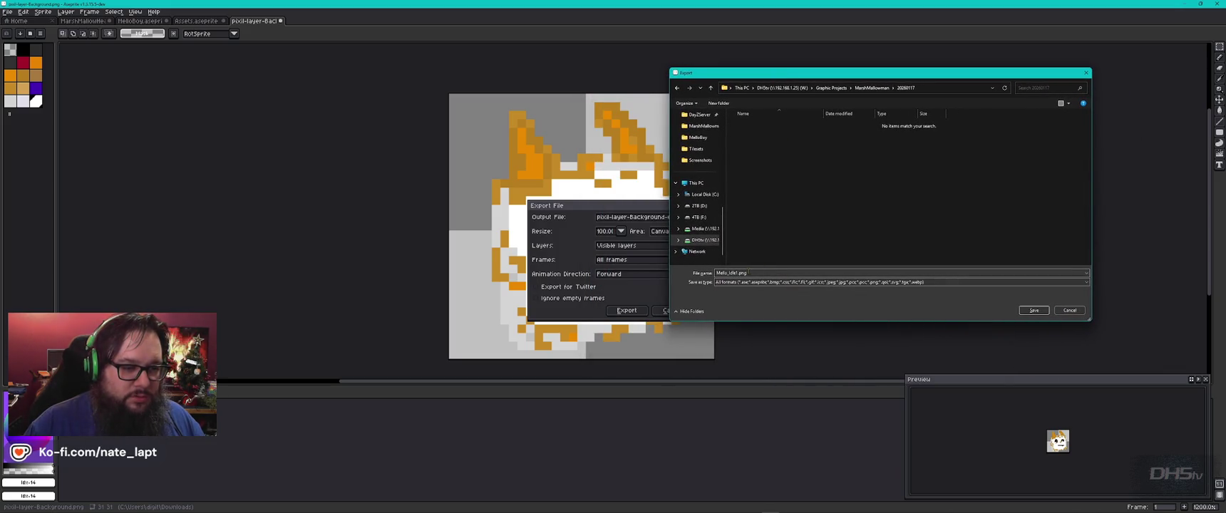
double_click(728, 273)
type("PixelArtImport")
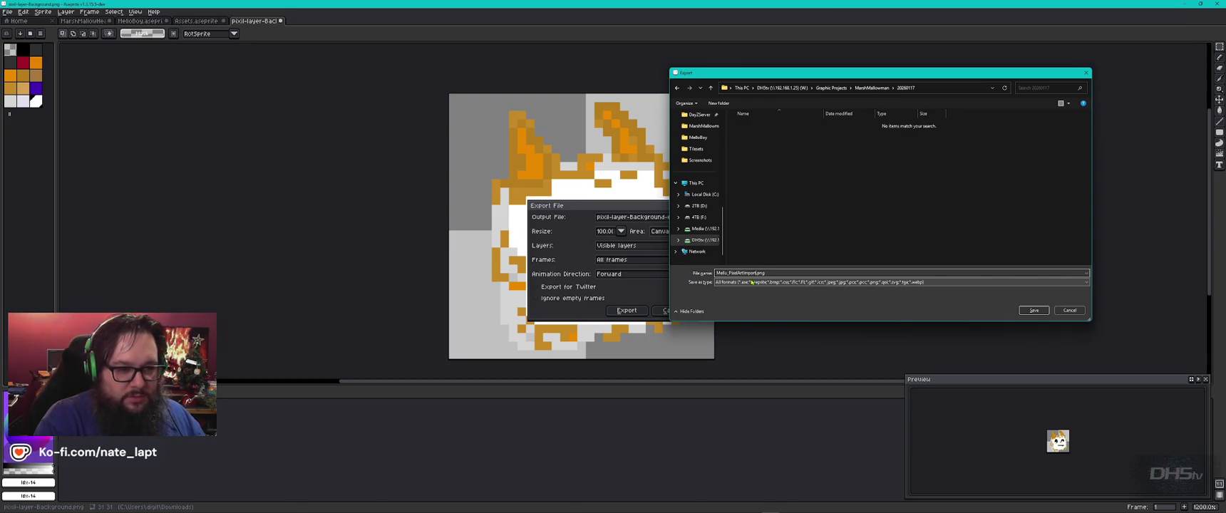
Confirm the output name Mello_PixelArtImport.png and export the sprite
key("Return")
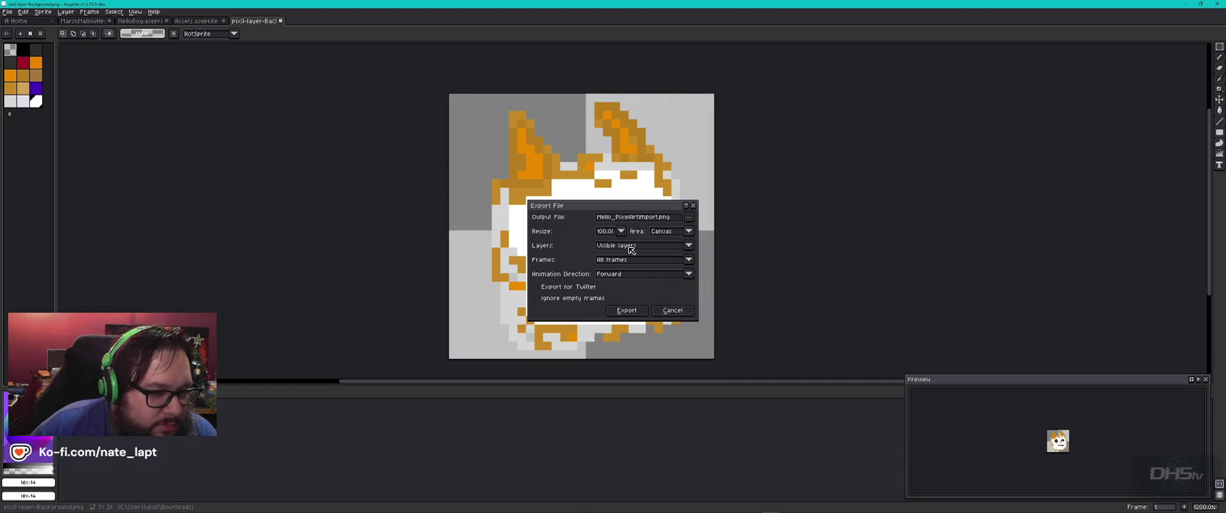
left_click(635, 314)
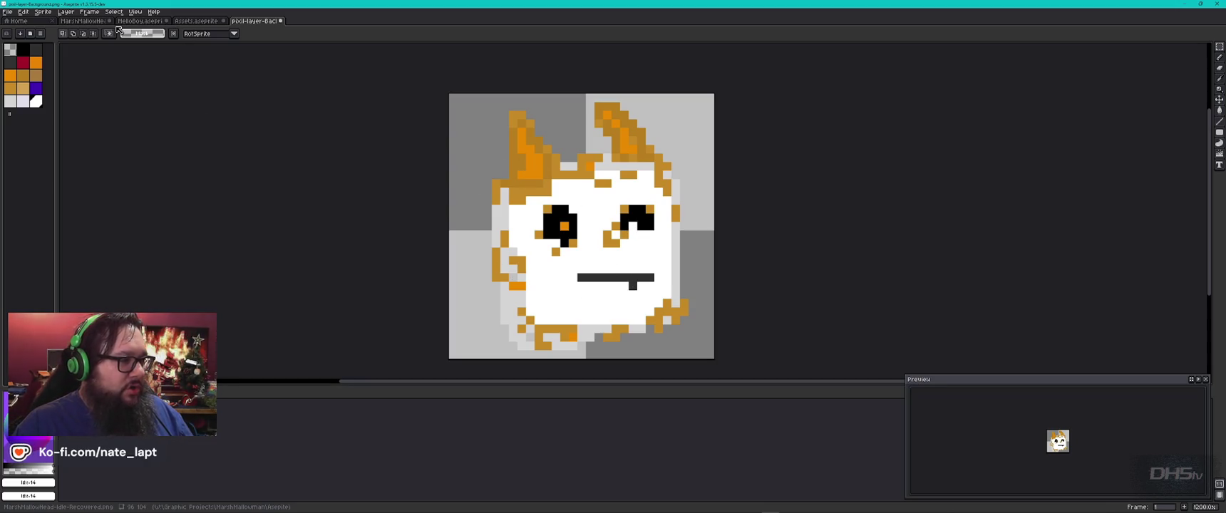
left_click(86, 21)
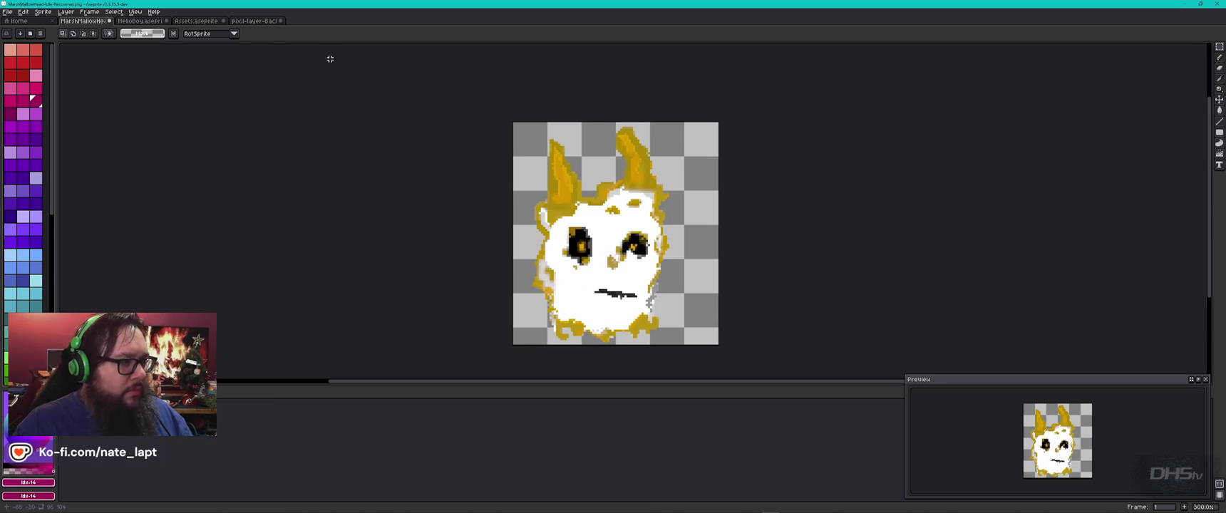
Compare the MarshMallowHead and imported Pixilart sprite tabs
left_click(255, 23)
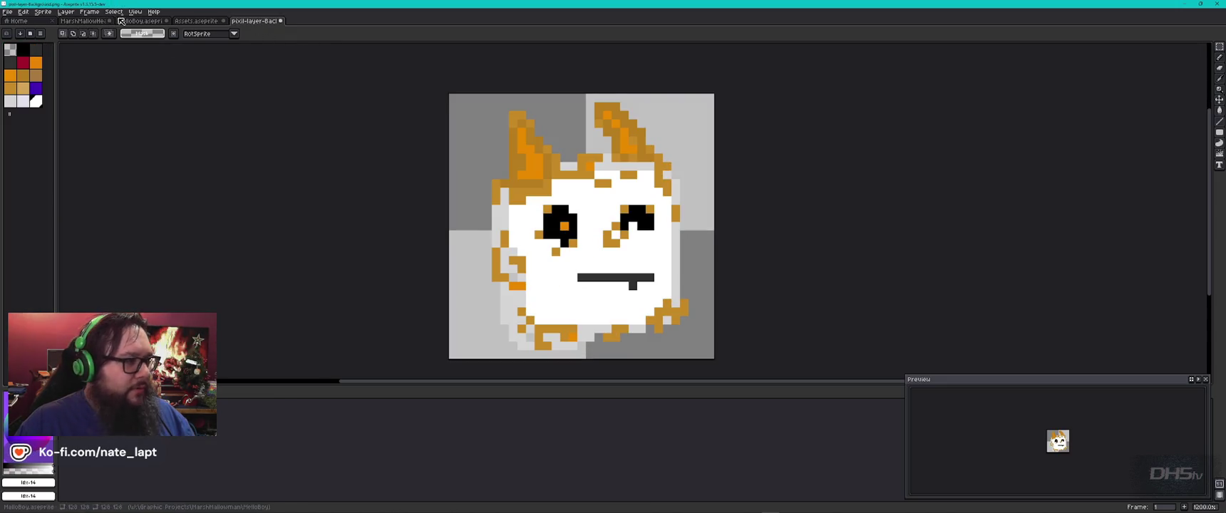
left_click(90, 22)
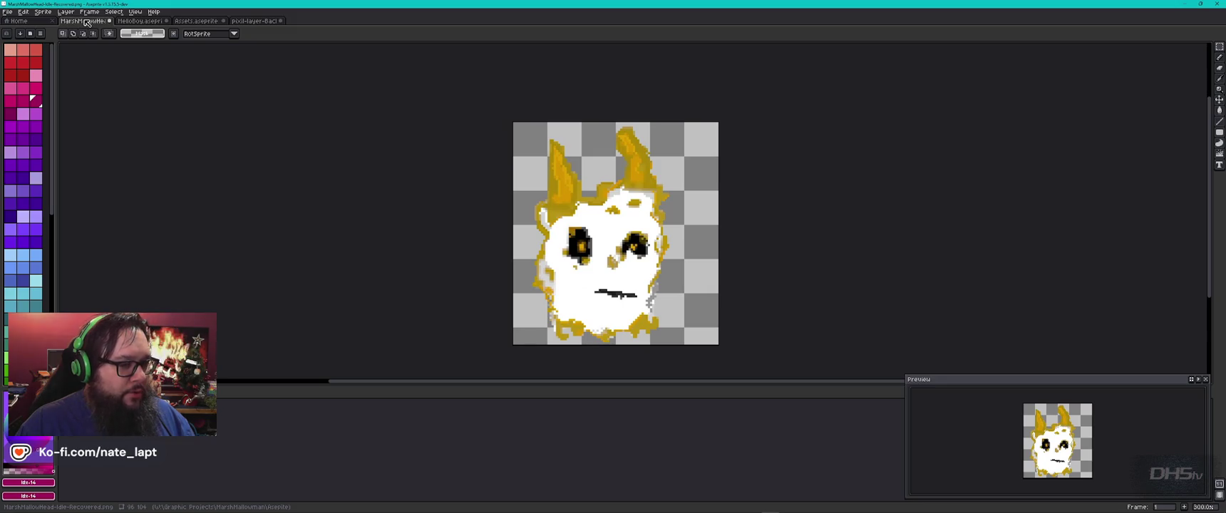
left_click(248, 23)
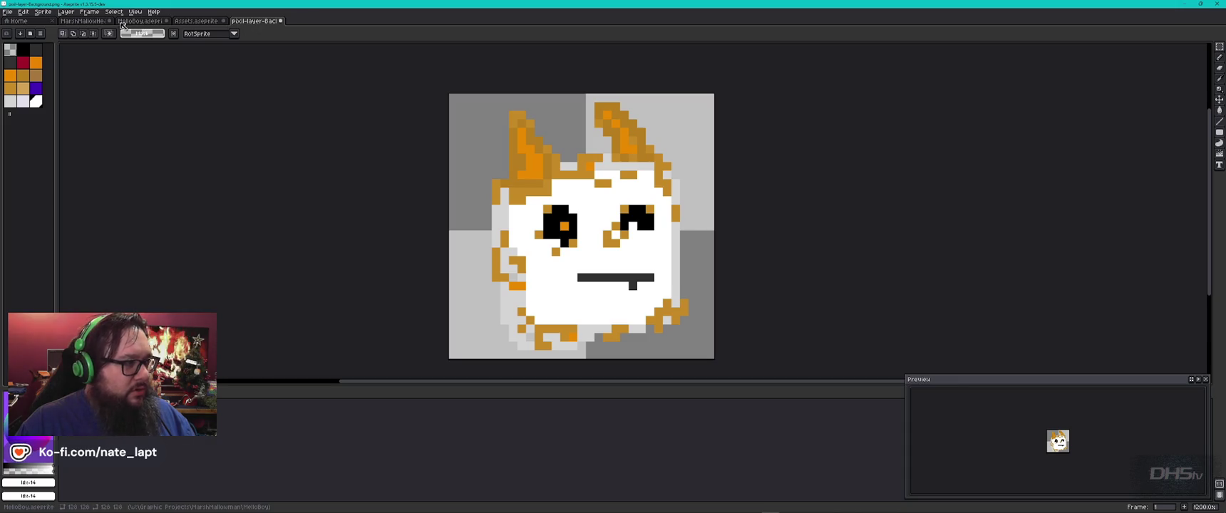
left_click(87, 23)
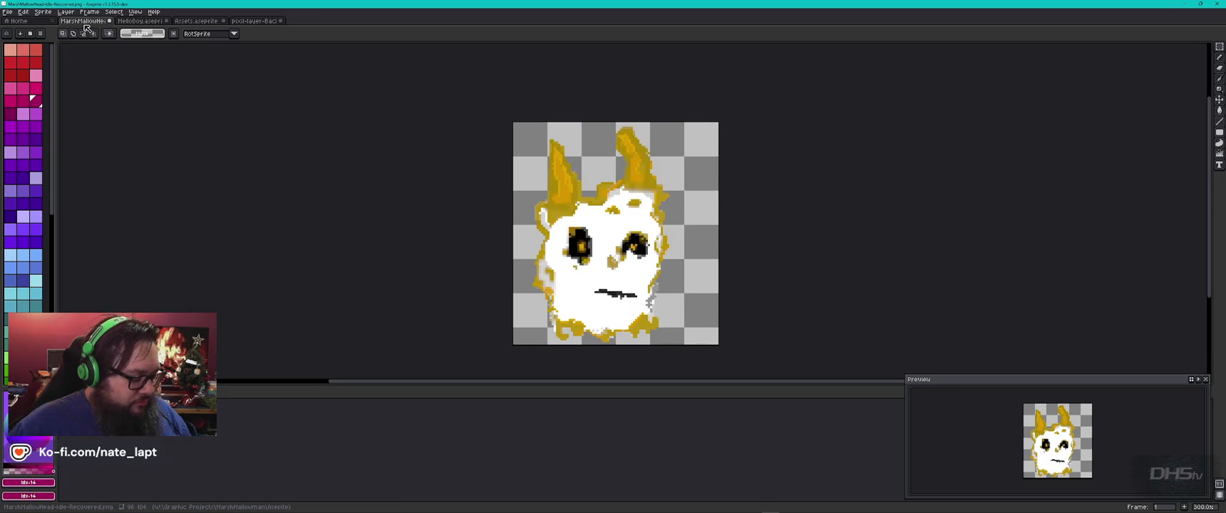
In the Pixilart browser, close the download options and check the file options
key("alt+Tab")
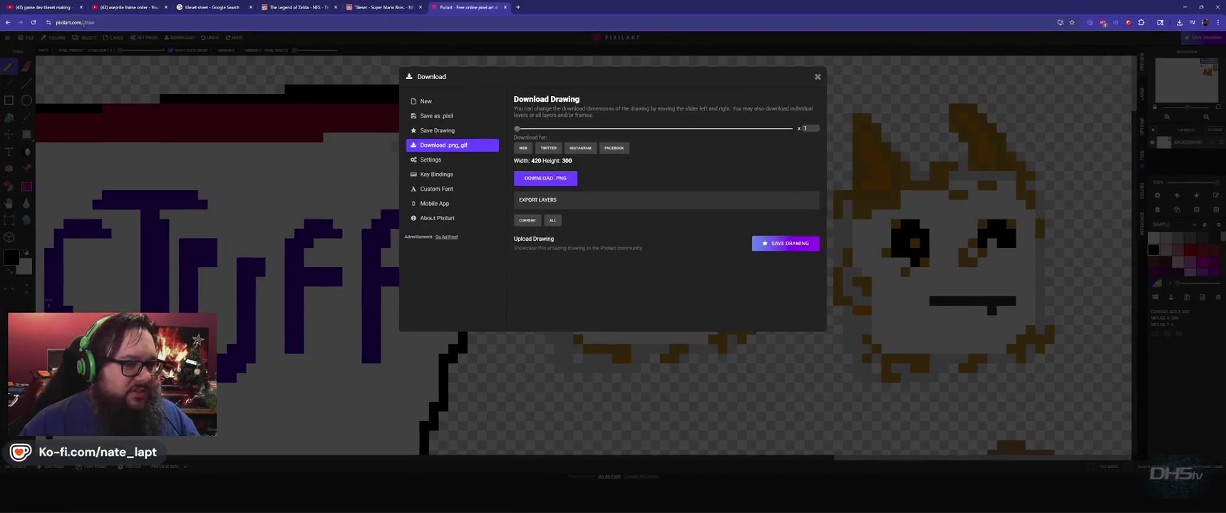
left_click(818, 76)
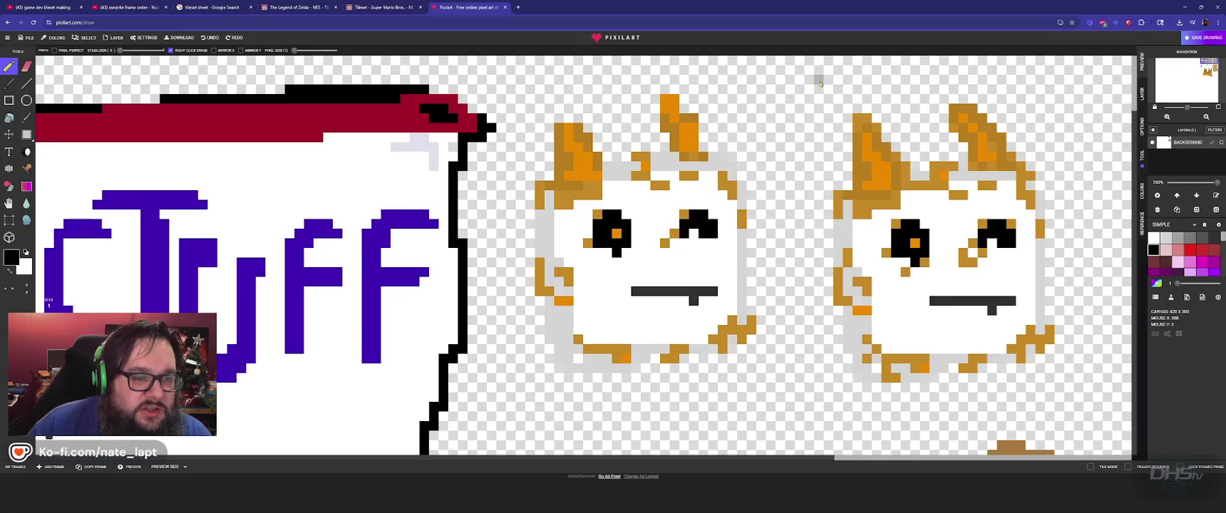
scroll(648, 235, "down", 3)
scroll(684, 271, "down", 2)
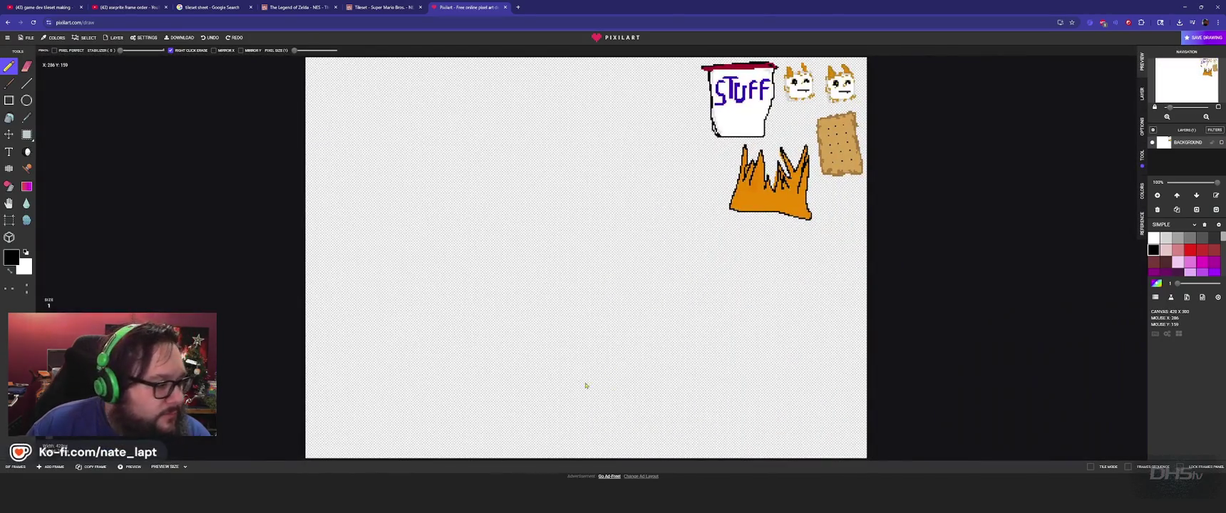
left_click(26, 39)
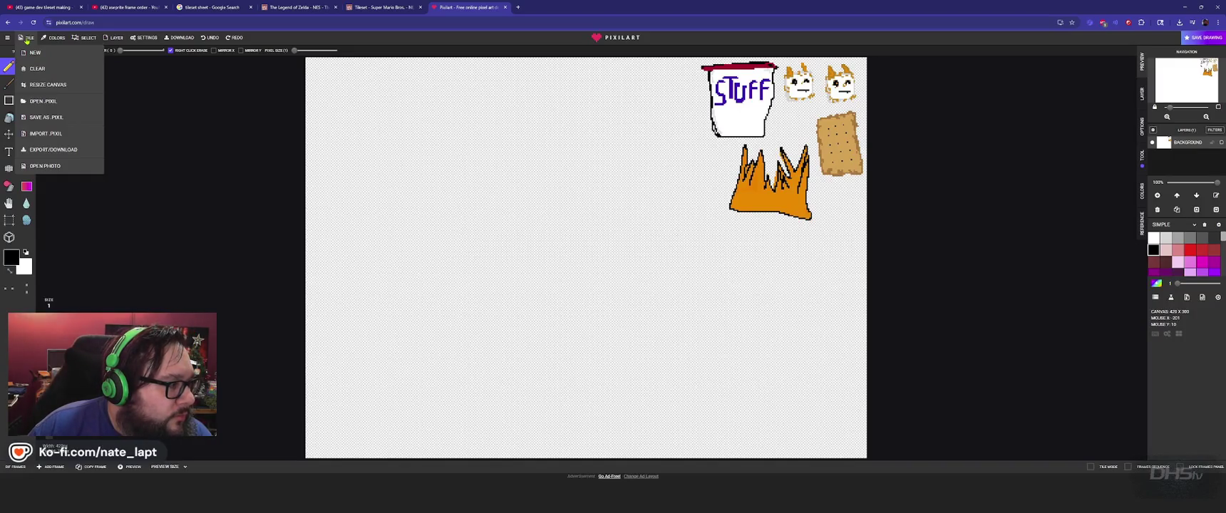
left_click(27, 39)
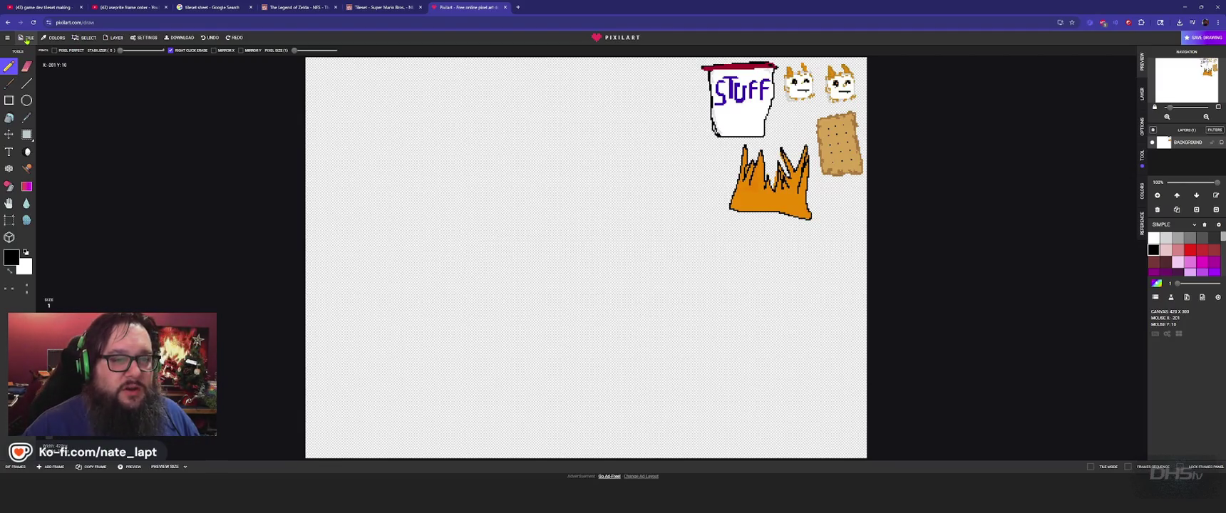
Make Reference Layer 1 visible on the MarshMallowHead sprite
key("alt+Tab")
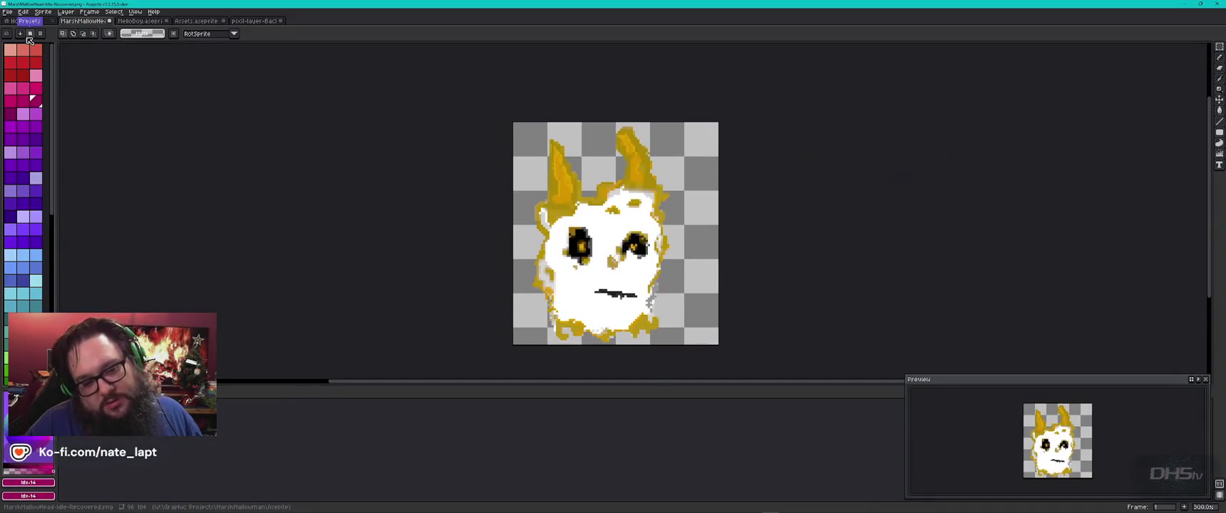
key("alt+Tab")
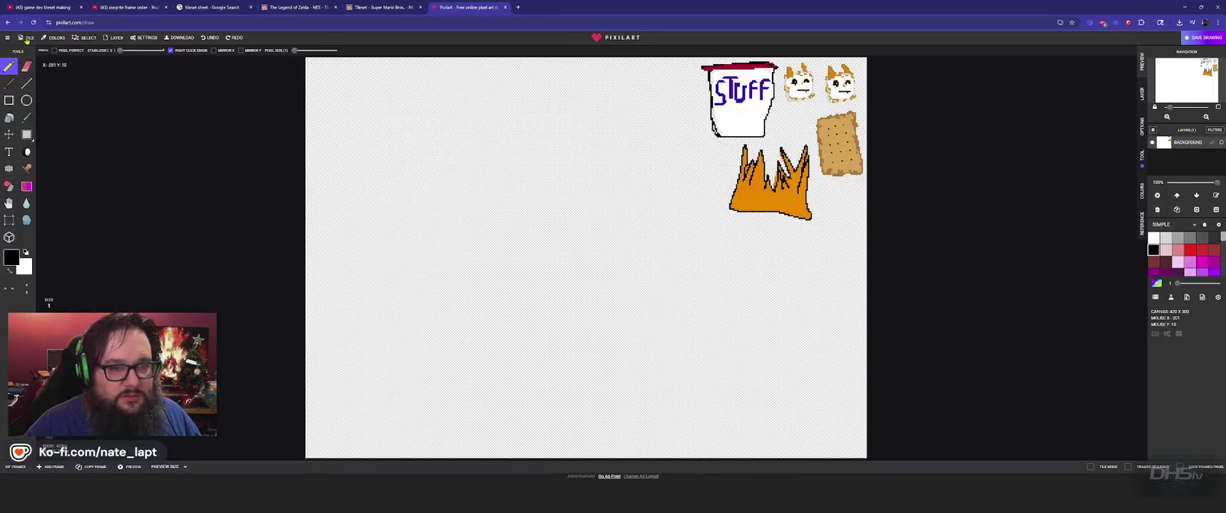
key("alt+Tab")
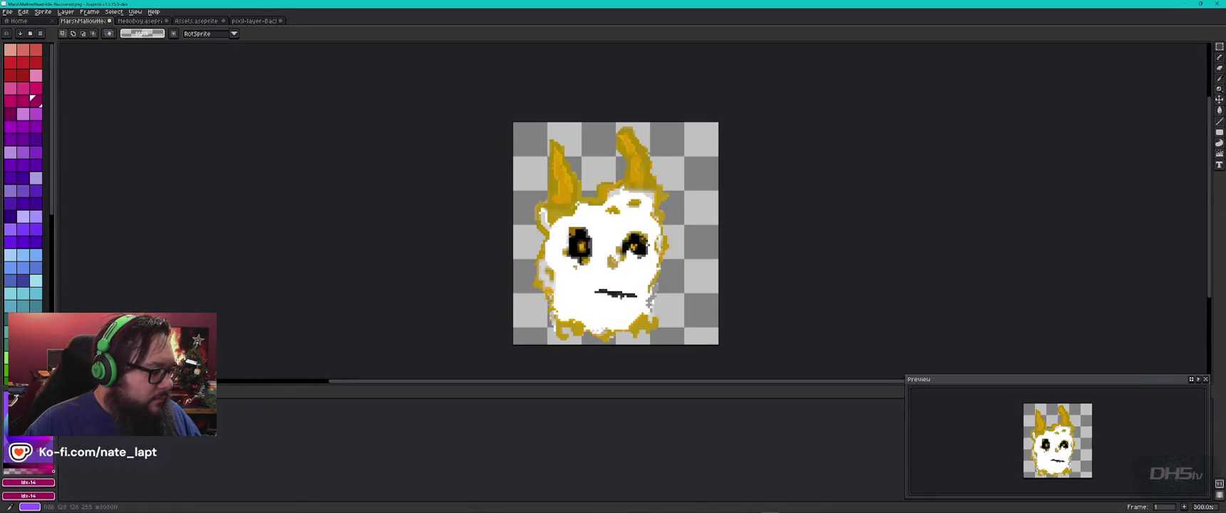
left_click(11, 399)
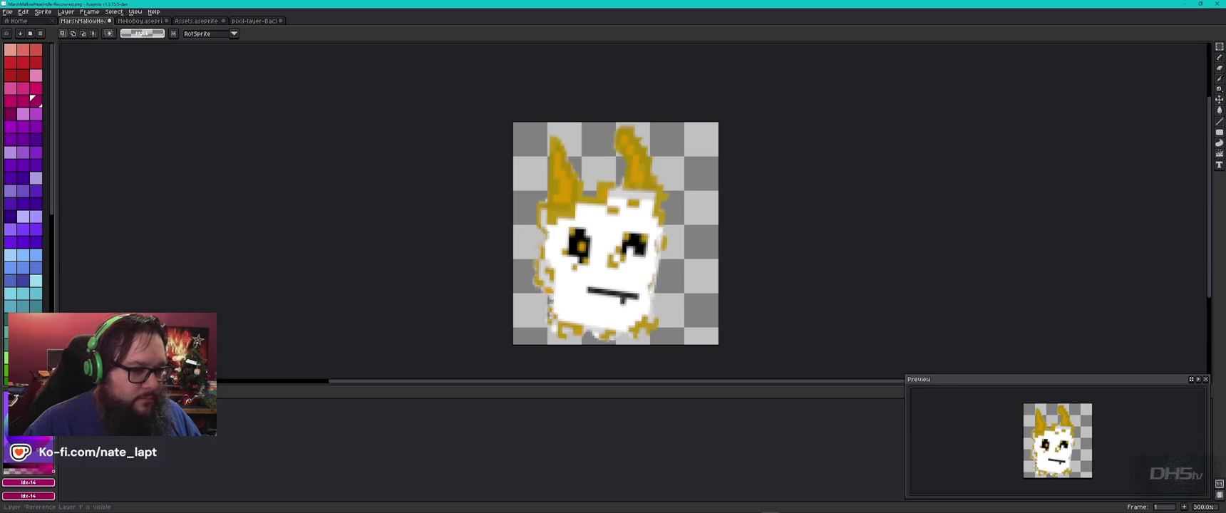
key("alt+Tab")
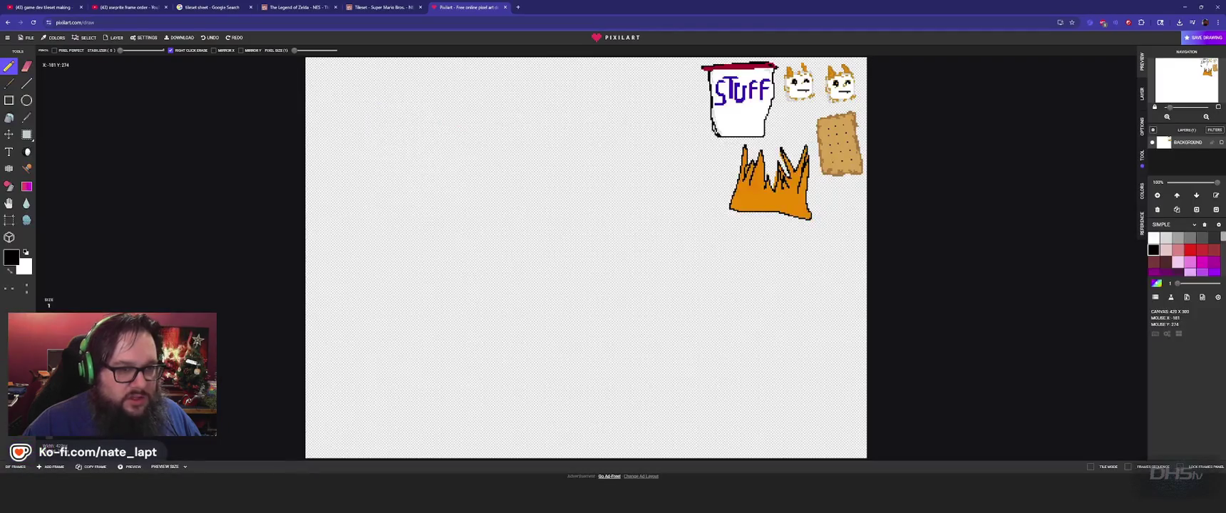
key("alt+Tab")
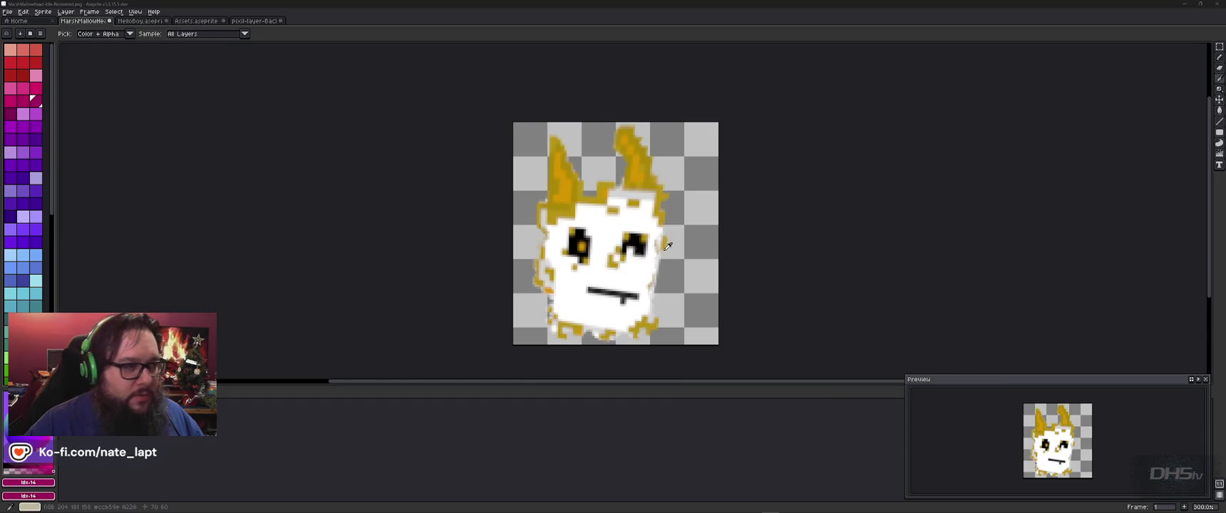
Open a File Explorer window with Win+E
key("alt+Tab")
key("Escape")
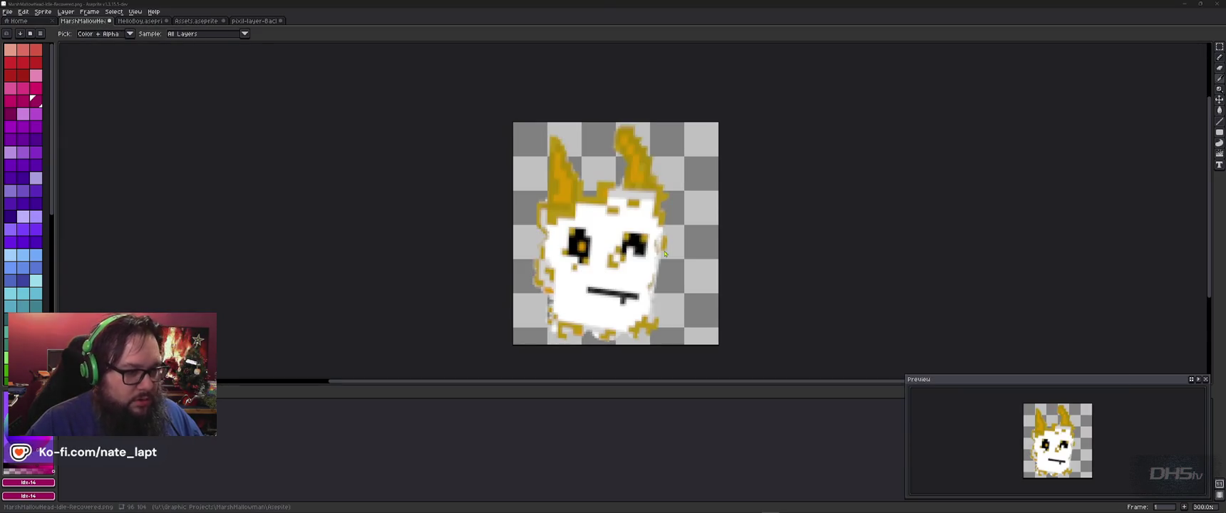
key("super+e")
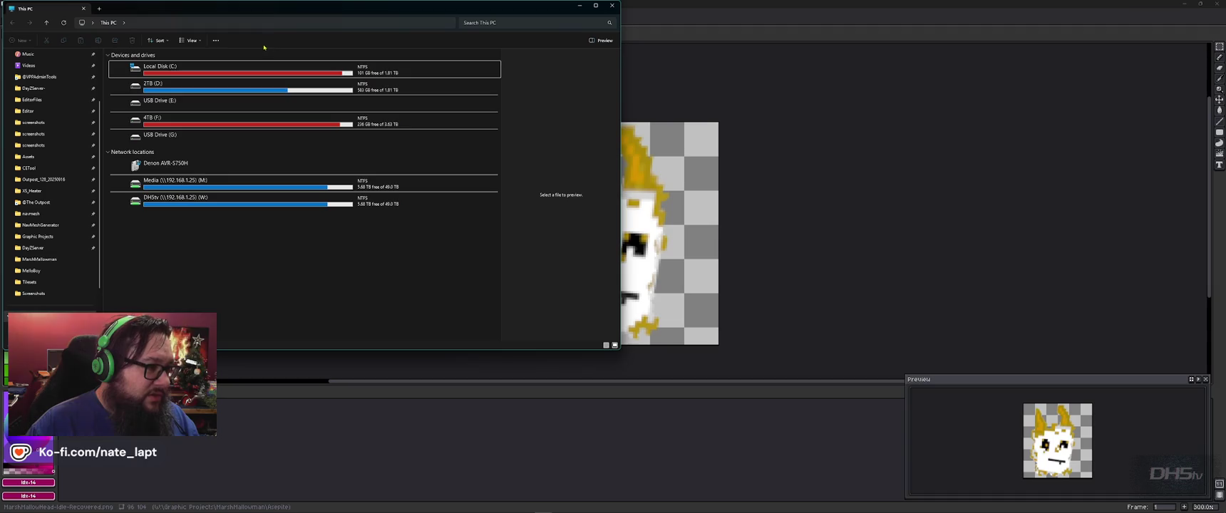
Go to network drive > Graphic Projects > MarshMallowman > Aseprite and open MarshMallowHead-Idle.png
left_click_drag(256, 8, 535, 37)
double_click(494, 229)
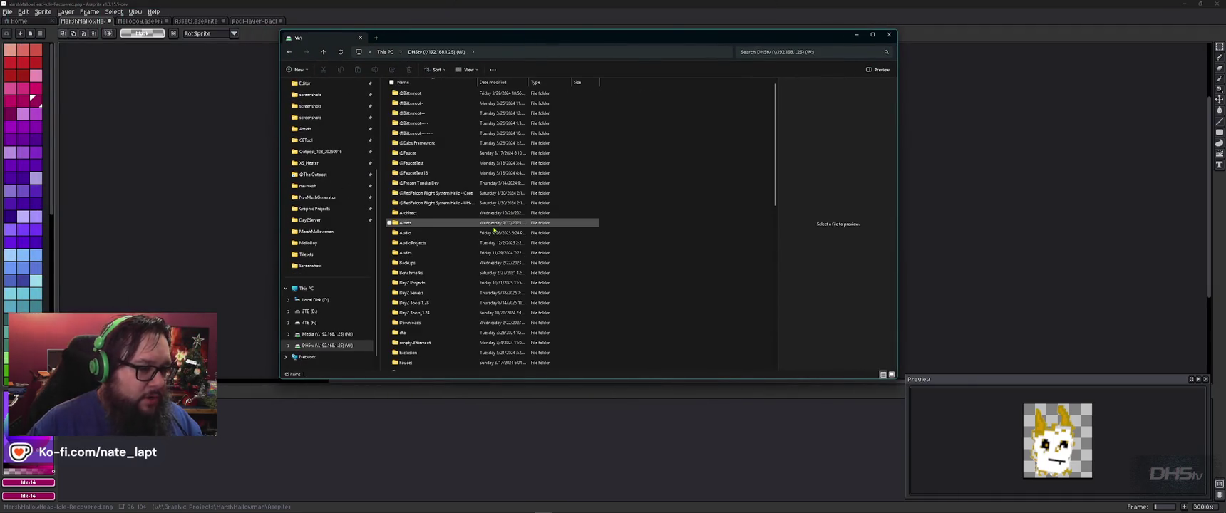
key("Return")
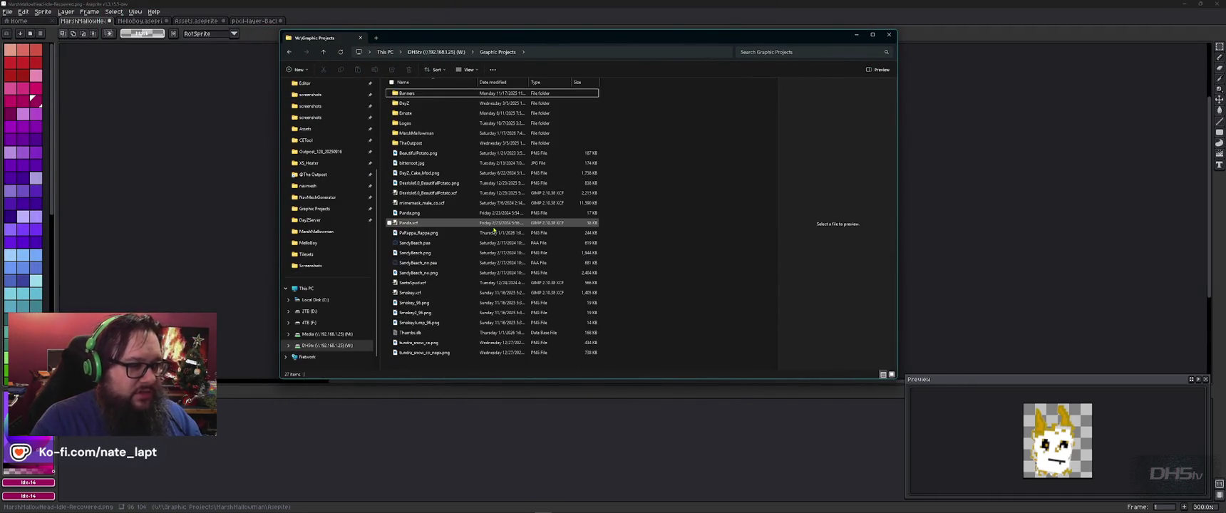
key("m")
key("Return")
key("a")
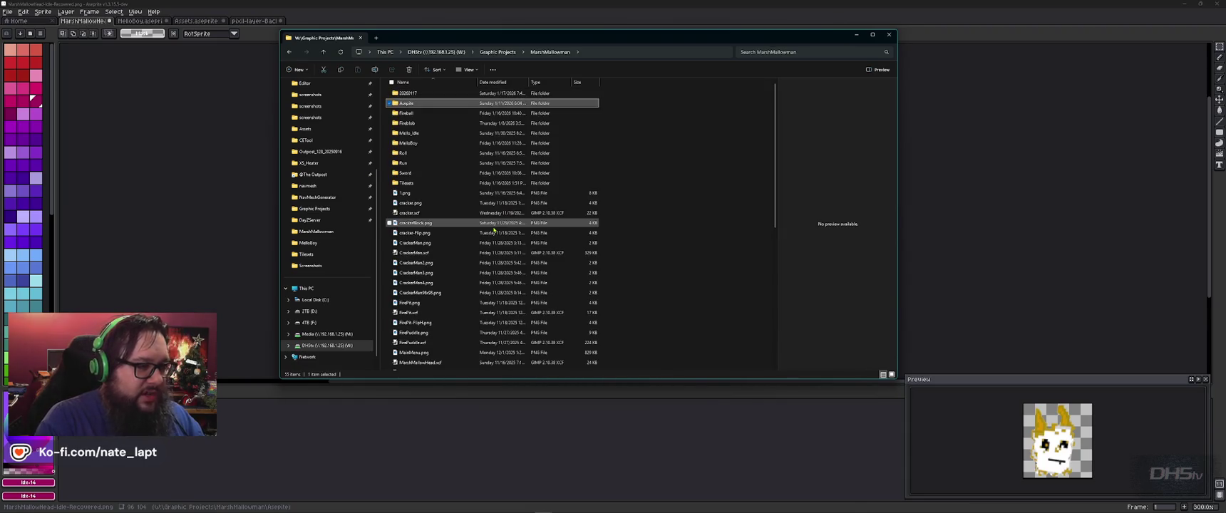
key("Return")
key("m")
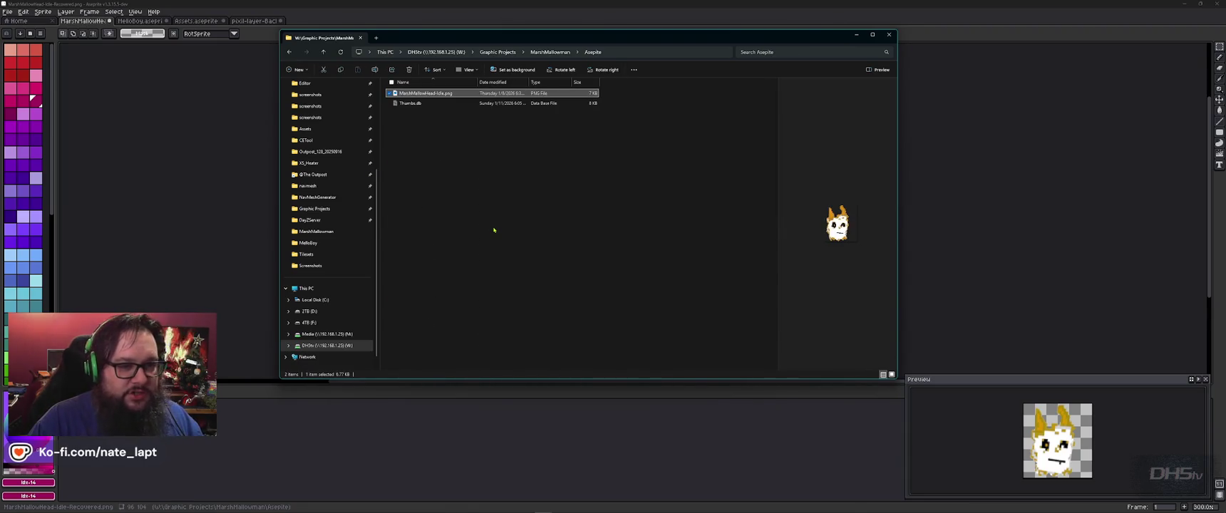
key("BackSpace")
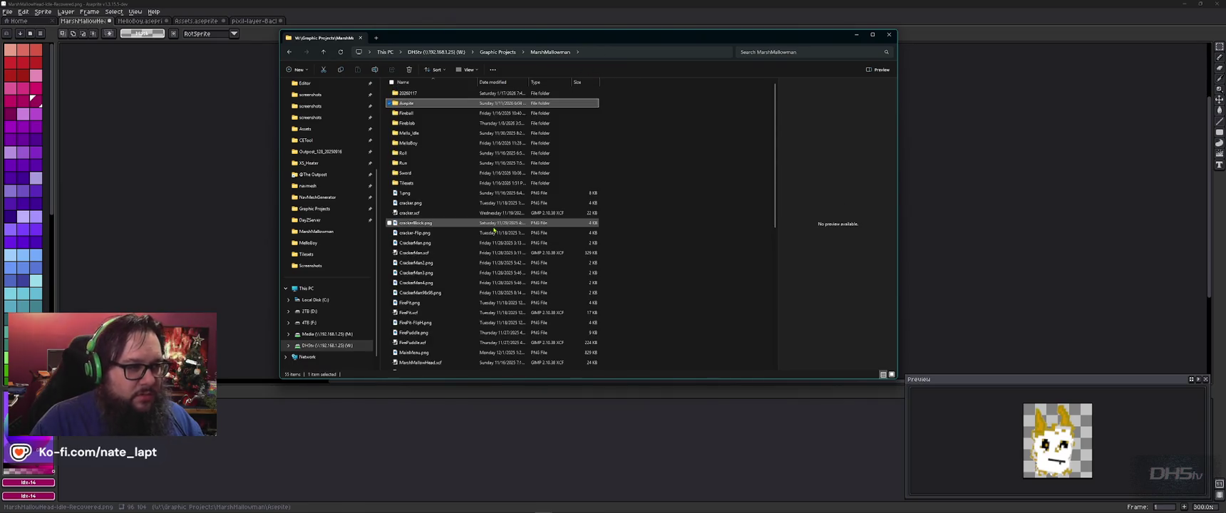
key("Return")
key("m")
key("Return")
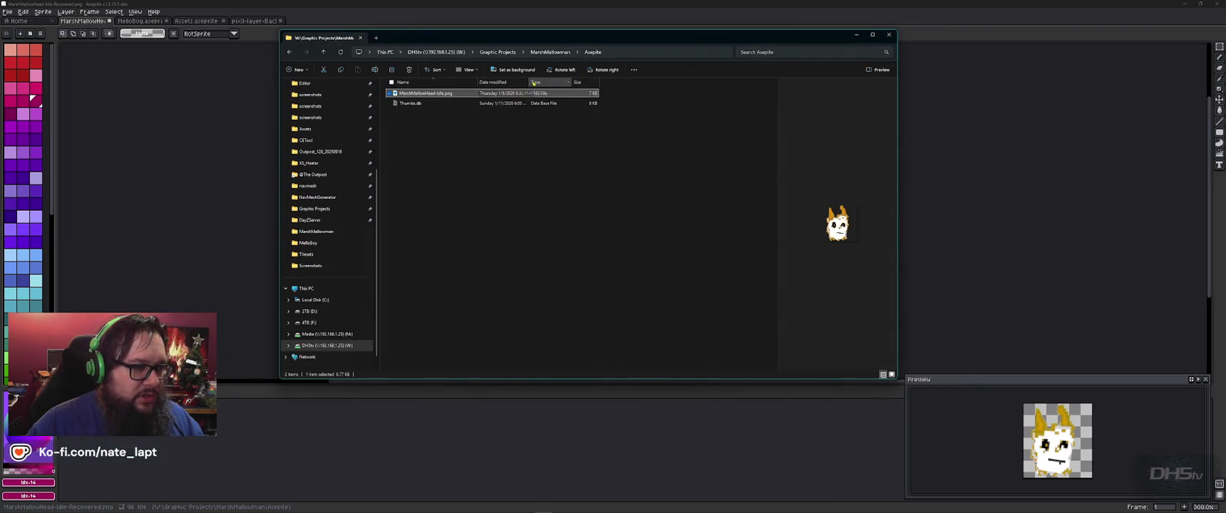
double_click(434, 96)
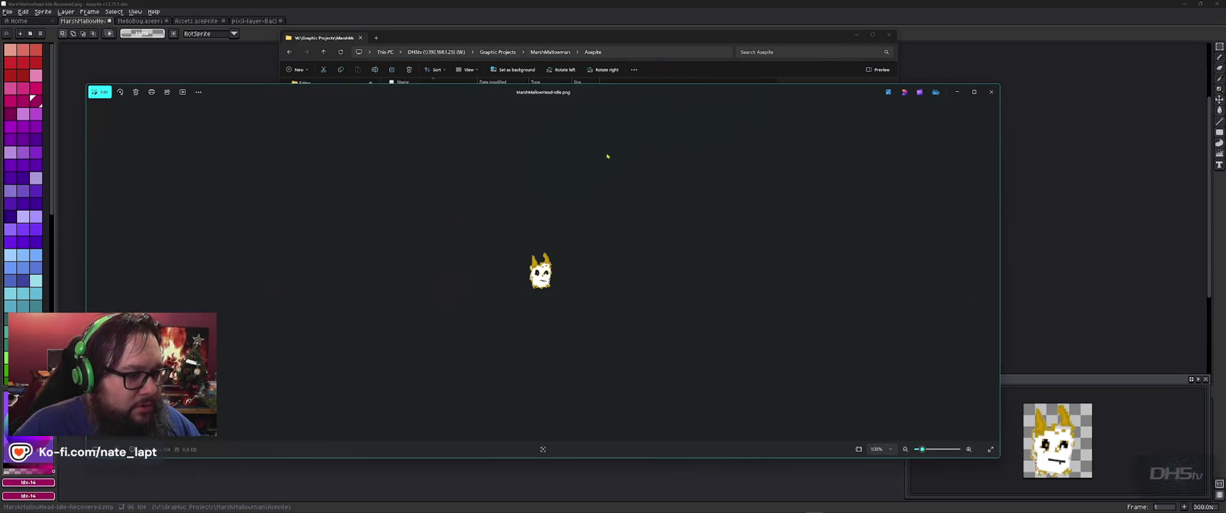
Maximise Photos, zoom in on MarshMallowHead-Idle.png, then close the viewer
left_click(973, 92)
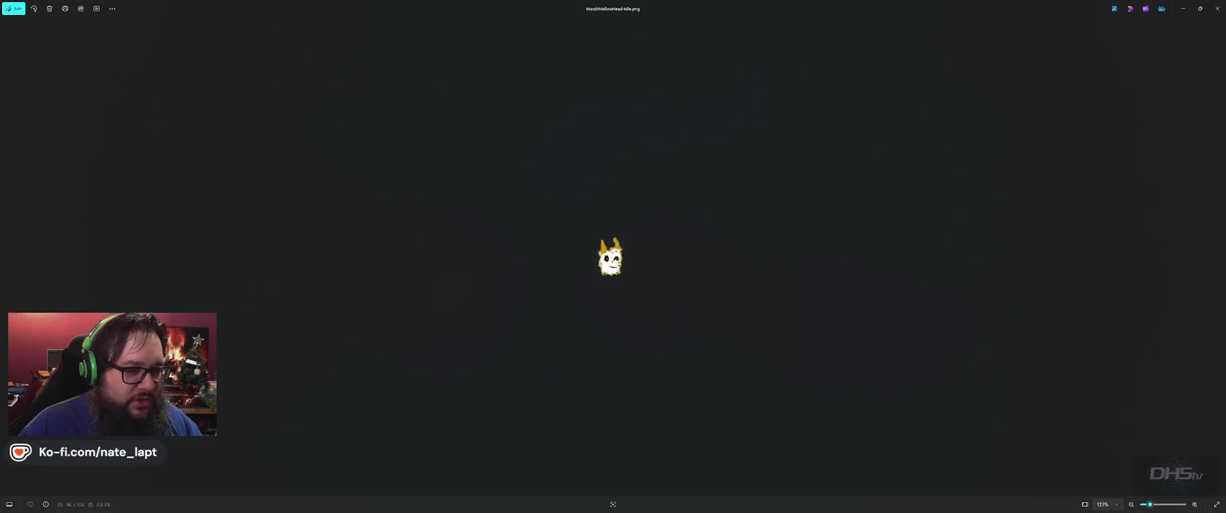
scroll(617, 262, "up", 5)
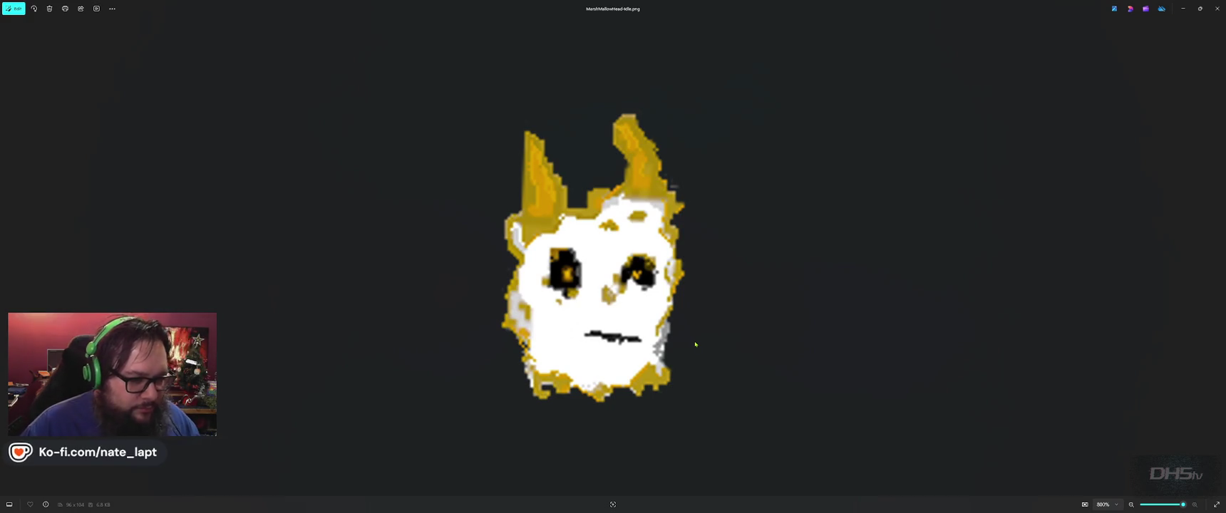
left_click(1217, 9)
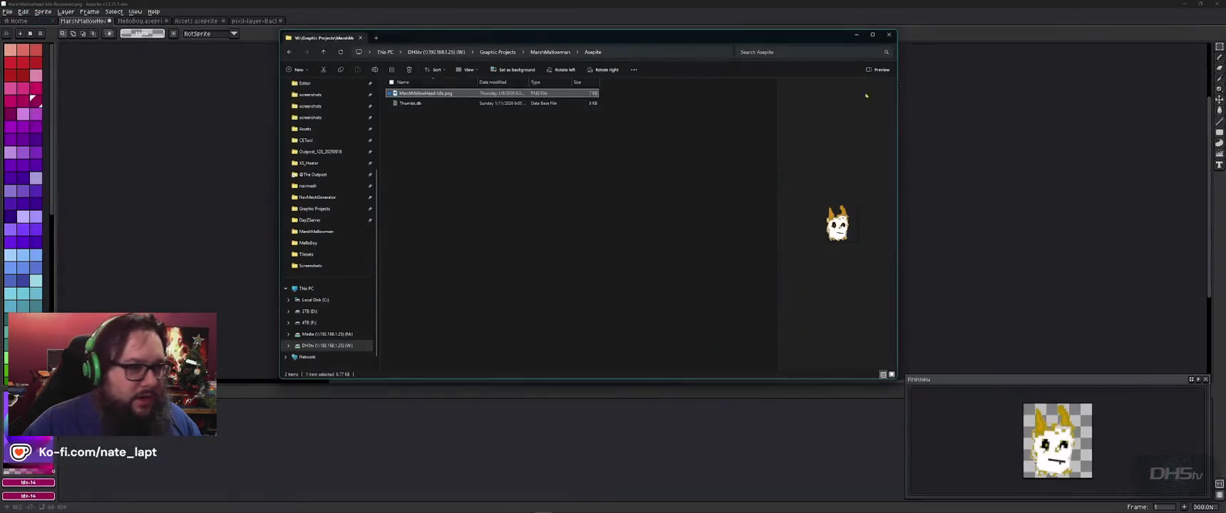
View the Details properties of MarshMallowHead-Idle.png
right_click(422, 93)
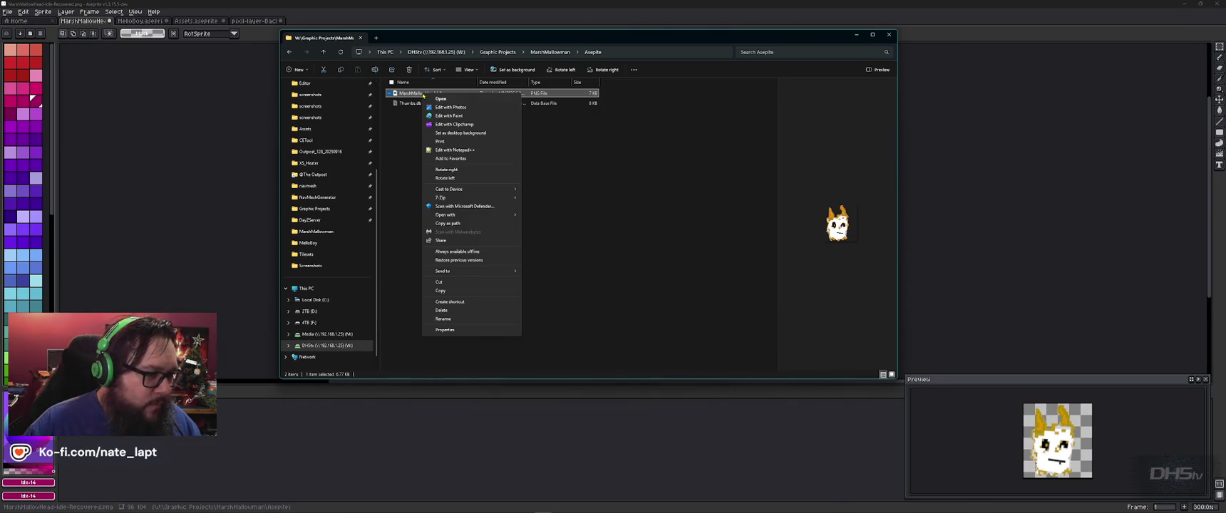
left_click(465, 329)
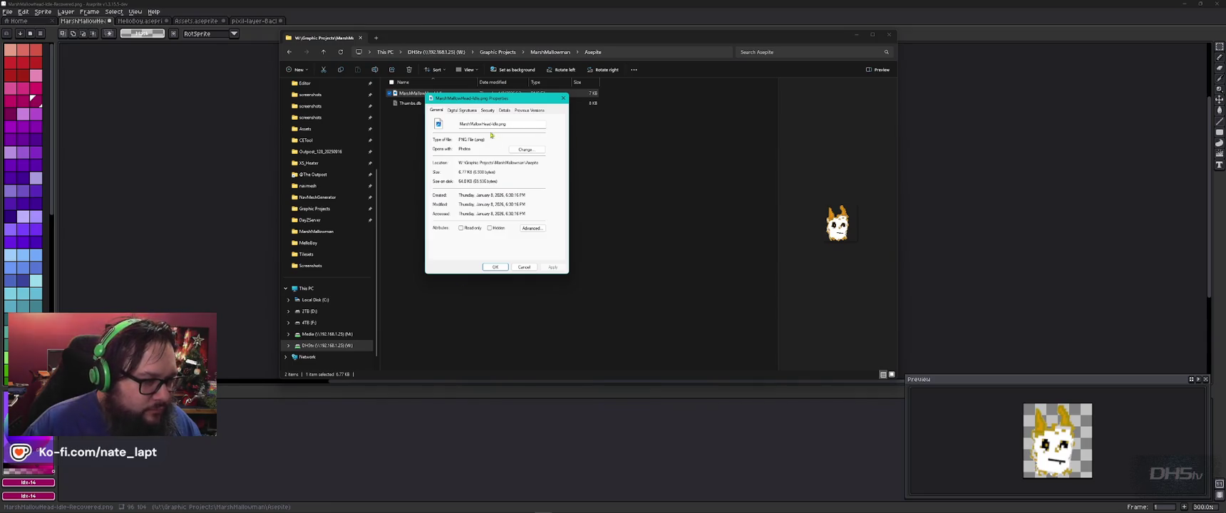
left_click(504, 111)
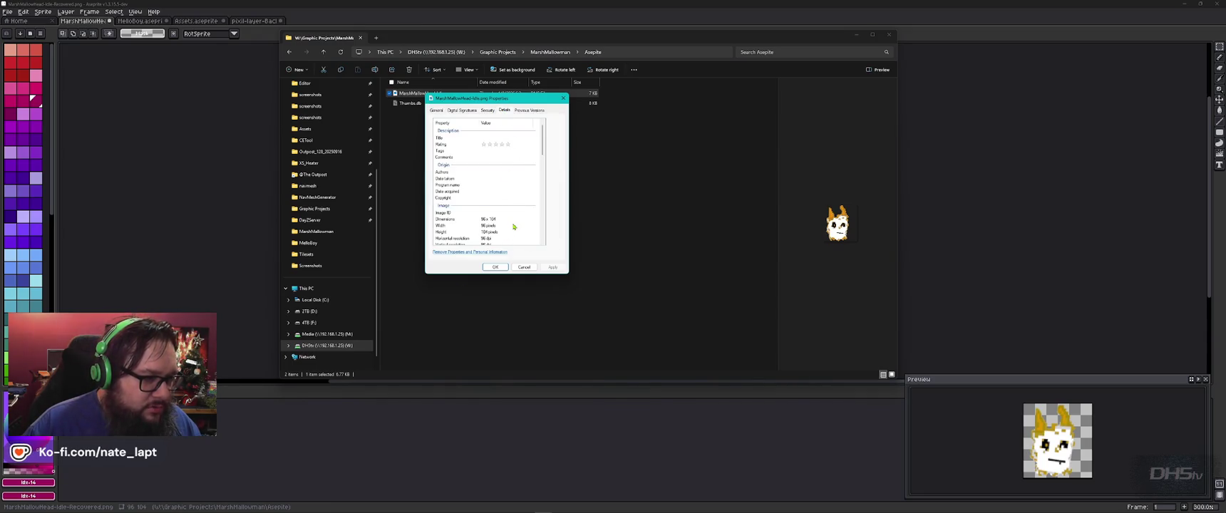
scroll(513, 227, "down", 2)
key("Escape")
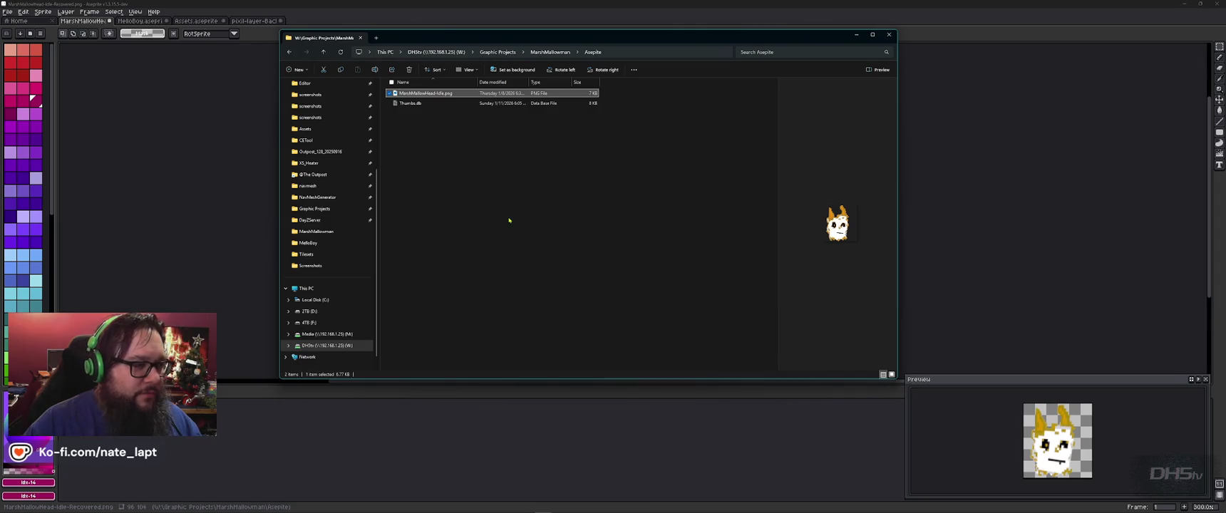
Go up to MarshMallowman and preview the DED2 and Idle sprites
key("alt+Up")
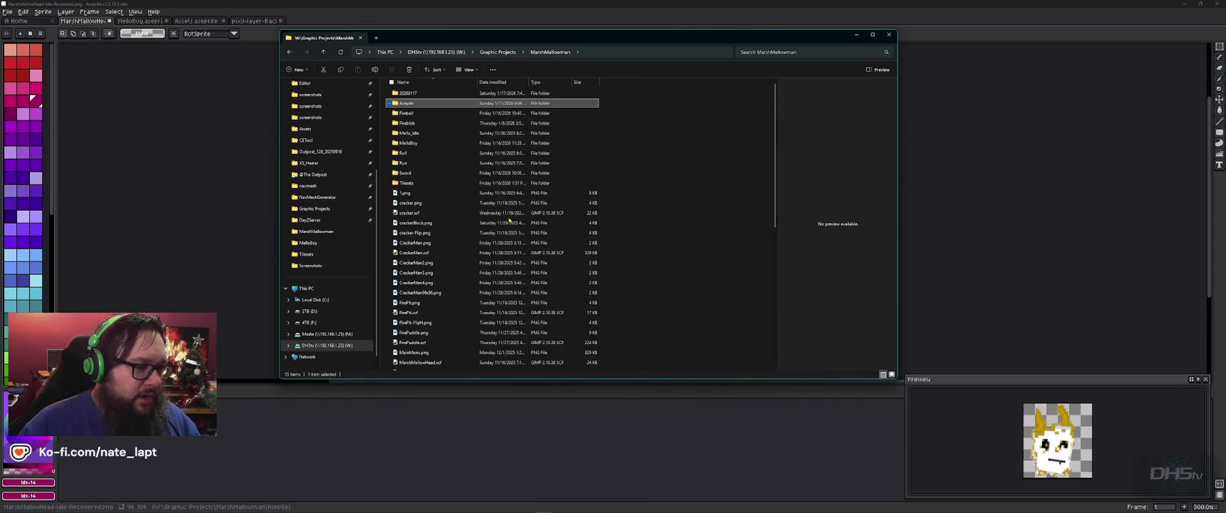
scroll(461, 164, "down", 2)
left_click(462, 165)
scroll(461, 165, "down", 5)
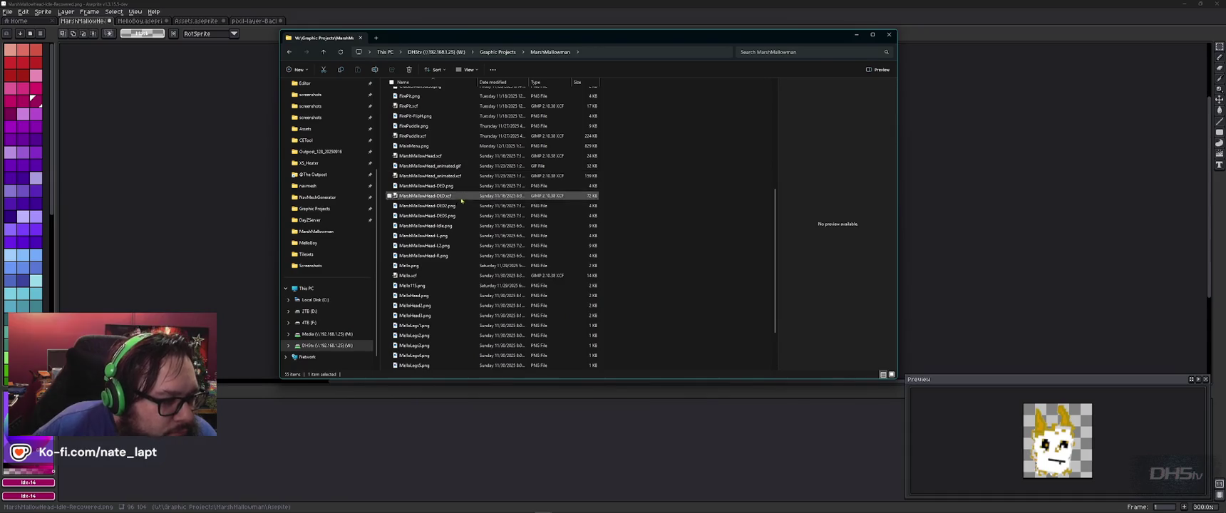
left_click(439, 205)
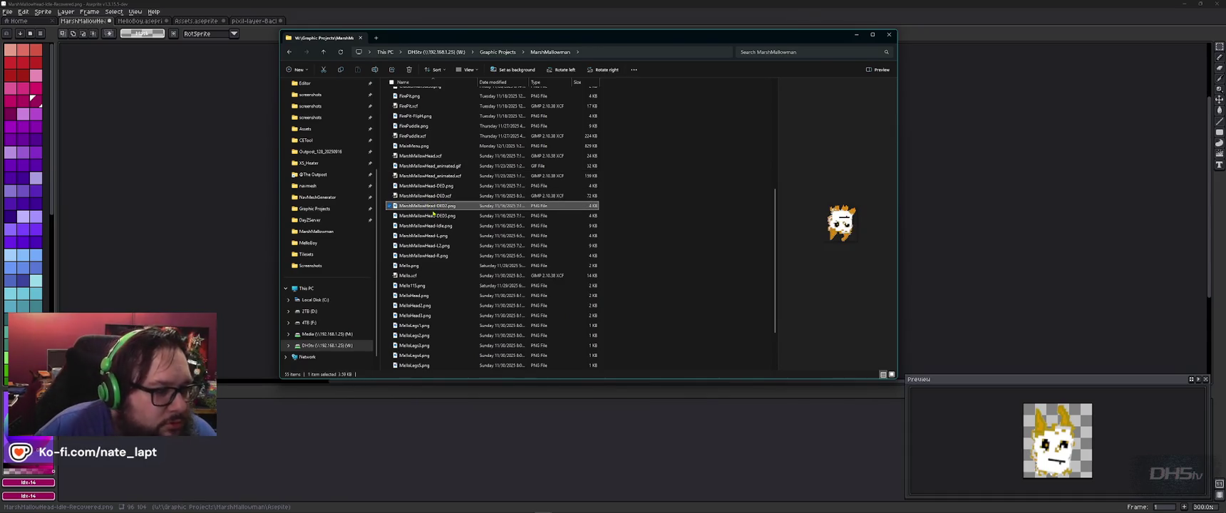
left_click(432, 226)
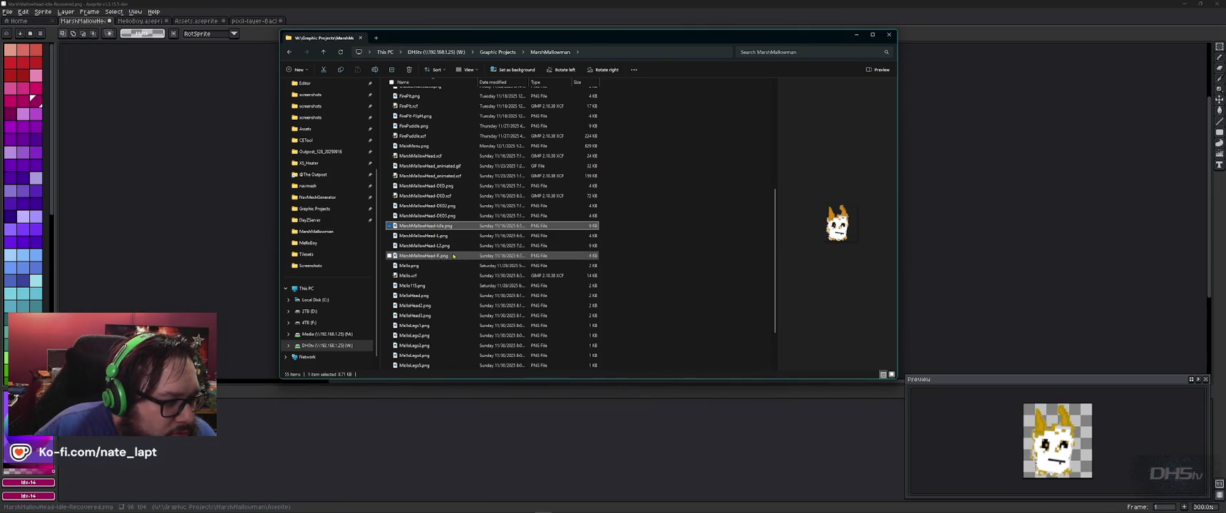
Preview the R, L2, L and DED3 sprites and widen the Date modified column
left_click(420, 266)
left_click(431, 256)
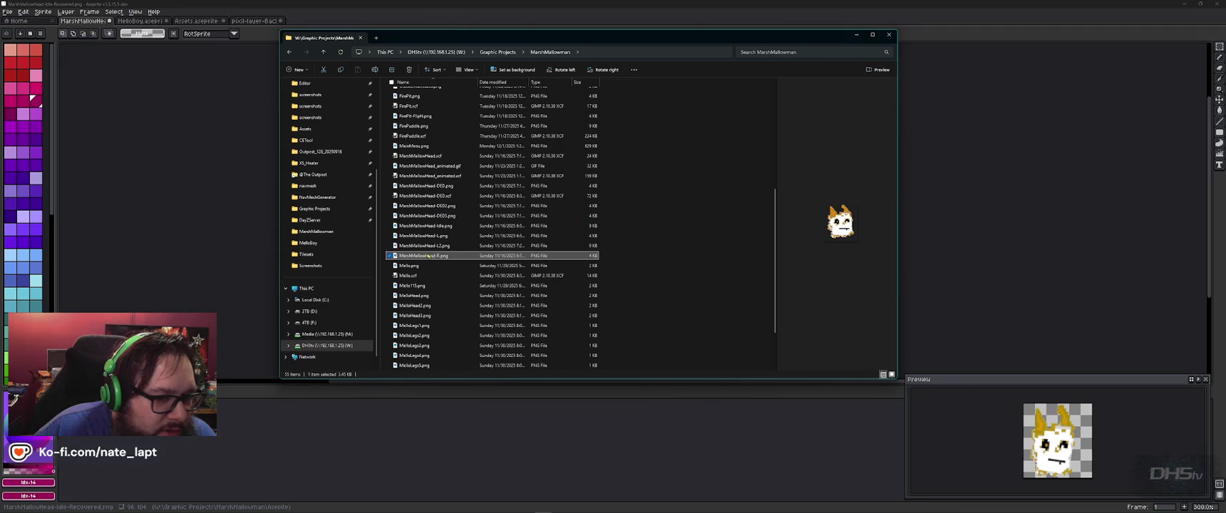
left_click(441, 245)
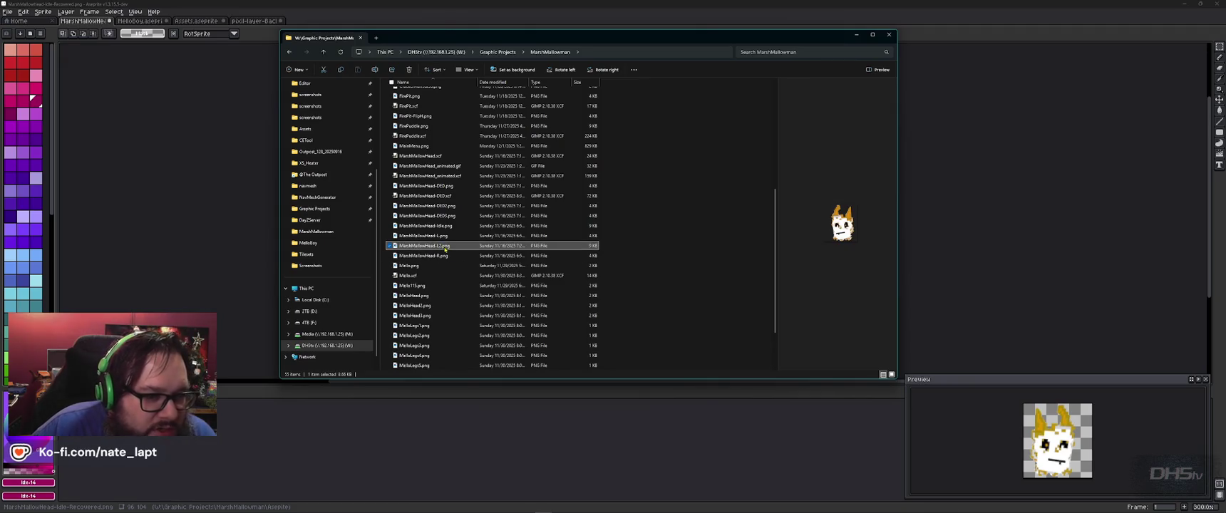
left_click(440, 236)
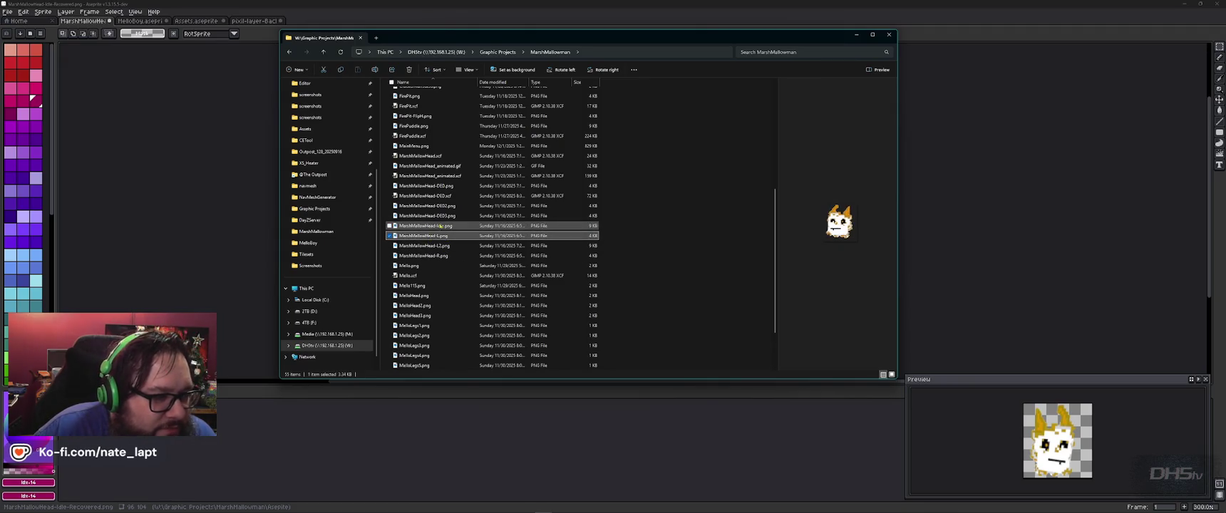
left_click(440, 226)
left_click(442, 217)
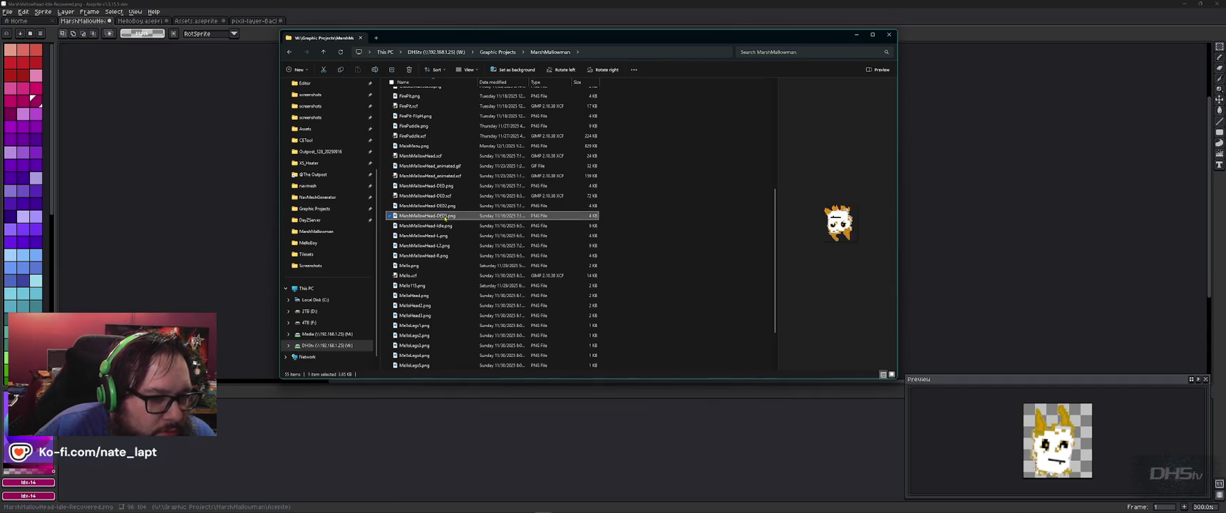
left_click(426, 226)
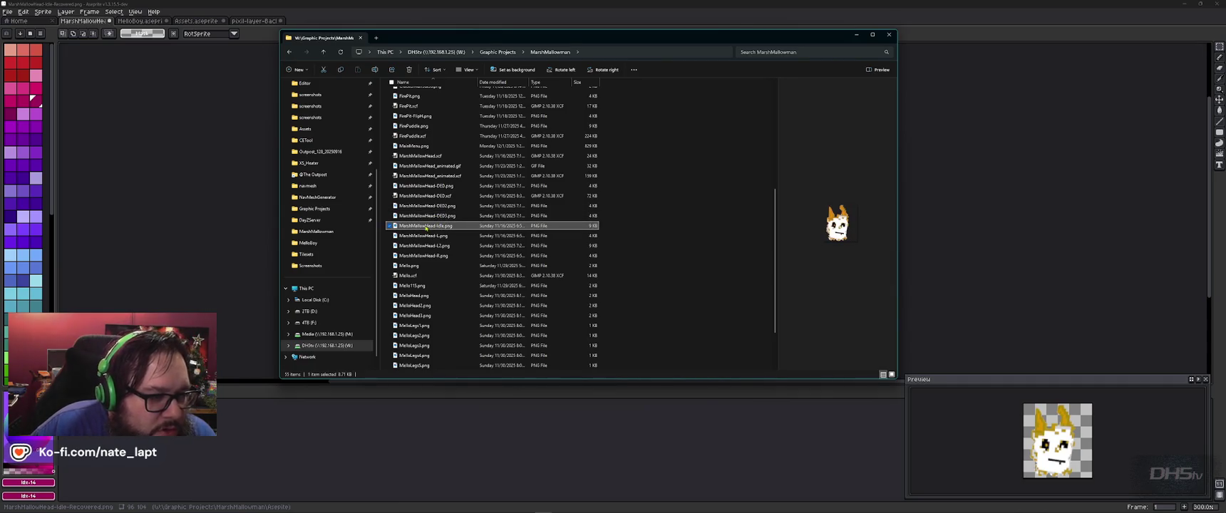
left_click_drag(528, 82, 561, 82)
double_click(442, 227)
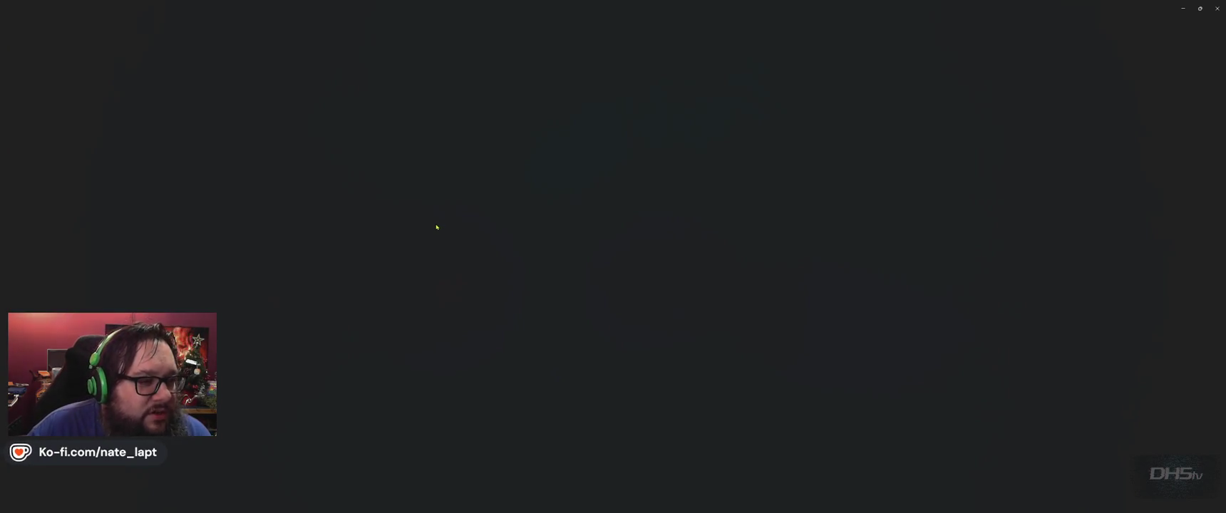
key("Escape")
double_click(438, 226)
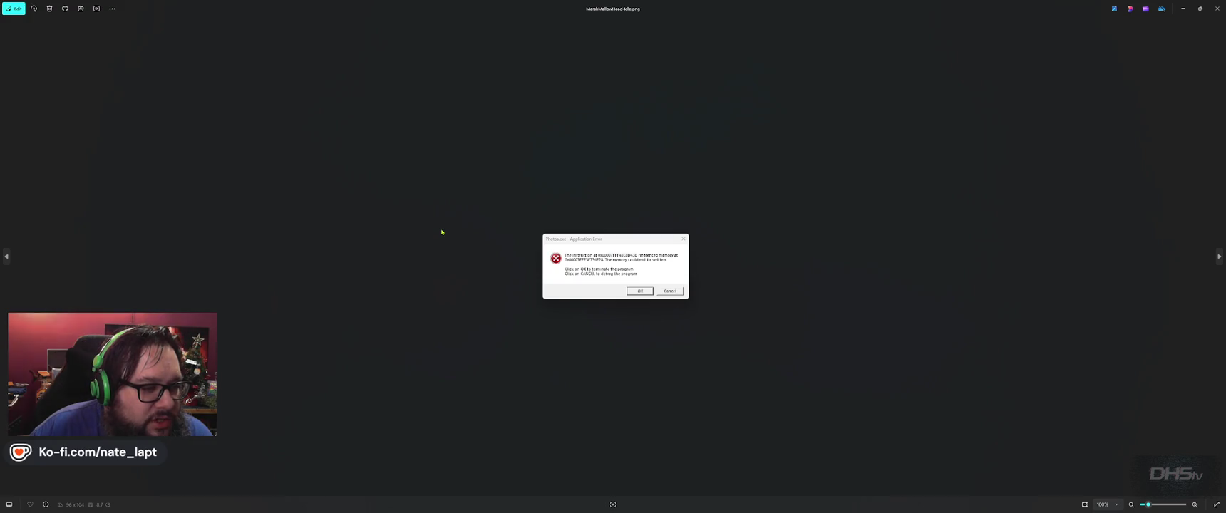
left_click(639, 291)
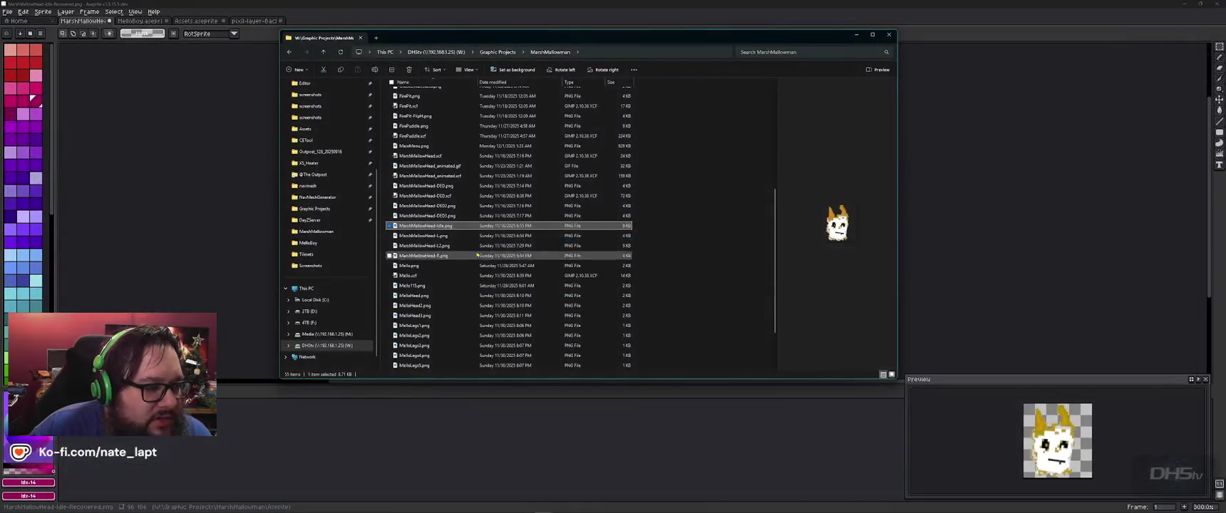
Open MarshMallowHead-Idle.png with Edit with Paint from its right-click menu
double_click(427, 225)
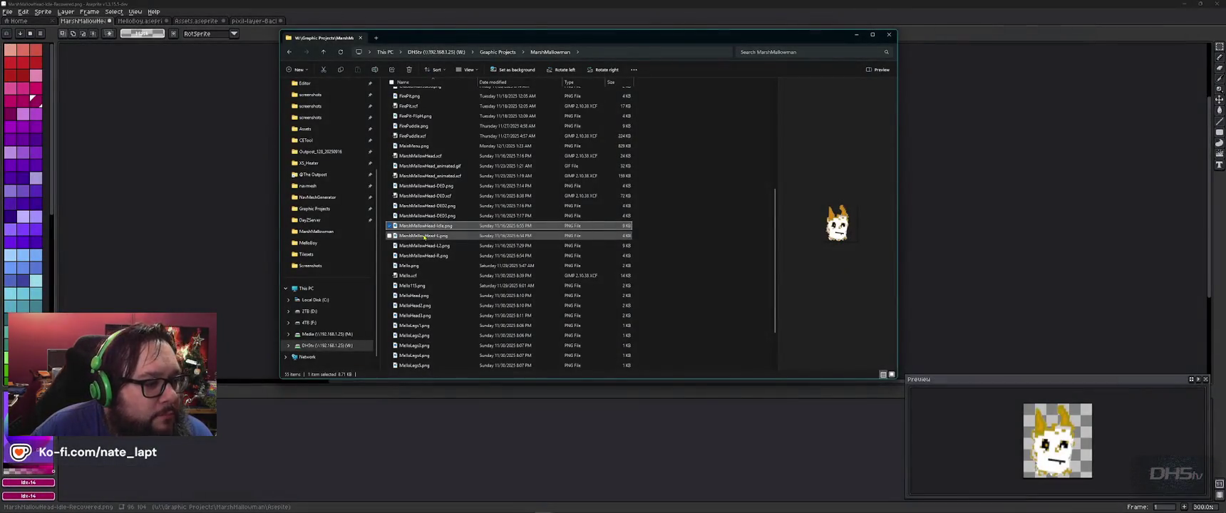
double_click(431, 226)
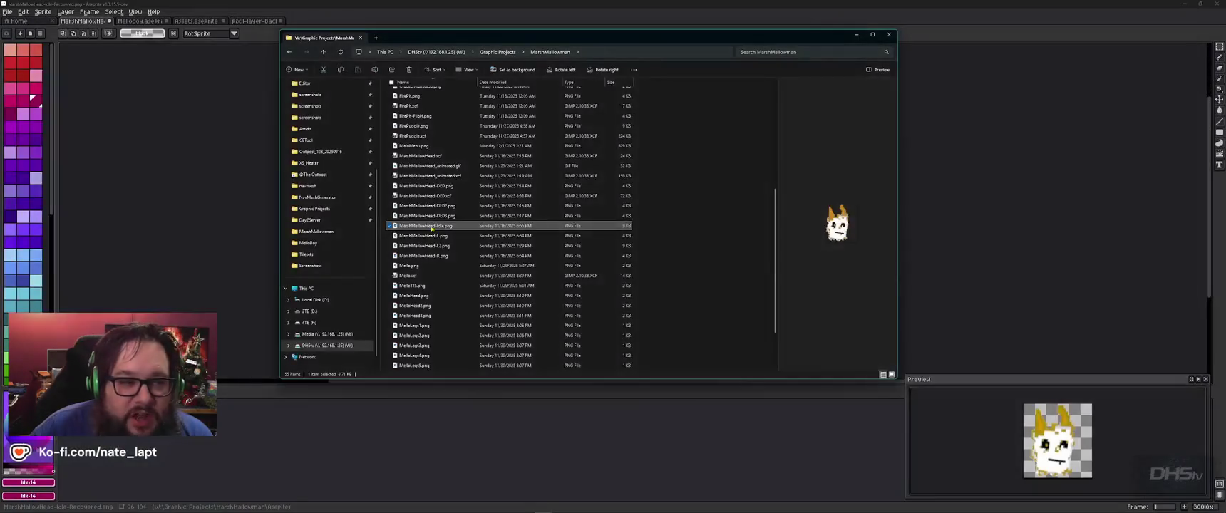
right_click(431, 228)
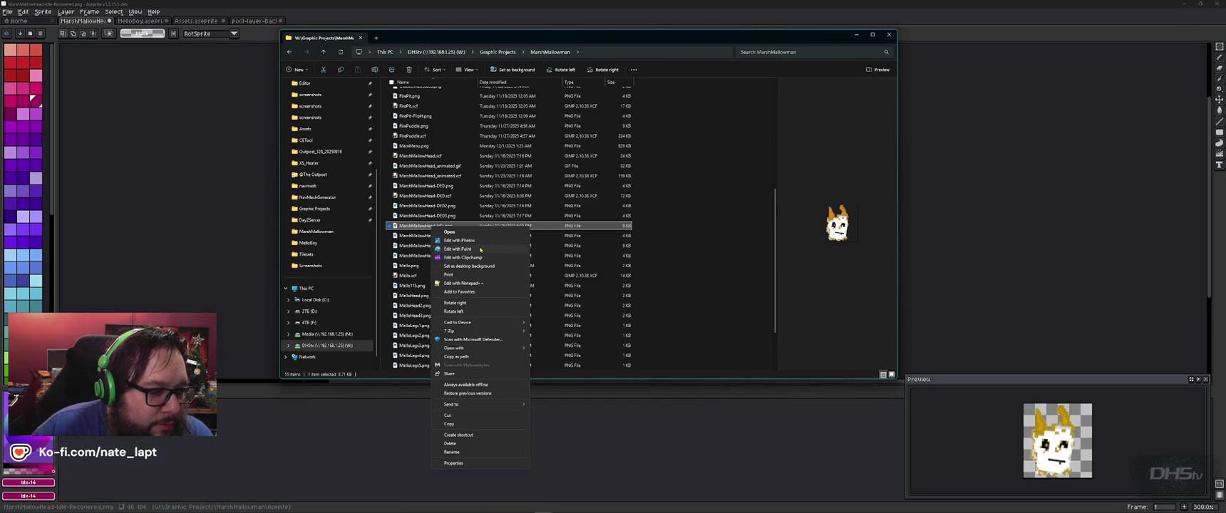
left_click(711, 207)
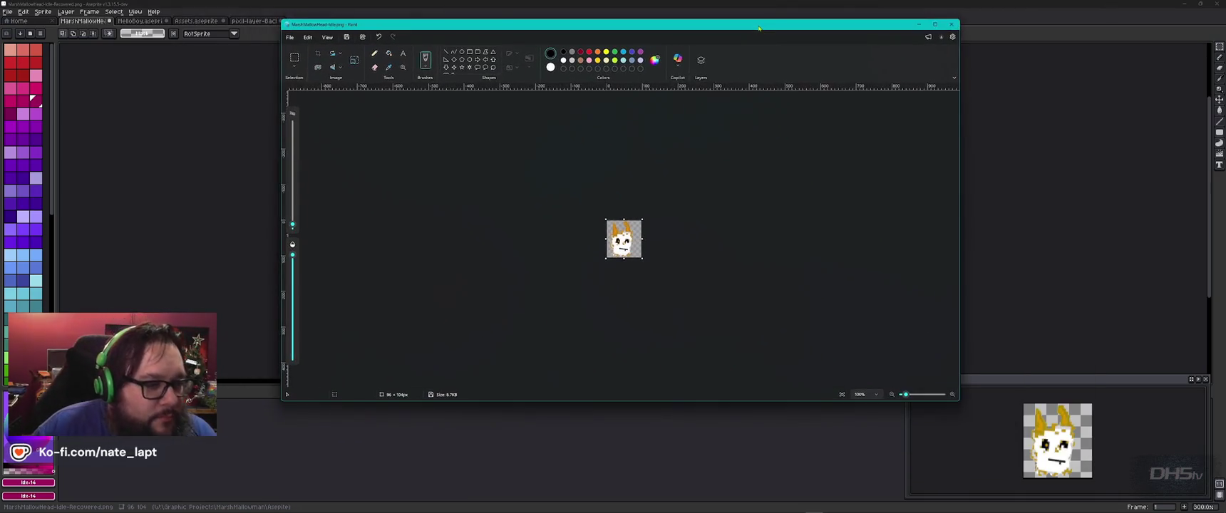
Maximise Paint, zoom in and out on the Idle sprite, then close Paint
double_click(759, 29)
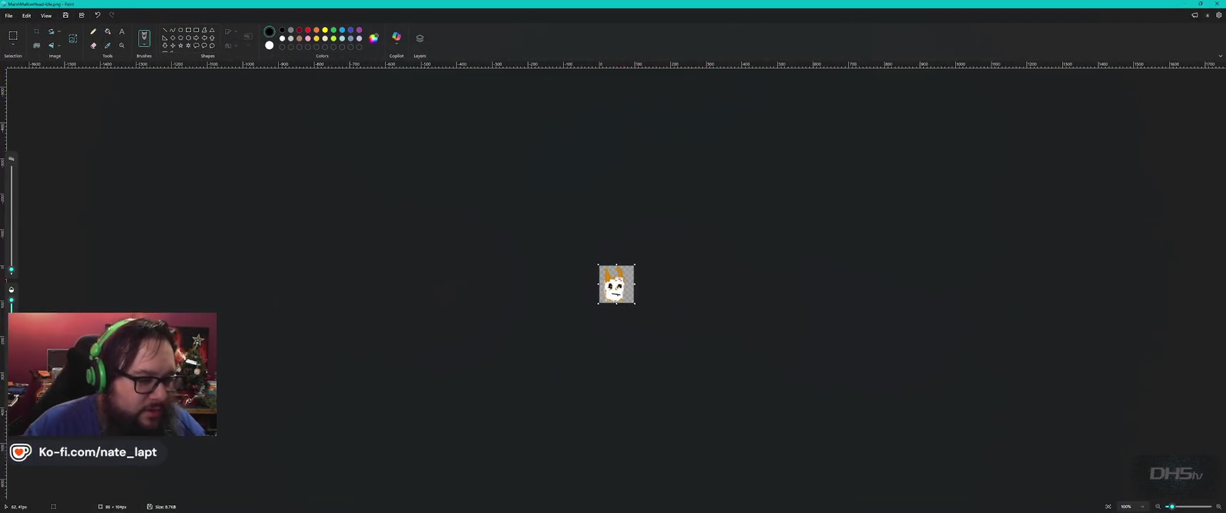
scroll(617, 283, "up", 5)
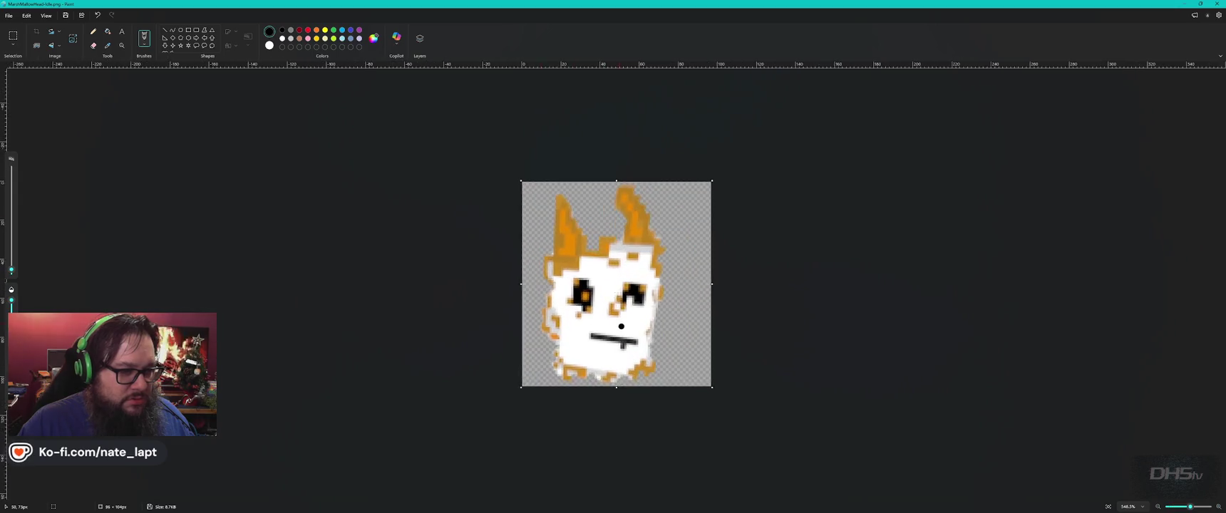
scroll(622, 332, "up", 2)
scroll(622, 338, "up", 1)
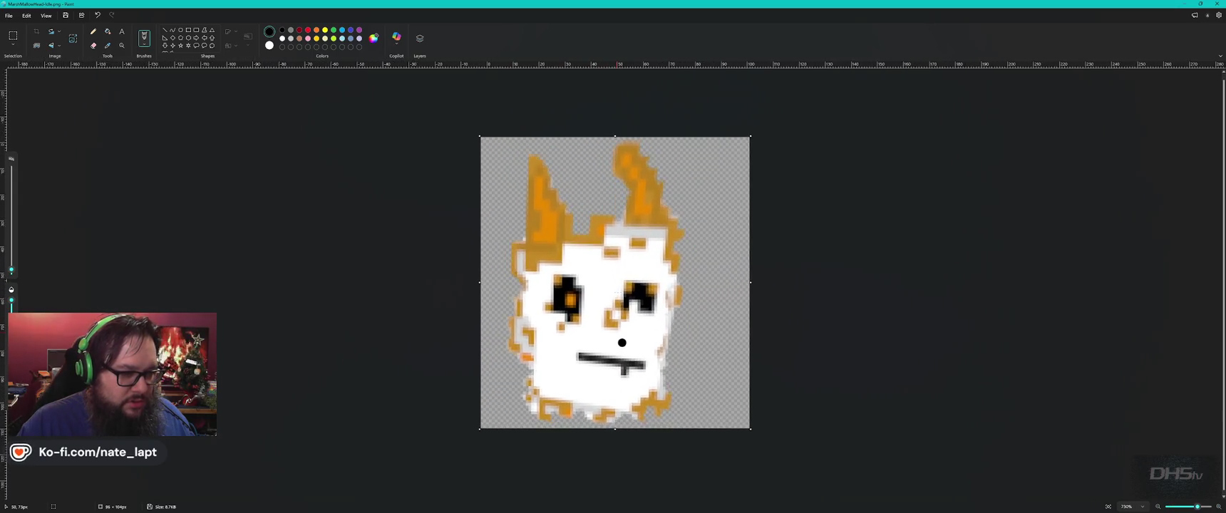
scroll(622, 343, "down", 2)
scroll(620, 321, "down", 2)
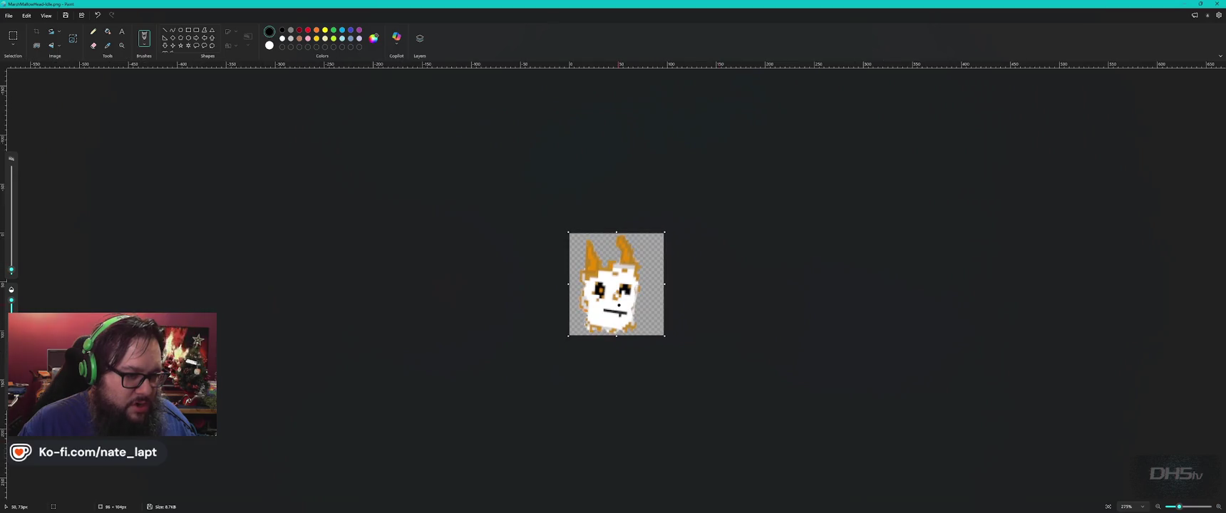
scroll(616, 284, "down", 1)
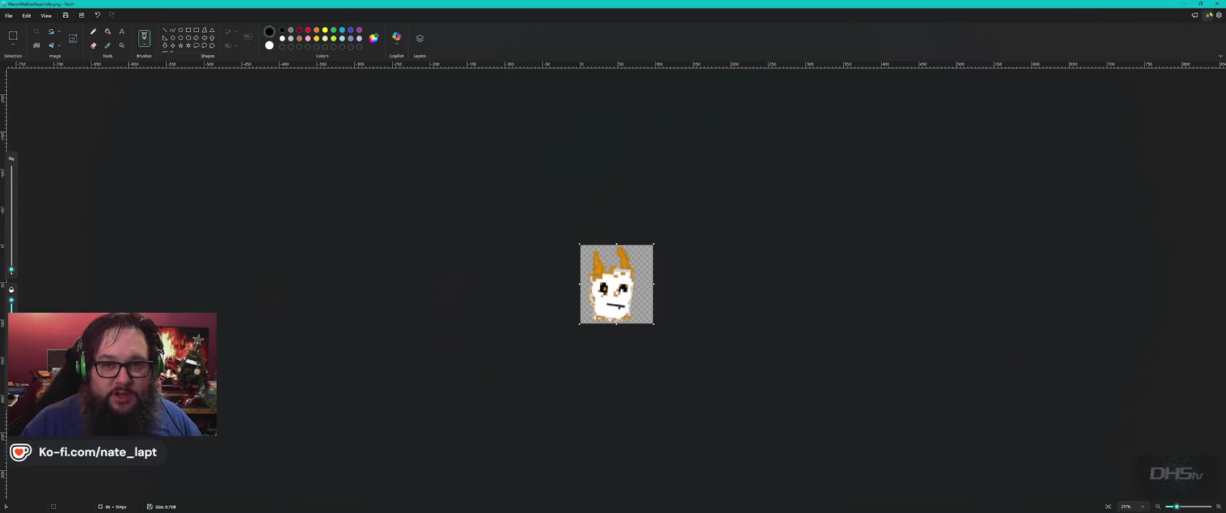
left_click(1216, 5)
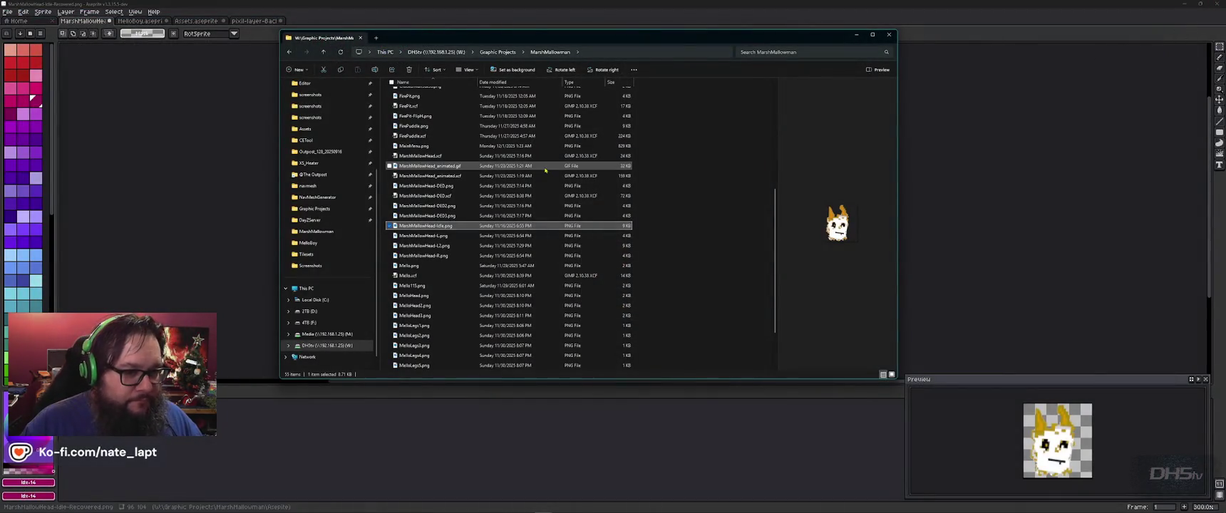
Preview DED3, DED2, the MarshMallowHead .xcf files and Mello115.png, then return to Idle
left_click(432, 217)
left_click(434, 206)
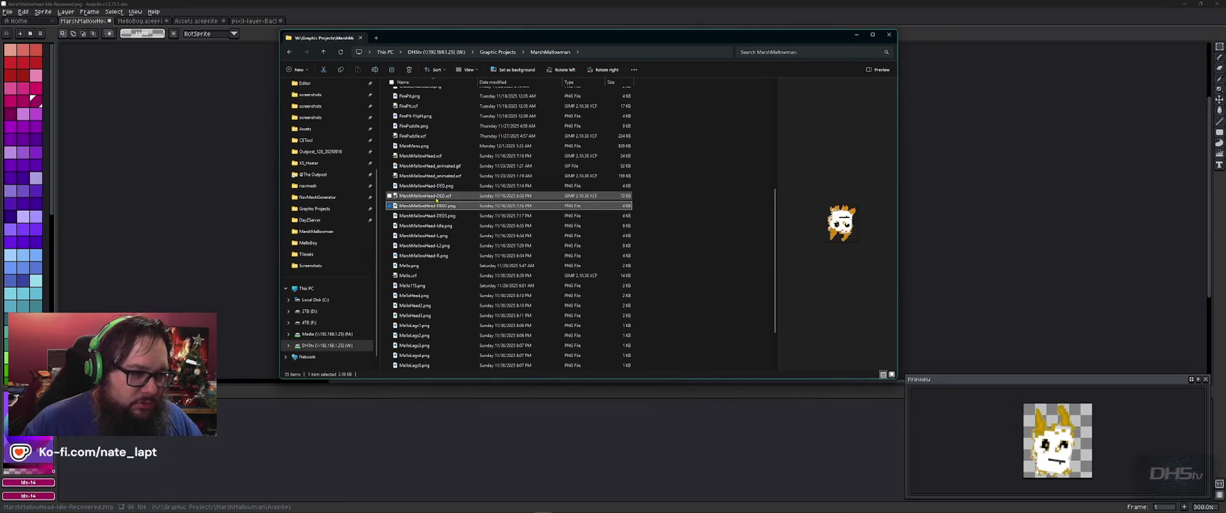
left_click(436, 197)
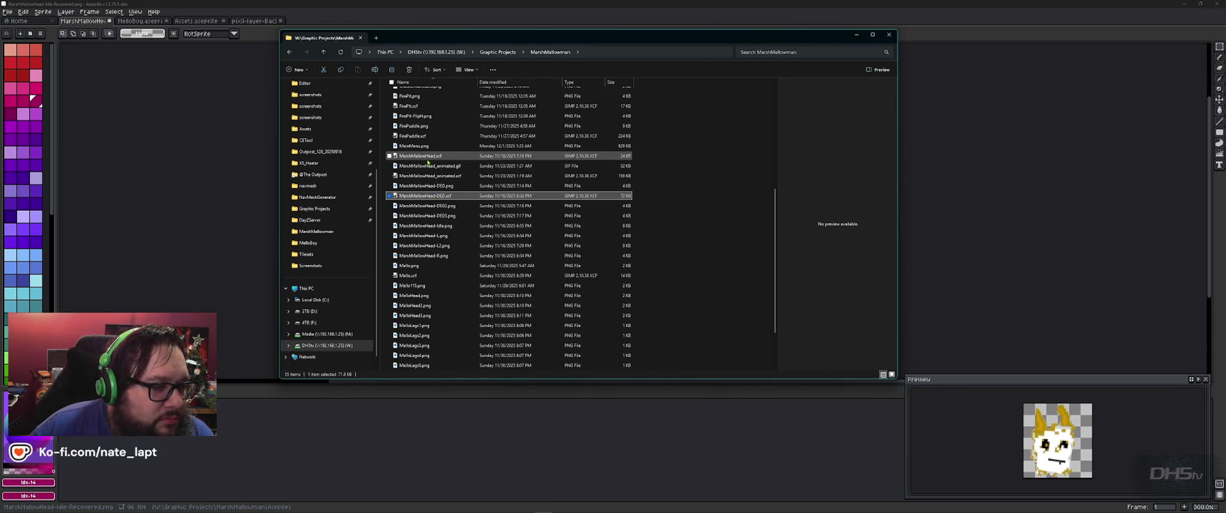
left_click(430, 157)
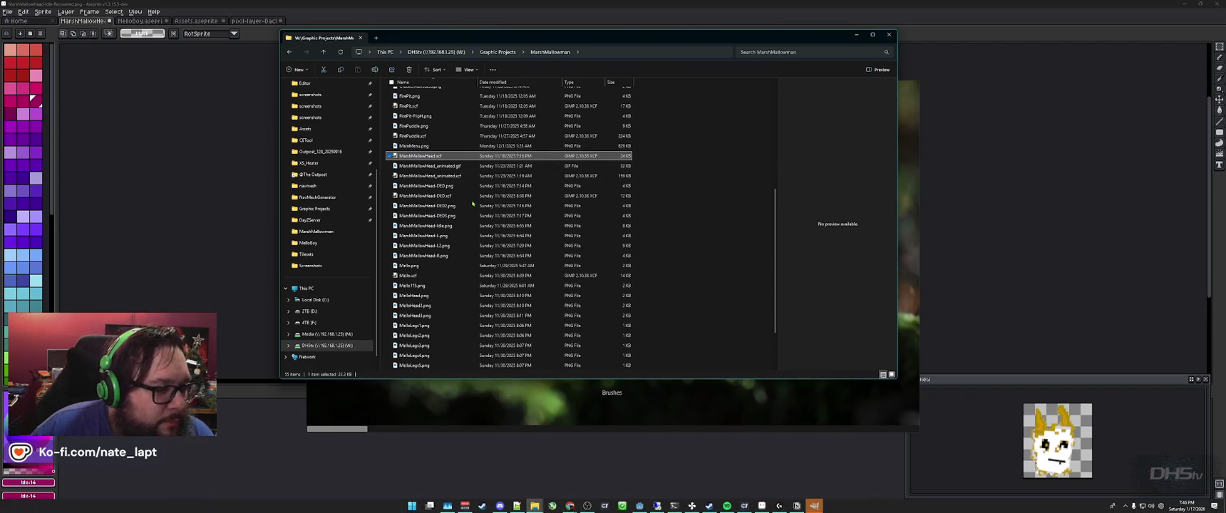
mouse_move(412, 265)
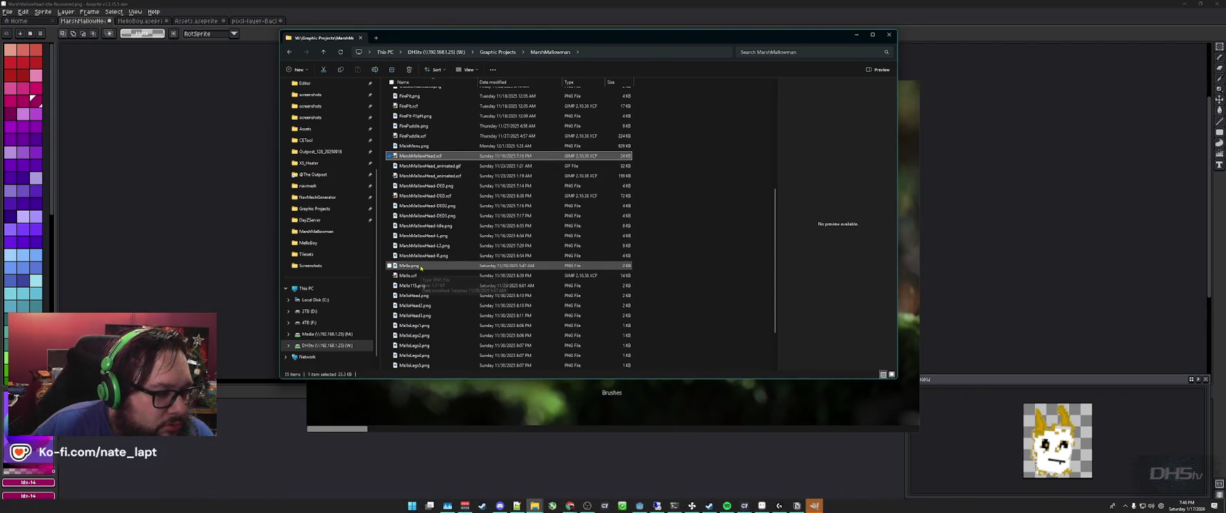
left_click(417, 285)
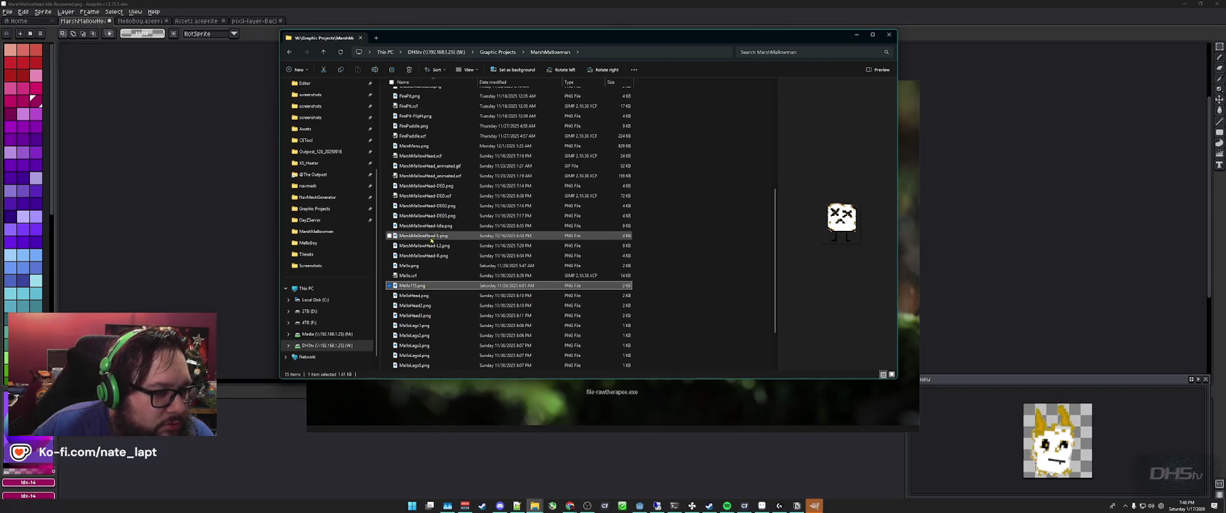
left_click(424, 226)
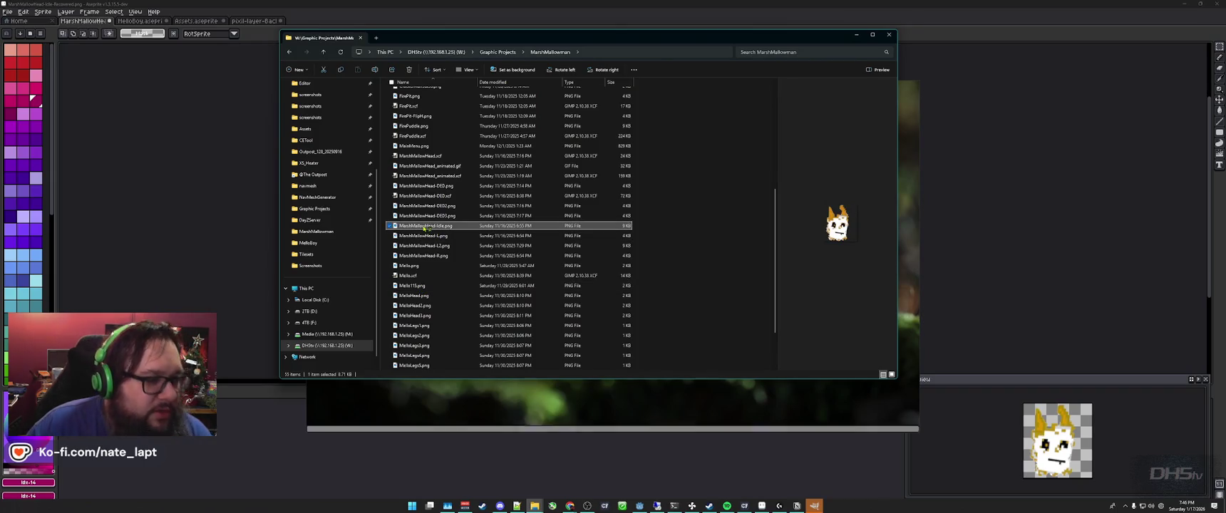
key("alt+Tab")
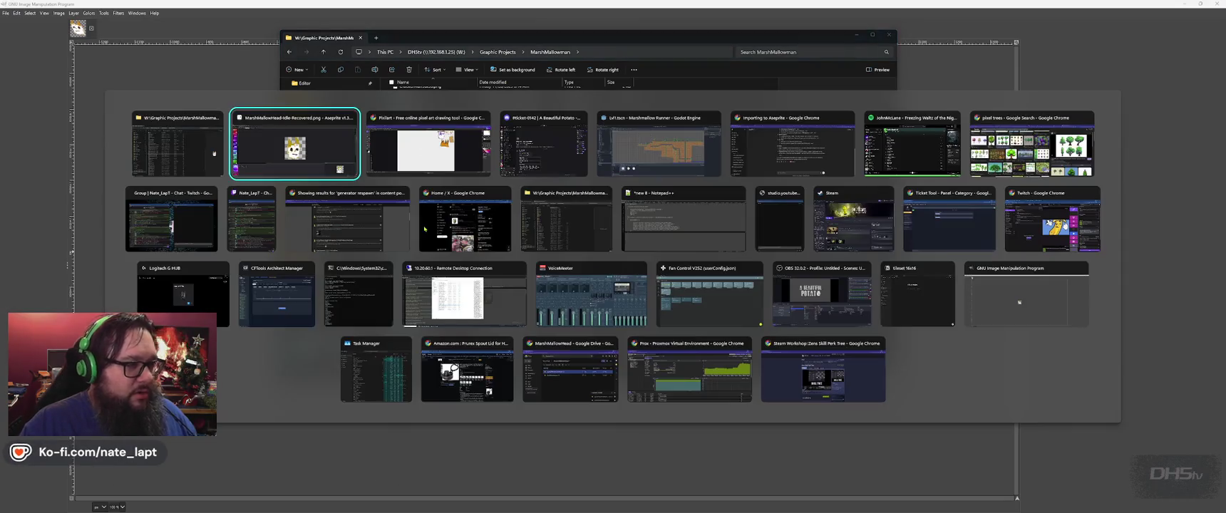
Drag MarshMallowHead-Idle.png from Explorer into Aseprite to open it as a new sprite
key("alt+Tab")
key("alt+Tab")
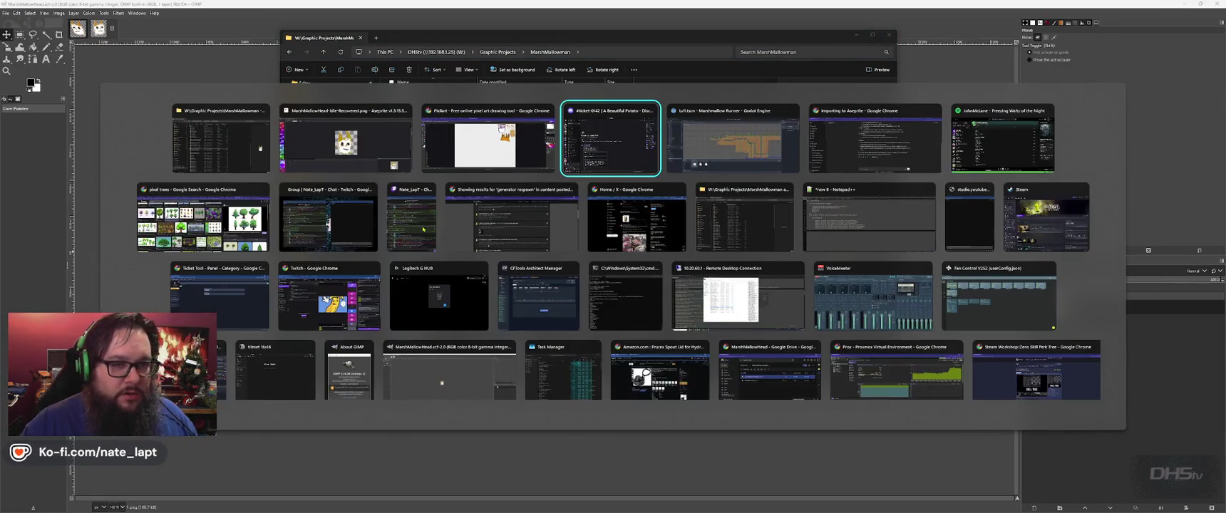
key("alt+shift+Tab")
key("alt+shift+Tab")
key("alt+Tab")
left_click_drag(423, 228, 248, 222)
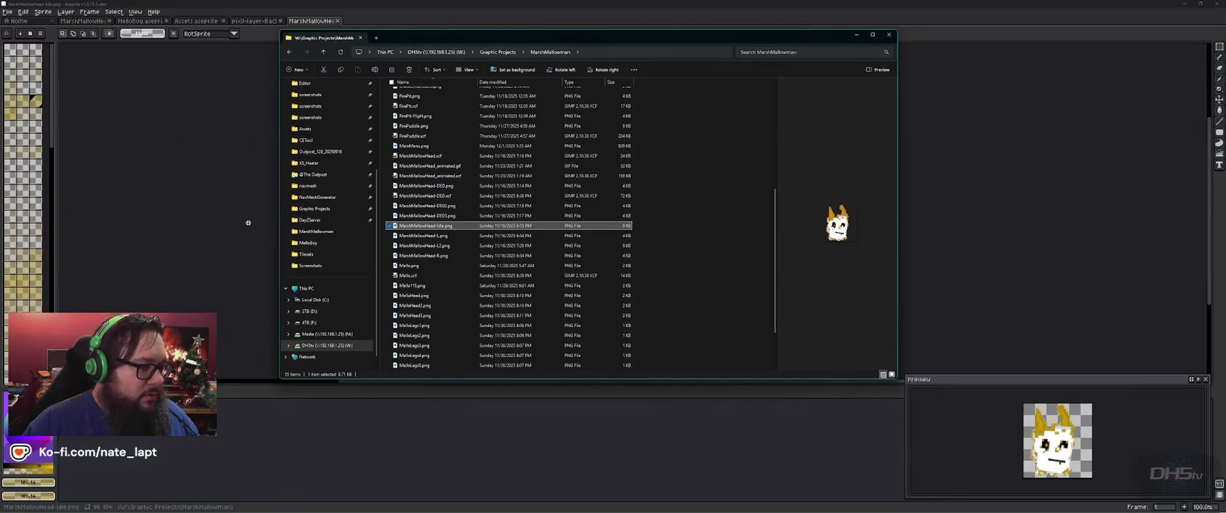
left_click(419, 21)
Compare the Idle sprite against the recovered MarshMallowHead sprite, then close the Idle tab
scroll(630, 216, "up", 5)
scroll(630, 216, "down", 3)
left_click_drag(586, 161, 601, 196)
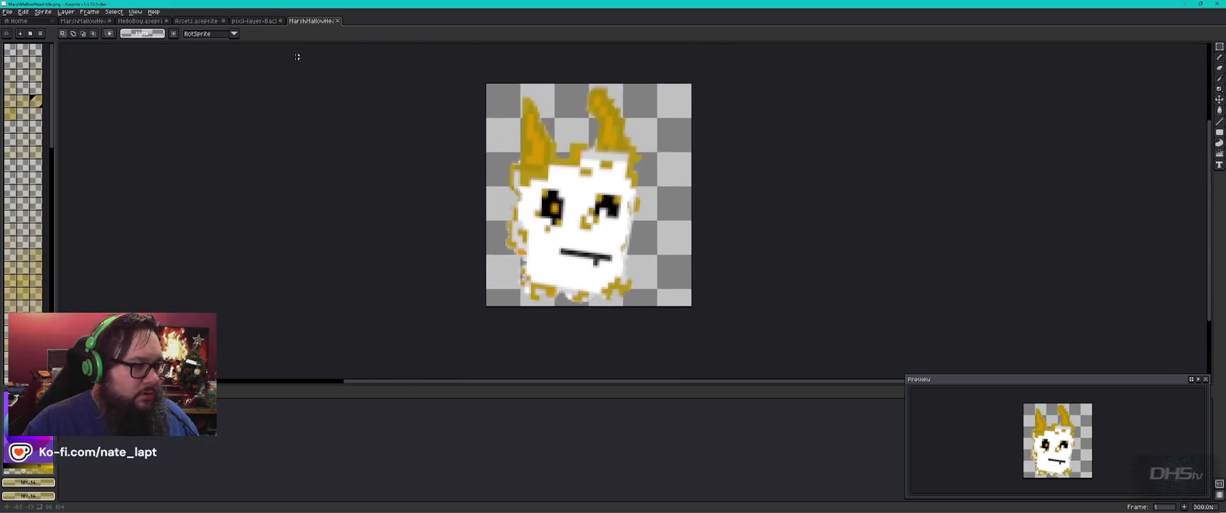
left_click(85, 21)
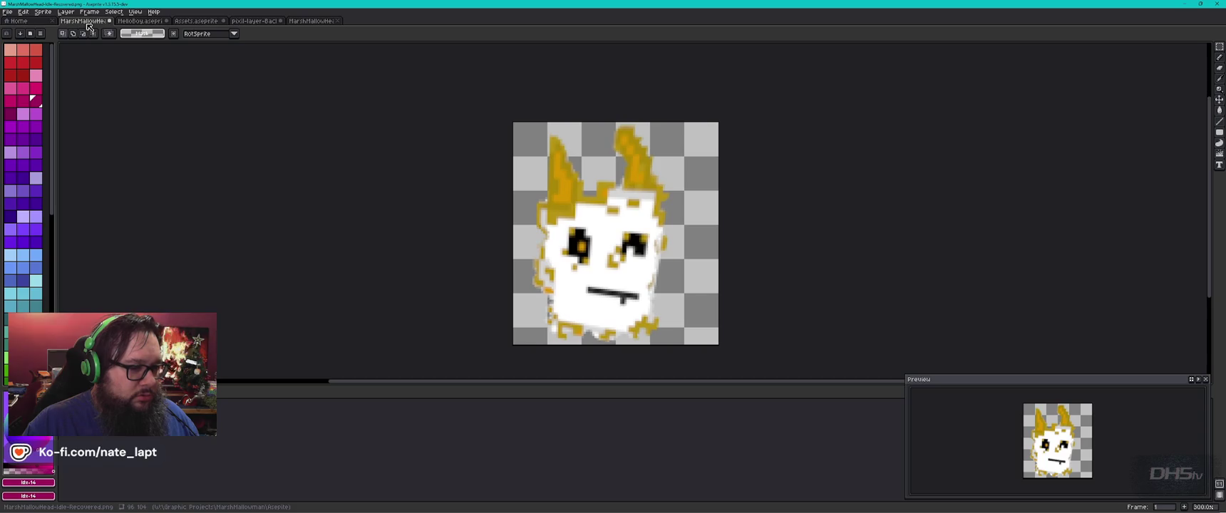
left_click(300, 22)
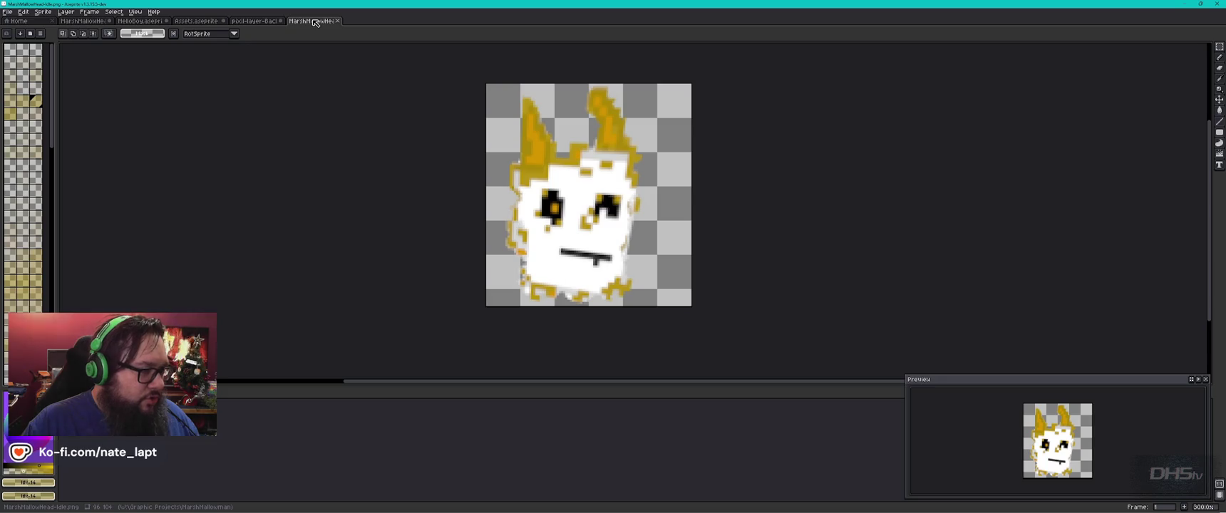
middle_click(317, 22)
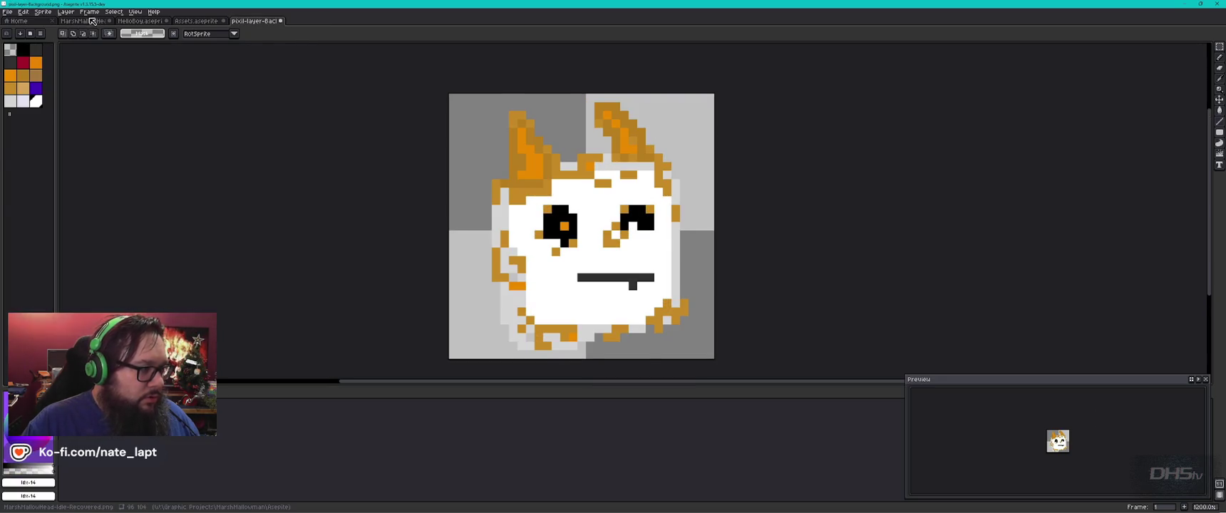
left_click(95, 22)
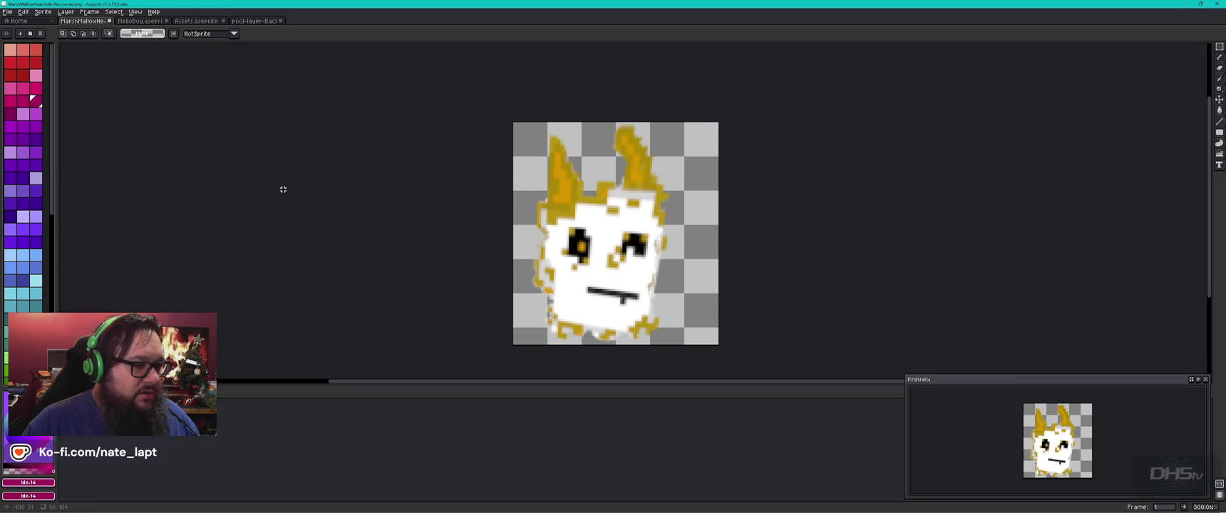
key("alt+Tab")
key("alt+Tab")
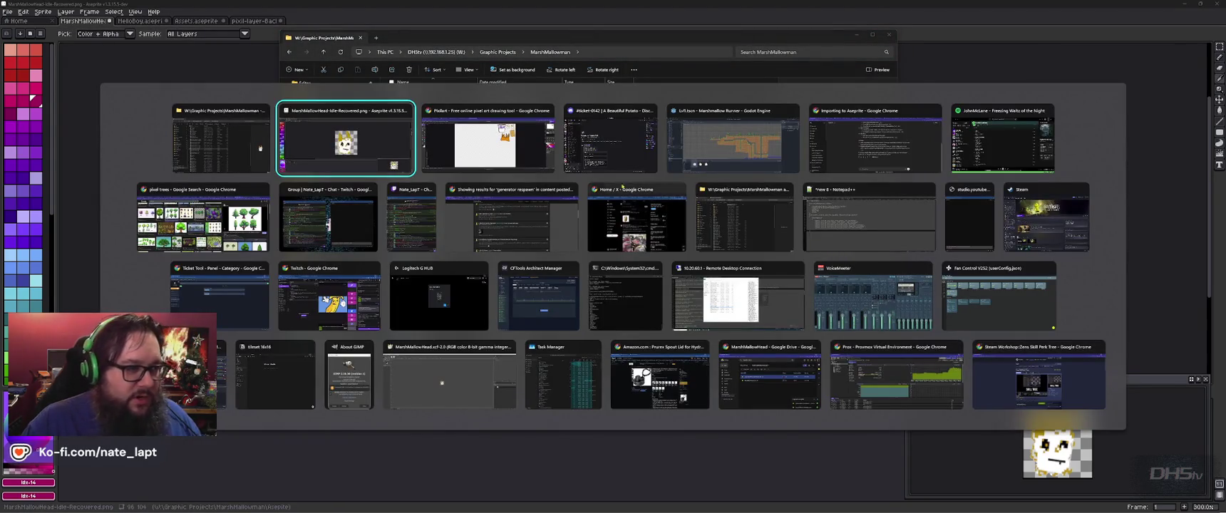
Bring GIMP forward, dismiss its About dialog, and switch to the four-layer DED image
key("super")
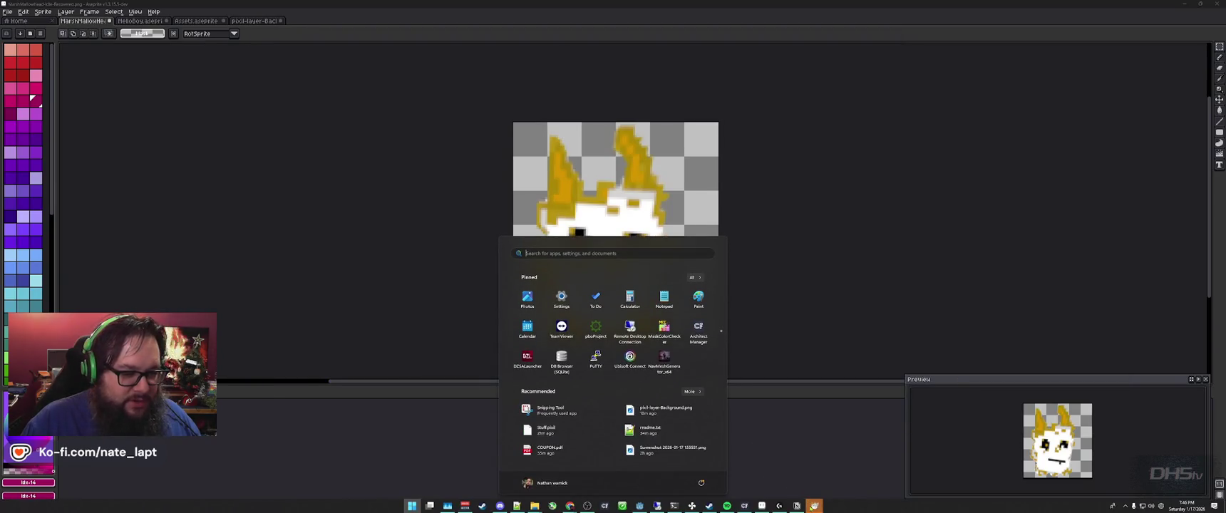
left_click(815, 499)
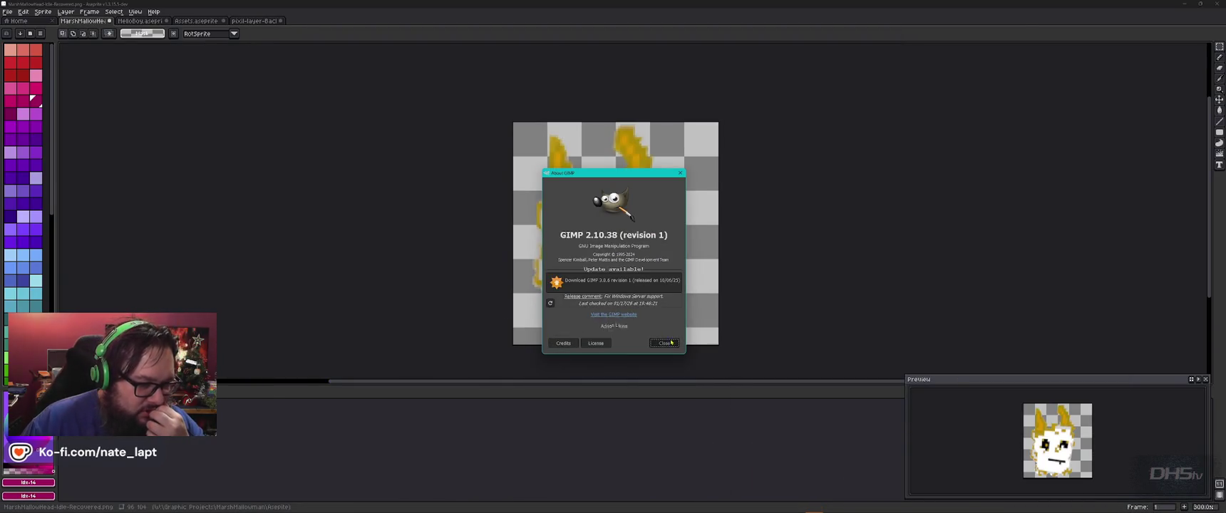
left_click(664, 343)
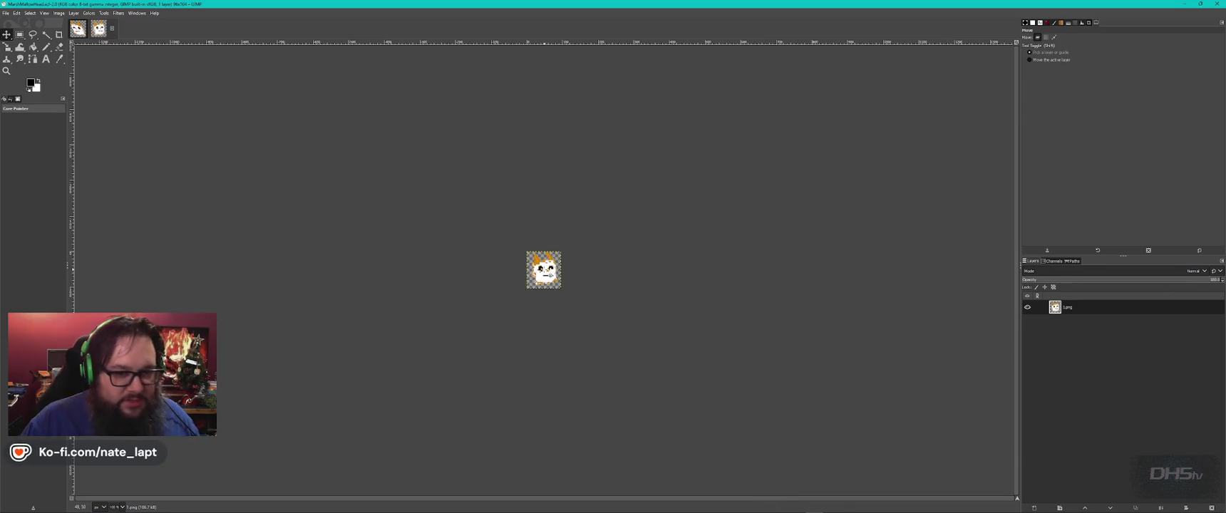
scroll(546, 269, "up", 3)
scroll(546, 269, "up", 4)
scroll(547, 271, "down", 1)
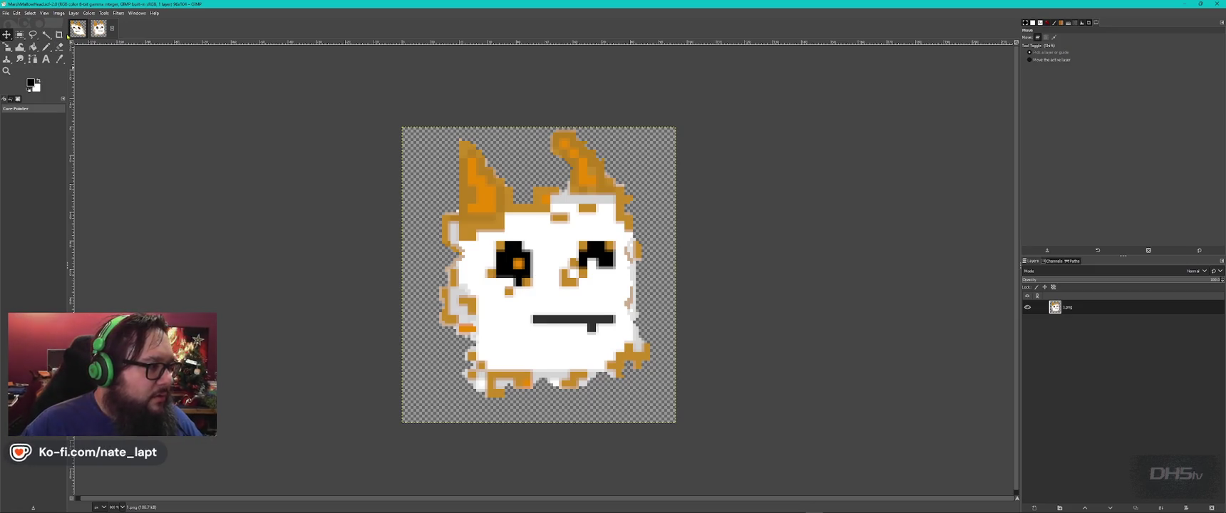
key("ctrl+Tab")
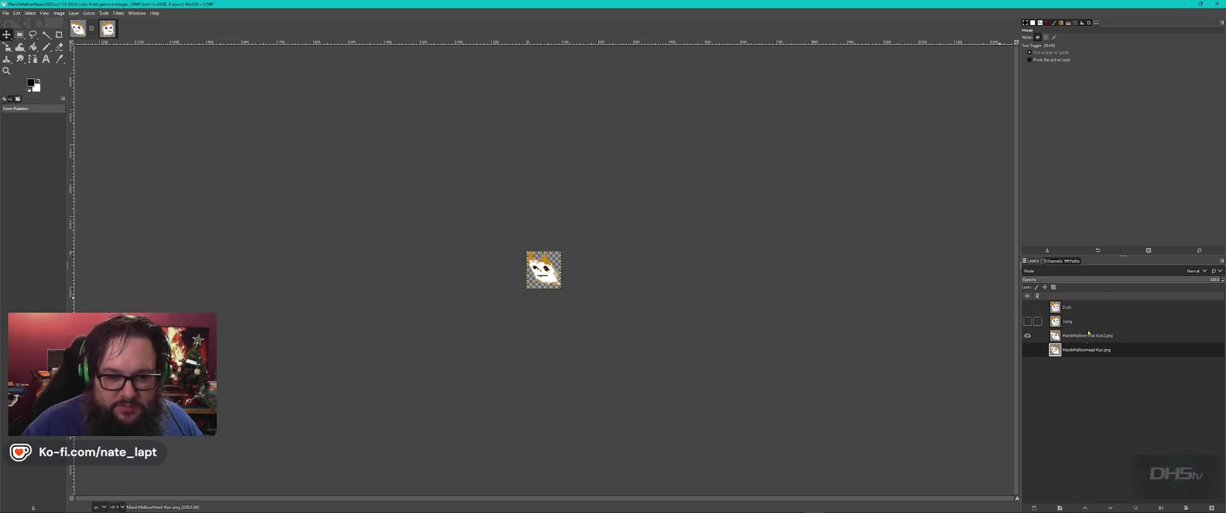
Toggle layer visibility to compare the Run2 frame with the upright 1.png frame
left_click(1076, 338)
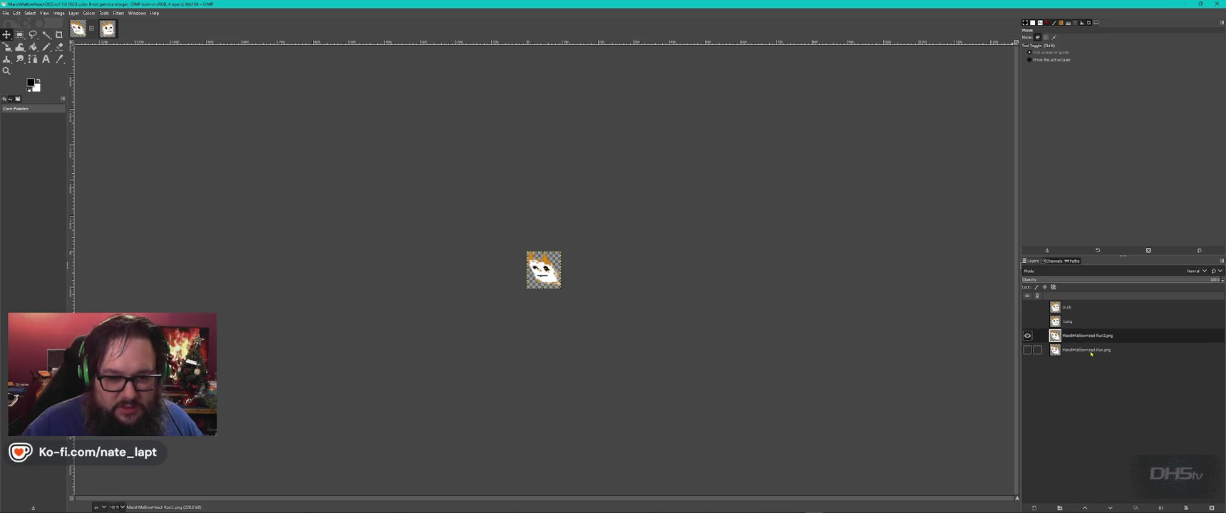
left_click(1028, 321)
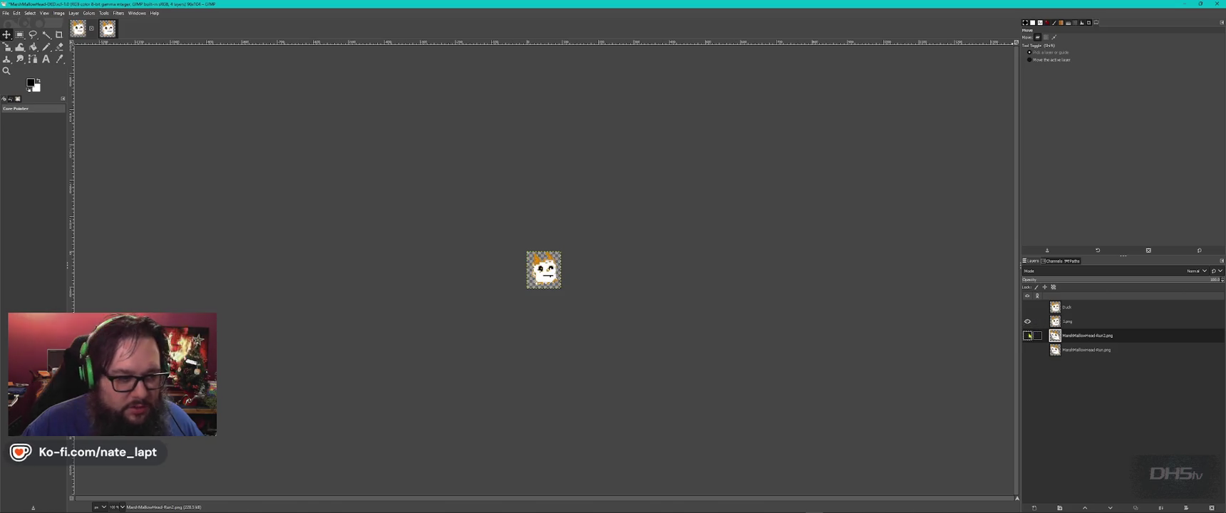
scroll(557, 286, "up", 5, "ctrl")
scroll(555, 275, "up", 2, "ctrl")
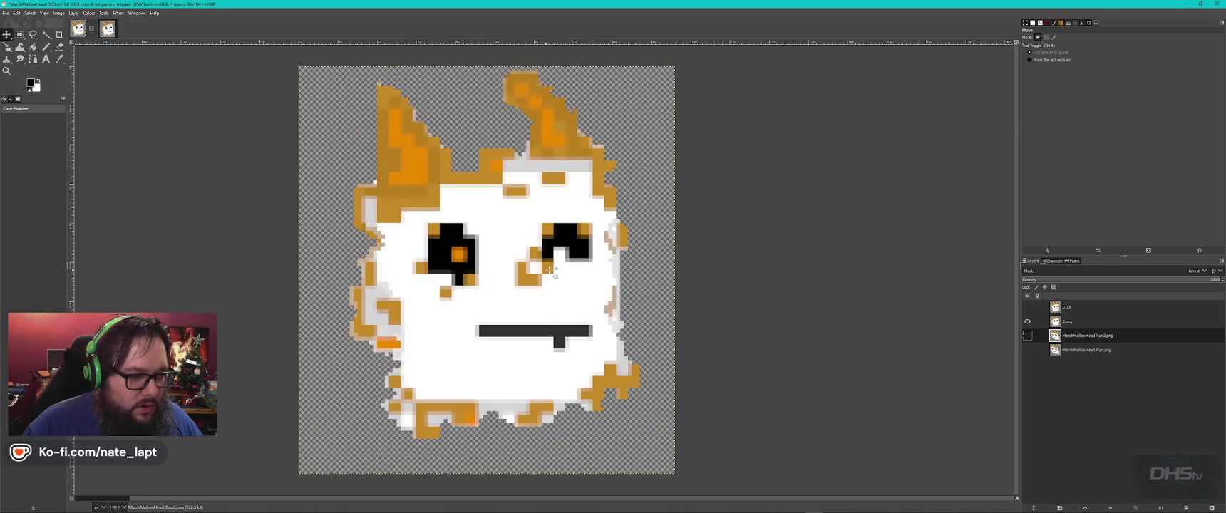
scroll(555, 276, "down", 1, "ctrl")
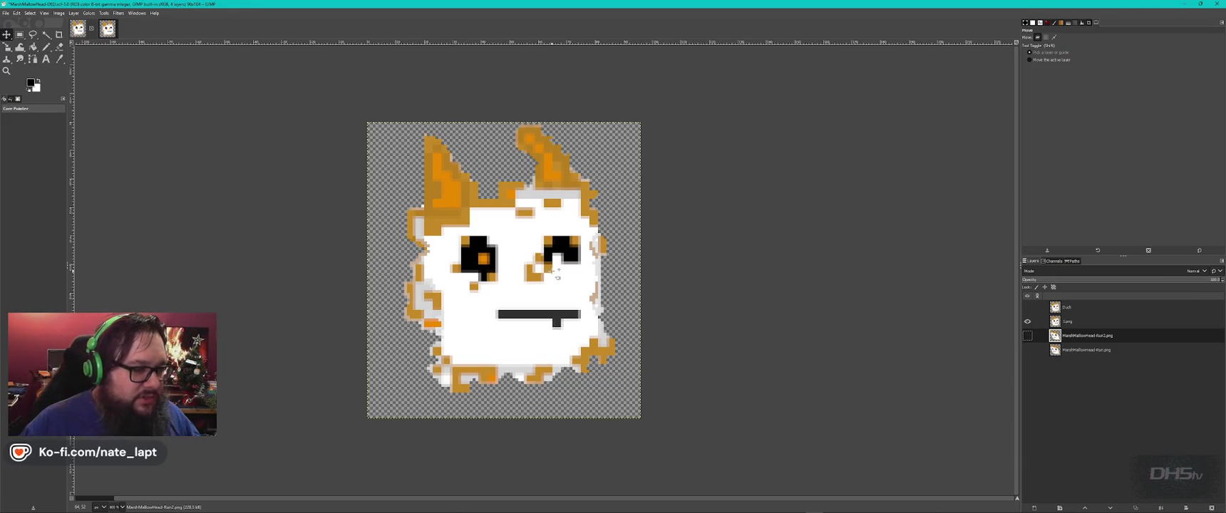
left_click(1027, 307)
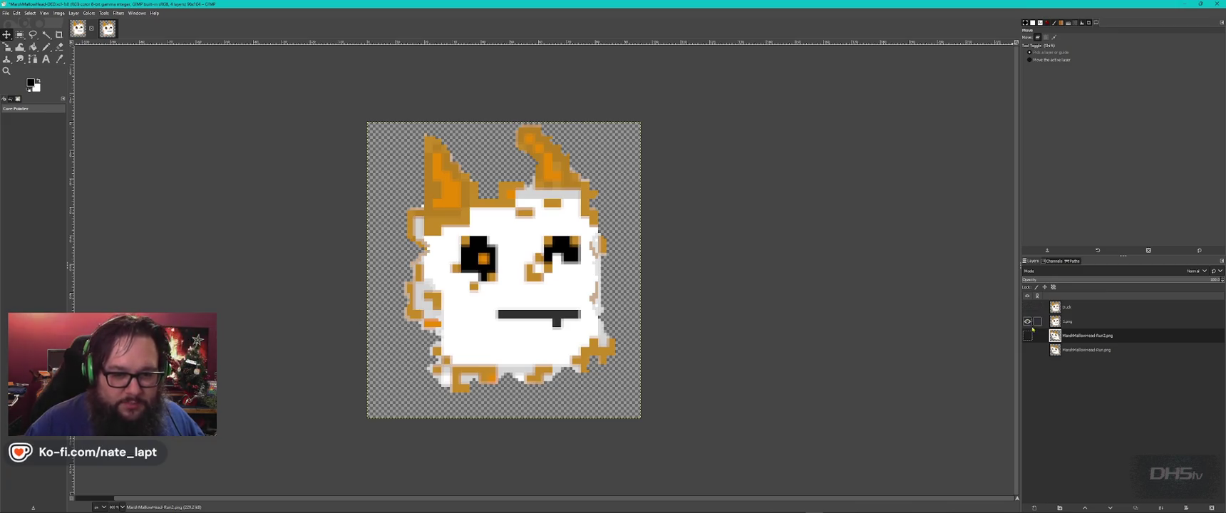
left_click(1027, 336)
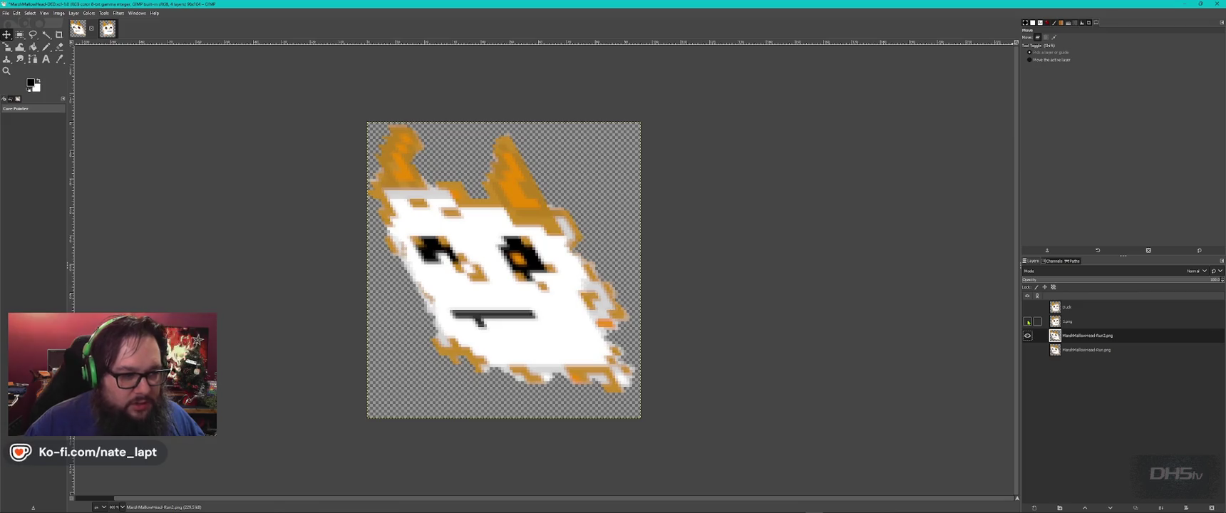
left_click(1027, 321)
Overlay the Run frame on Run2, show 1.png, then close MarshMallowHead-DED.xcf discarding changes
left_click(1027, 321)
left_click(1027, 350)
left_click(1027, 351)
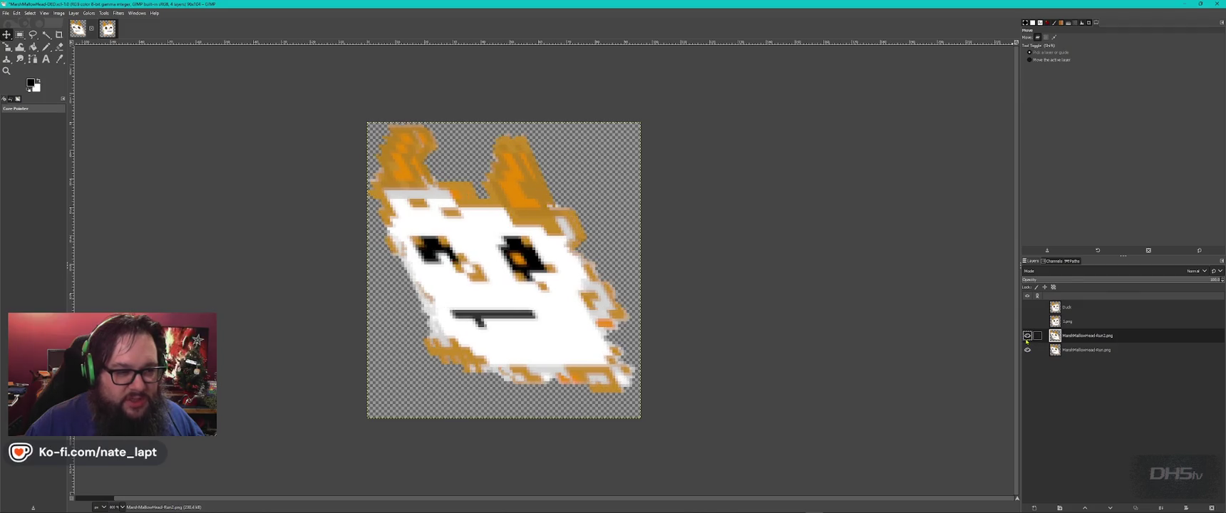
left_click(1027, 350)
left_click(1027, 350)
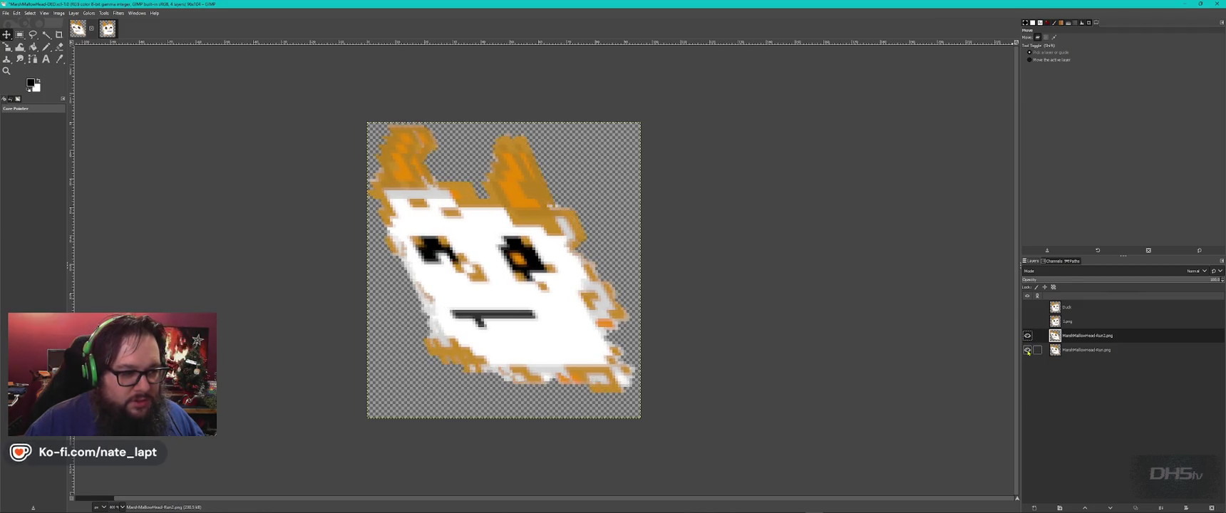
left_click(1028, 350)
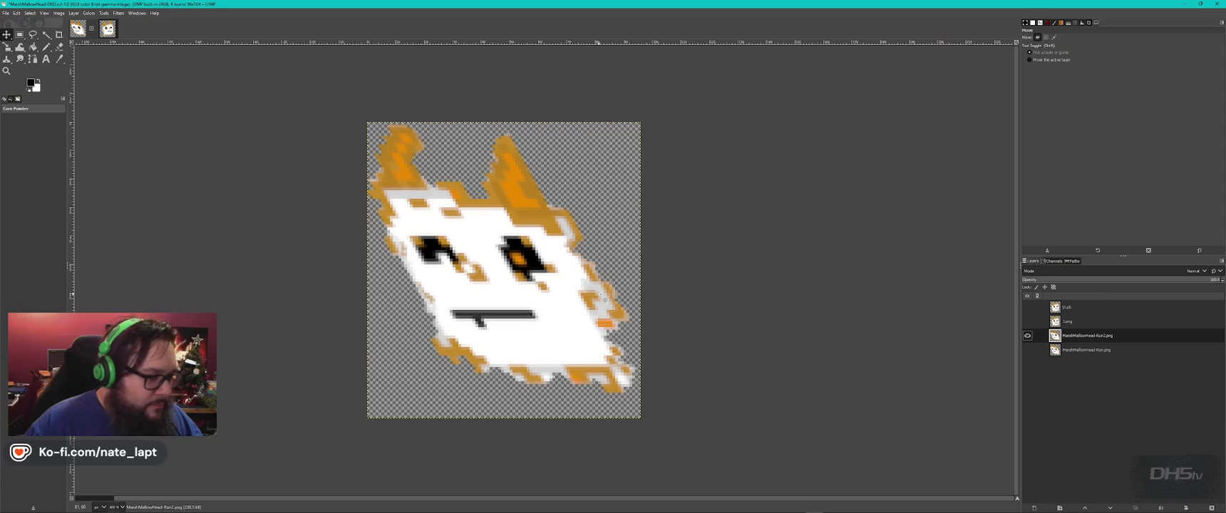
left_click(1027, 321)
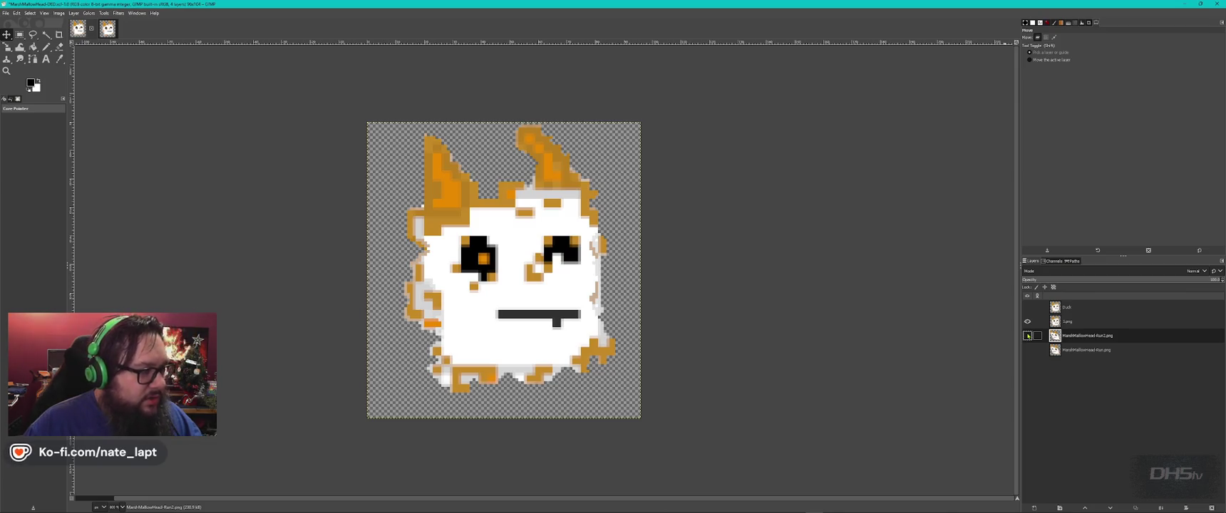
key("ctrl+w")
left_click(631, 296)
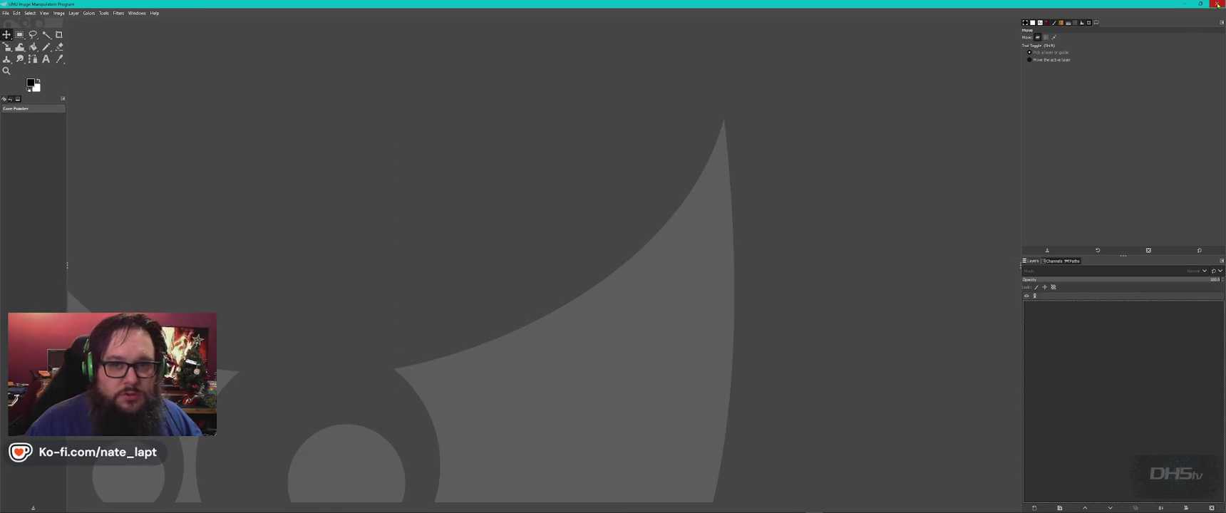
Switch between the MarshMallowHead and pixil-layer-Background tabs in Aseprite, ending on pixil-layer-Background
key("alt+Tab")
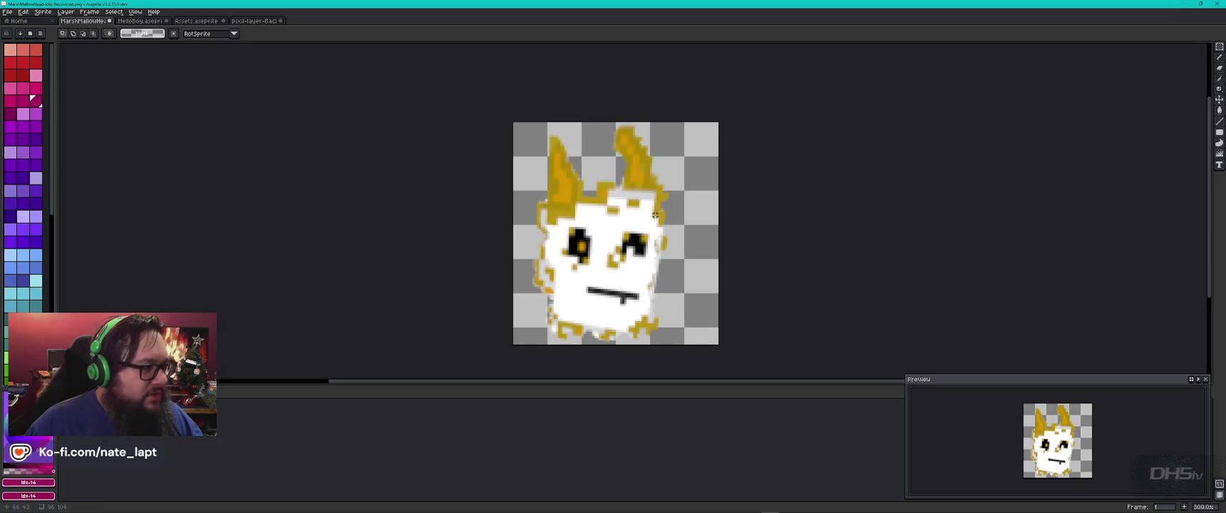
left_click(244, 22)
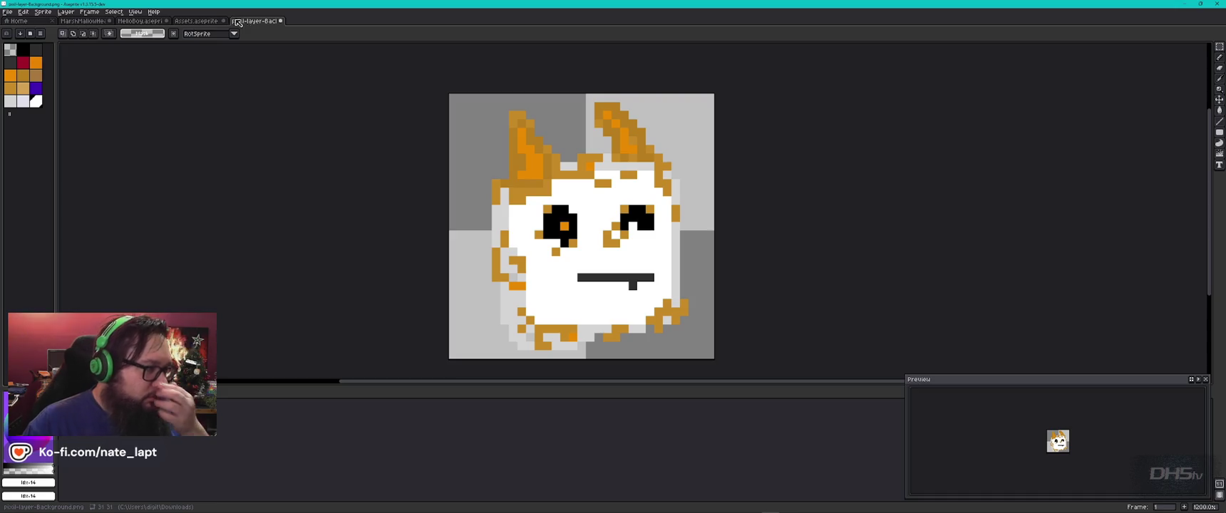
left_click(92, 22)
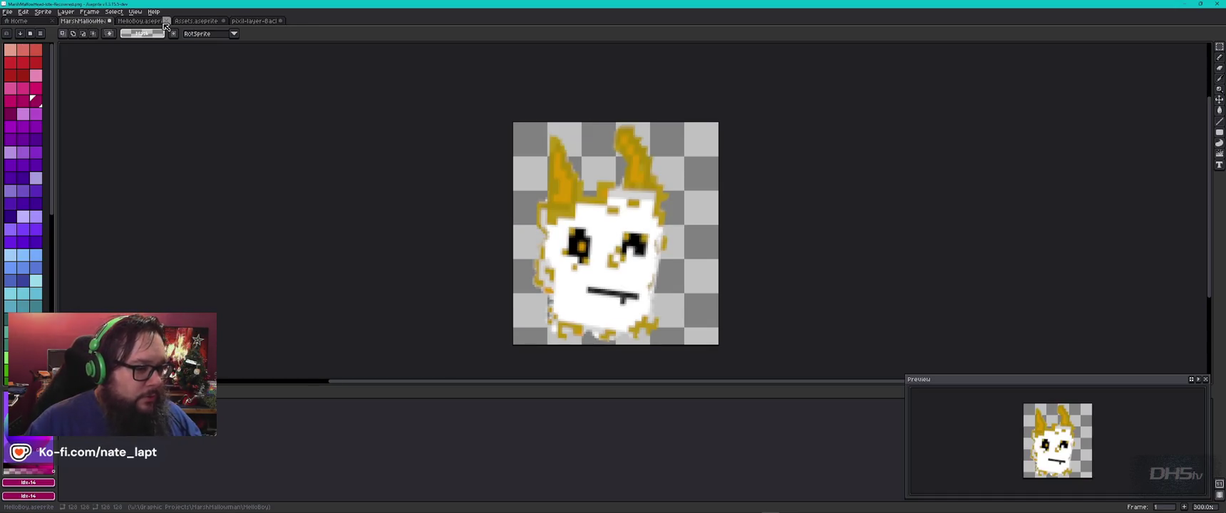
left_click(257, 22)
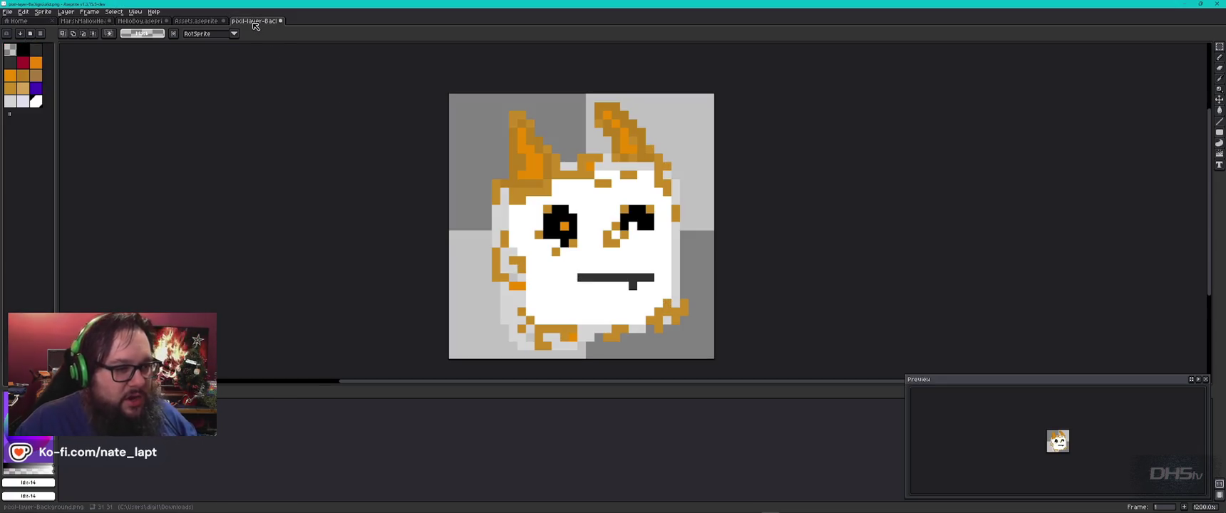
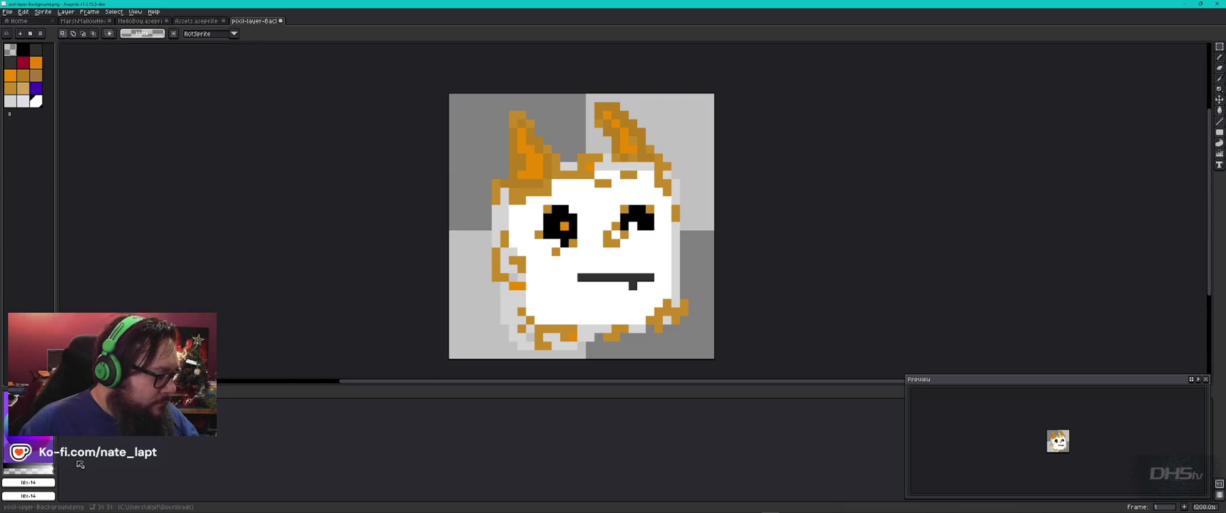
Browse the Edit and palette menus, eyedropper the reference ear's orange, then open MarshMallowHead
left_click(24, 12)
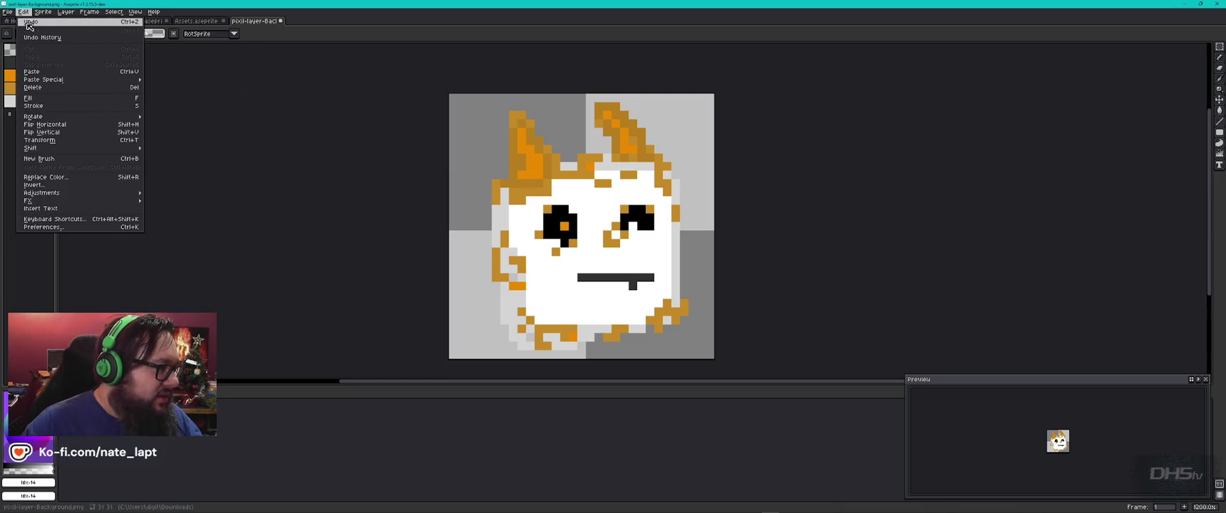
left_click(25, 12)
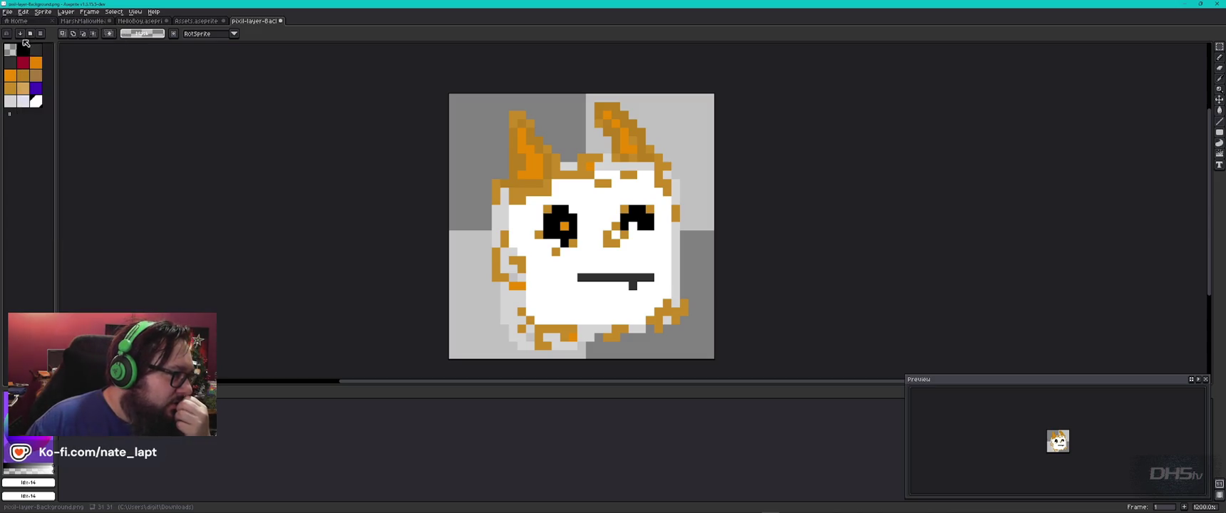
left_click(21, 35)
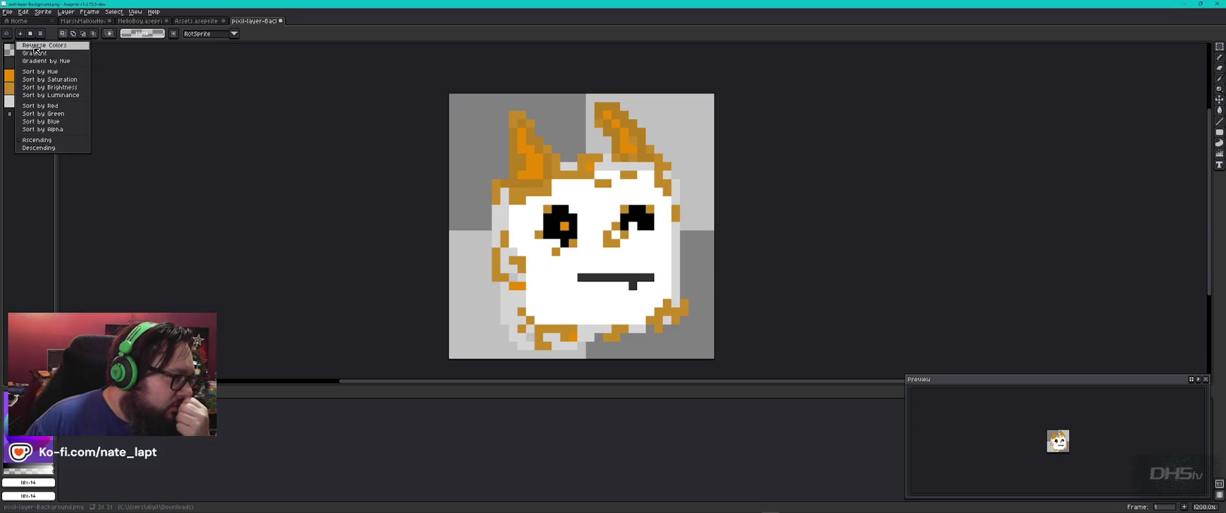
left_click(34, 36)
left_click(42, 36)
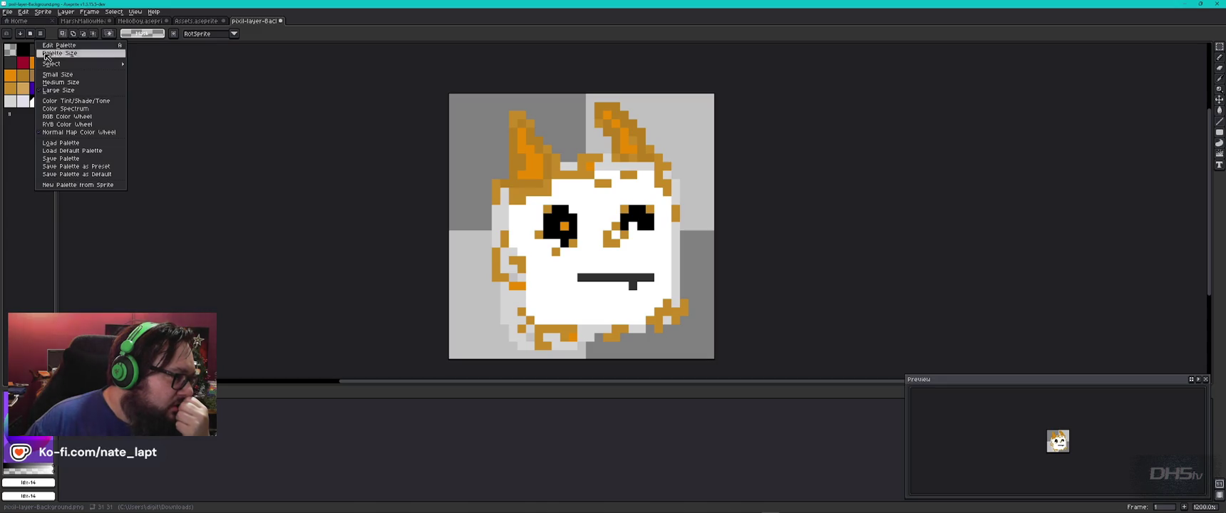
left_click(72, 108)
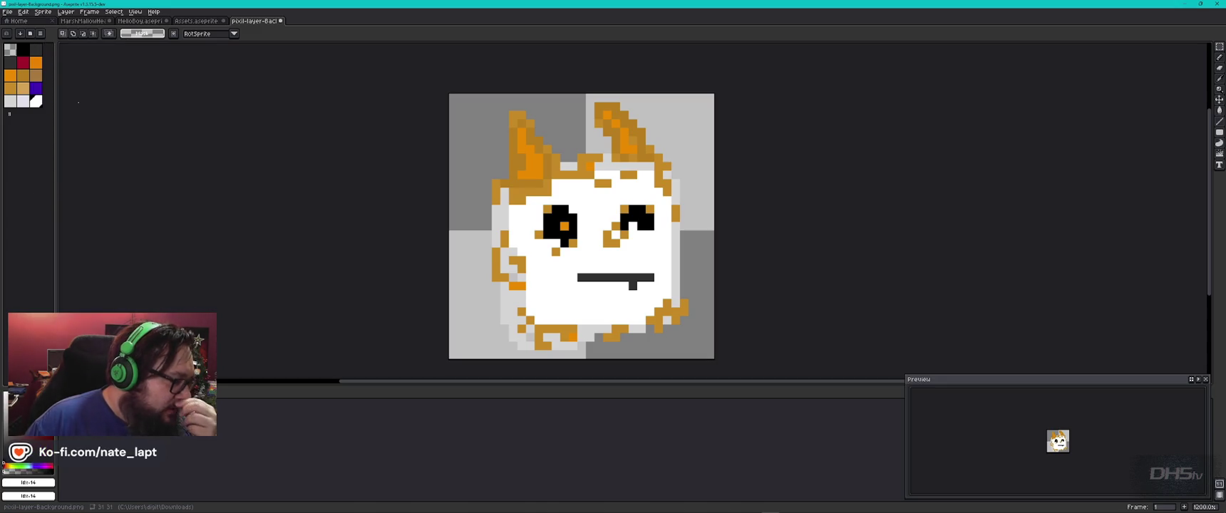
left_click(528, 145, "alt")
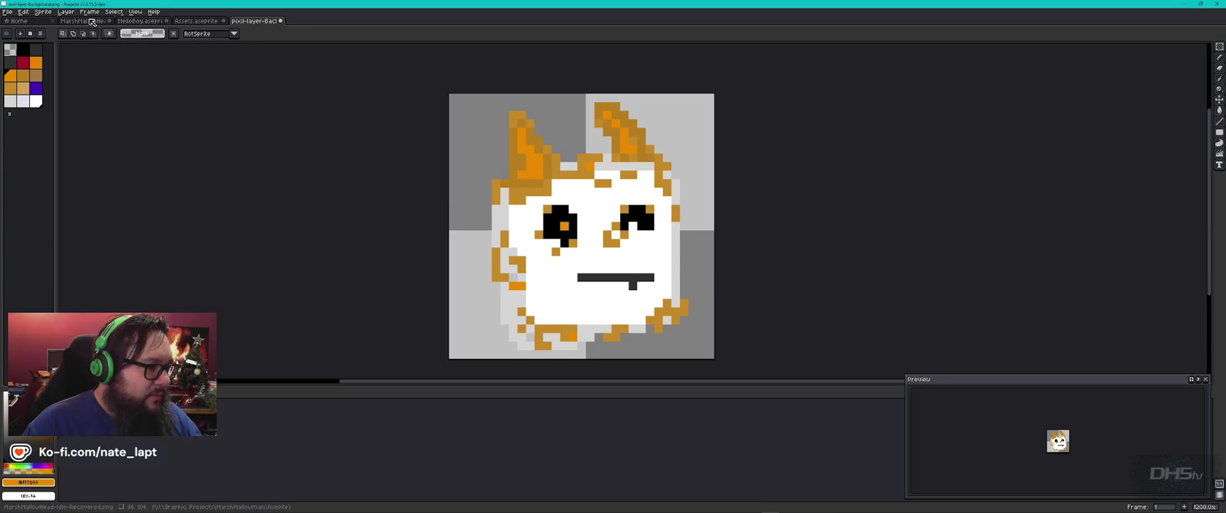
left_click(84, 20)
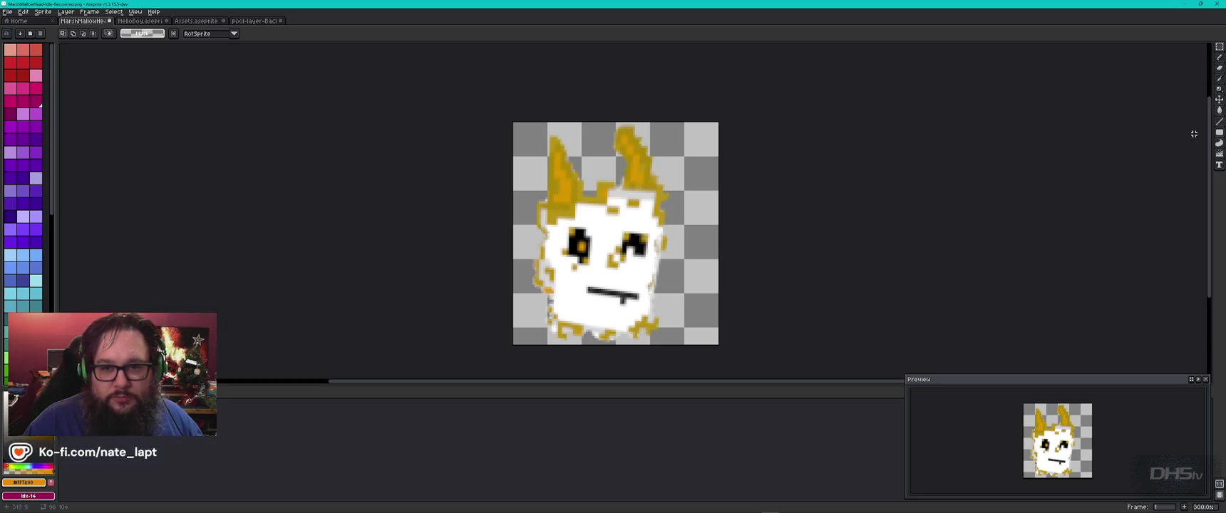
Hide the reference layer in the Layers panel and switch to the Pencil tool
key("g")
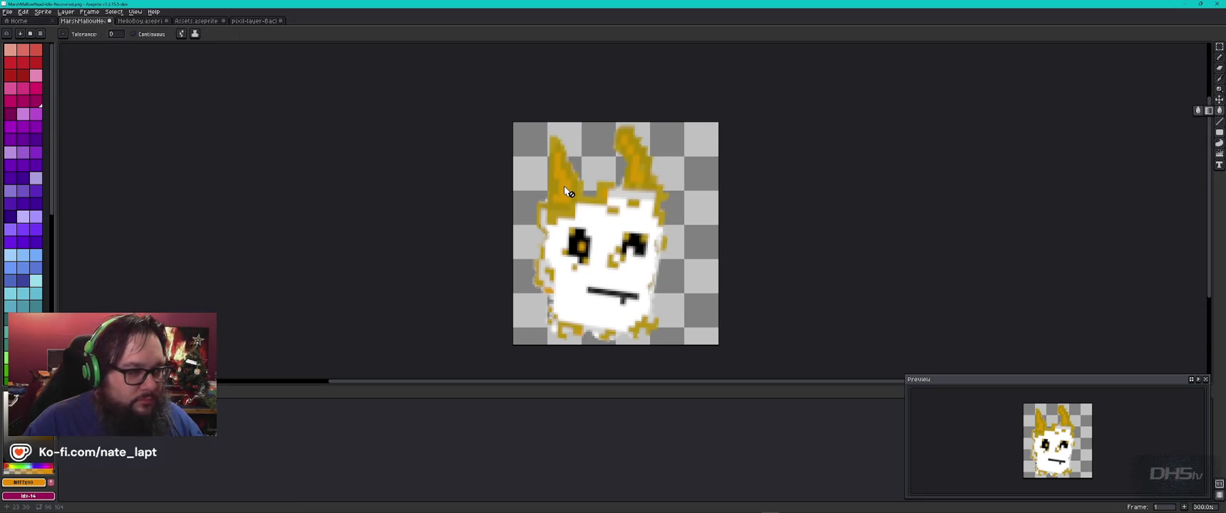
left_click(10, 410)
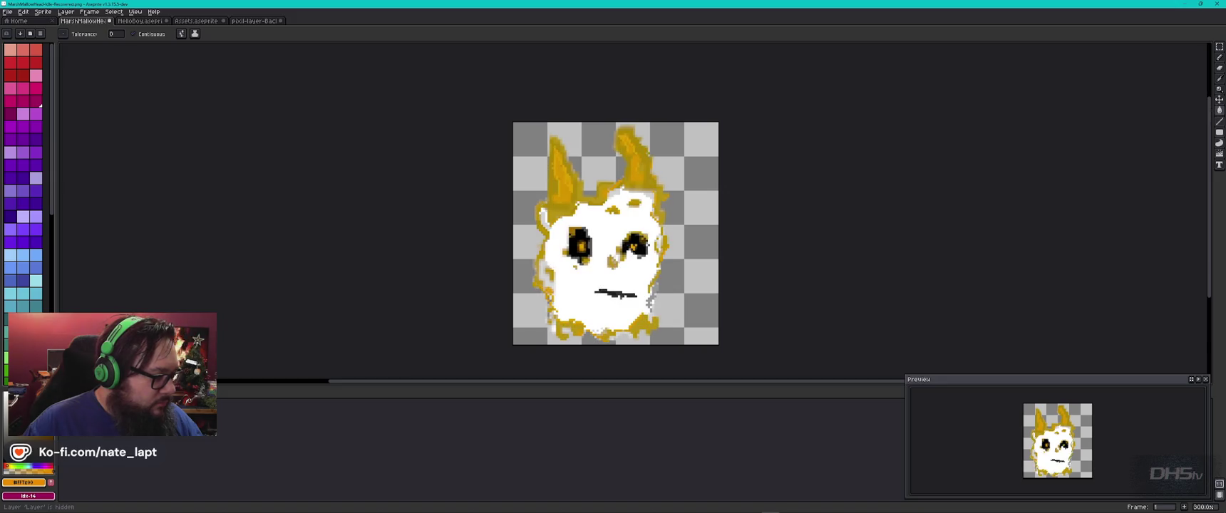
left_click(11, 397)
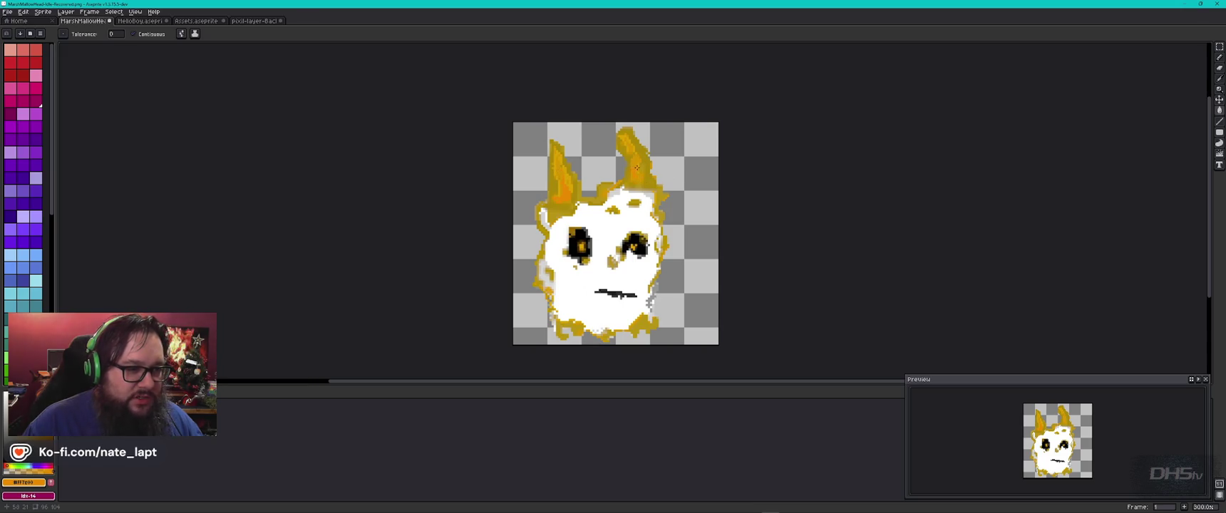
scroll(636, 167, "up", 7)
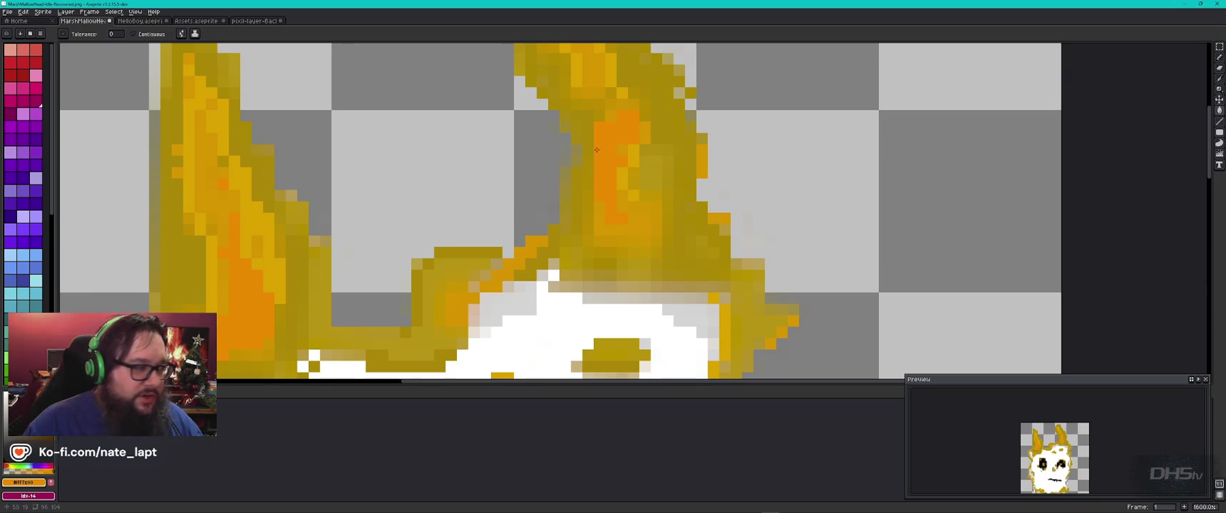
left_click(1219, 59)
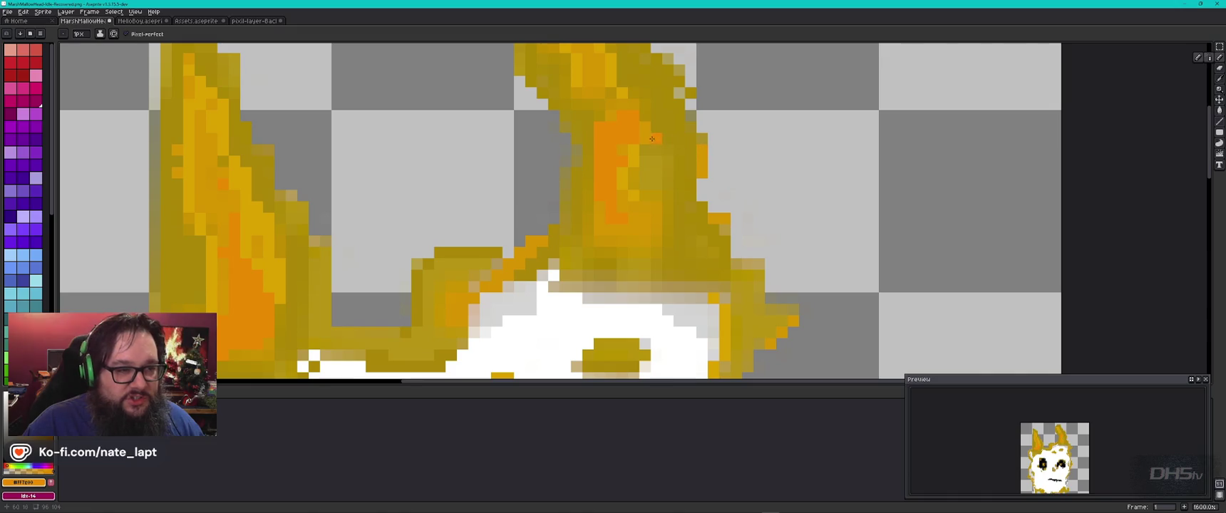
Paint an orange streak down the right ear, briefly checking the reference sprite
left_click_drag(630, 162, 635, 207)
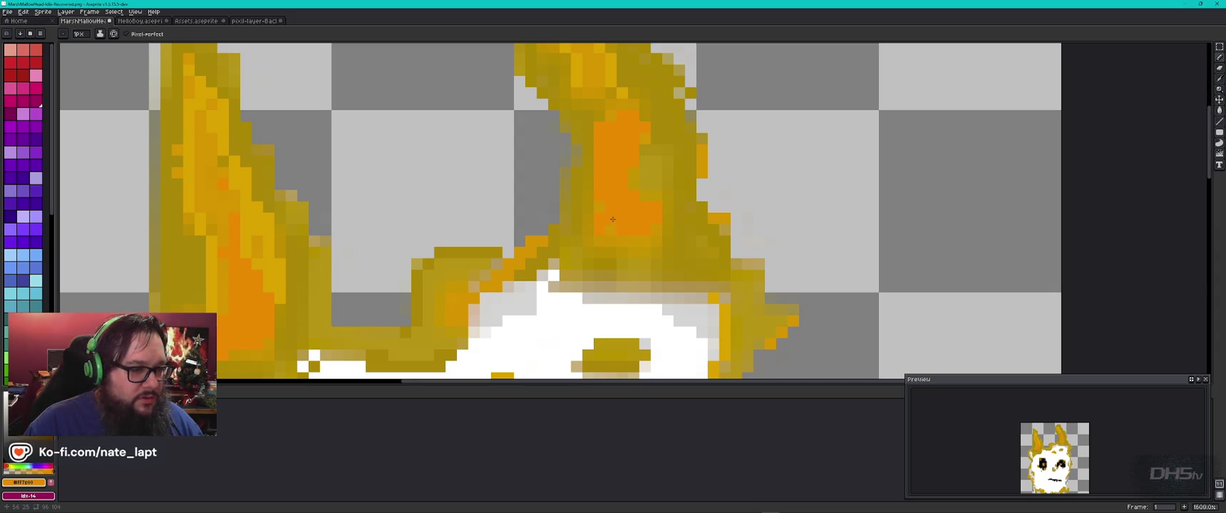
scroll(605, 225, "down", 8)
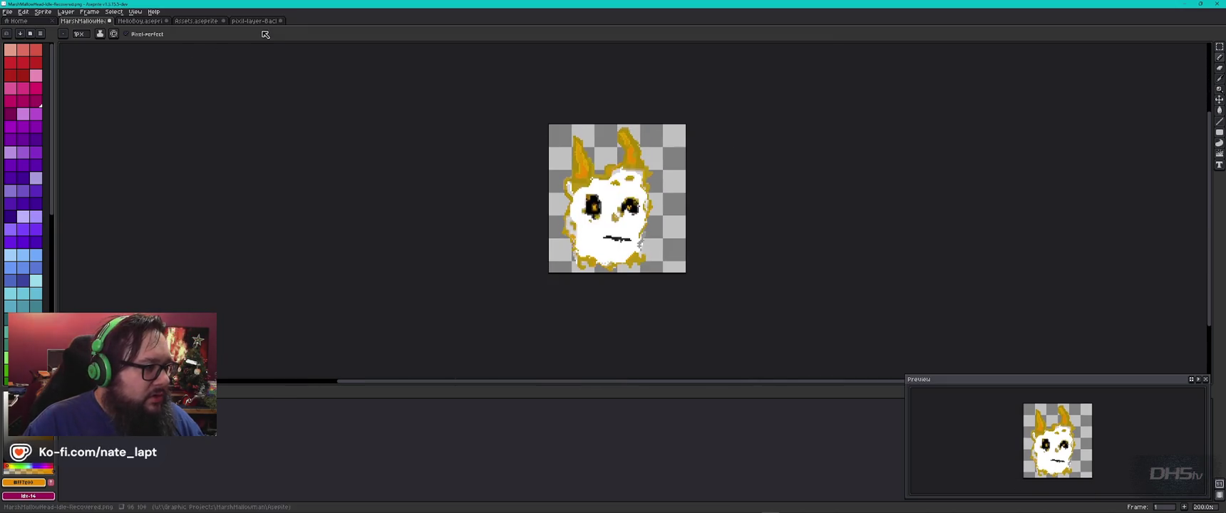
left_click(258, 21)
left_click(86, 21)
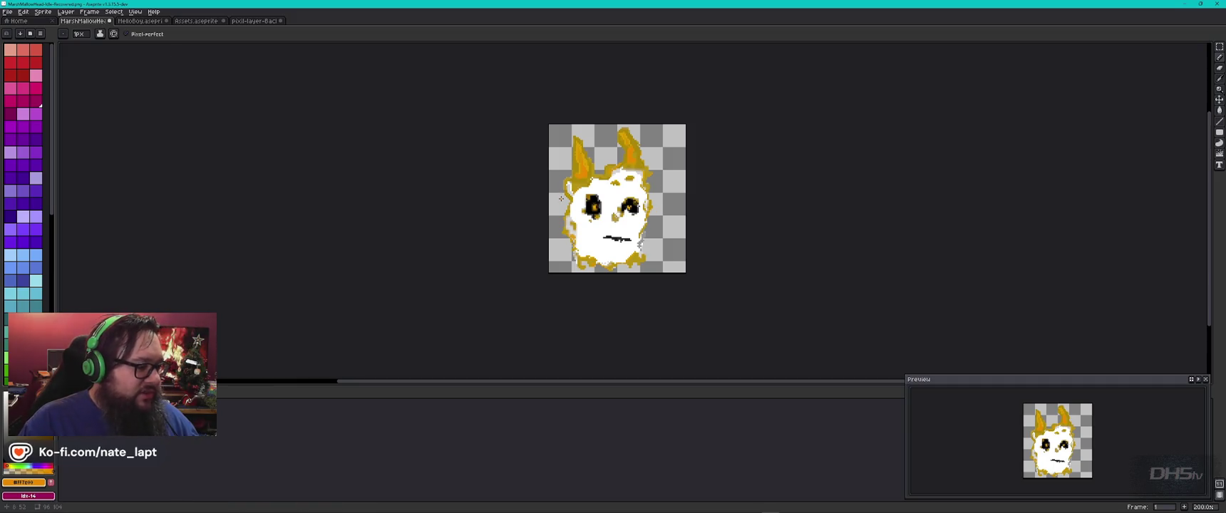
scroll(591, 177, "up", 3)
scroll(609, 168, "up", 4)
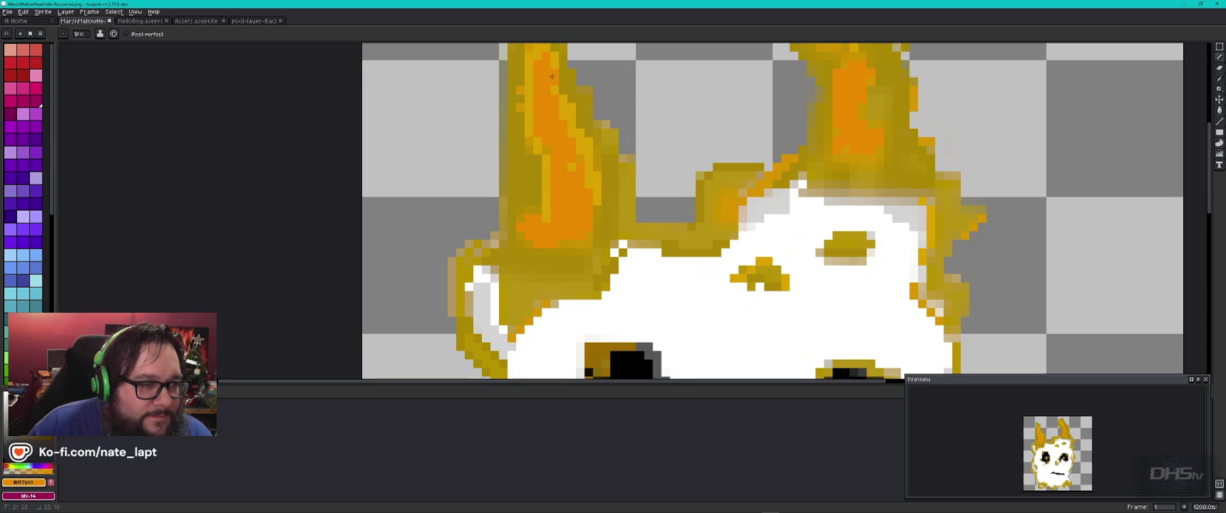
scroll(556, 94, "down", 3)
scroll(645, 146, "down", 2)
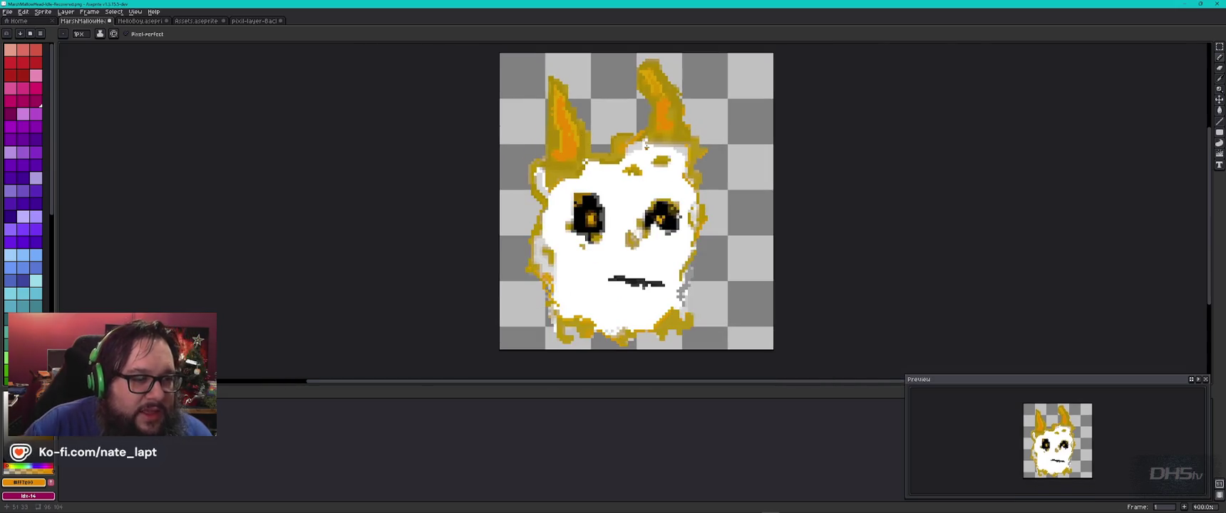
scroll(681, 81, "up", 6)
Add orange pixels along the right ear from its tip, then view the whole sprite and reference
mouse_move(570, 125)
left_mouse_down()
mouse_move(556, 78)
mouse_move(613, 127)
mouse_move(595, 145)
left_mouse_up()
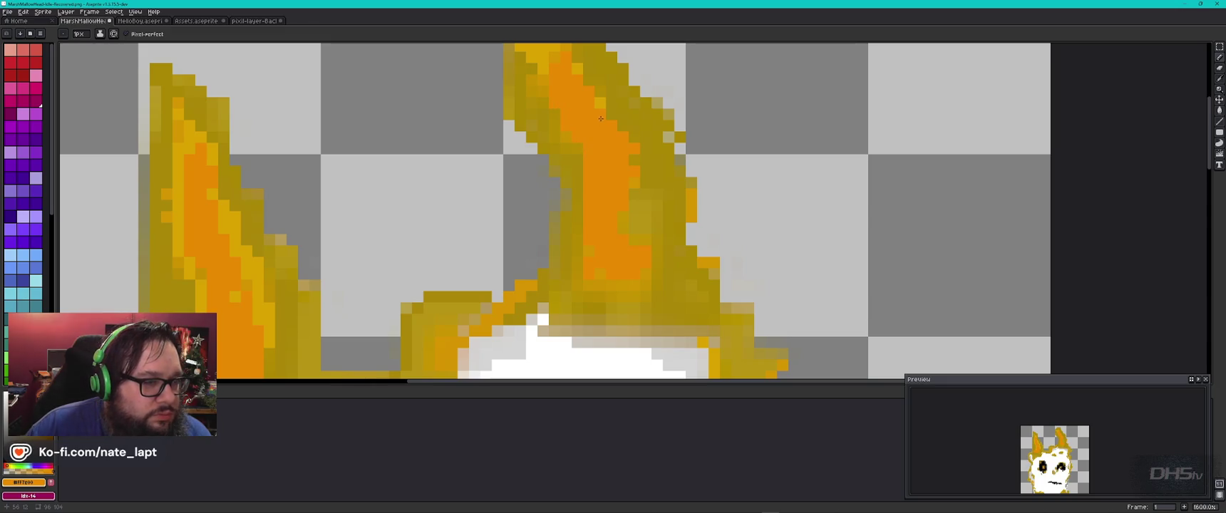
scroll(573, 89, "down", 3)
scroll(633, 156, "up", 2)
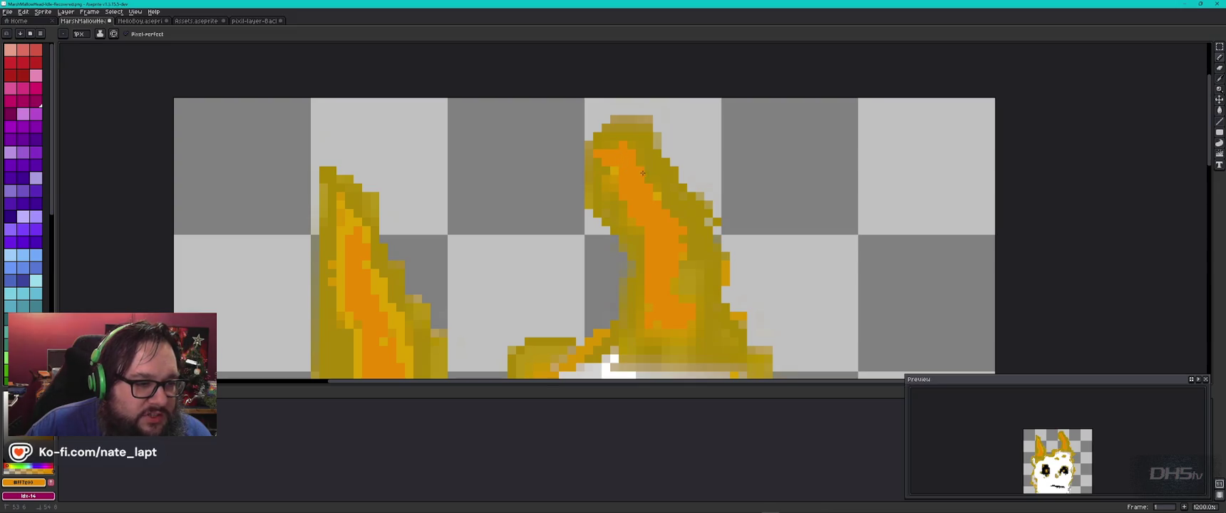
scroll(663, 261, "down", 5)
left_click_drag(637, 375, 572, 274)
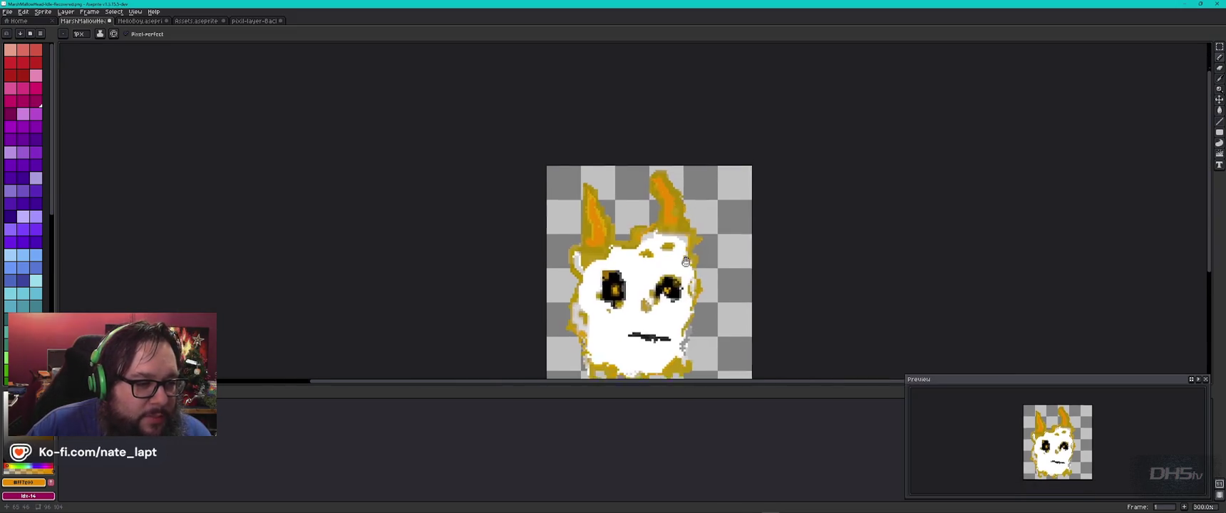
left_click(255, 21)
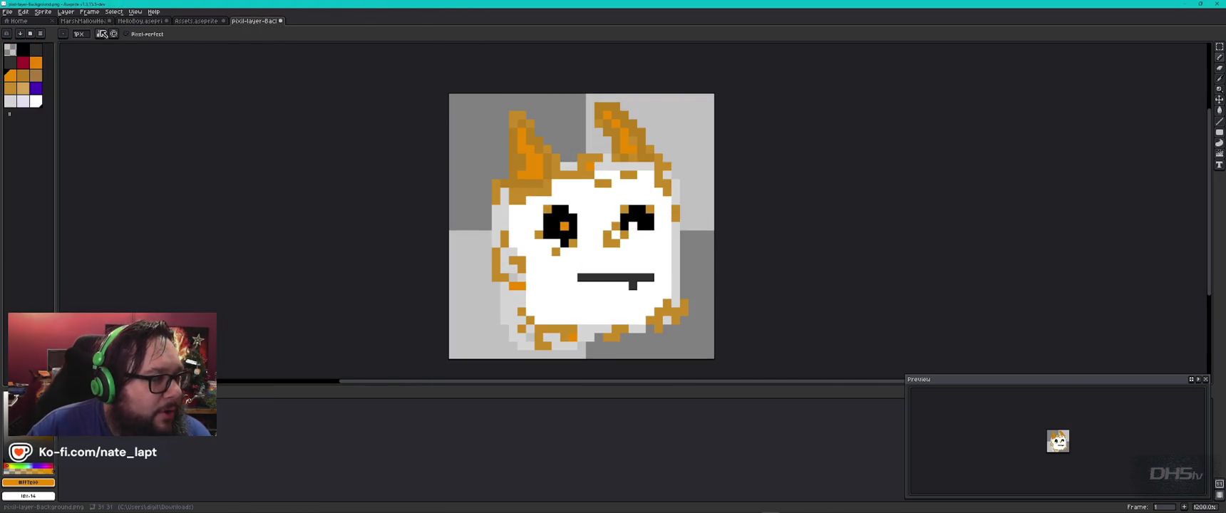
Sample the reference's orange and add darker orange shading along the left ear
left_click(531, 191, "alt")
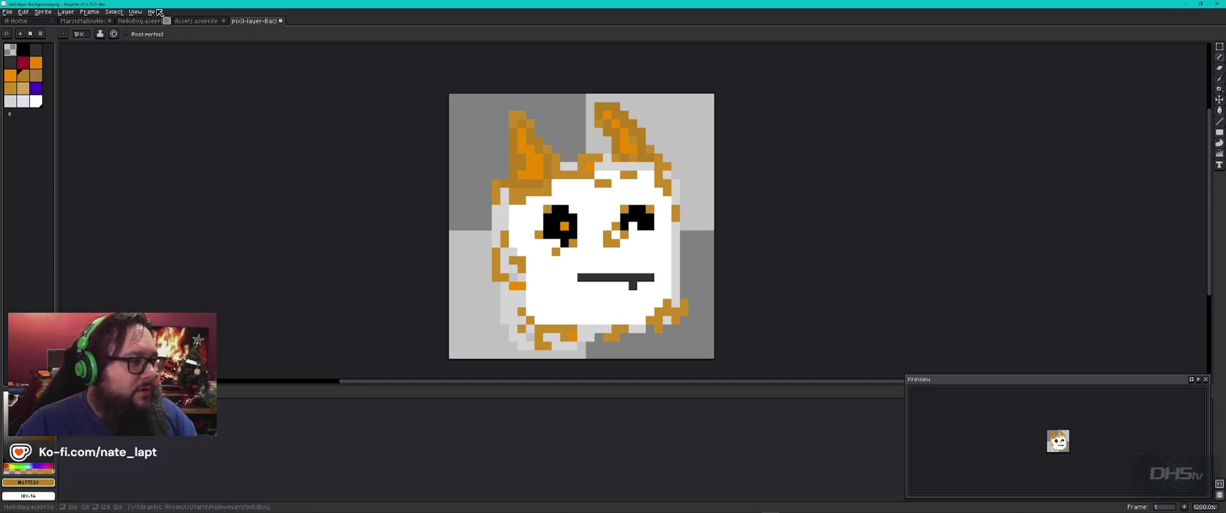
left_click_drag(84, 21, 253, 27)
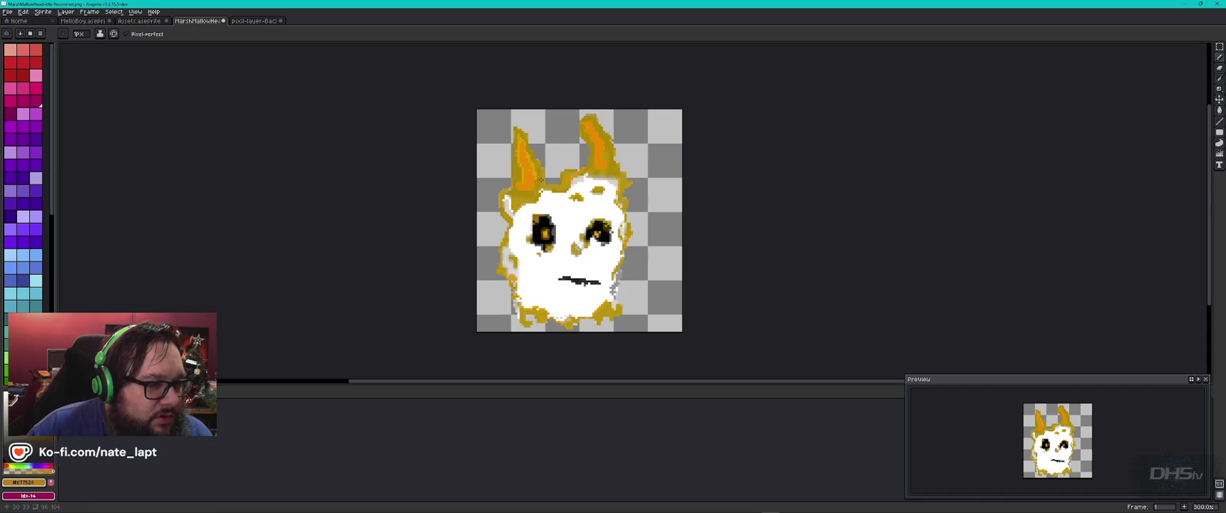
scroll(529, 167, "up", 2)
scroll(530, 168, "up", 4)
scroll(530, 167, "up", 1)
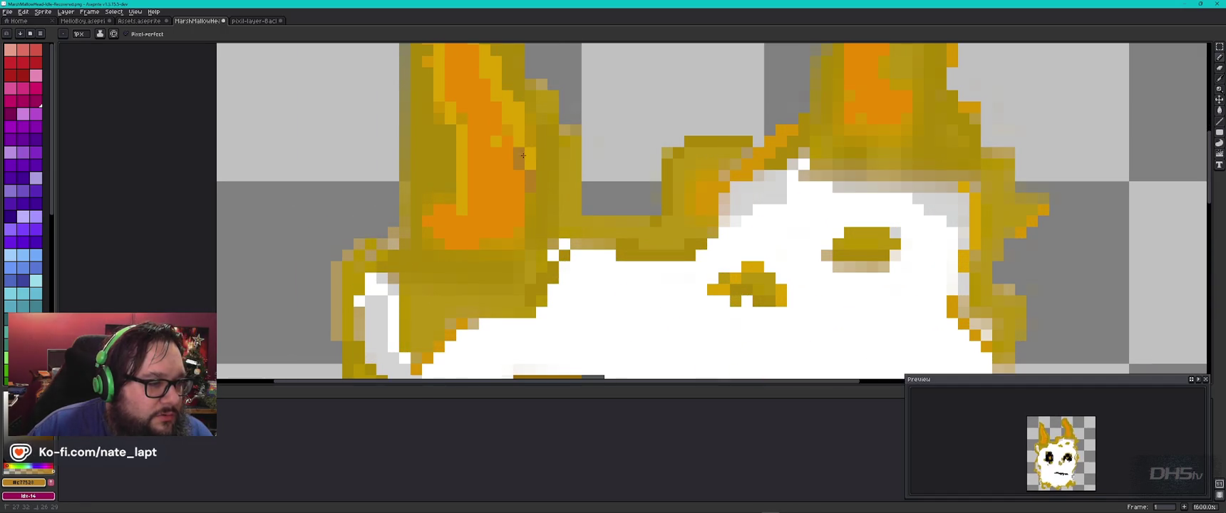
left_click_drag(532, 142, 517, 100)
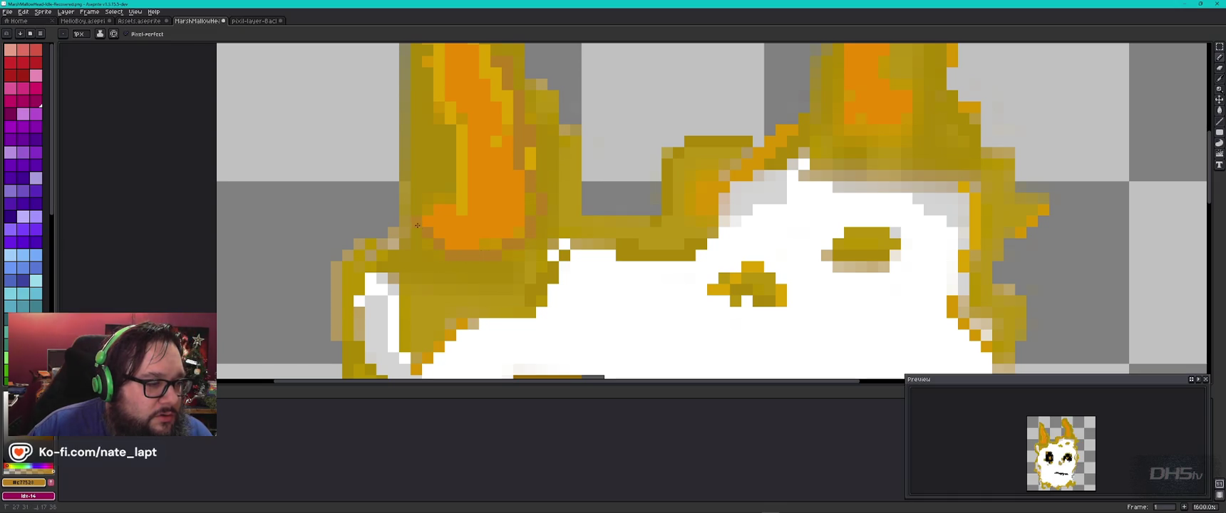
Pan across the ears and flip between MarshMallowHead, MelloBoy and the reference sprite to compare
left_click_drag(446, 157, 488, 293)
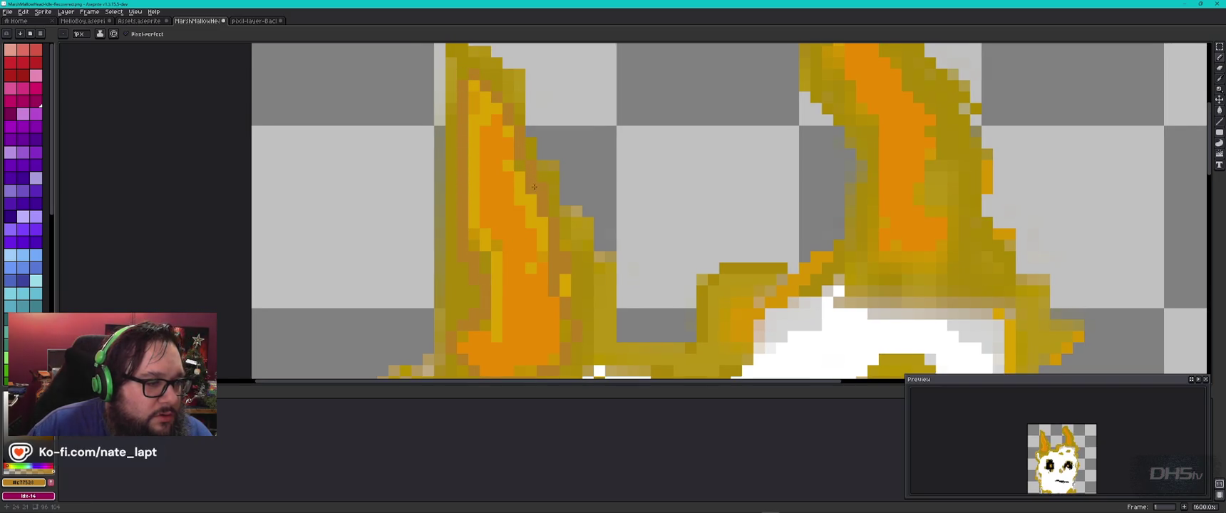
scroll(648, 330, "down", 5)
scroll(648, 329, "down", 2)
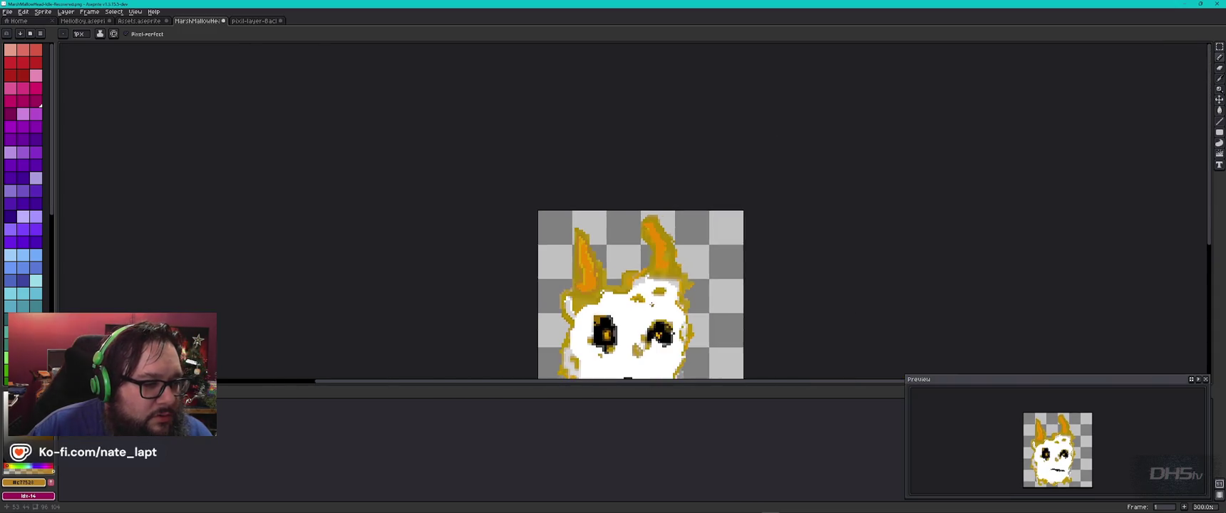
key("ctrl+Tab")
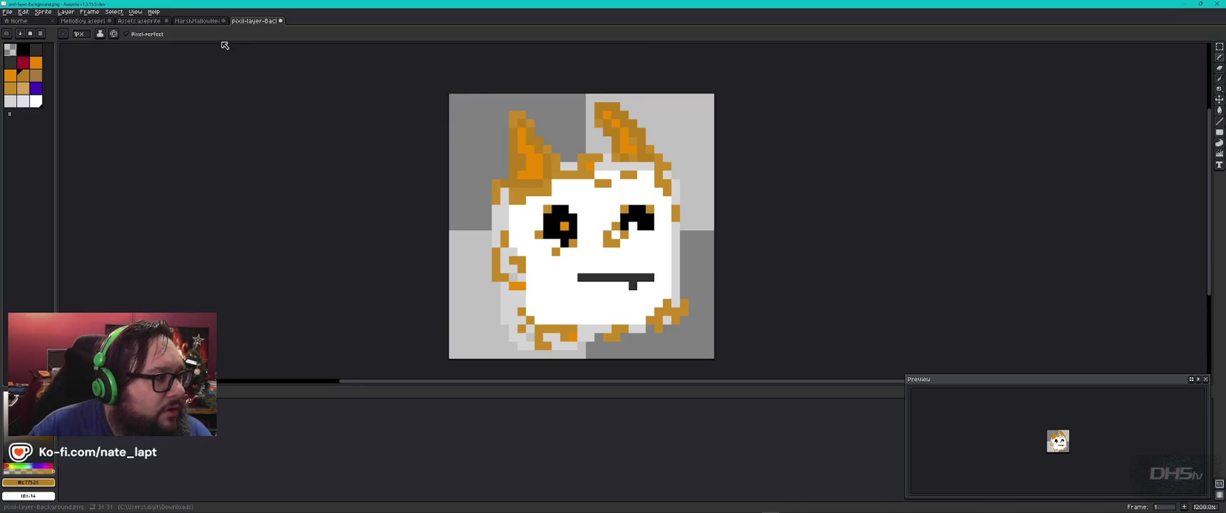
left_click(84, 21)
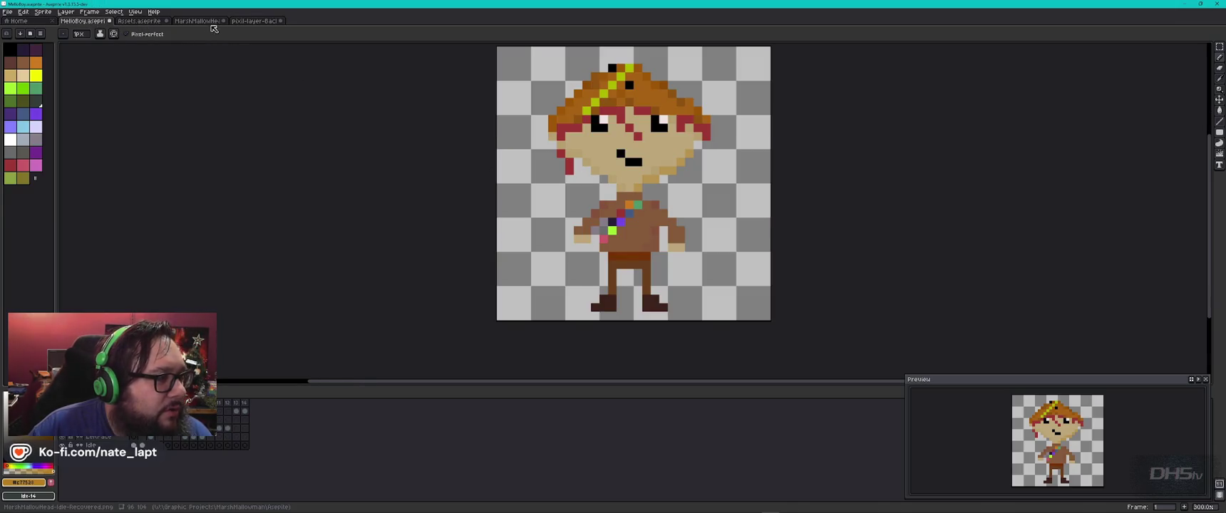
left_click(197, 20)
scroll(502, 200, "up", 5)
scroll(502, 200, "up", 3)
scroll(502, 200, "down", 5)
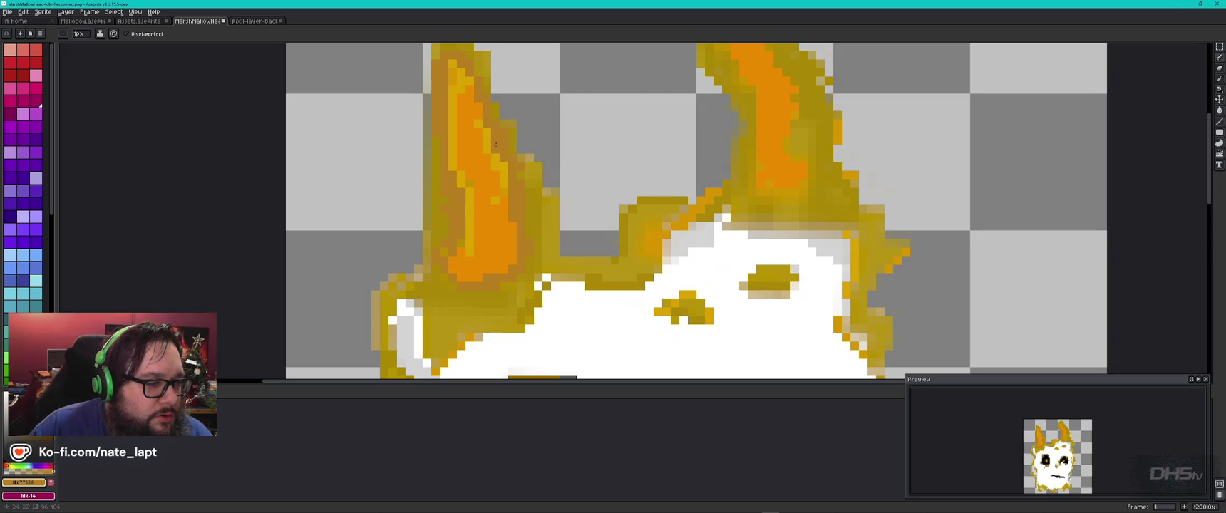
scroll(507, 221, "down", 5)
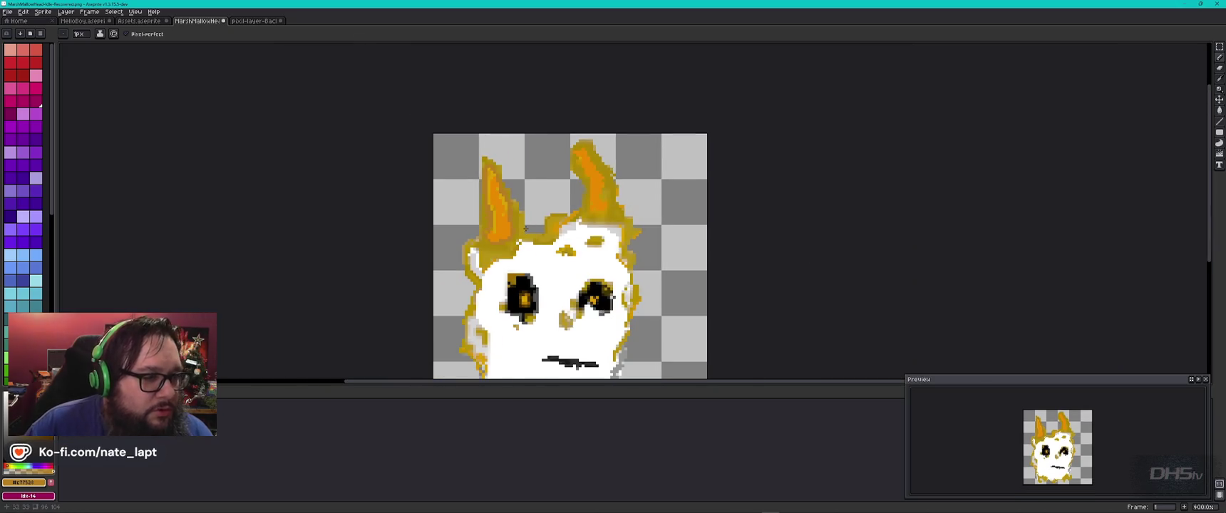
key("ctrl+Tab")
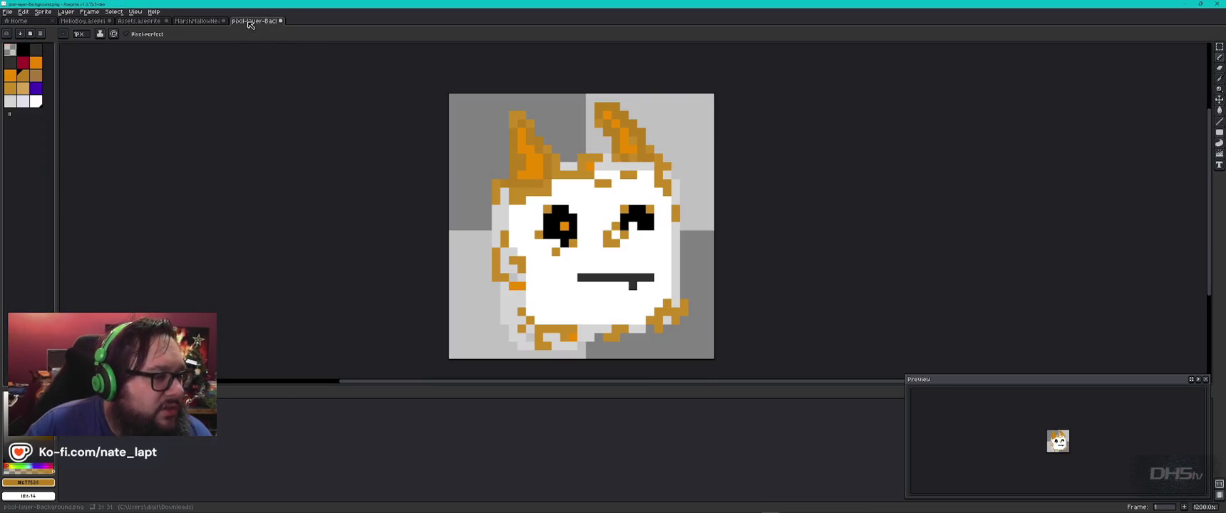
Sample a lighter orange from the reference and paint it onto the ear-tip pixels
left_click(514, 117, "alt")
left_click(200, 21)
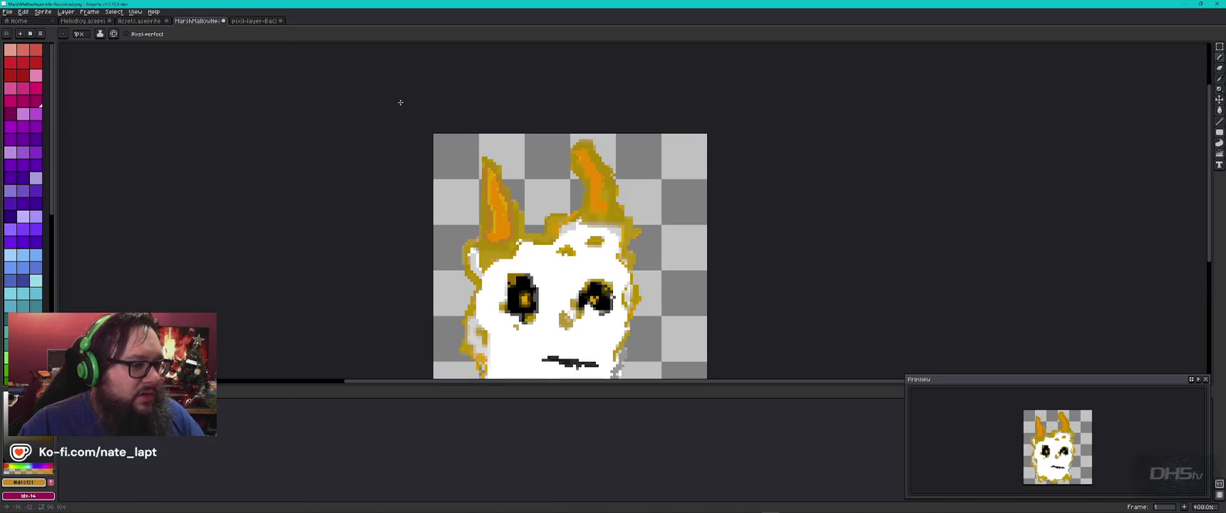
scroll(466, 156, "up", 3)
left_click_drag(466, 156, 520, 177)
left_click(545, 217)
scroll(604, 296, "down", 5)
Repaint the top row of olive ear-tip pixels tan
left_click_drag(638, 296, 542, 173)
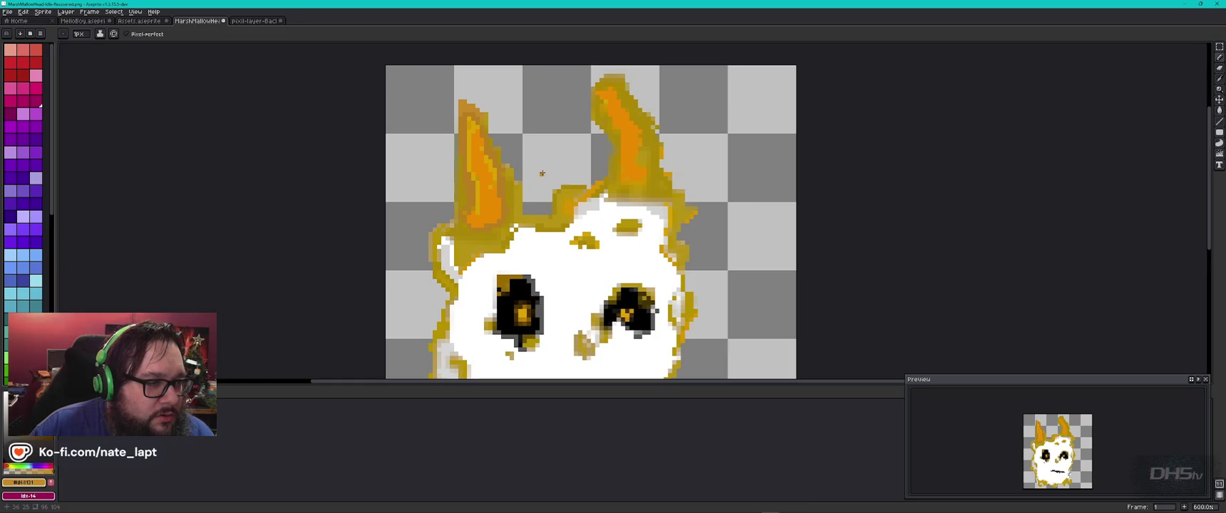
scroll(613, 85, "up", 5)
left_click(610, 76)
left_click(563, 77)
left_click_drag(428, 77, 471, 76)
left_click(518, 76)
Paint the diagonal and edge column of olive ear pixels tan, then zoom out
left_click_drag(588, 120, 602, 268)
left_click_drag(532, 133, 620, 225)
left_click_drag(678, 265, 539, 126)
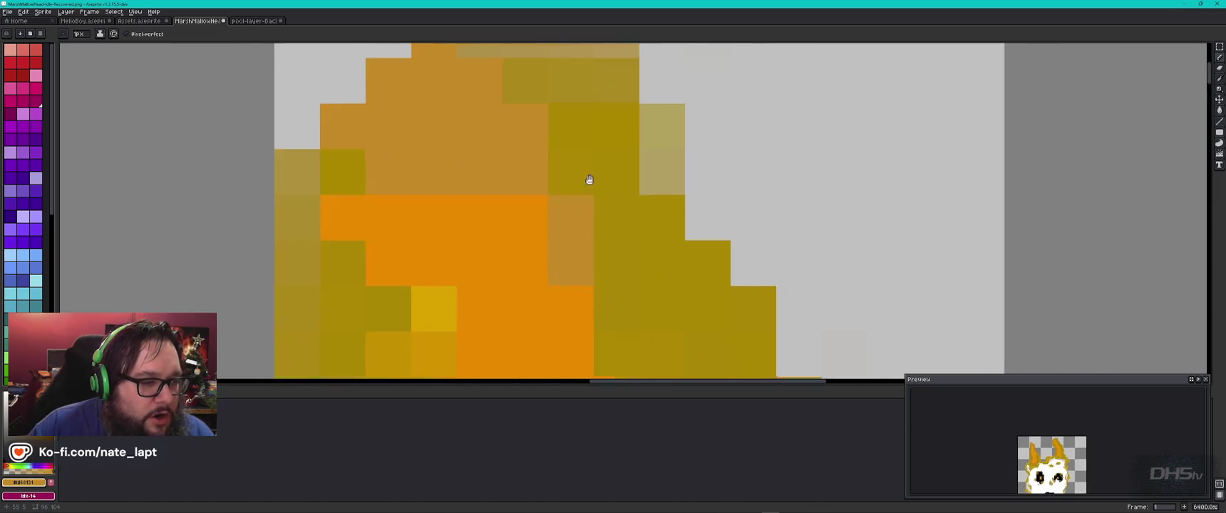
left_click(536, 104)
left_click_drag(575, 86, 625, 310)
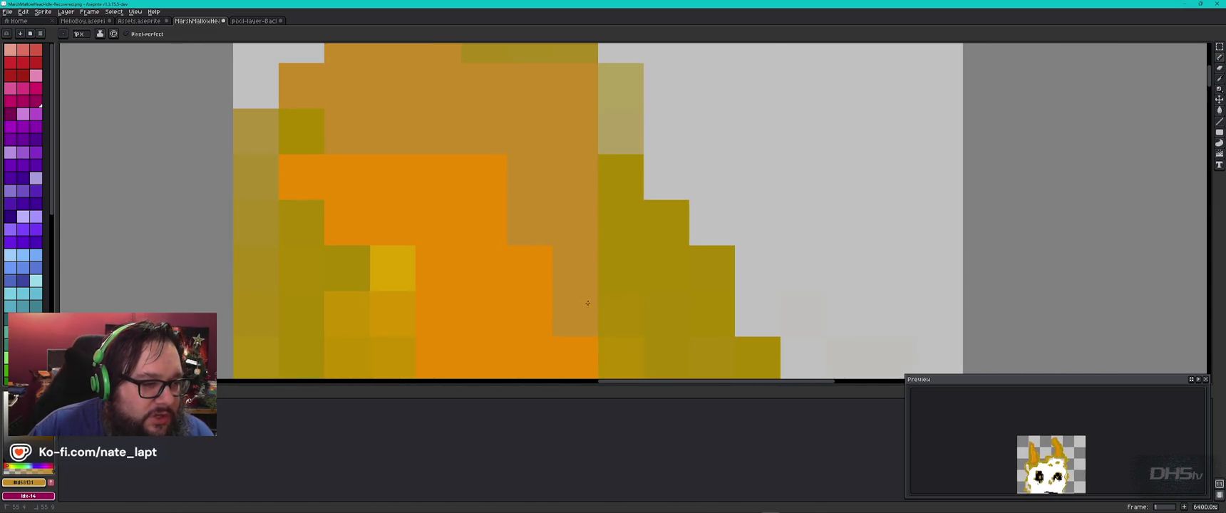
scroll(626, 310, "down", 4)
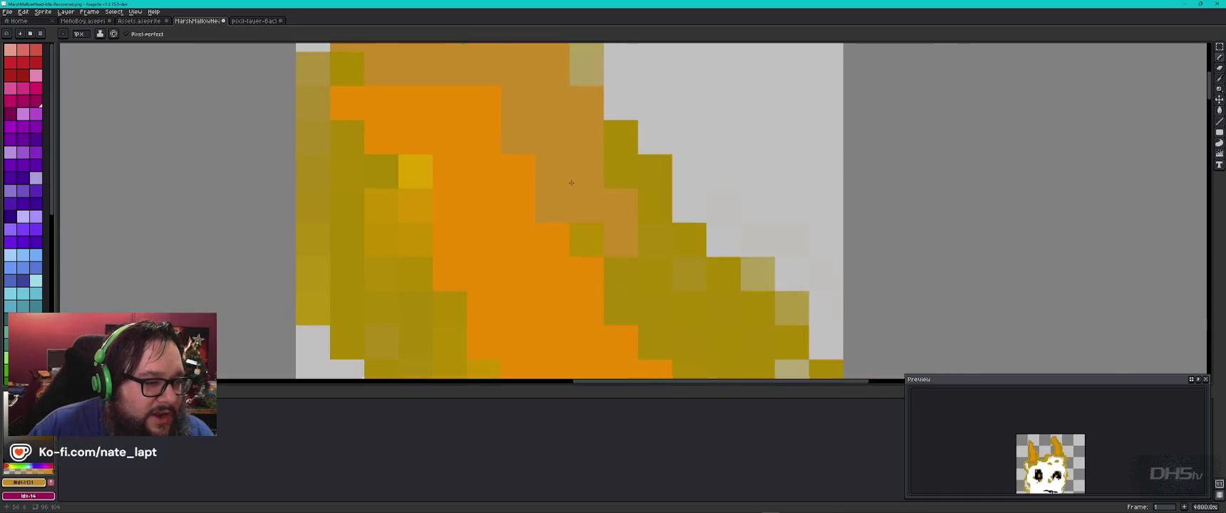
scroll(576, 203, "down", 4)
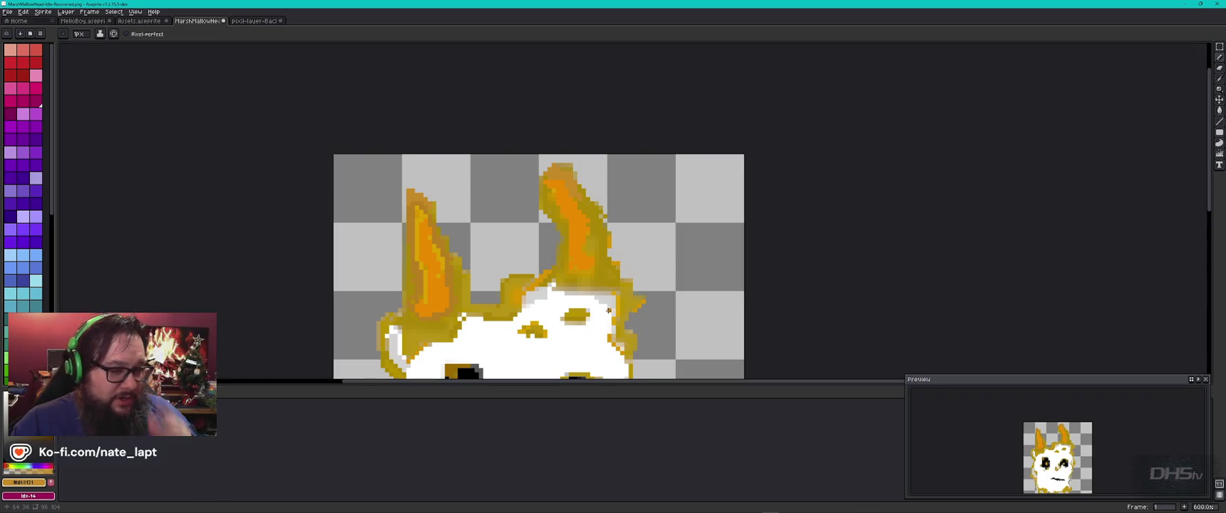
scroll(608, 311, "down", 2)
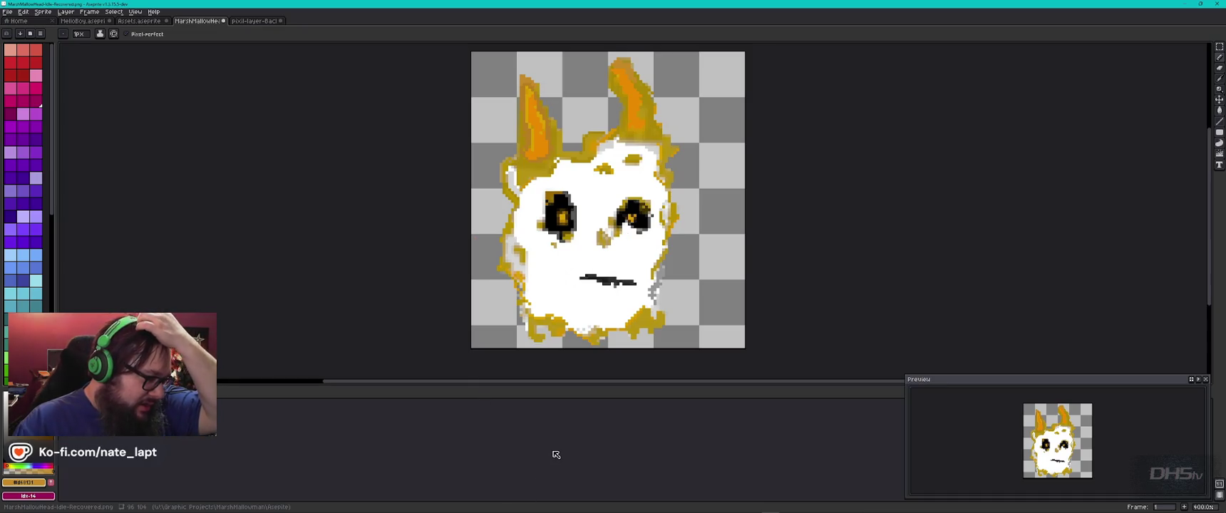
Flip between the reference and the head, toggling the reference layer with Shift+V to compare
key("ctrl+Tab")
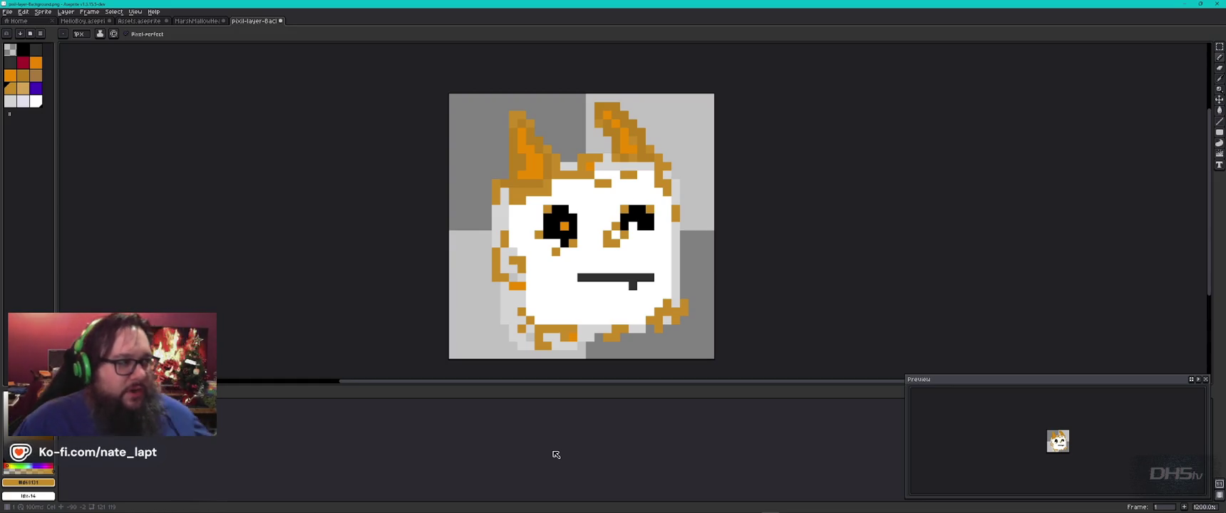
key("ctrl+shift+Tab")
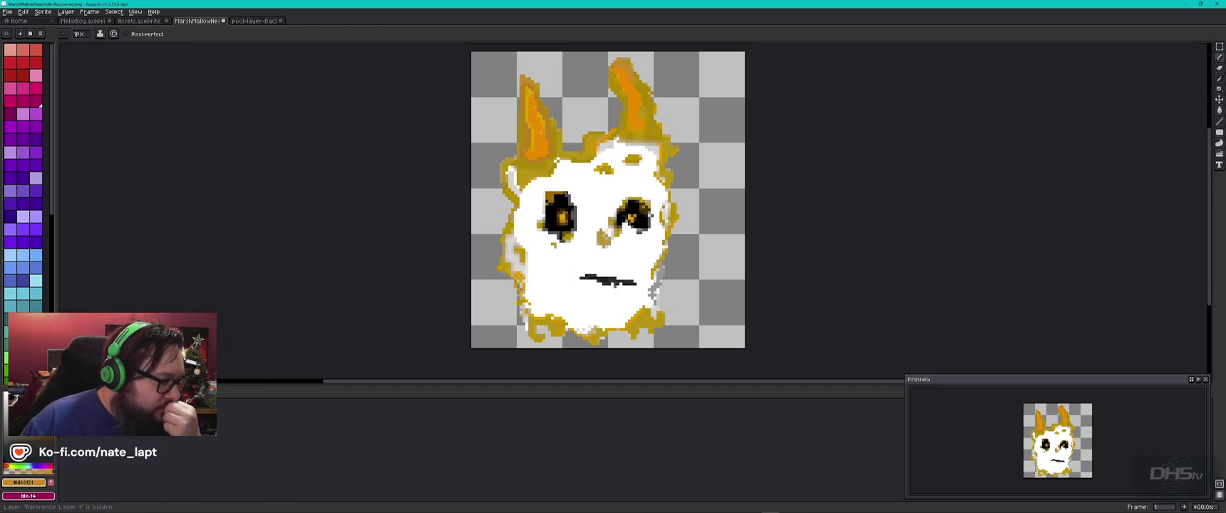
key("shift+v")
key("shift+v")
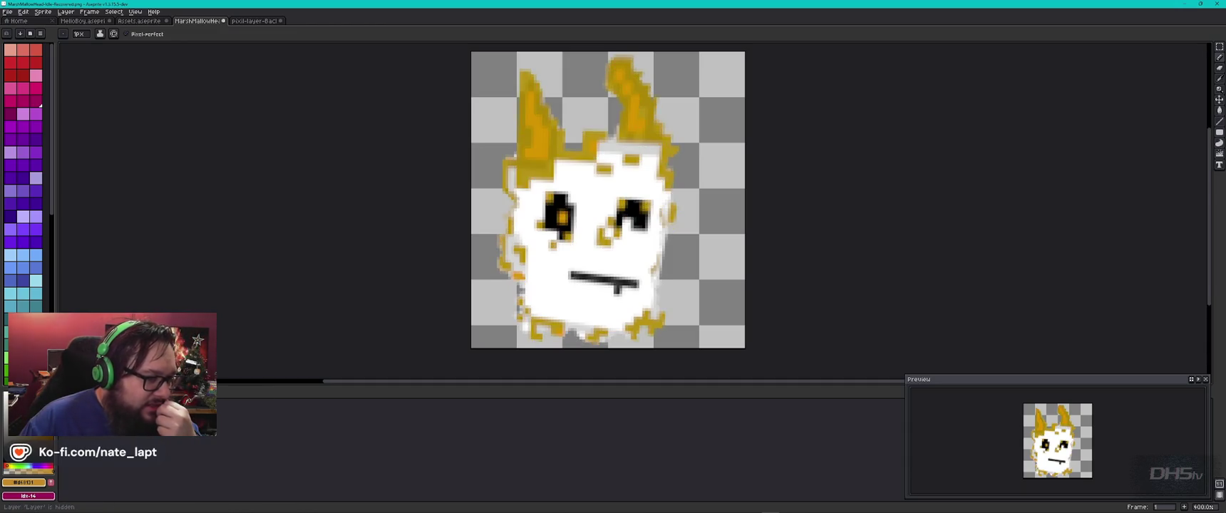
key("shift+v")
key("shift+v")
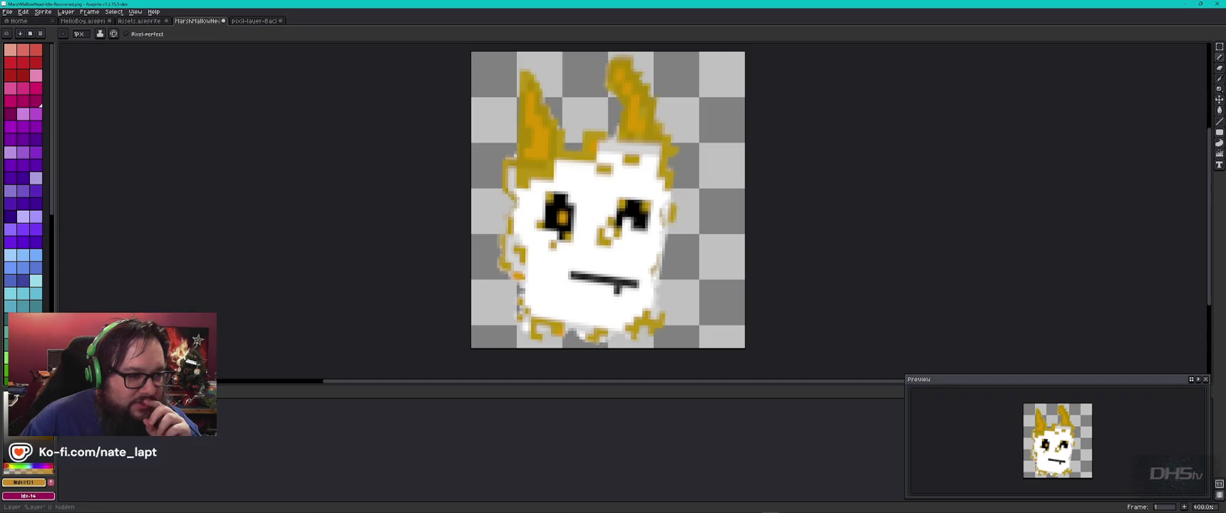
key("shift+v")
key("shift+v")
key("shift+v")
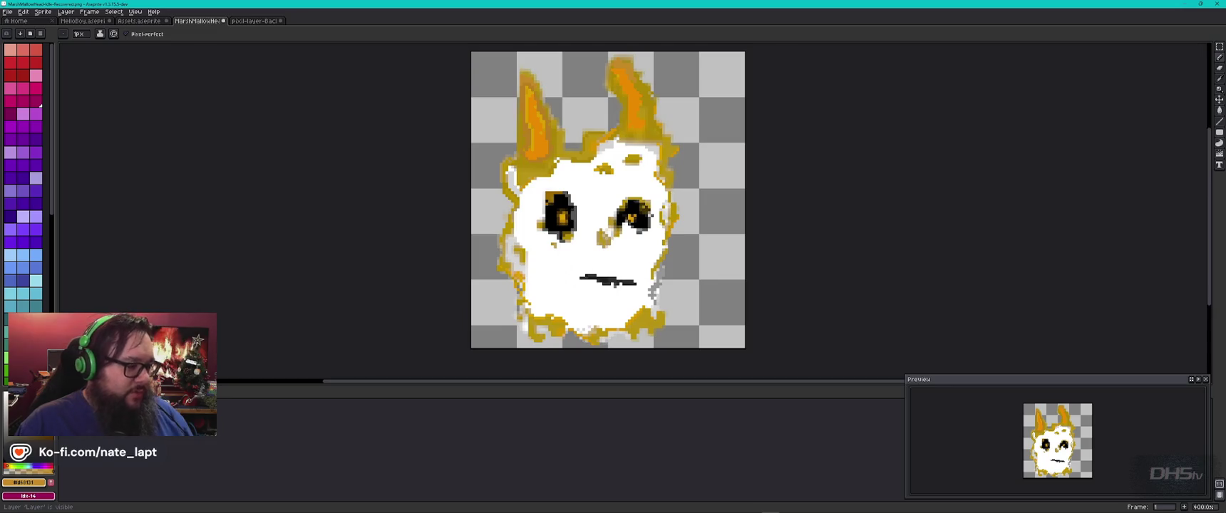
key("ctrl+Tab")
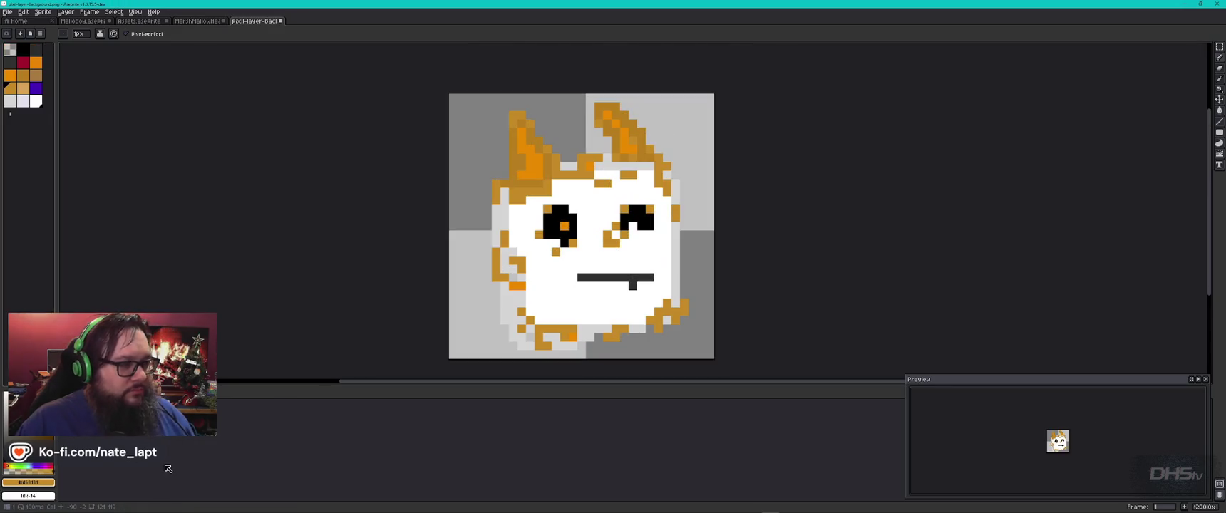
Flip between the reference and MarshMallowHead, then zoom into the head's eyes
key("ctrl+shift+Tab")
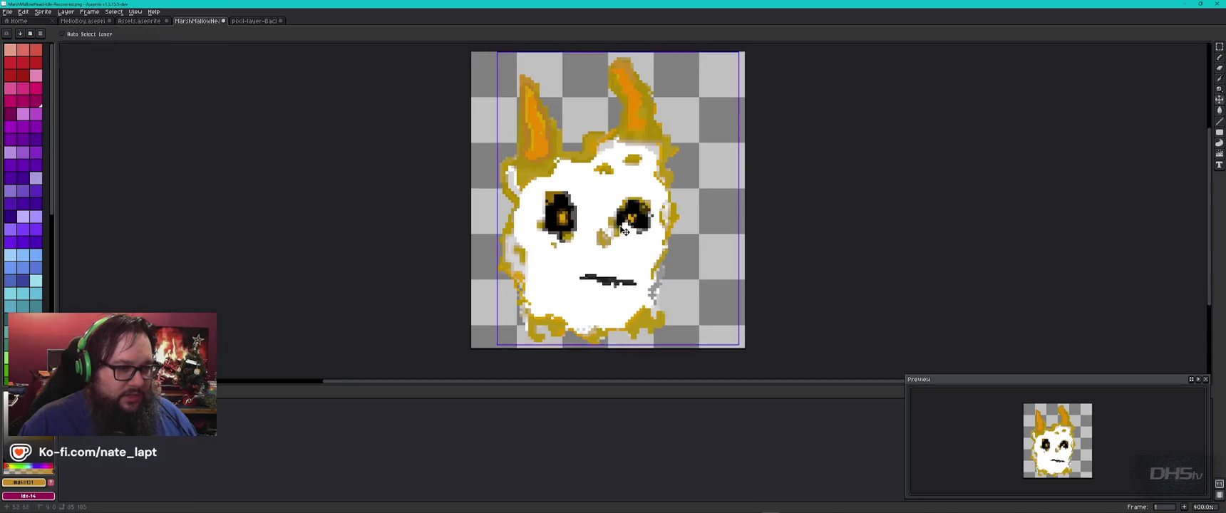
key("ctrl+Tab")
key("ctrl+shift+Tab")
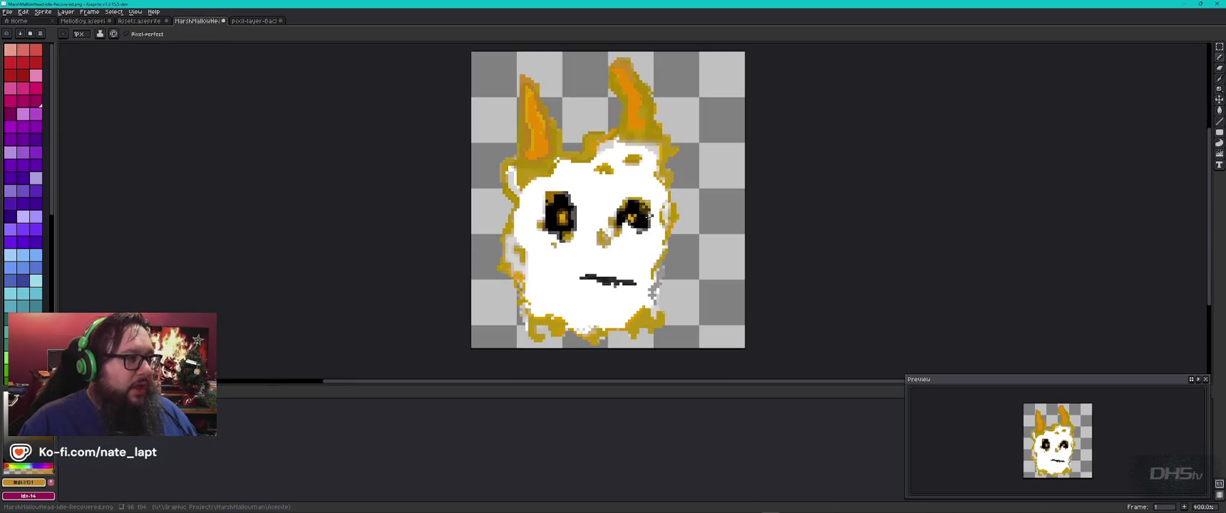
scroll(645, 215, "up", 5)
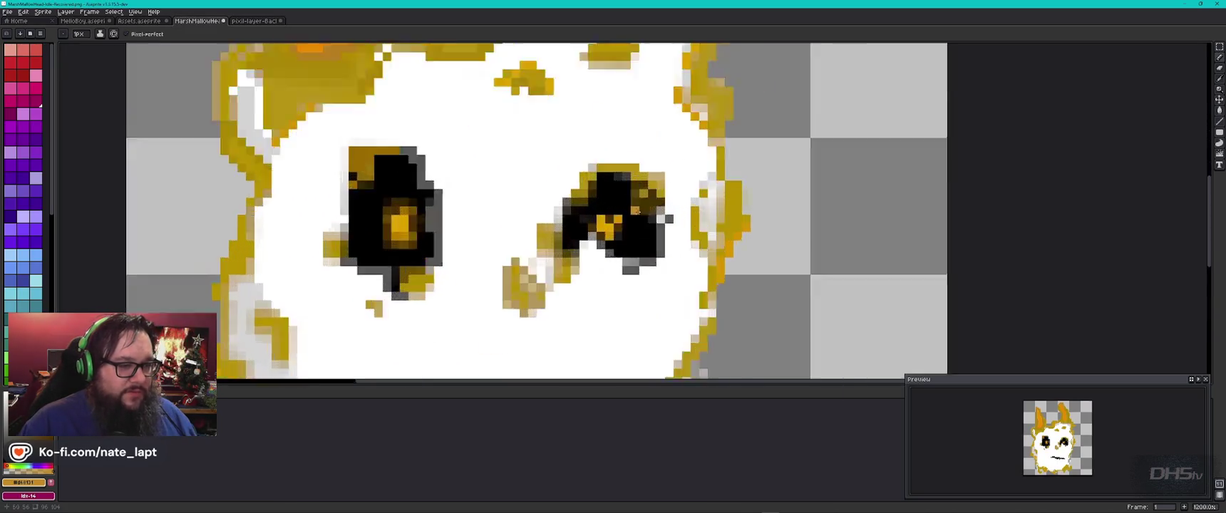
scroll(645, 216, "up", 3)
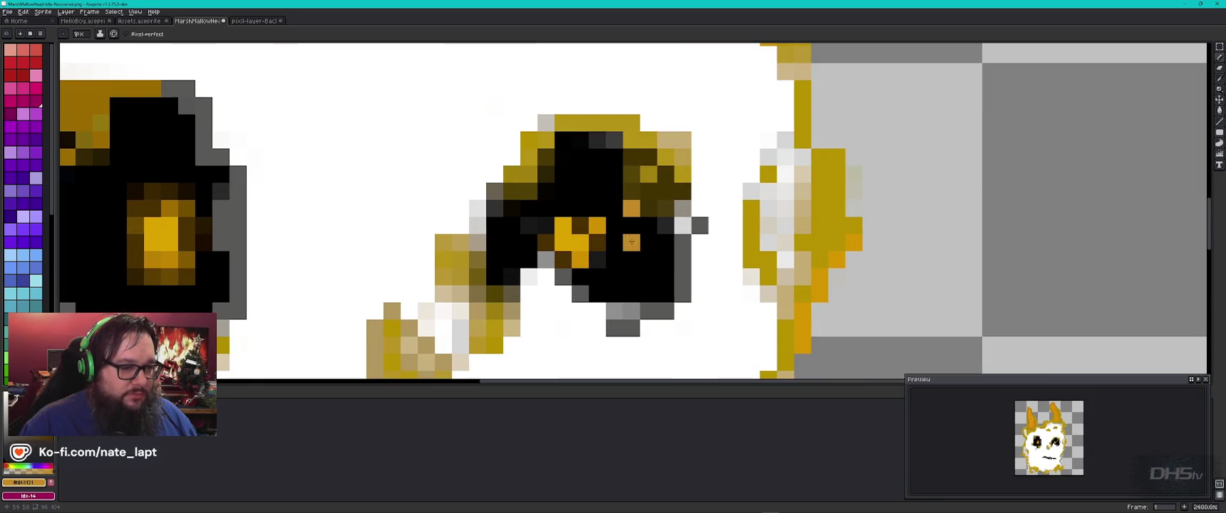
Switch to black and blacken the stray orange and dark-brown eye-outline pixels
left_click(634, 242, "alt")
left_click(631, 208)
left_click(648, 226)
left_click(631, 174)
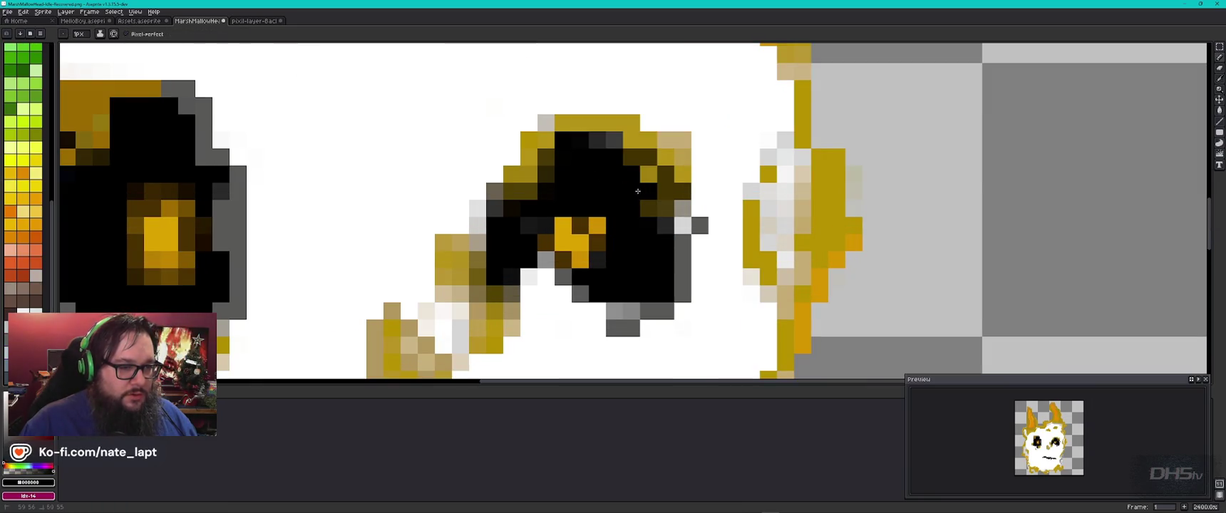
left_click(645, 174)
left_click(553, 173)
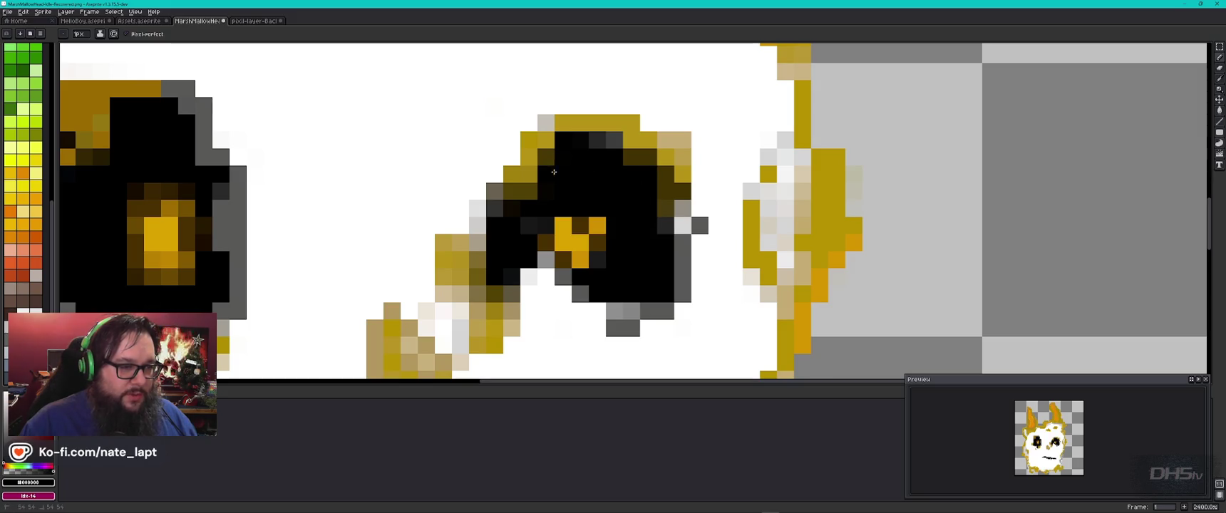
left_click_drag(597, 139, 632, 156)
left_click_drag(683, 225, 683, 243)
left_click(665, 174)
Blacken the grey pixels around the eye, including the grey row beneath it
left_click(527, 227)
left_click_drag(546, 260, 563, 277)
left_click(683, 259)
left_click(666, 226)
left_click_drag(512, 277, 529, 276)
scroll(545, 243, "down", 5)
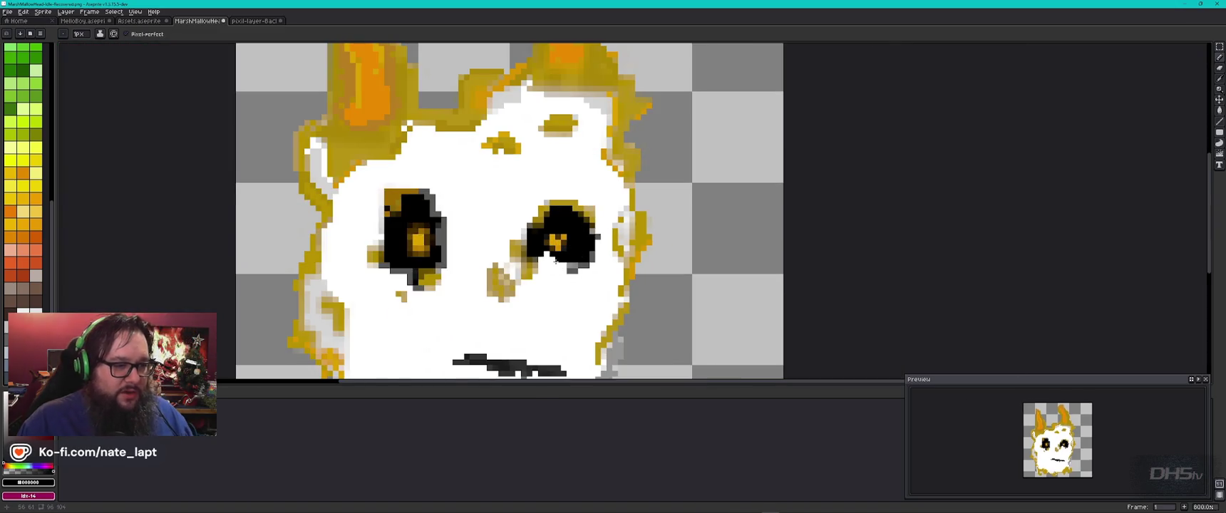
scroll(622, 246, "up", 3)
scroll(622, 247, "up", 2)
left_click_drag(629, 256, 561, 289)
left_click(561, 272)
left_click(526, 255)
left_click(629, 169)
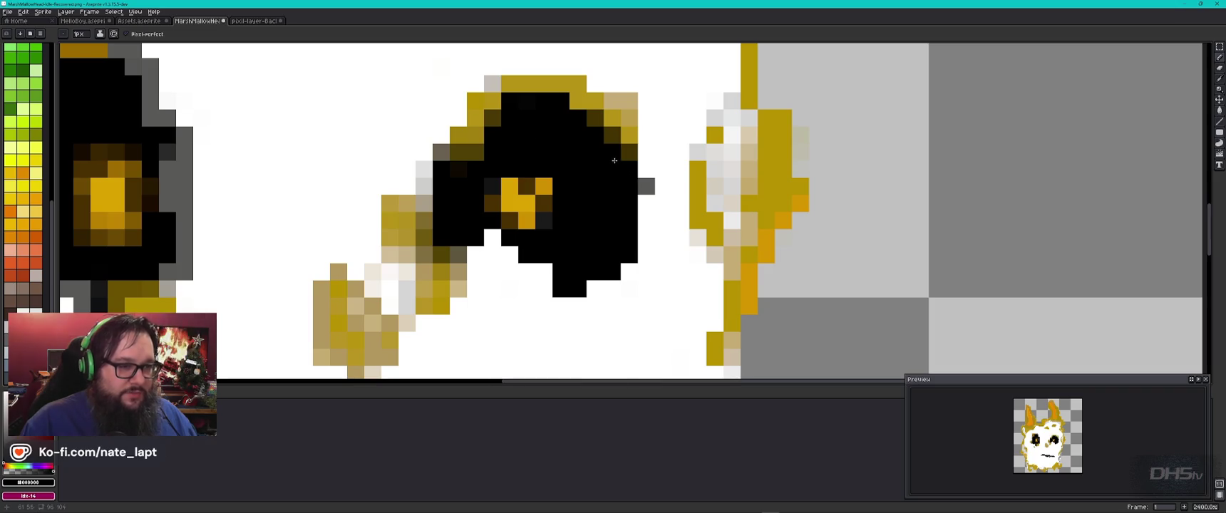
Blacken the grey pixels along the right side of the left eye
scroll(615, 160, "down", 6)
scroll(484, 187, "up", 3)
scroll(485, 187, "up", 3)
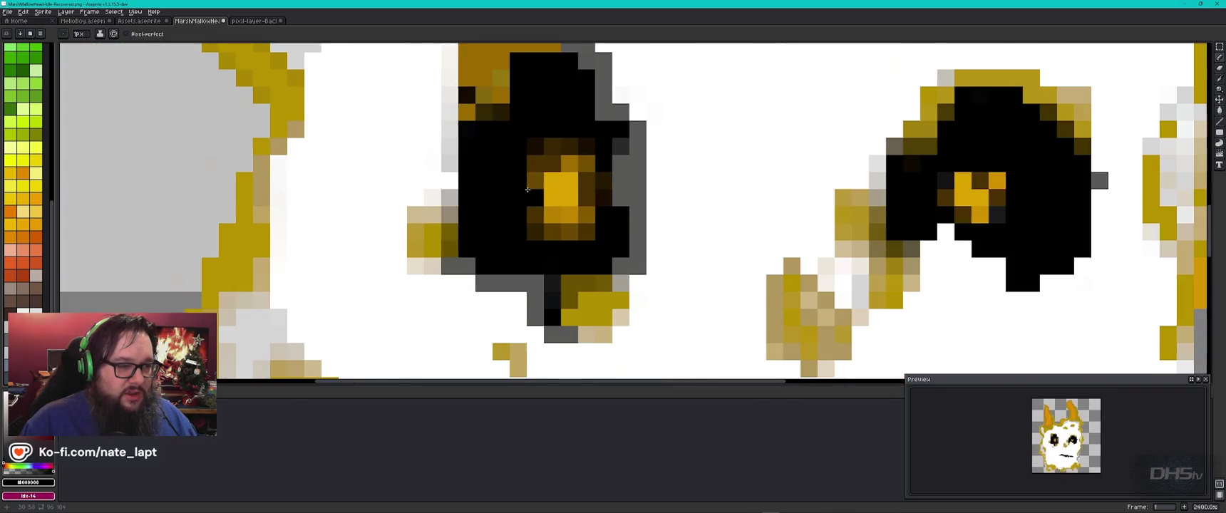
left_click_drag(603, 95, 586, 61)
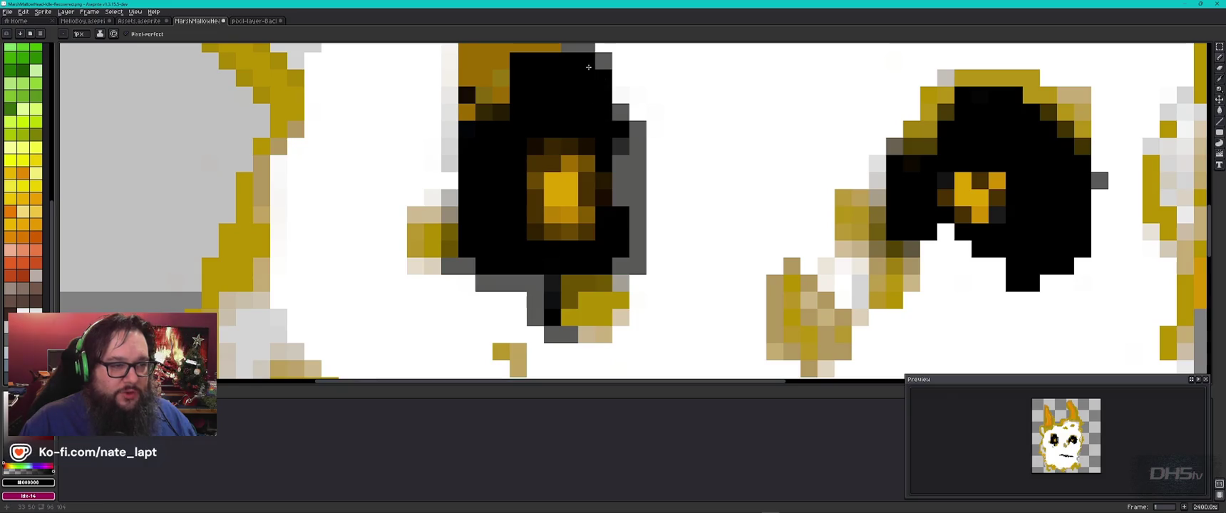
left_click_drag(620, 151, 621, 176)
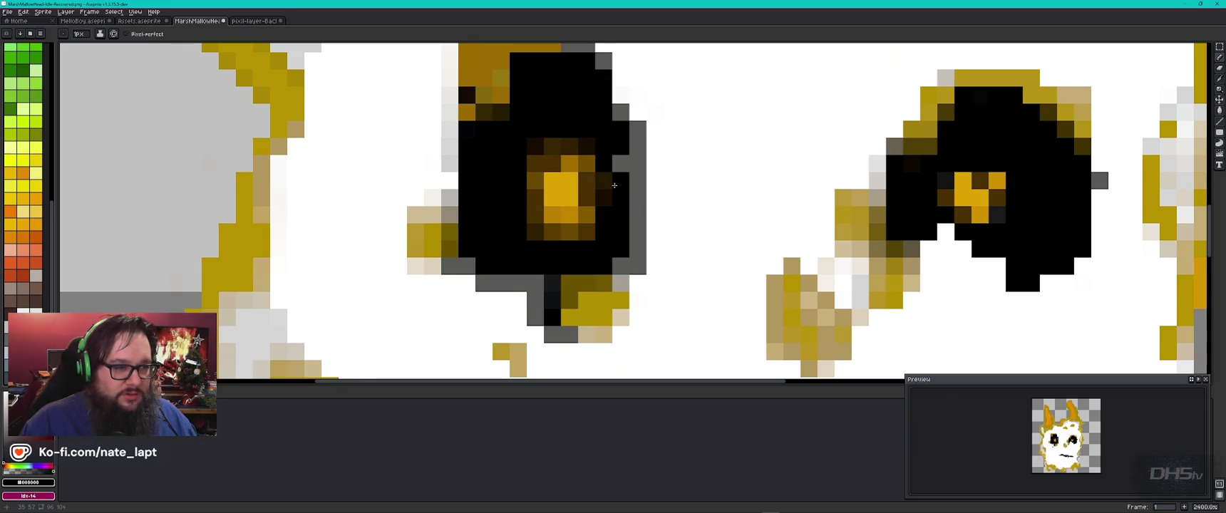
Darken the top and bottom of the left iris and reshape its gold
left_click_drag(566, 144, 535, 145)
mouse_move(553, 231)
left_mouse_down()
mouse_move(574, 237)
mouse_move(535, 232)
left_mouse_up()
left_click(536, 198)
left_click(536, 164)
left_click(586, 164)
left_click(588, 197)
Give the right iris a gold centre, blacken around it, widen it, then undo the last stroke
scroll(706, 232, "down", 4)
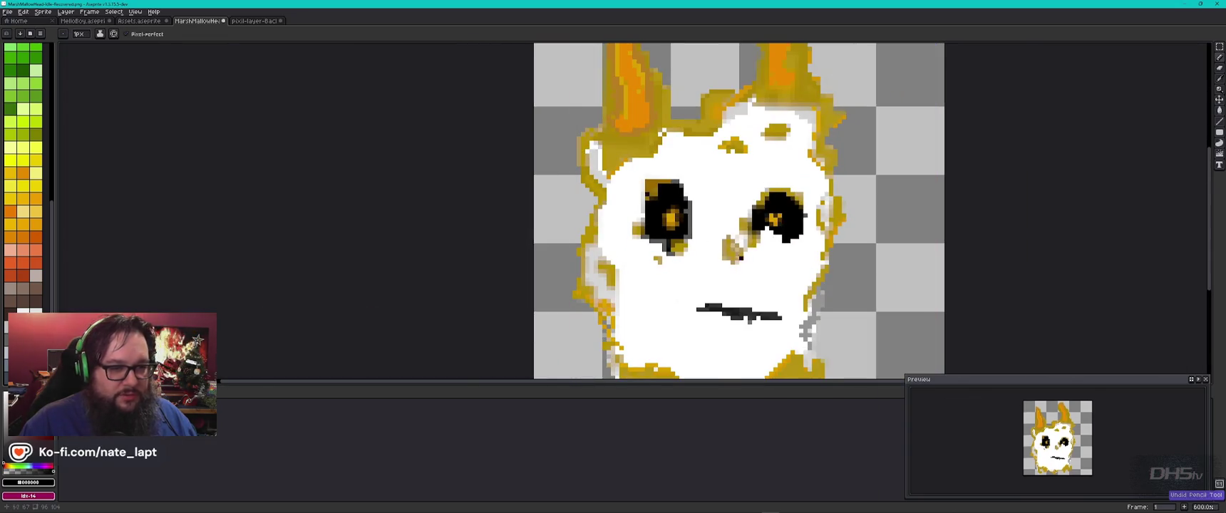
scroll(786, 221, "up", 5)
right_click(665, 246)
mouse_move(680, 212)
left_mouse_down()
mouse_move(678, 282)
mouse_move(679, 242)
mouse_move(713, 212)
mouse_move(713, 280)
left_mouse_up()
key("x")
left_click(650, 247)
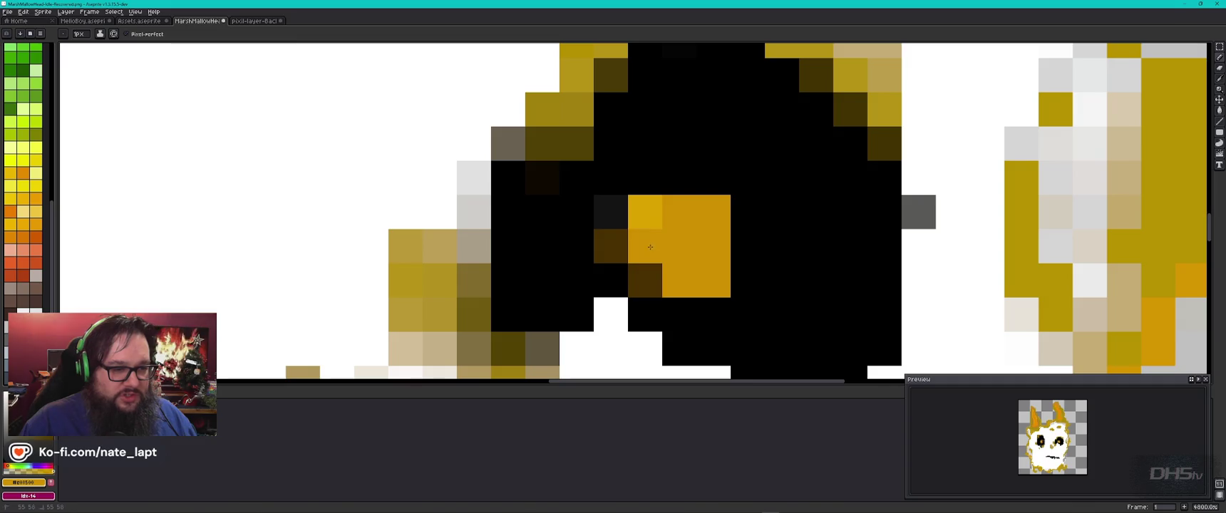
left_click(611, 246)
left_click(611, 280)
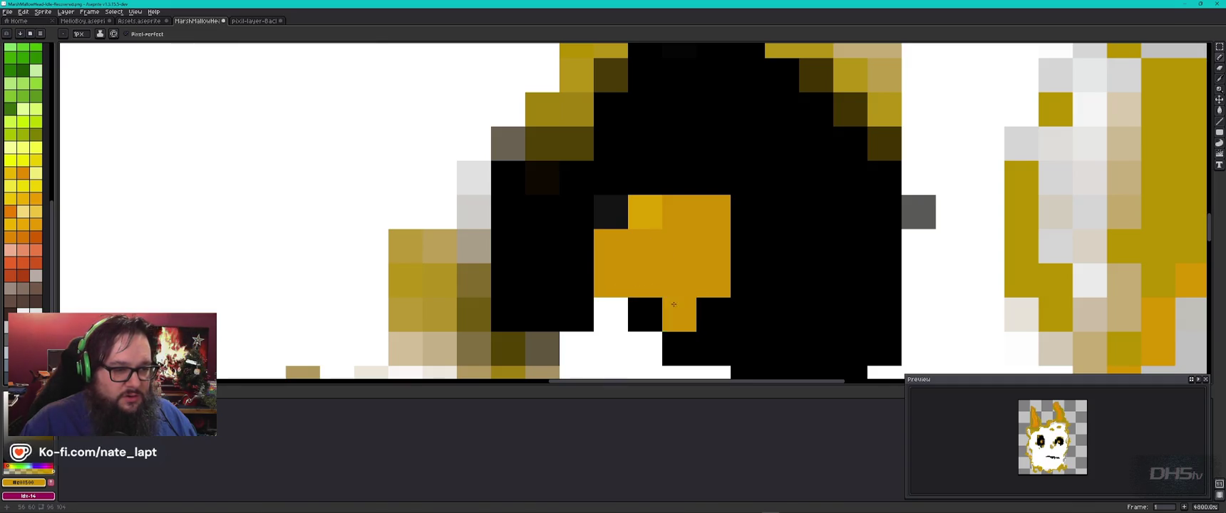
left_click(679, 314)
scroll(779, 335, "down", 8)
key("ctrl+z")
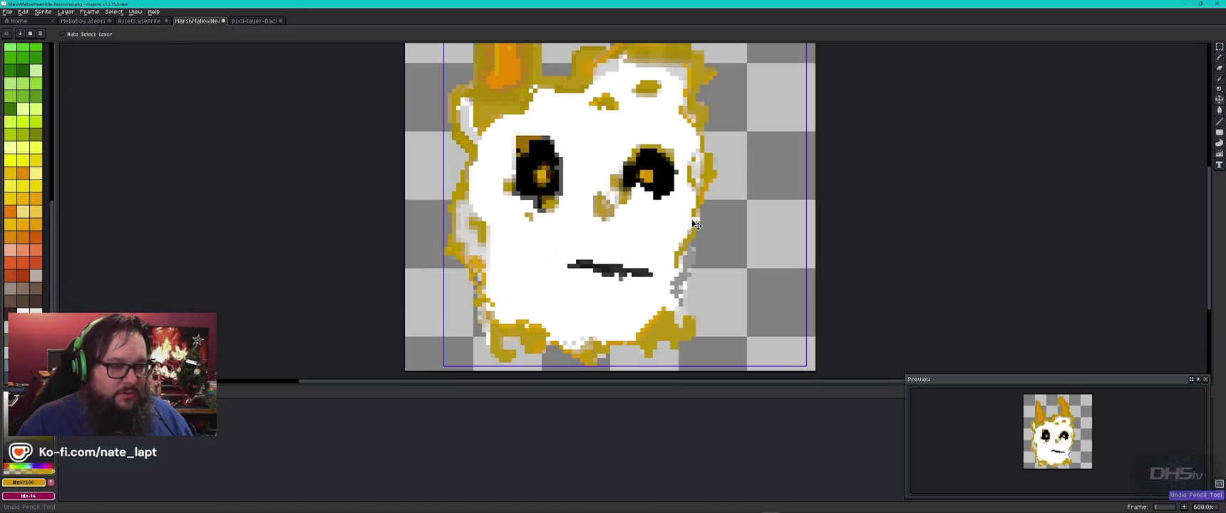
Check the reference sprite's eye, then pick white from the palette
key("ctrl+Tab")
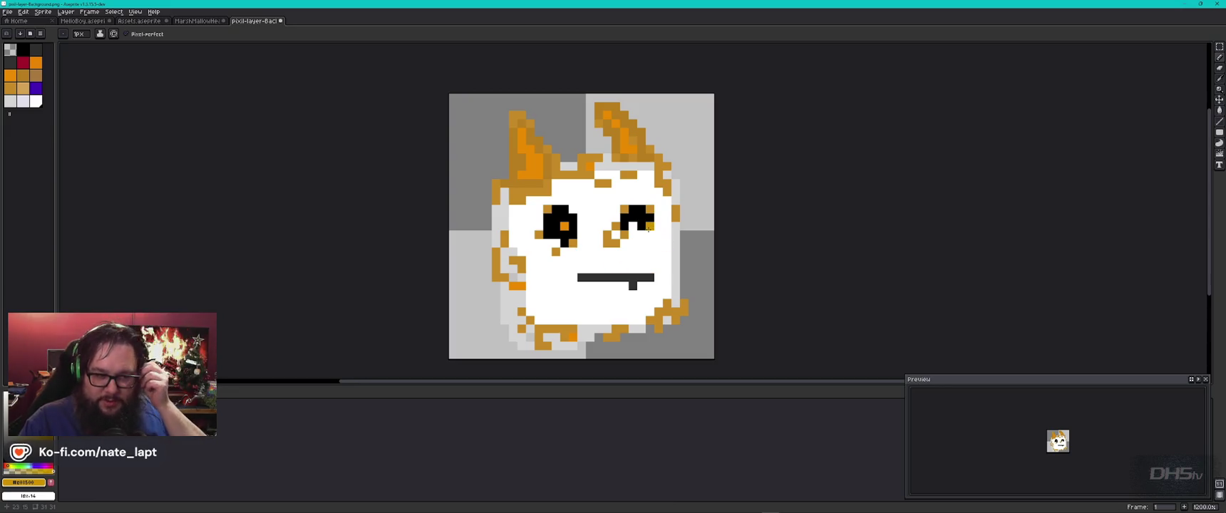
key("ctrl+shift+Tab")
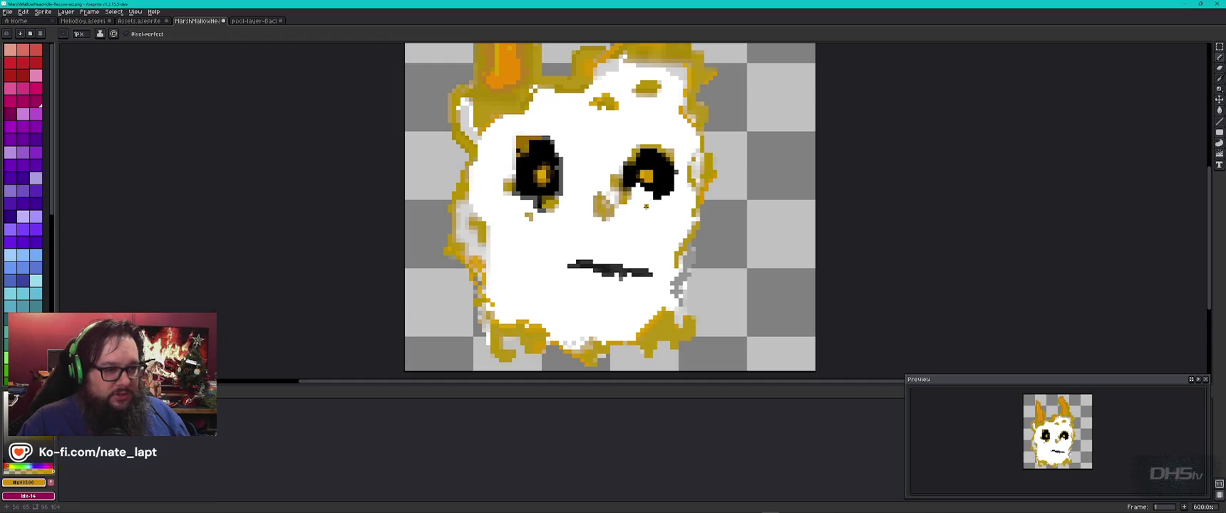
left_click(645, 207, "alt")
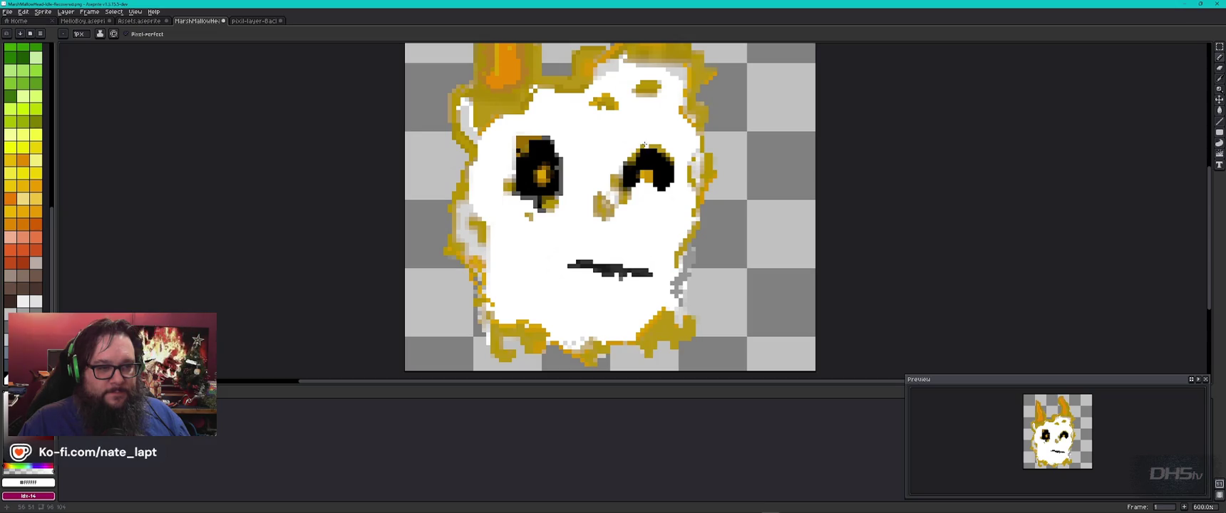
Compare against the reference again, then zoom in on MarshMallowHead's right eye
key("ctrl+Tab")
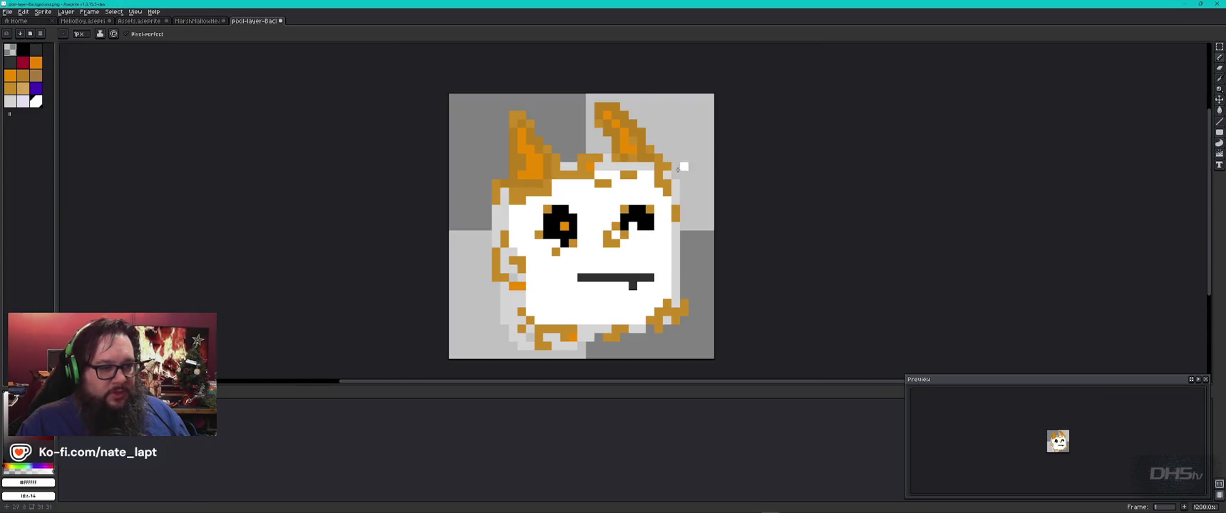
key("alt+Tab")
key("alt+Tab")
key("ctrl+shift+Tab")
key("ctrl+Tab")
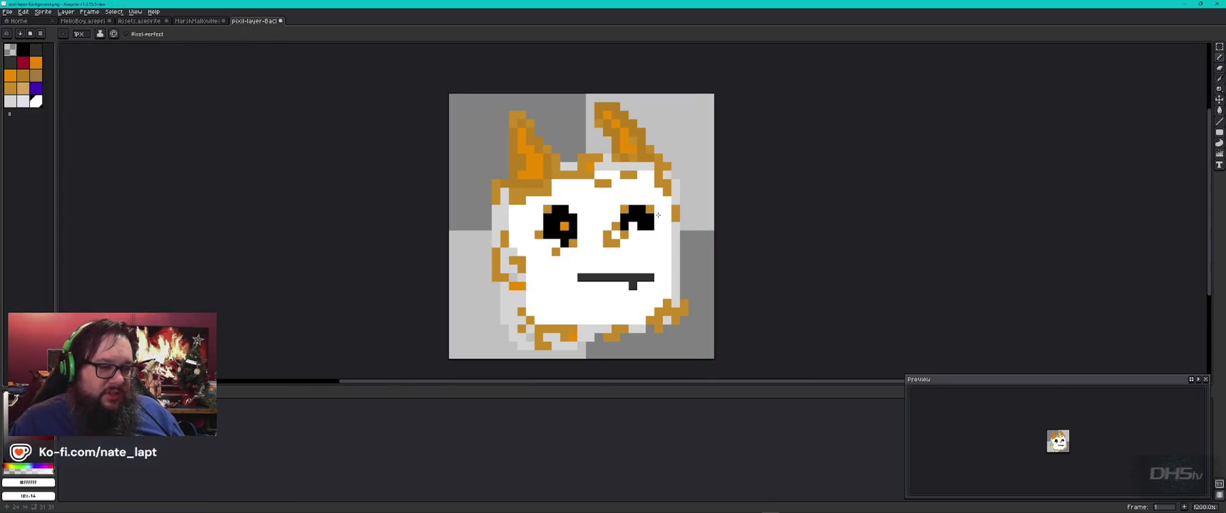
key("ctrl+shift+Tab")
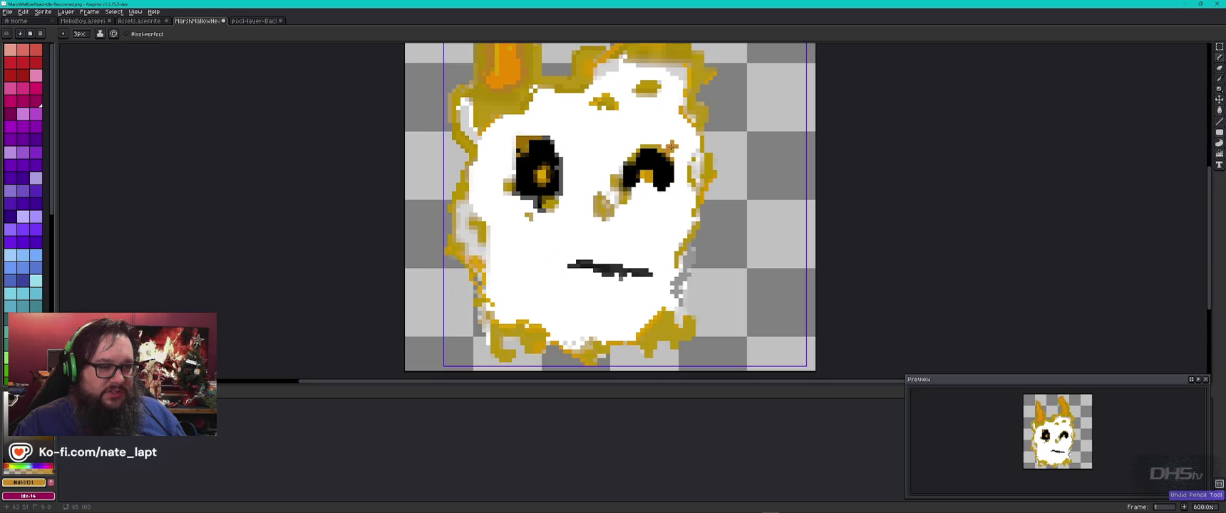
key("ctrl")
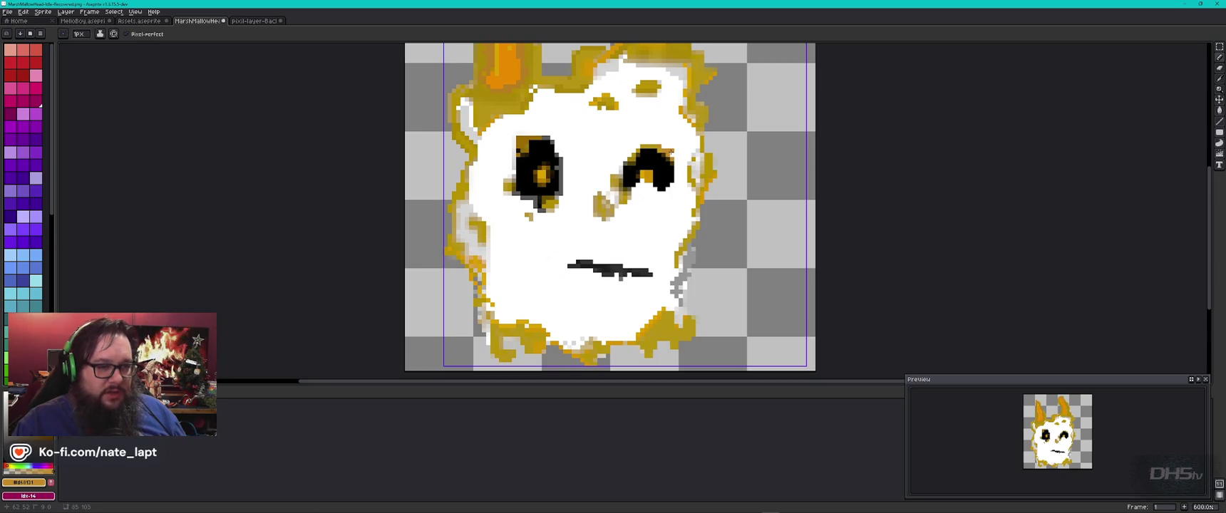
scroll(673, 155, "up", 3)
scroll(671, 153, "up", 1)
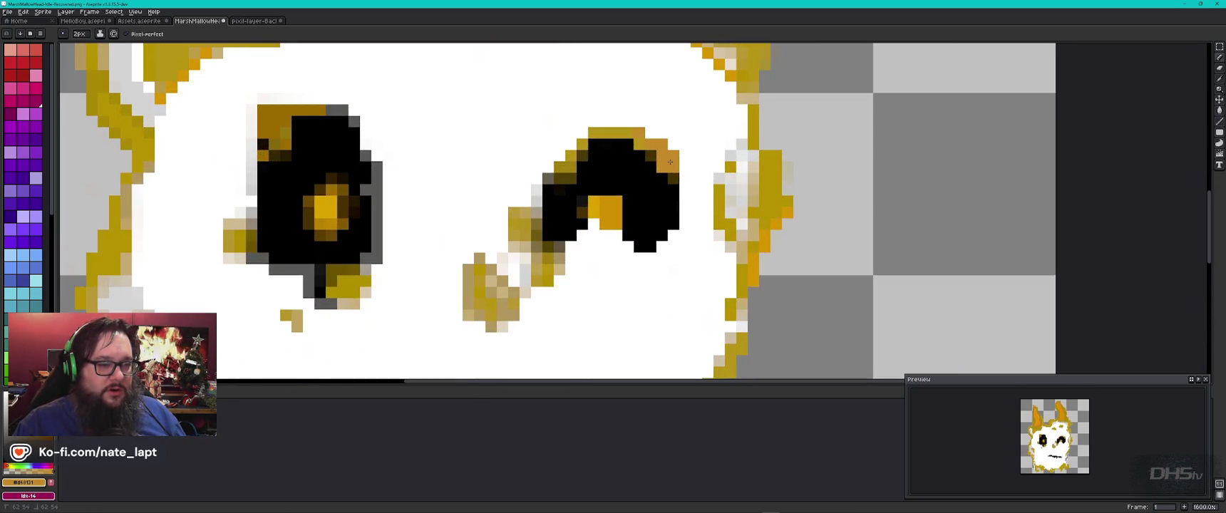
Pick white for the right eye and undo the last pencil stroke
scroll(692, 184, "down", 3)
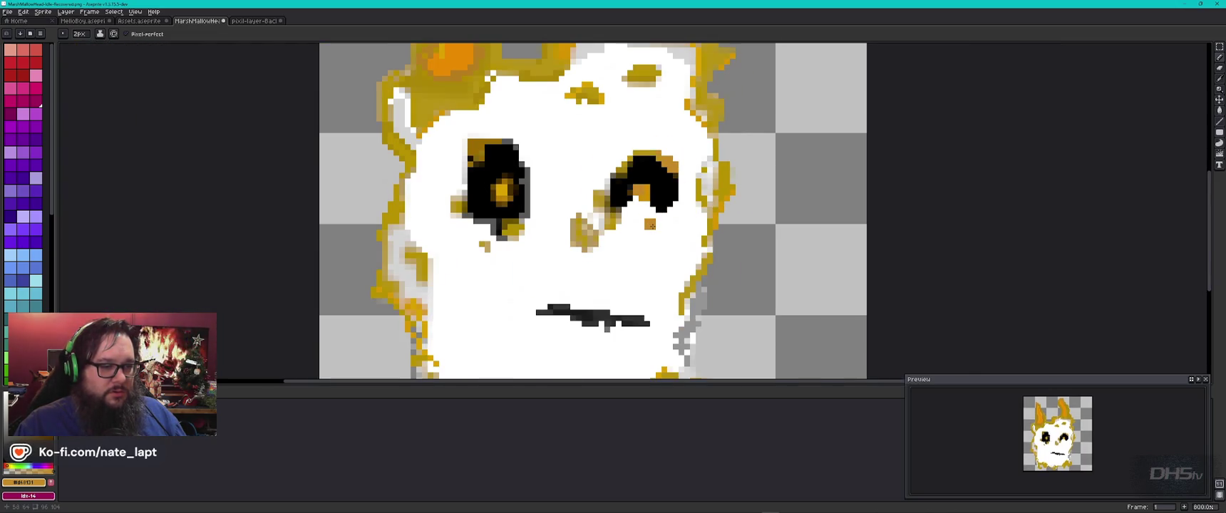
left_click(649, 219, "alt")
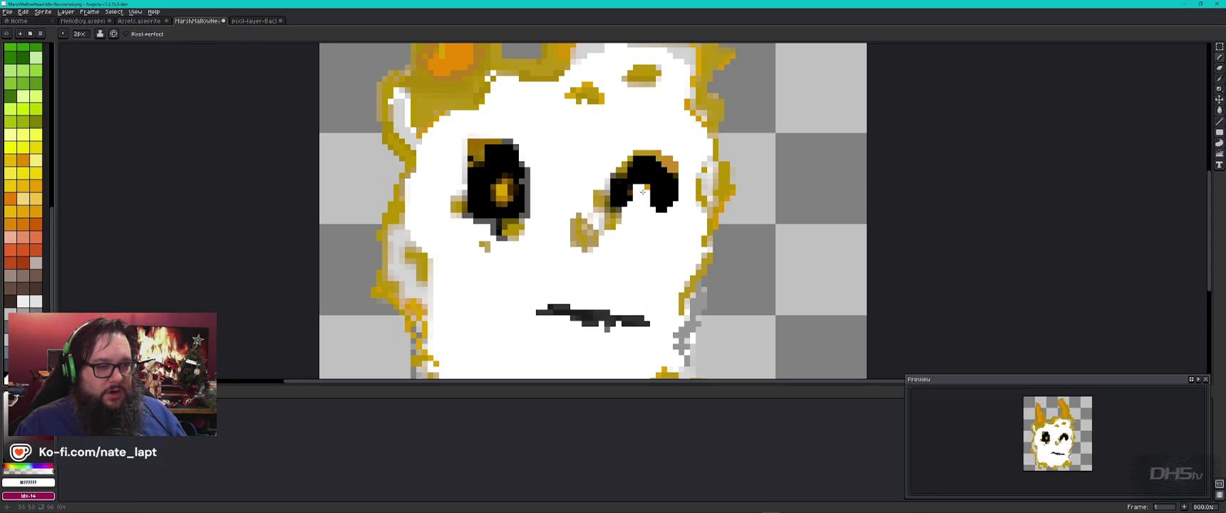
scroll(643, 193, "down", 2)
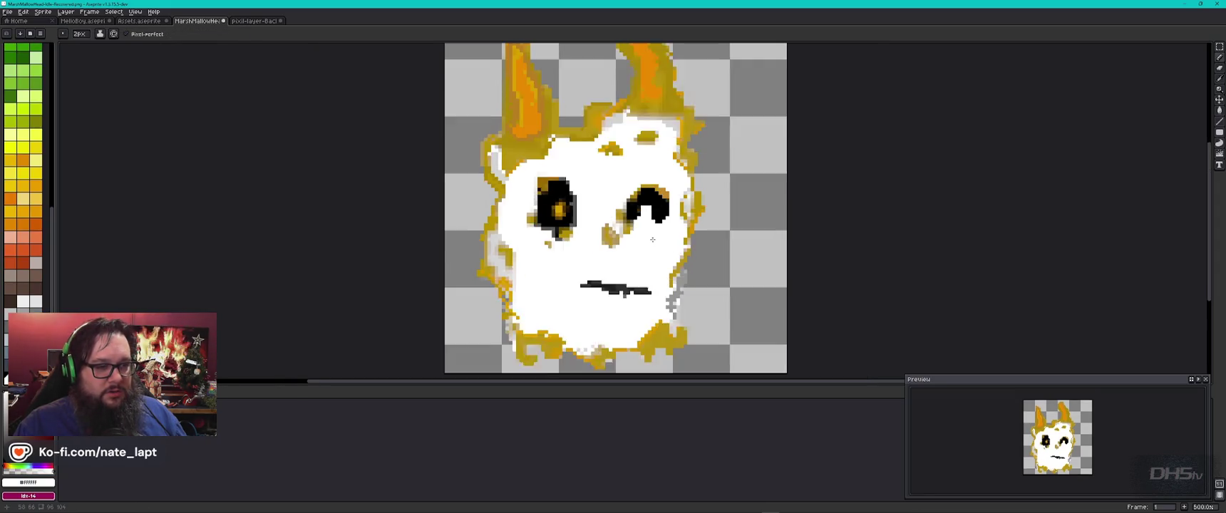
scroll(681, 267, "down", 1)
key("ctrl+z")
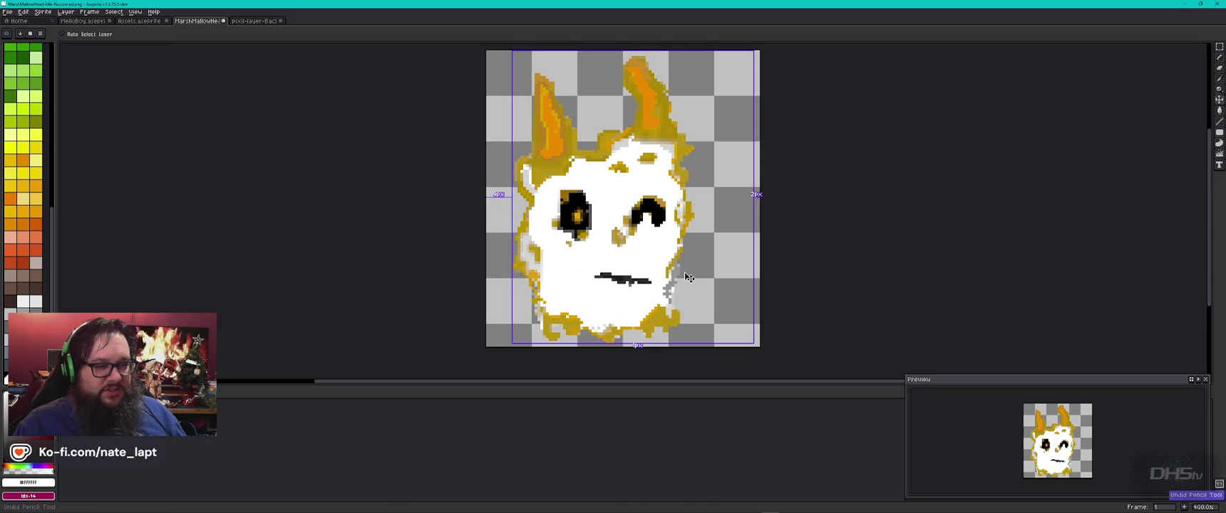
Compare the face with the reference sprite, sample the gold colour, then reselect white
key("ctrl+Tab")
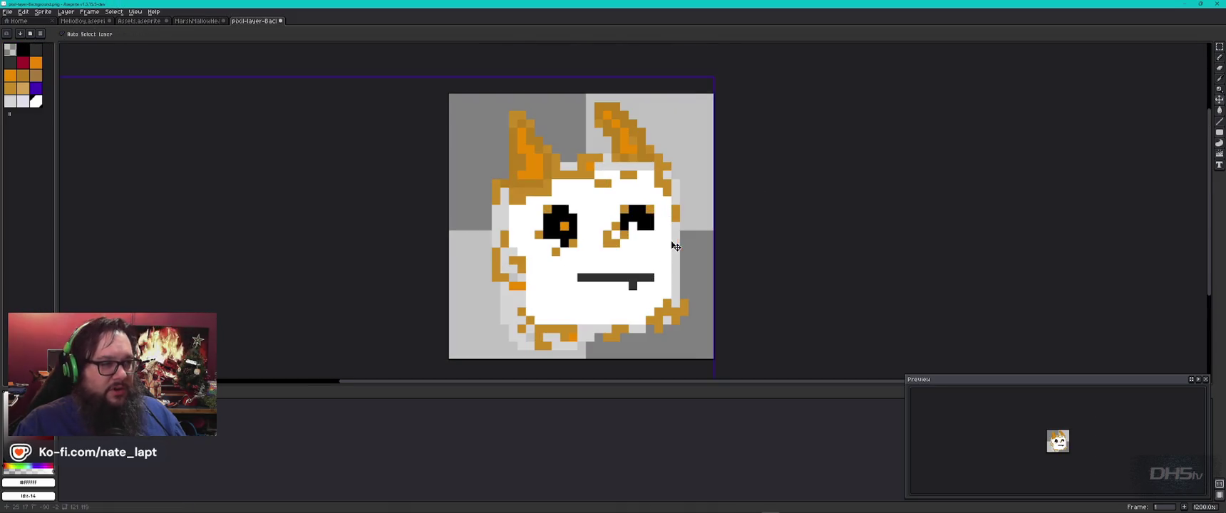
key("ctrl+Tab")
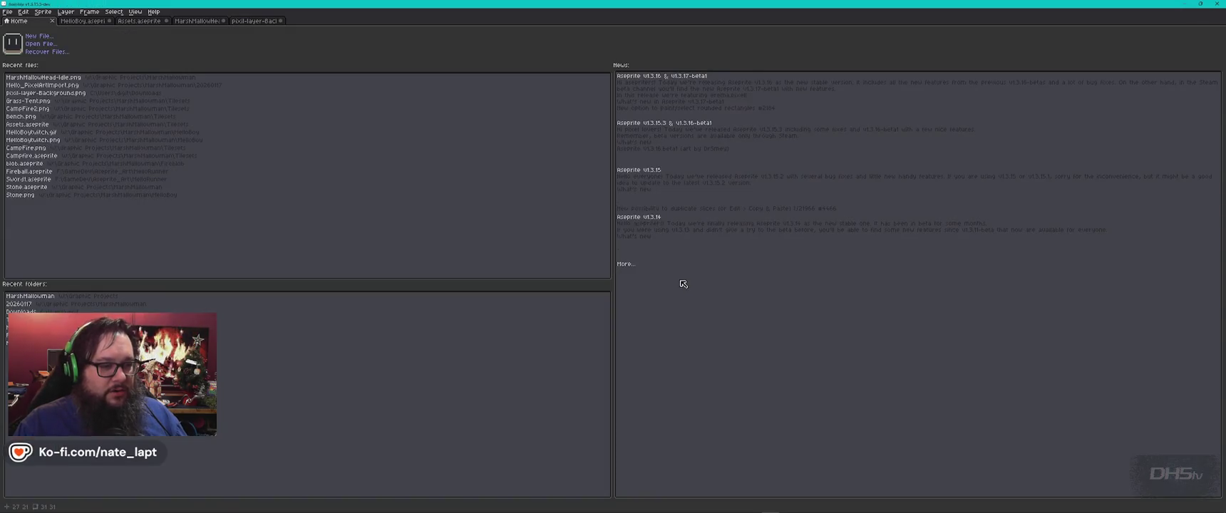
key("ctrl+shift+Tab")
key("ctrl+shift+Tab")
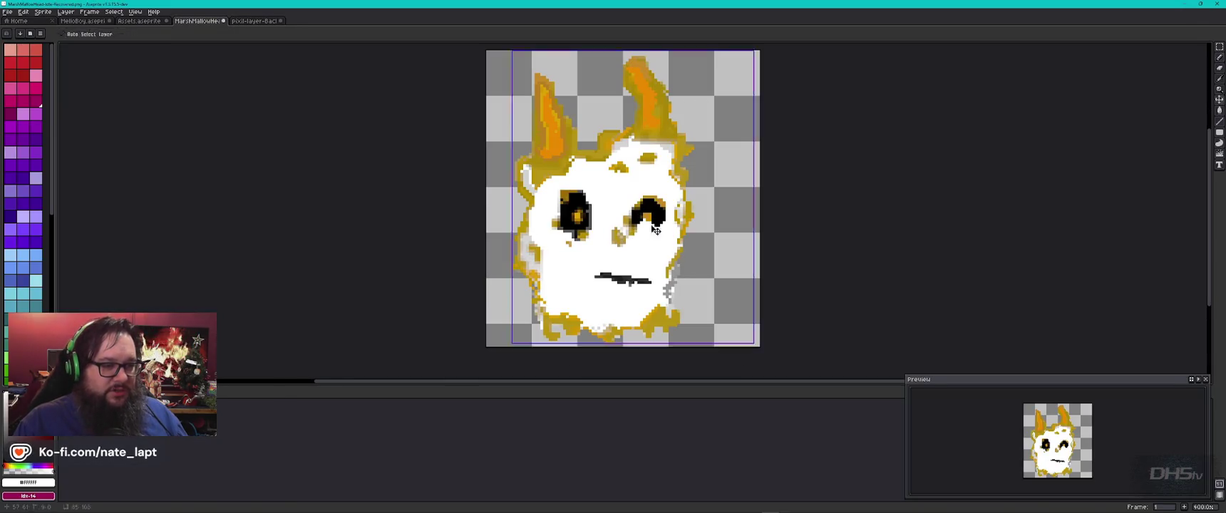
left_click(640, 218, "alt")
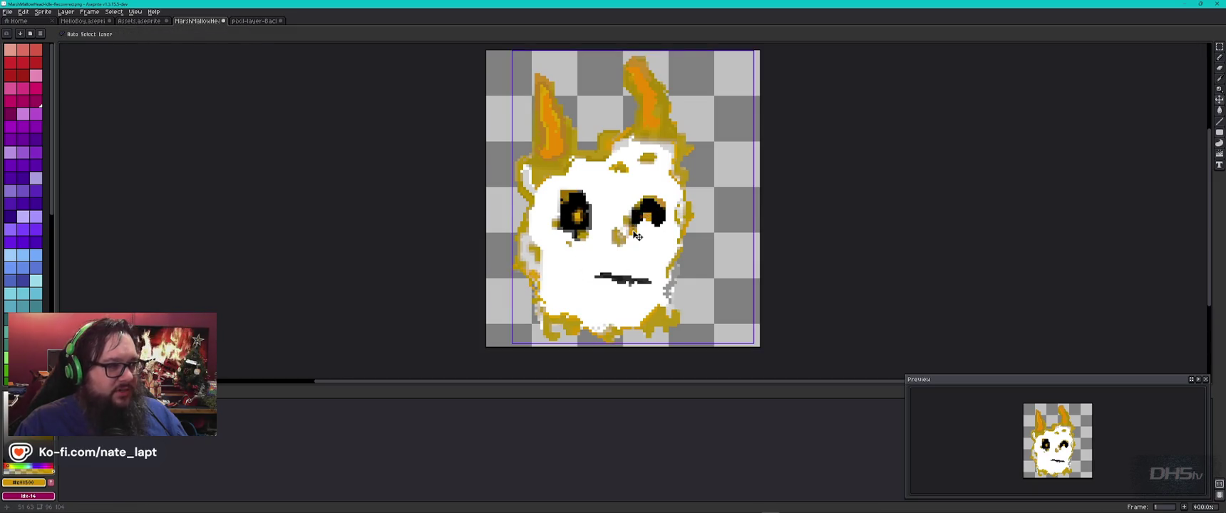
key("ctrl+Tab")
key("ctrl+shift+Tab")
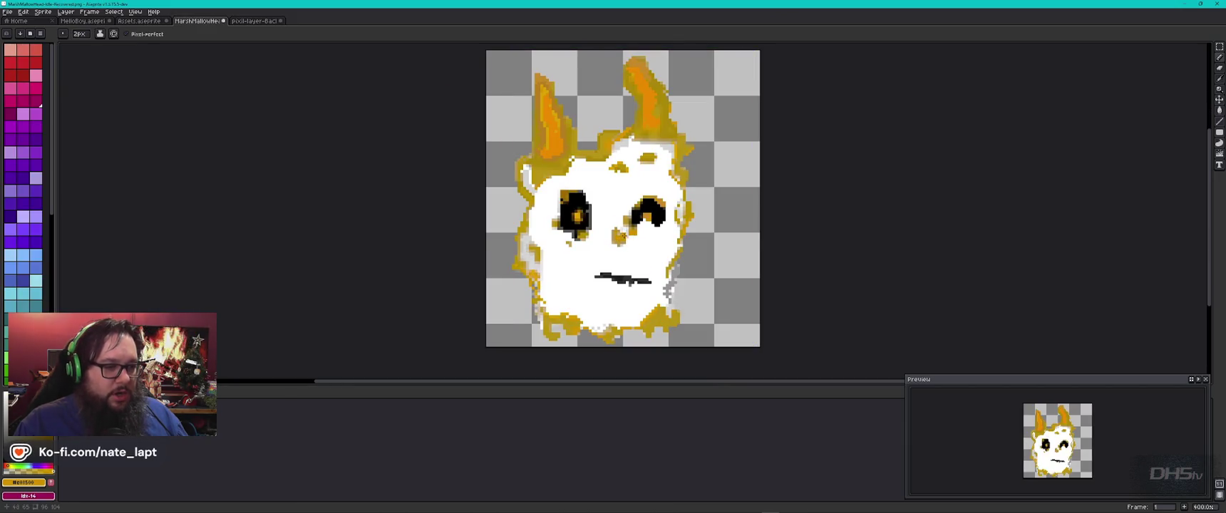
left_click(640, 249, "alt")
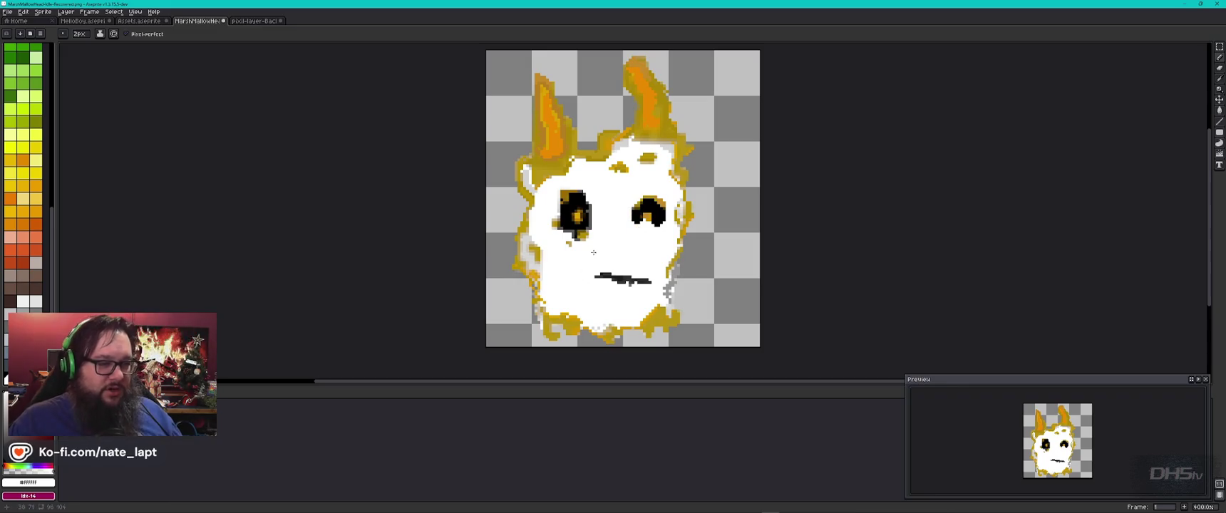
Paint white over the left eye's lower-right pixels and pupil with a 4px brush
left_click_drag(580, 240, 588, 235)
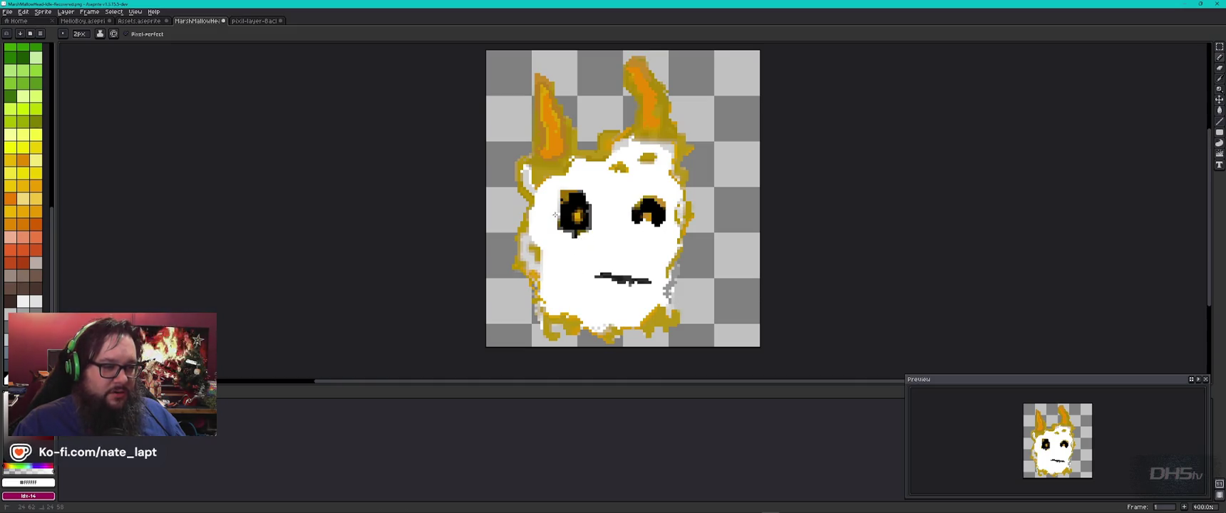
key("plus")
key("plus")
key("plus")
key("plus")
mouse_move(583, 233)
left_mouse_down()
mouse_move(585, 204)
mouse_move(564, 211)
mouse_move(576, 227)
left_mouse_up()
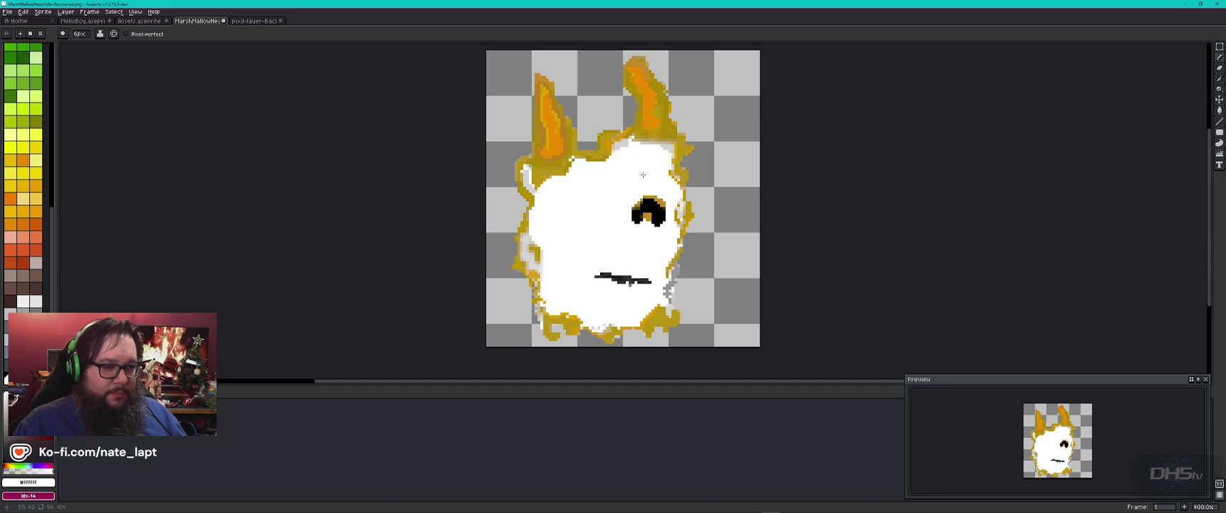
left_click(650, 208, "alt")
left_click(615, 216)
After checking the reference, draw a short vertical black line for the left eye at 2px
key("ctrl+Tab")
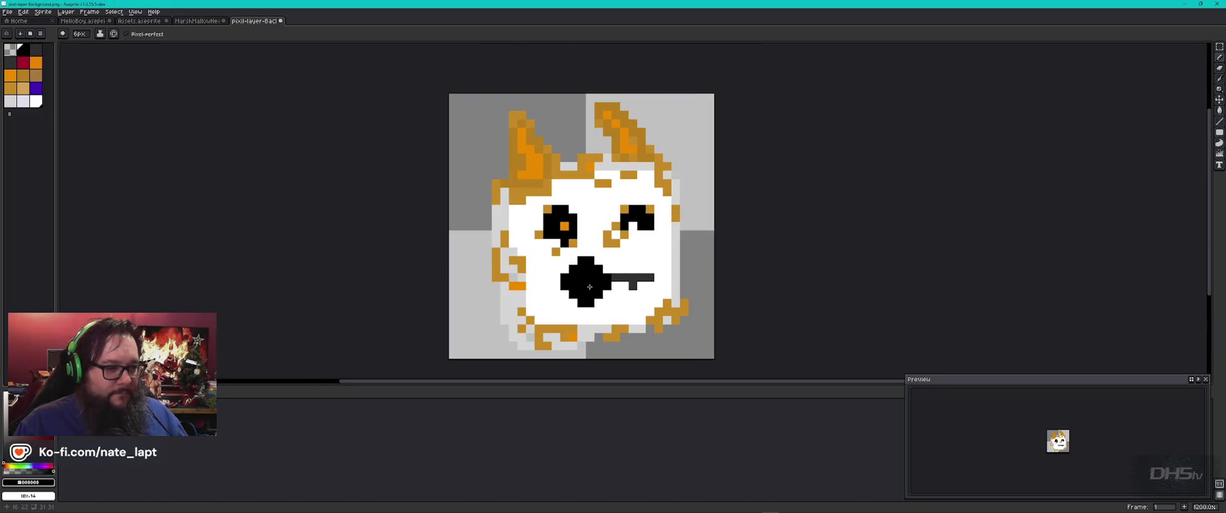
key("minus")
key("minus")
key("minus")
key("minus")
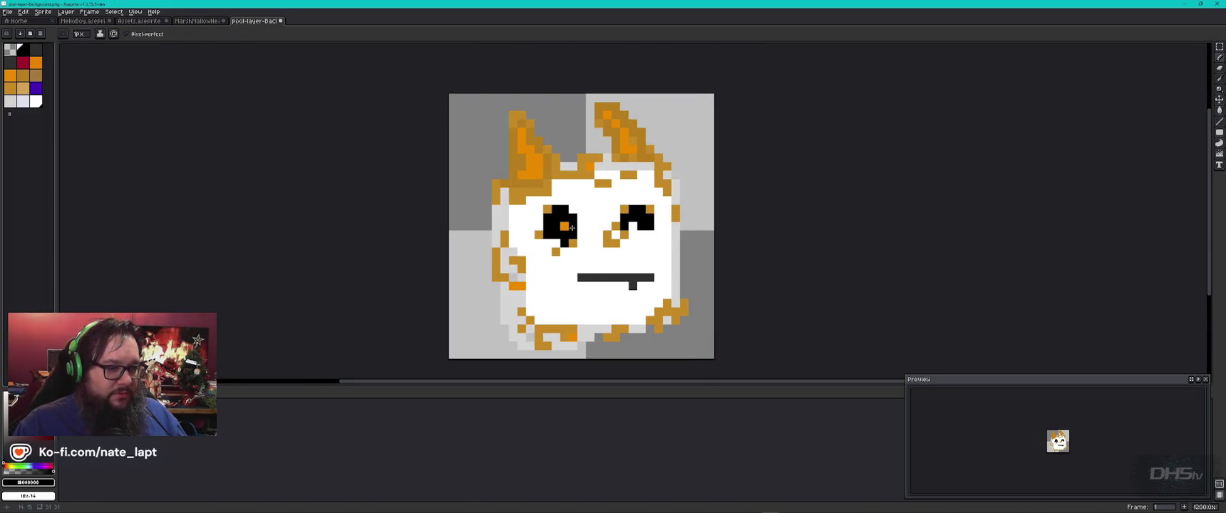
key("ctrl+shift+Tab")
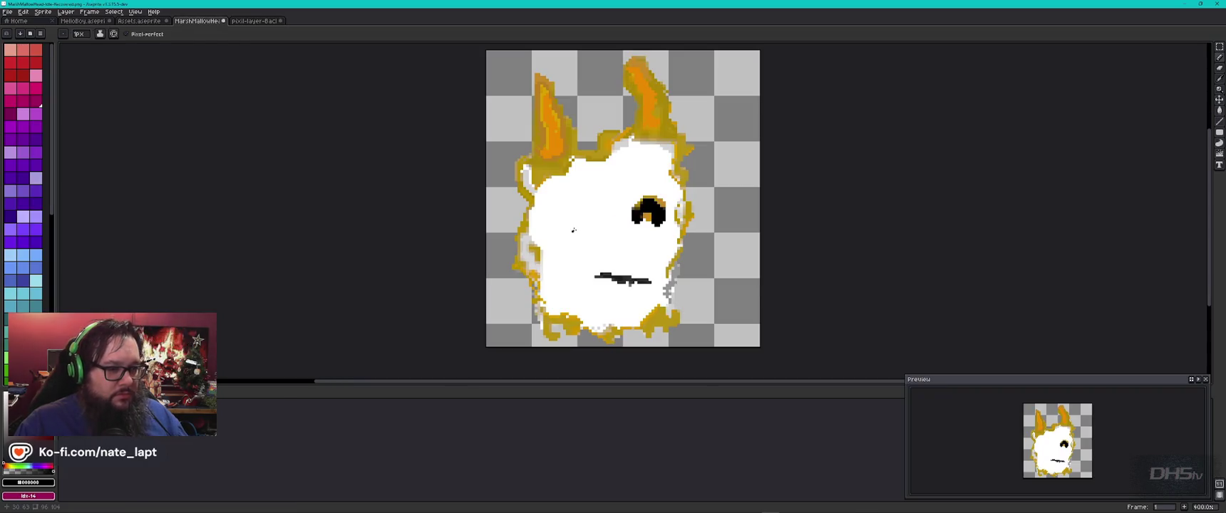
key("ctrl+Tab")
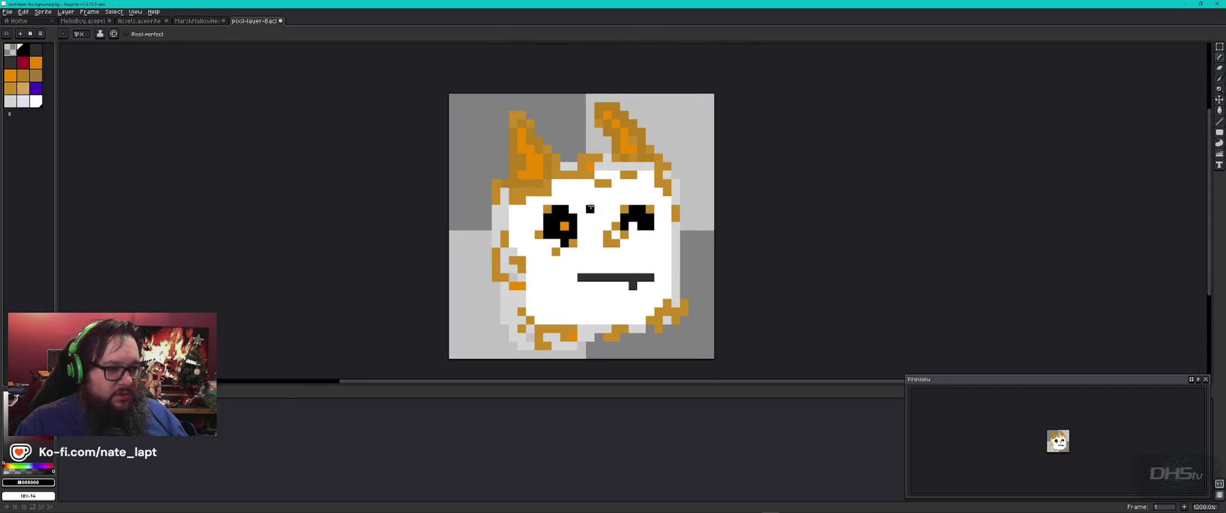
key("ctrl+shift+Tab")
key("plus")
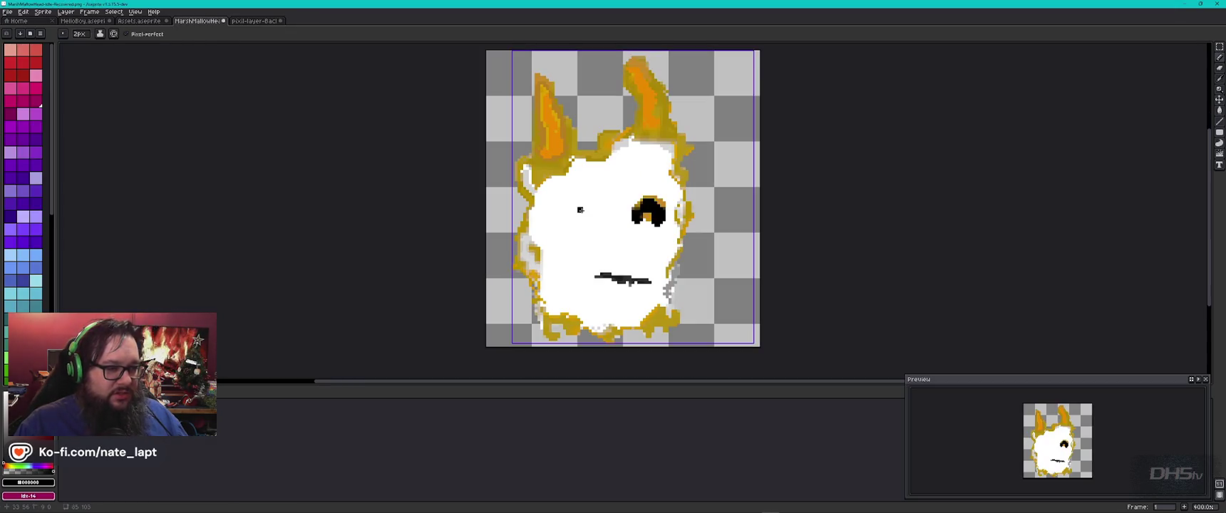
left_click_drag(579, 204, 581, 220)
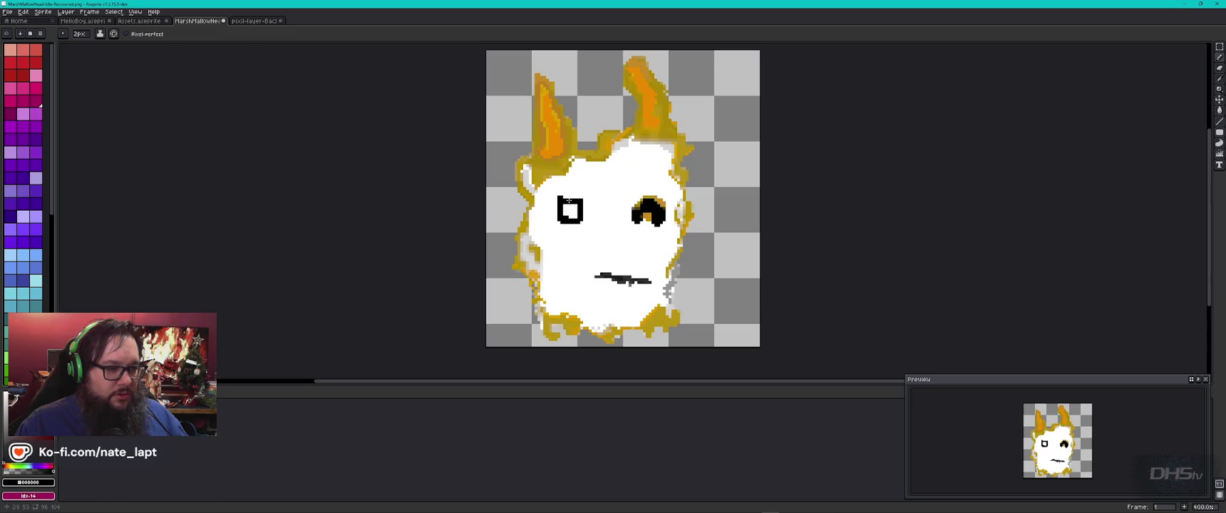
Clear the left eye outline's corner pixels in white with a 1px brush to round it
key("x")
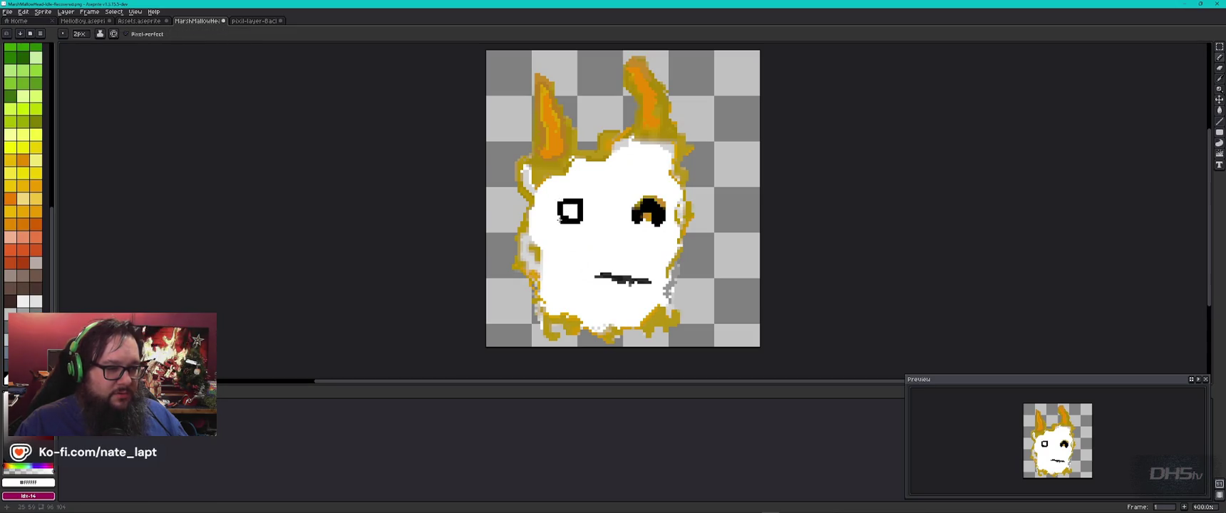
key("minus")
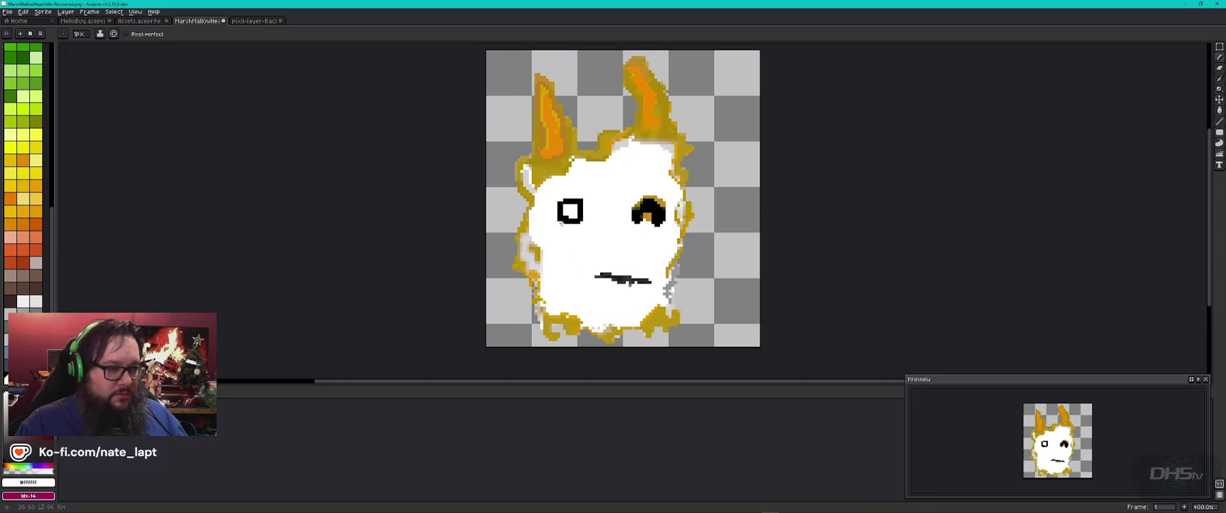
scroll(561, 223, "up", 8)
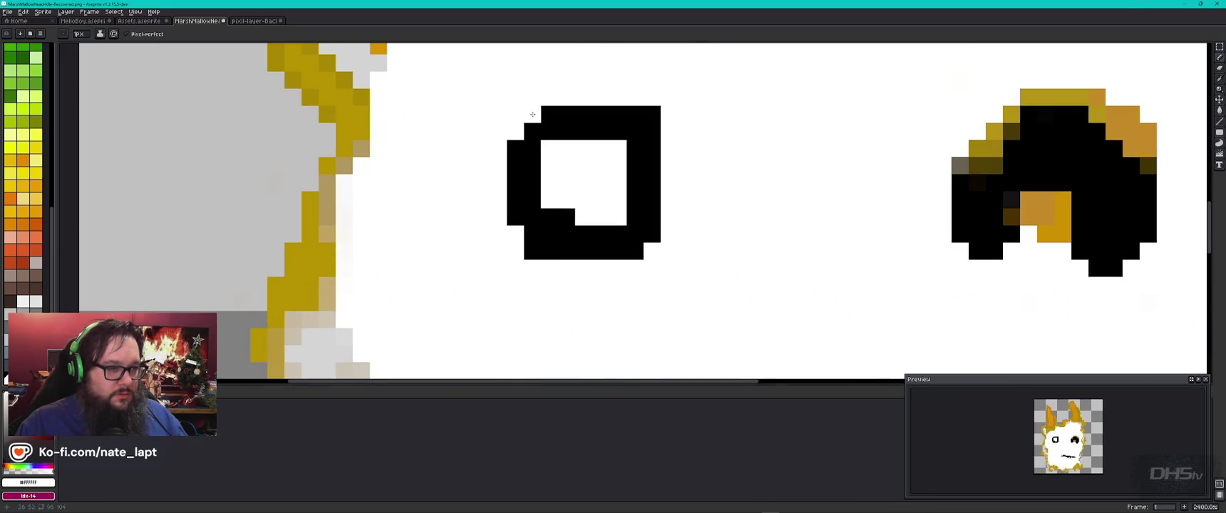
left_click(652, 114)
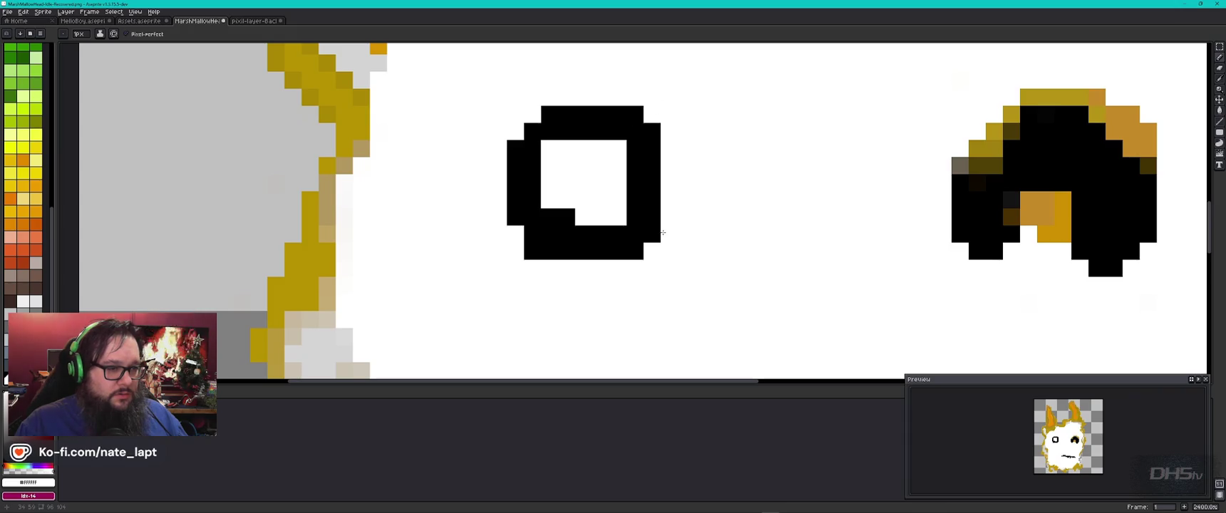
left_click(637, 256)
left_click(651, 235)
left_click(529, 255)
scroll(607, 304, "down", 3)
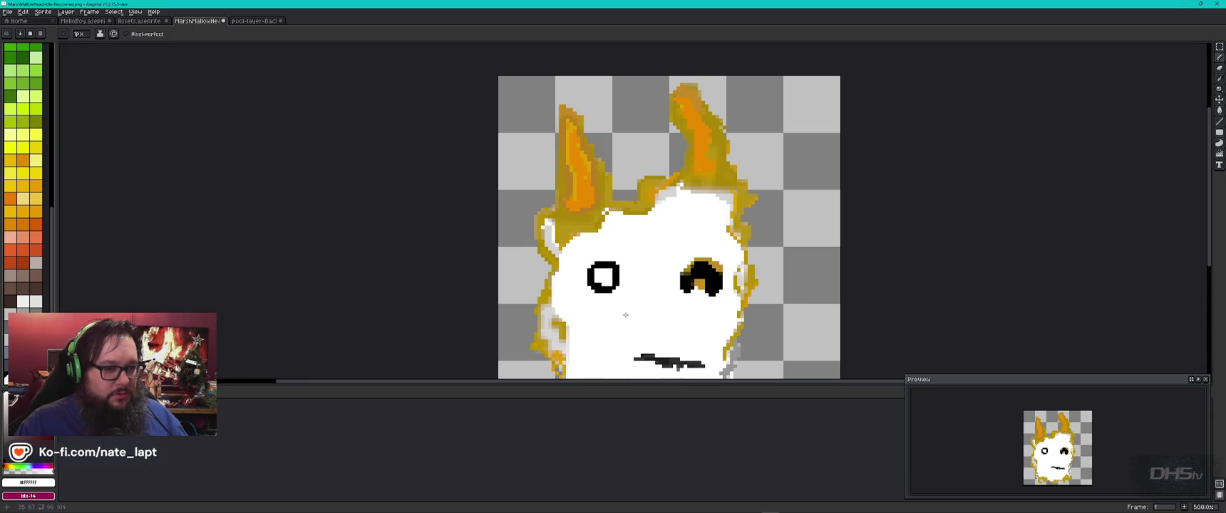
Paint the left eye's iris with the ear's orange using a 2px brush
key("ctrl+Tab")
key("ctrl+shift+Tab")
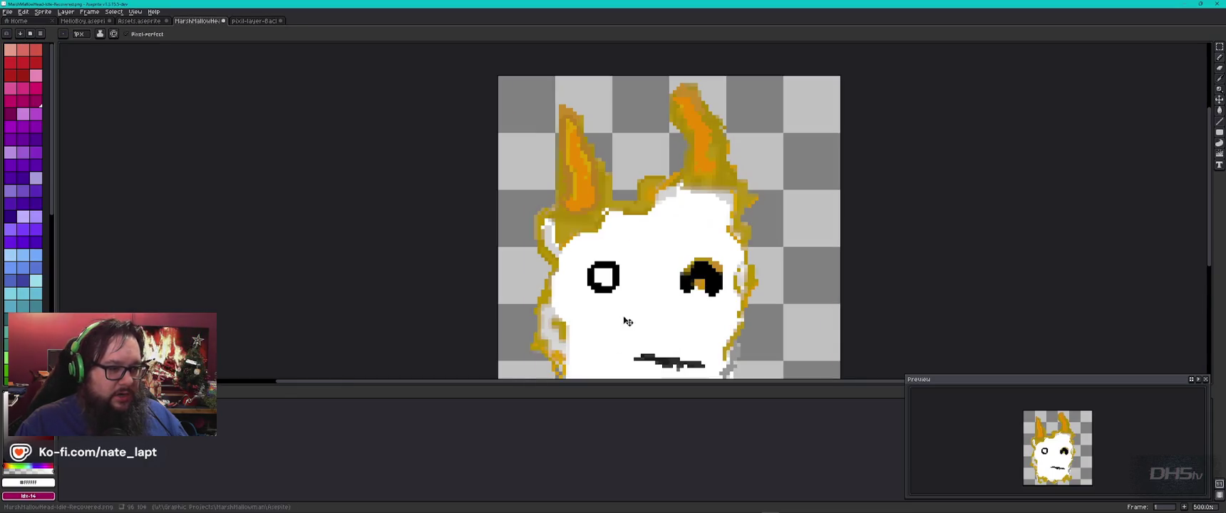
left_click(589, 186, "alt")
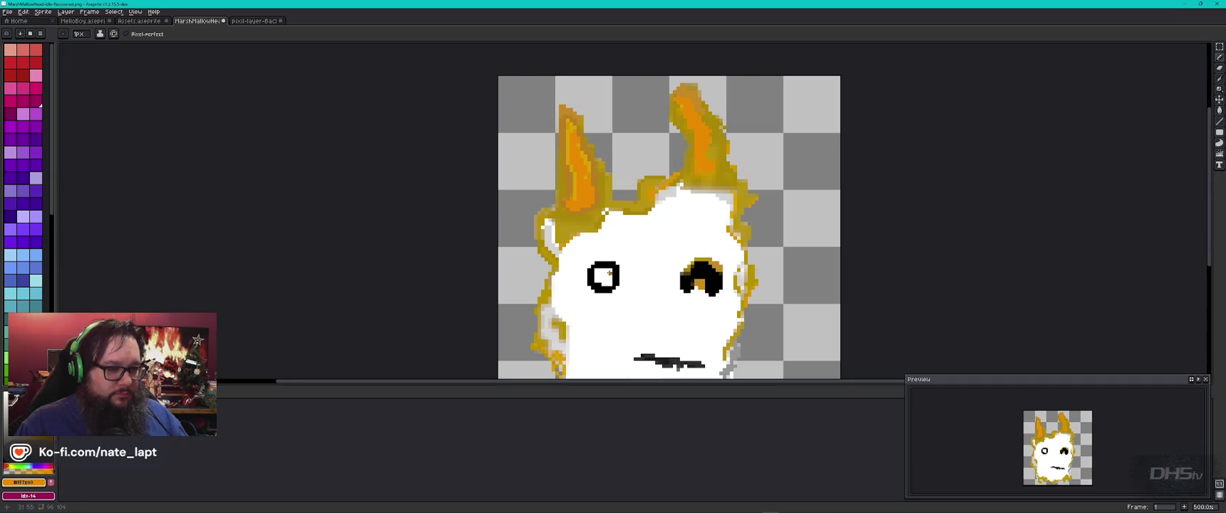
key("plus")
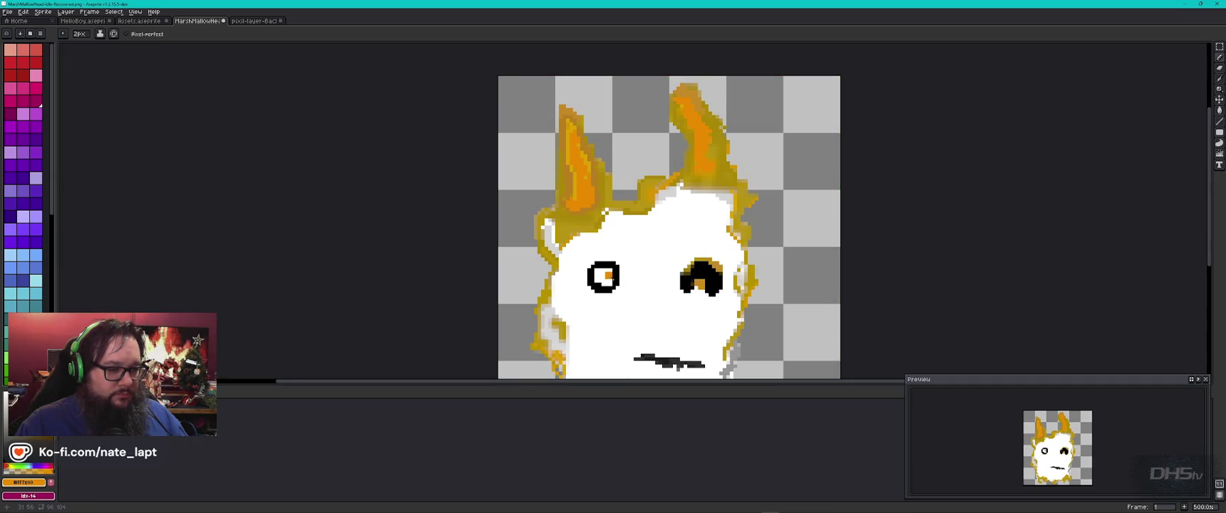
key("ctrl+shift+Tab")
key("ctrl+shift+Tab")
key("ctrl+shift+Tab")
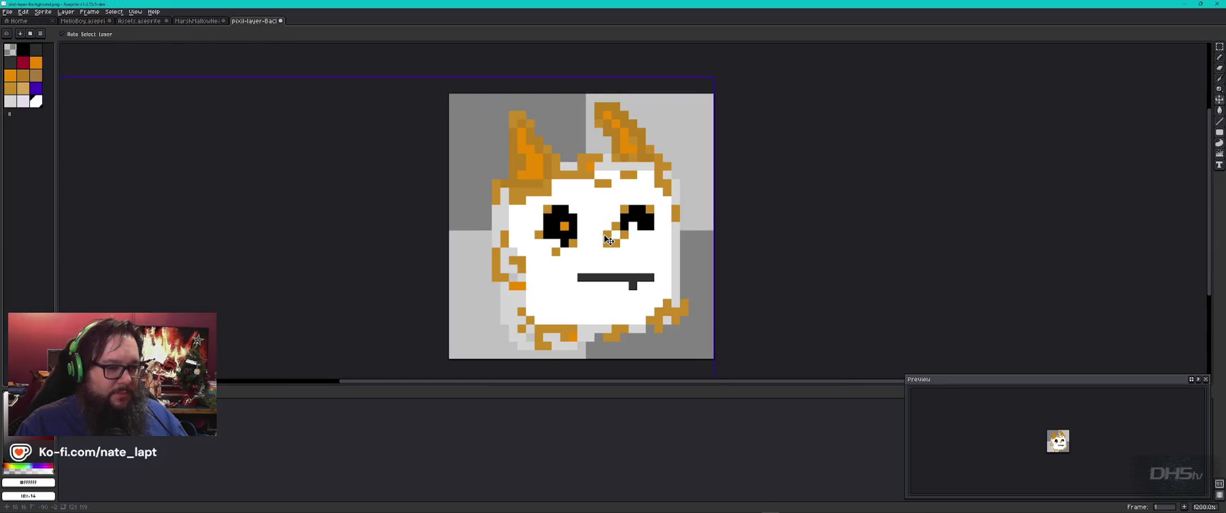
key("ctrl+shift+Tab")
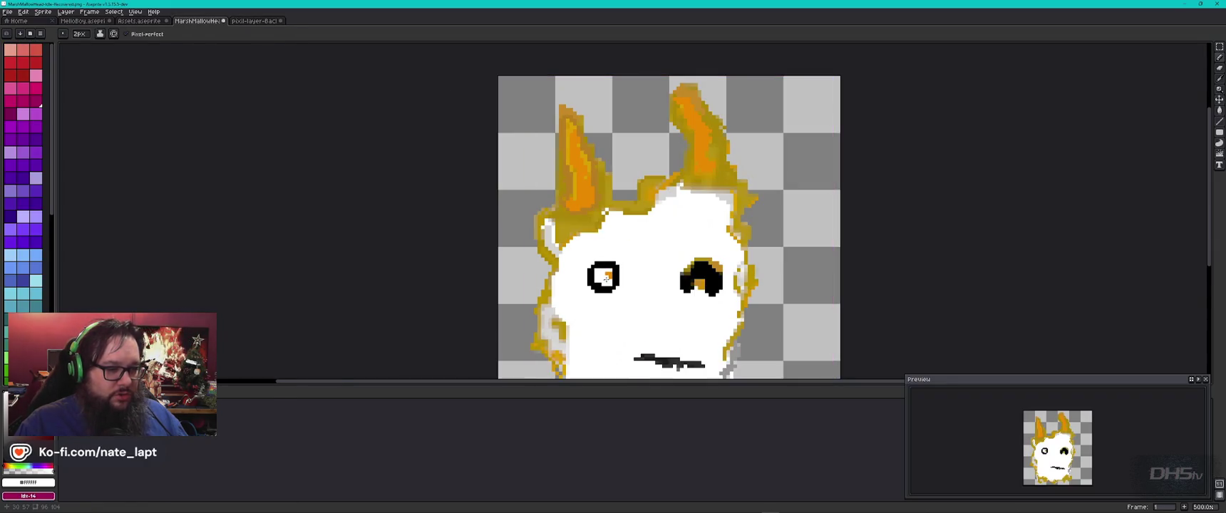
left_click(603, 276, "alt")
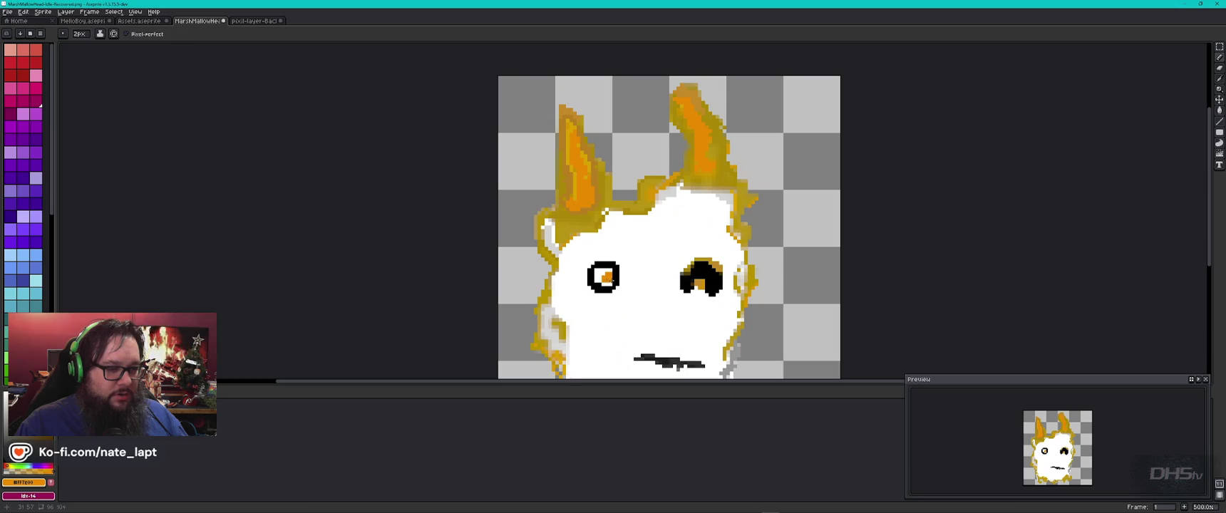
Add a white highlight pixel in the orange iris and return the brush to 1px
left_click(604, 273, "alt")
left_click(606, 273)
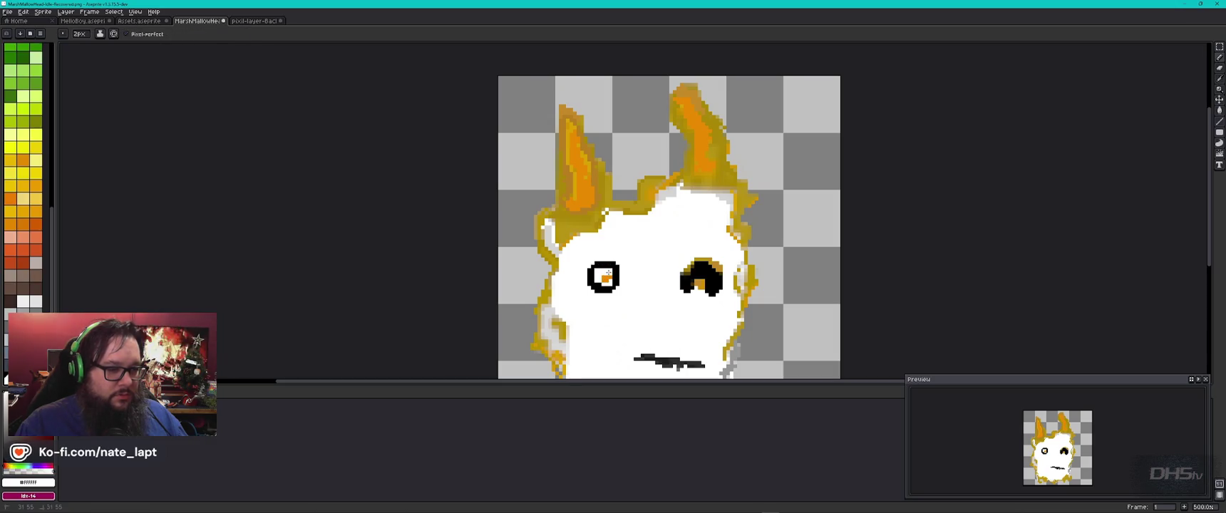
key("minus")
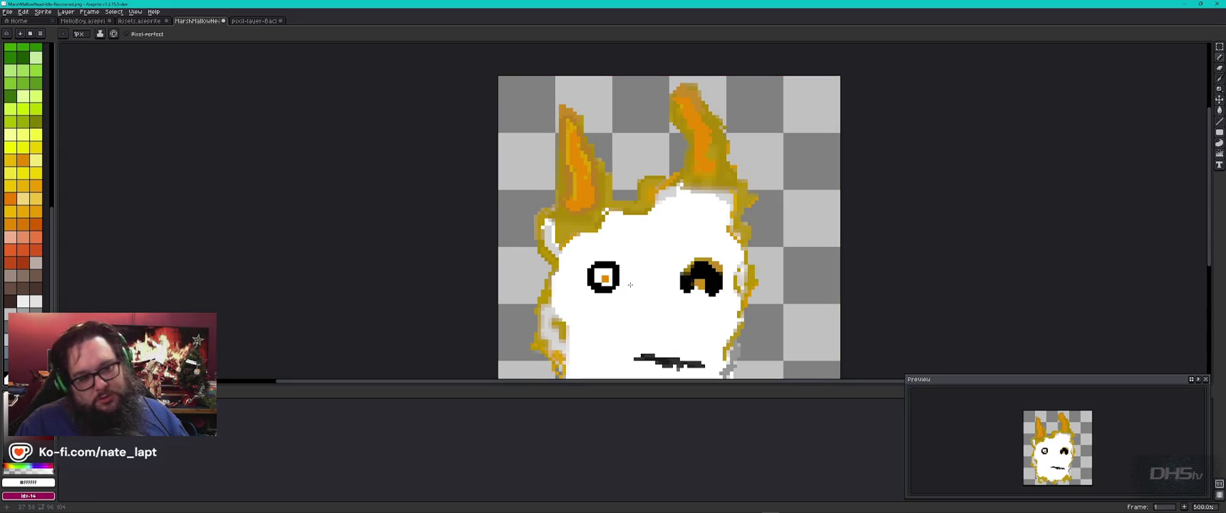
key("ctrl+Tab")
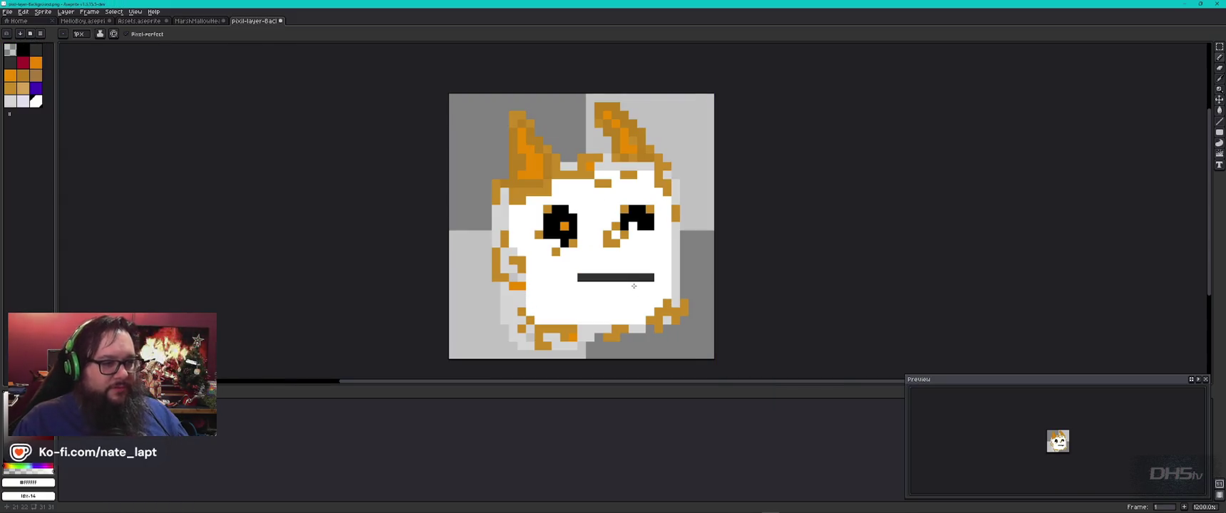
key("ctrl+shift+Tab")
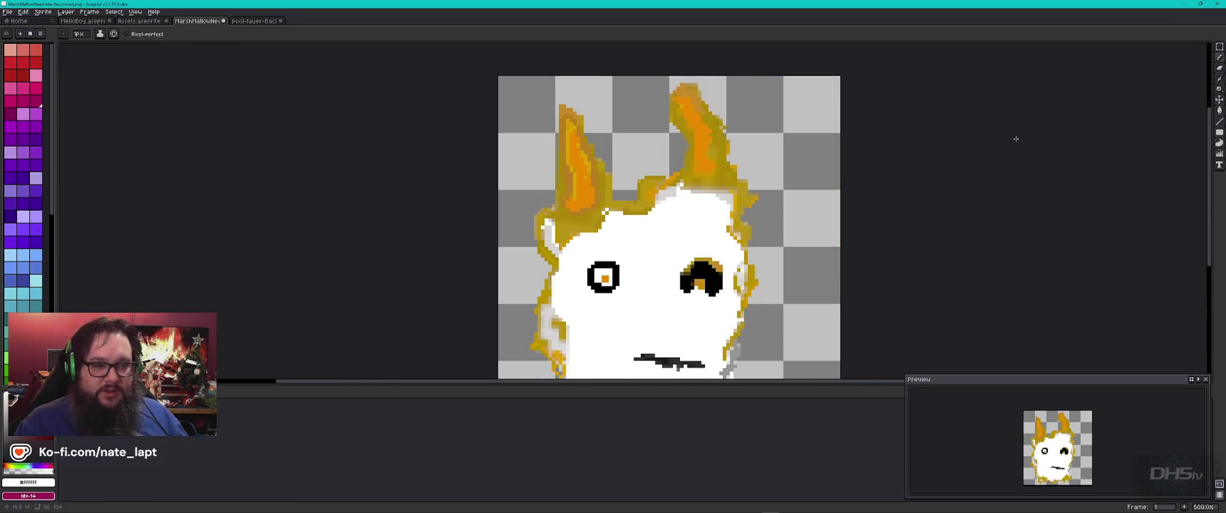
left_click(1220, 50)
Copy the reference cat's marquee-selected left eye and paste it over MarshMallowHead's left eye
key("ctrl+Tab")
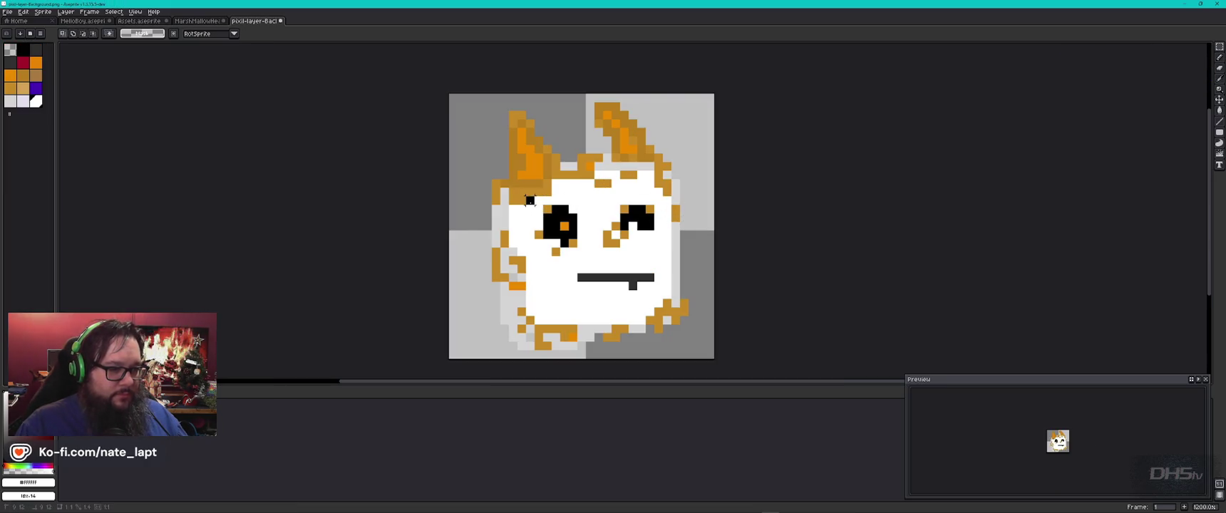
left_click_drag(524, 195, 594, 267)
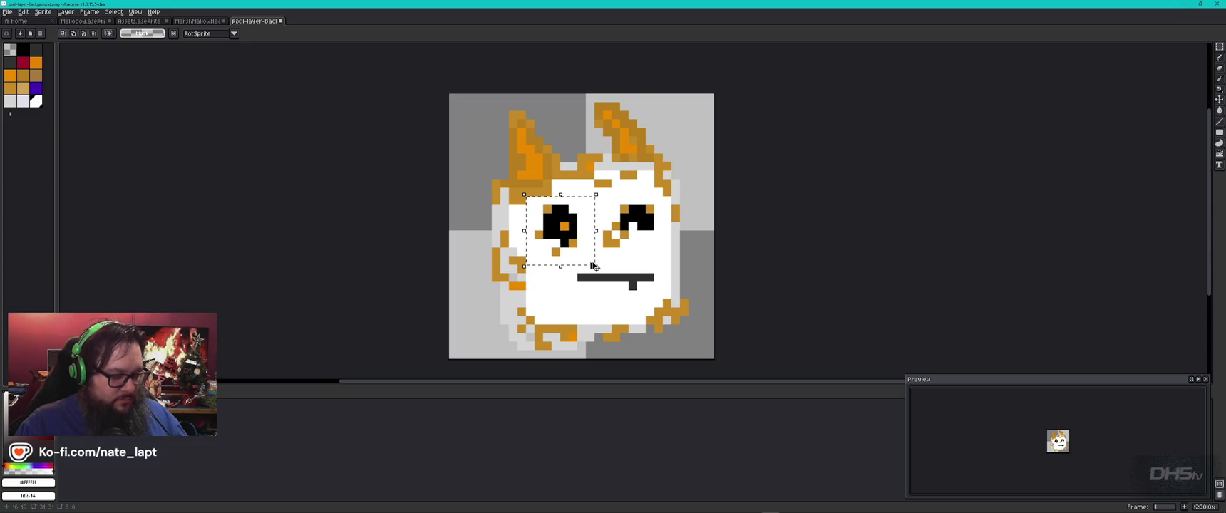
key("ctrl+shift+Tab")
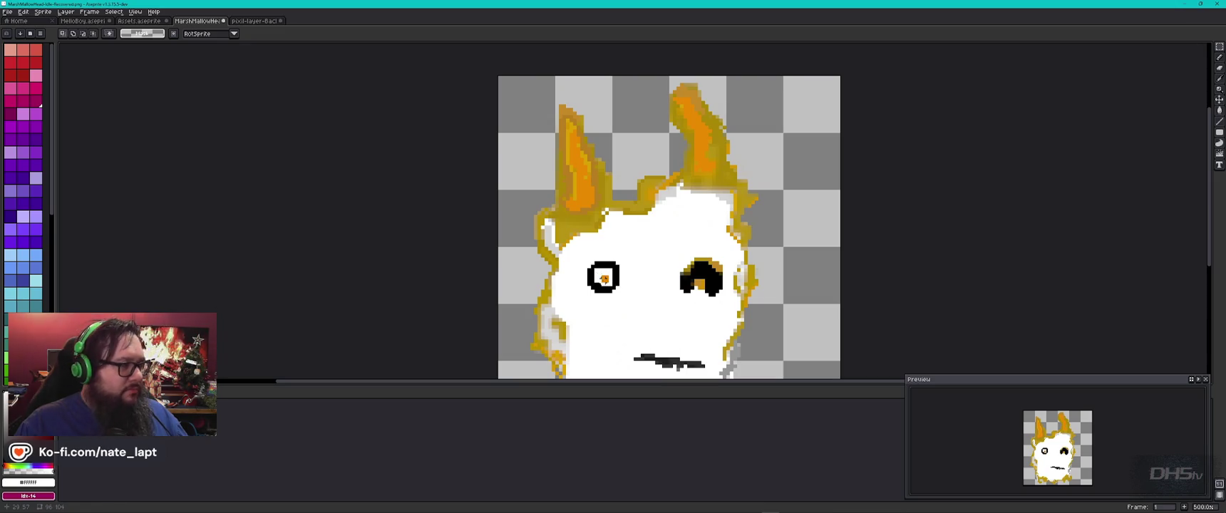
key("ctrl+Tab")
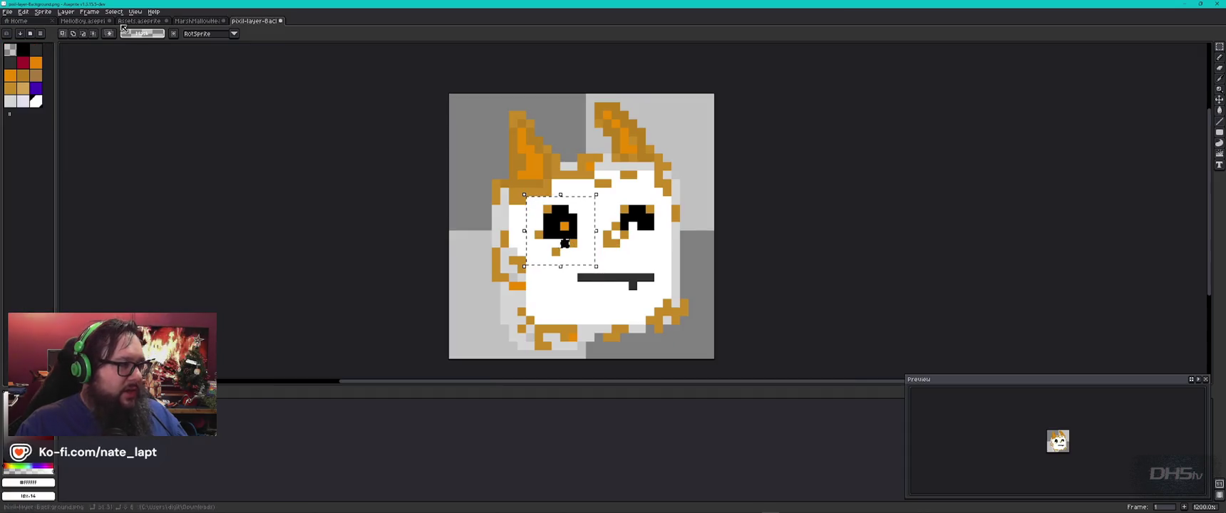
left_click(42, 12)
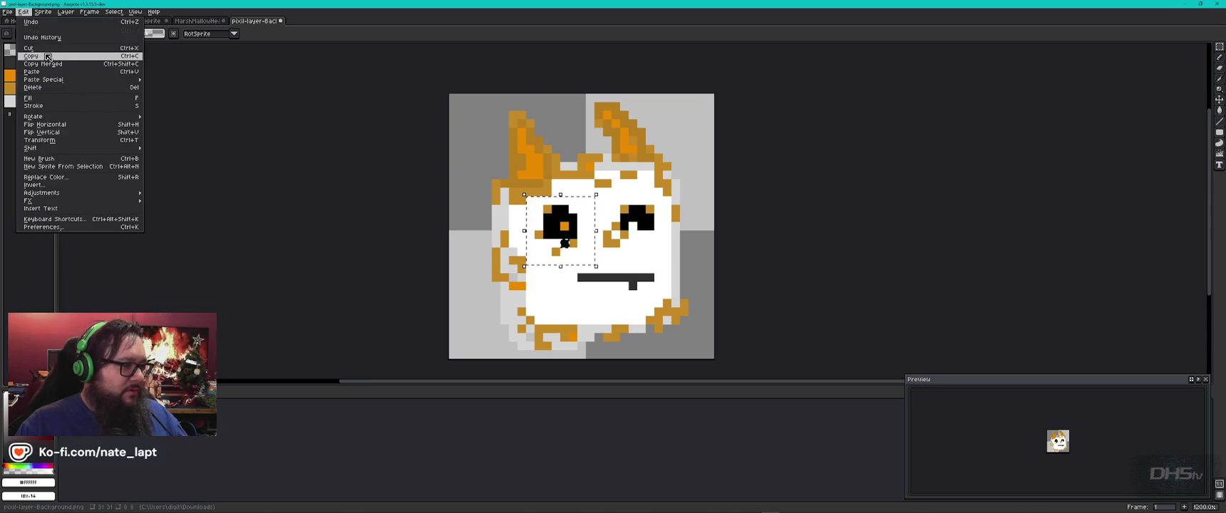
left_click(48, 57)
left_click(486, 166)
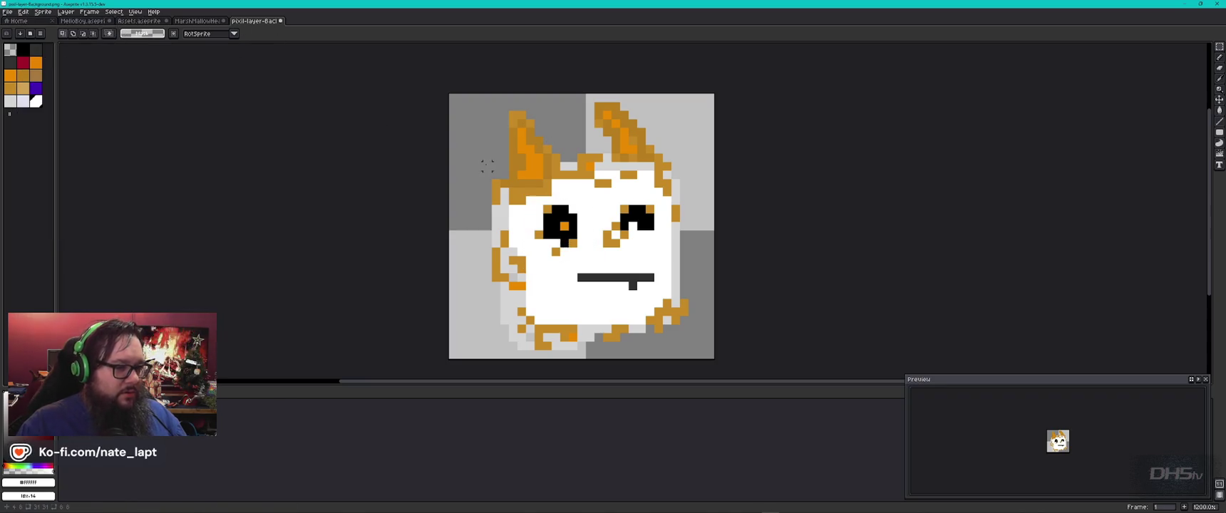
key("ctrl+shift+Tab")
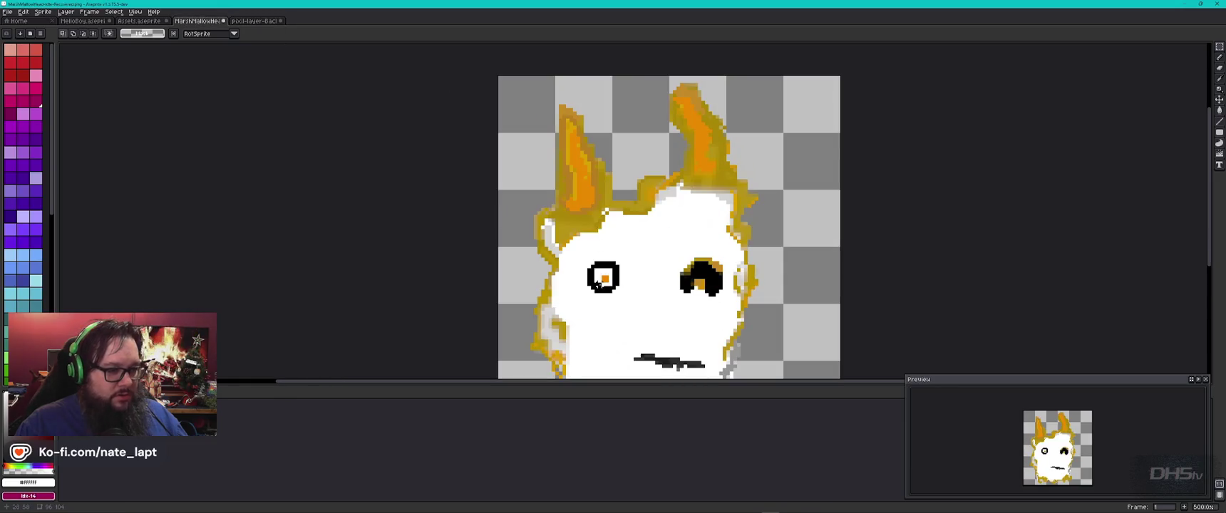
key("ctrl+v")
left_click_drag(544, 134, 607, 281)
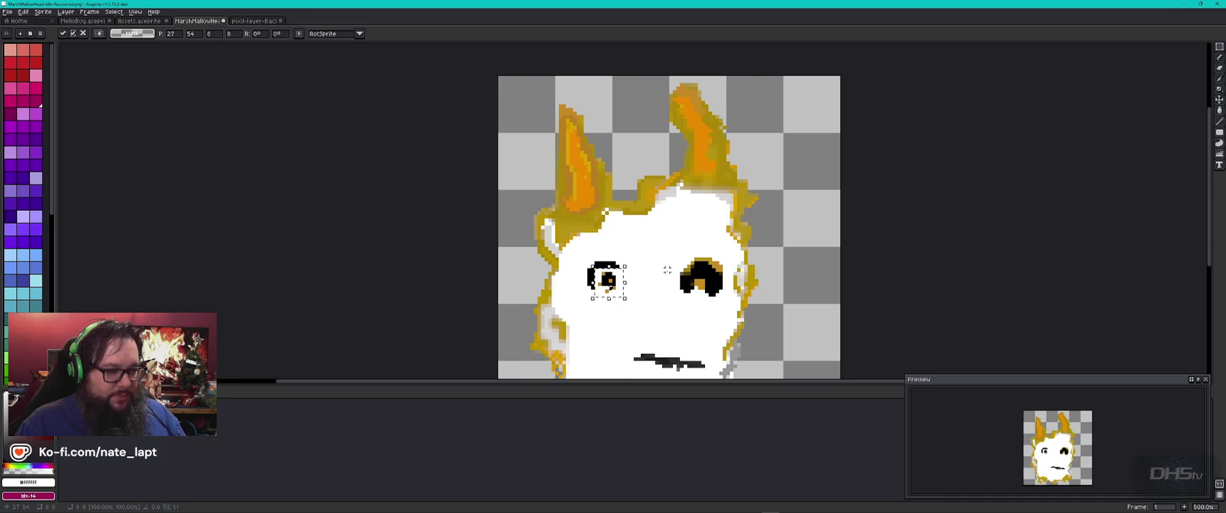
Commit the pasted eye, then marquee-select it and stretch it slightly wider
left_click(703, 293)
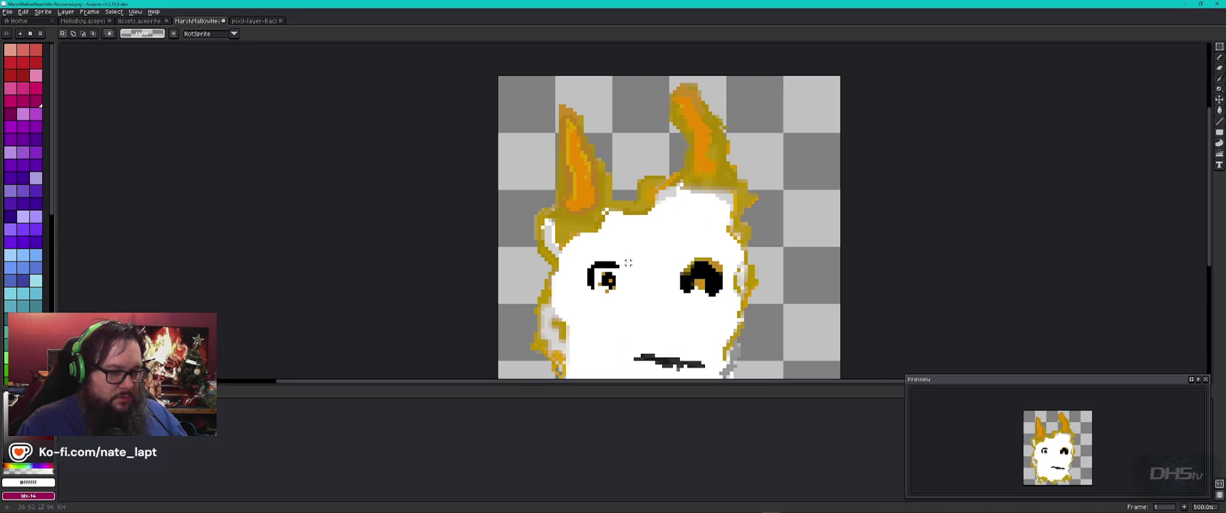
key("b")
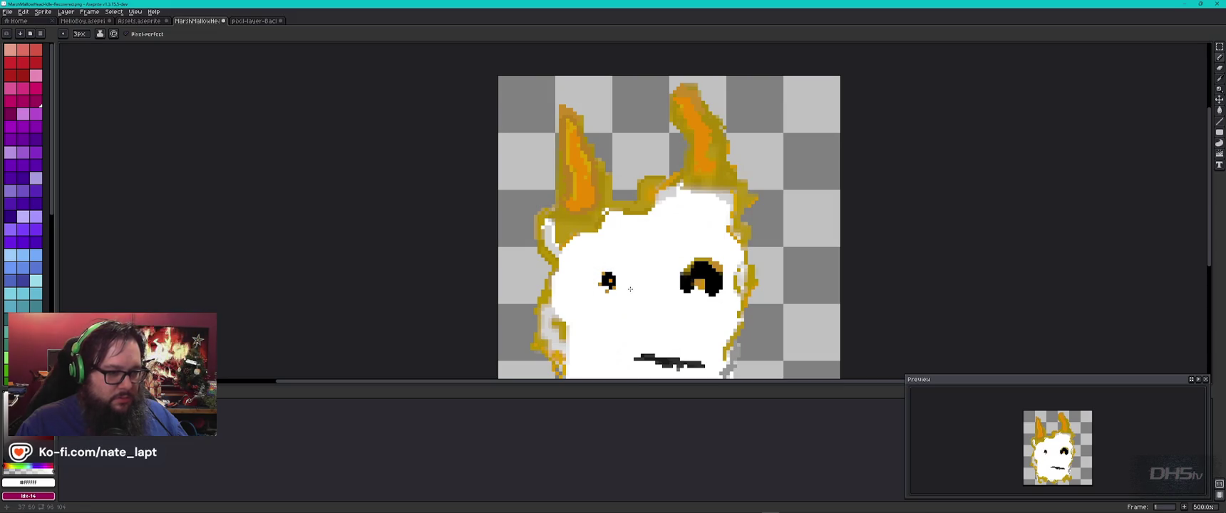
scroll(590, 296, "up", 2)
scroll(662, 316, "up", 4)
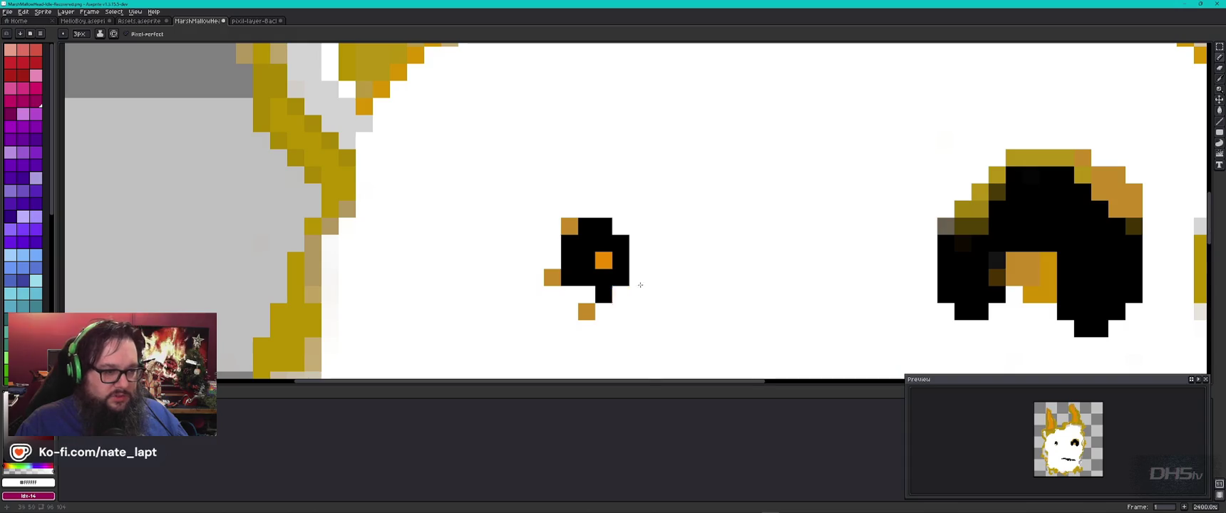
left_click(1220, 47)
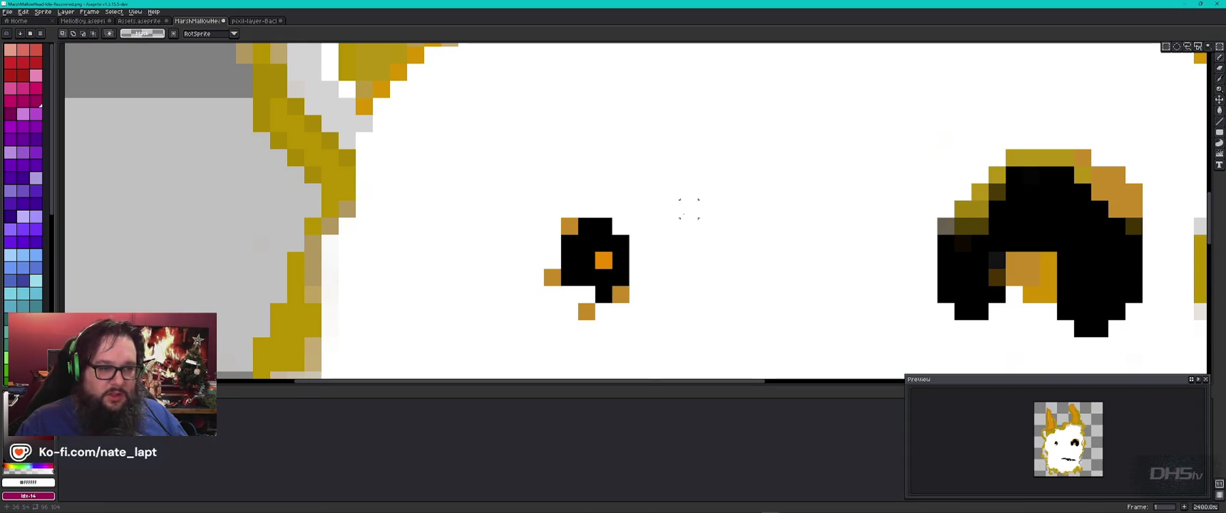
left_click_drag(654, 209, 509, 340)
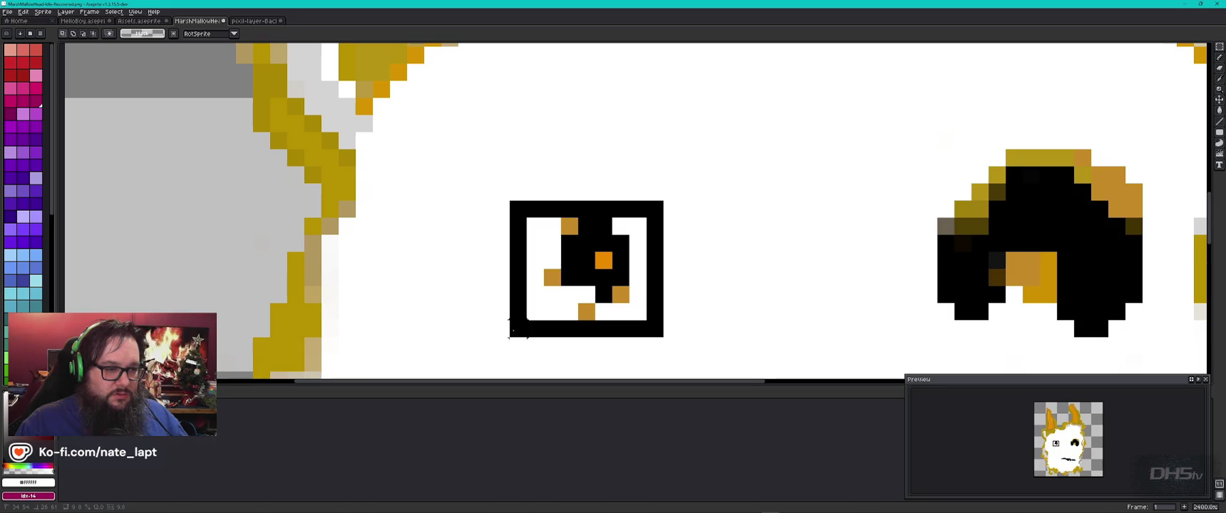
left_click_drag(665, 199, 718, 152)
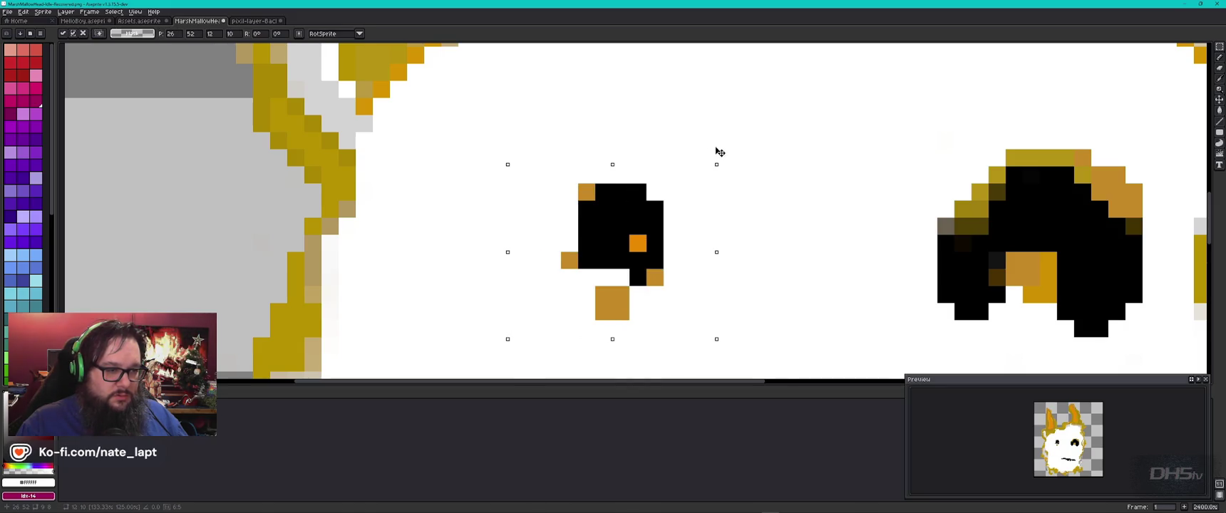
key("Return")
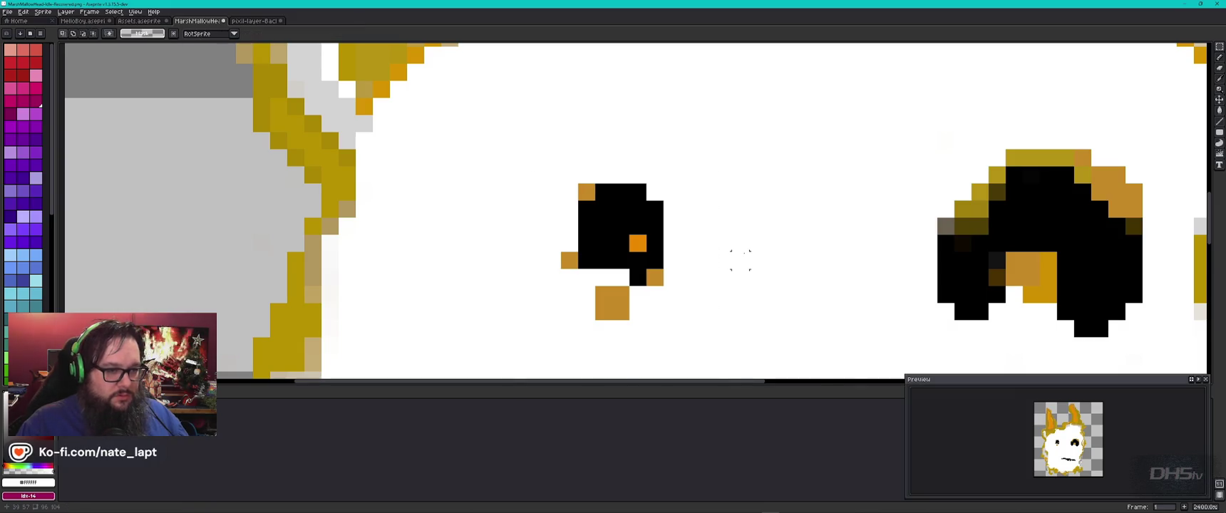
scroll(741, 263, "down", 6)
scroll(732, 284, "down", 1)
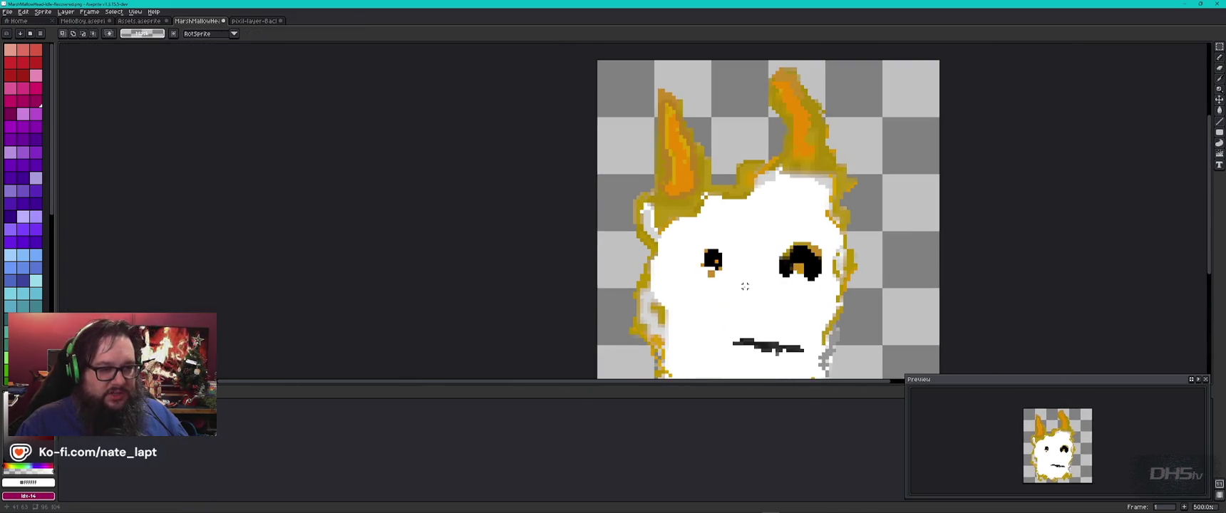
left_click_drag(766, 307, 631, 245)
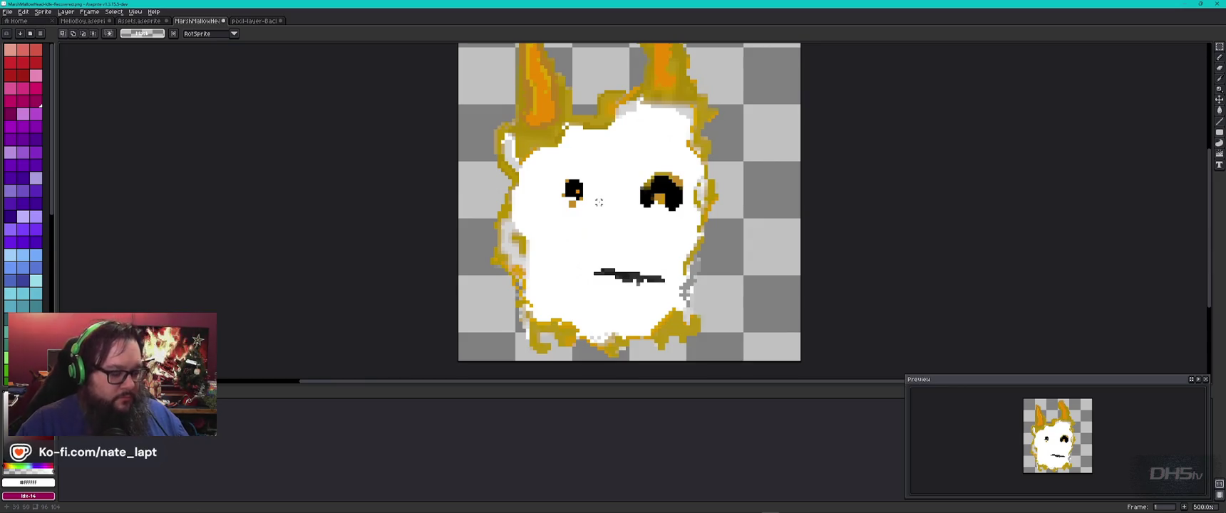
Set the Pencil to a 1px black brush and glance at the reference sprite
key("b")
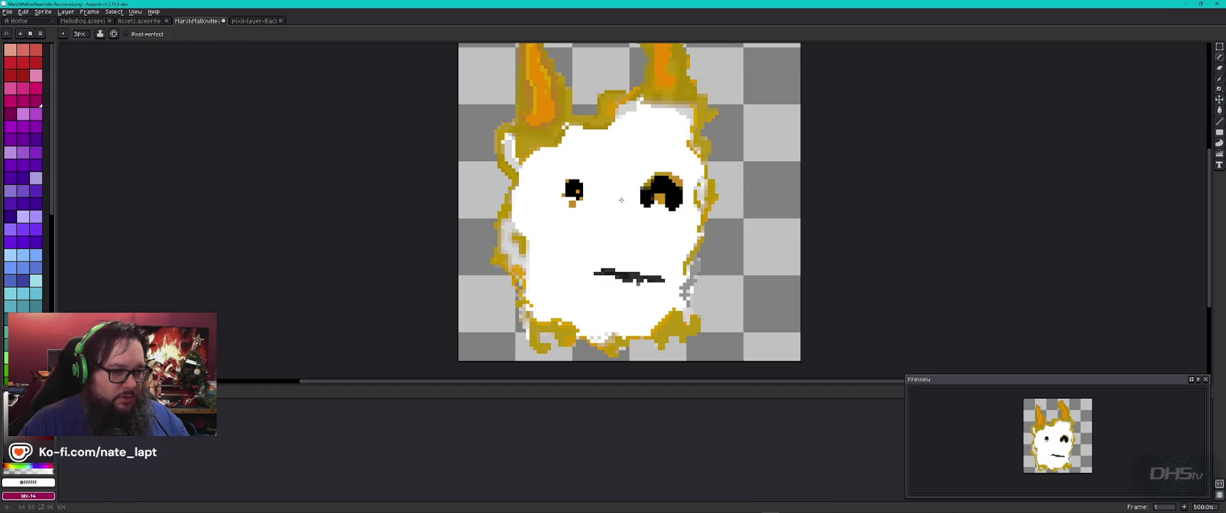
key("minus")
key("minus")
key("x")
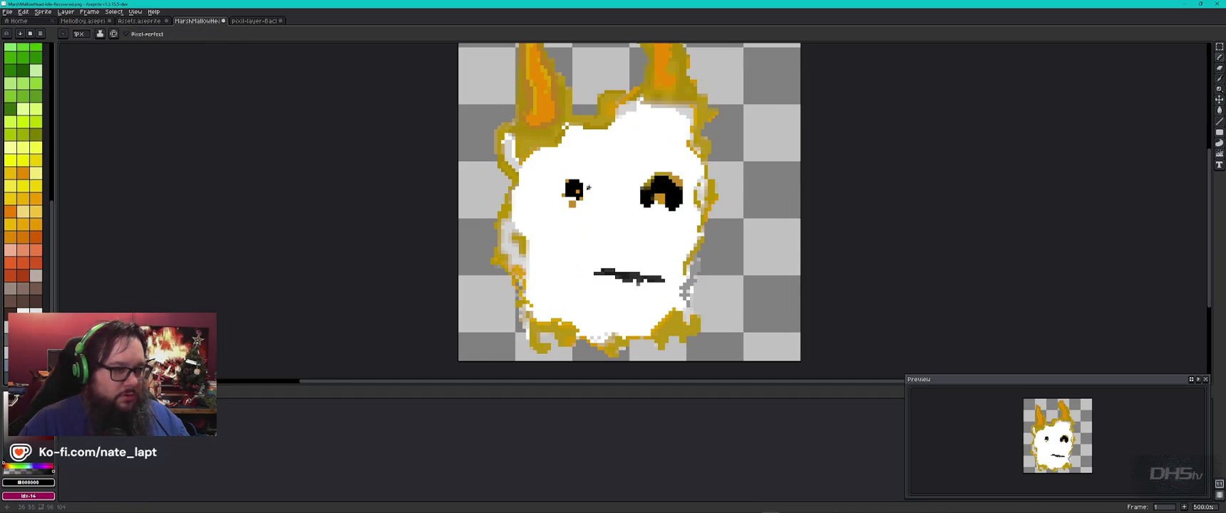
key("ctrl+Tab")
key("ctrl+shift+Tab")
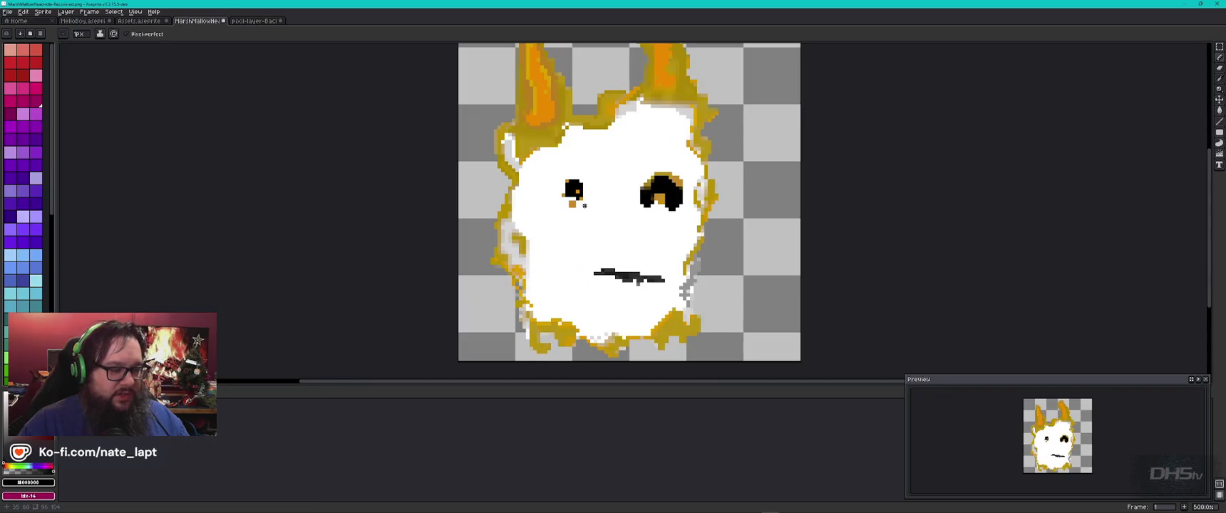
Lasso-select the left eye, drag to enlarge it, and commit it in place
key("q")
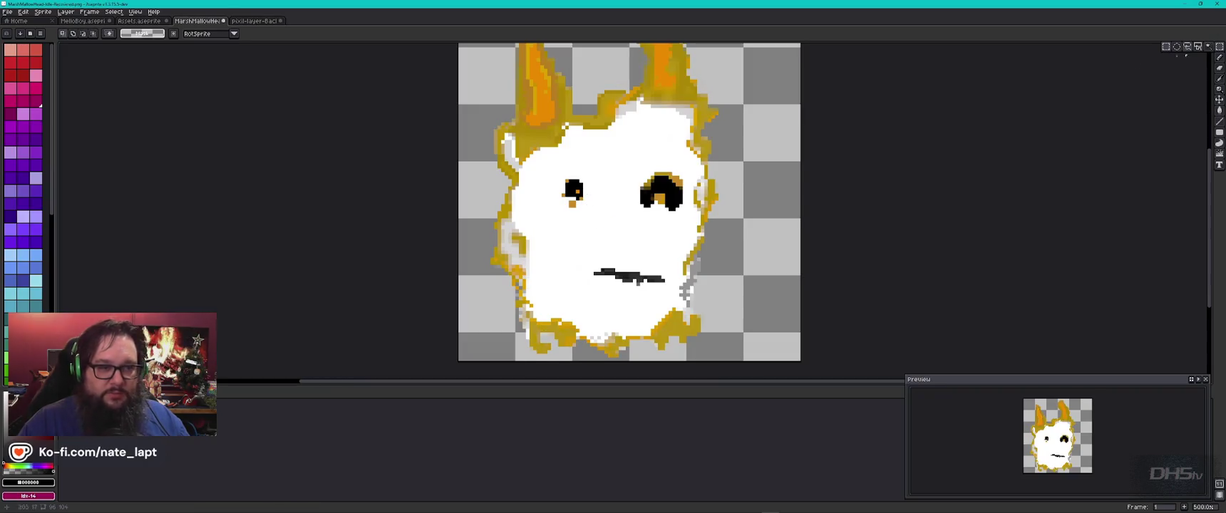
left_click_drag(549, 171, 546, 224)
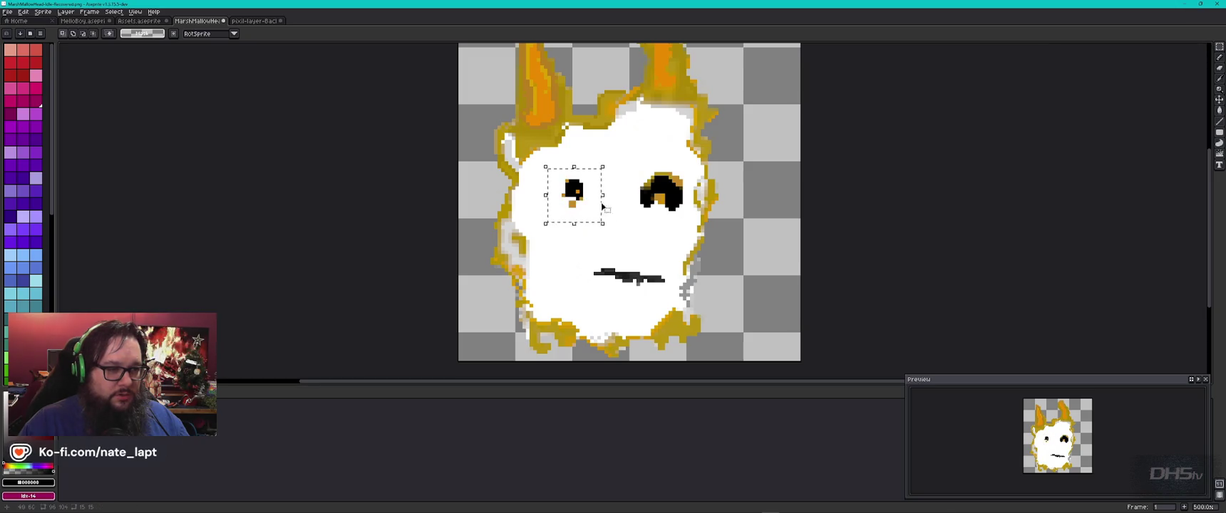
mouse_move(611, 167)
left_mouse_down()
mouse_move(662, 122)
mouse_move(615, 182)
left_mouse_up()
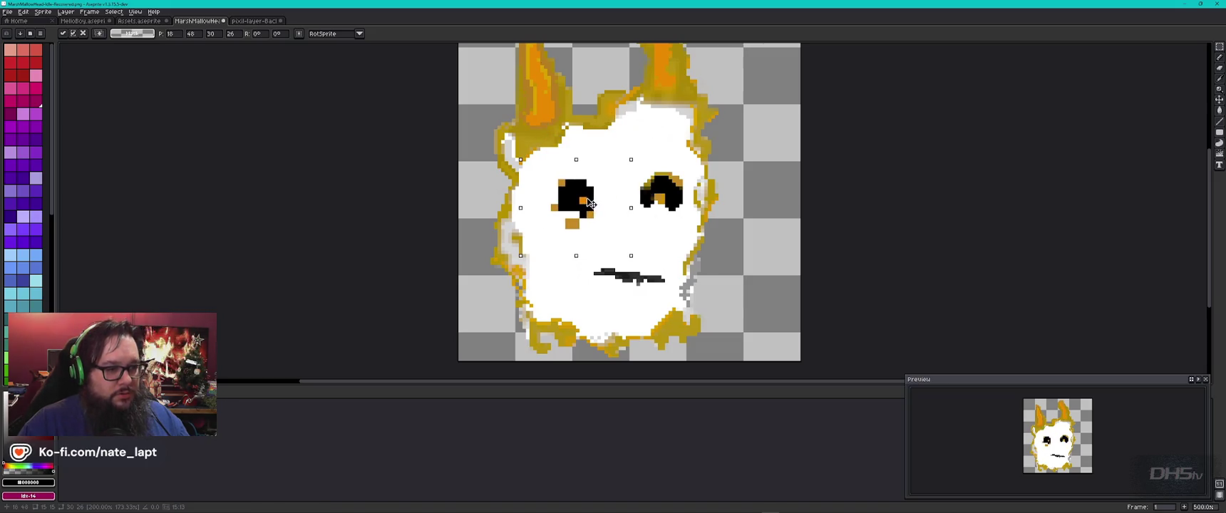
left_click(667, 245)
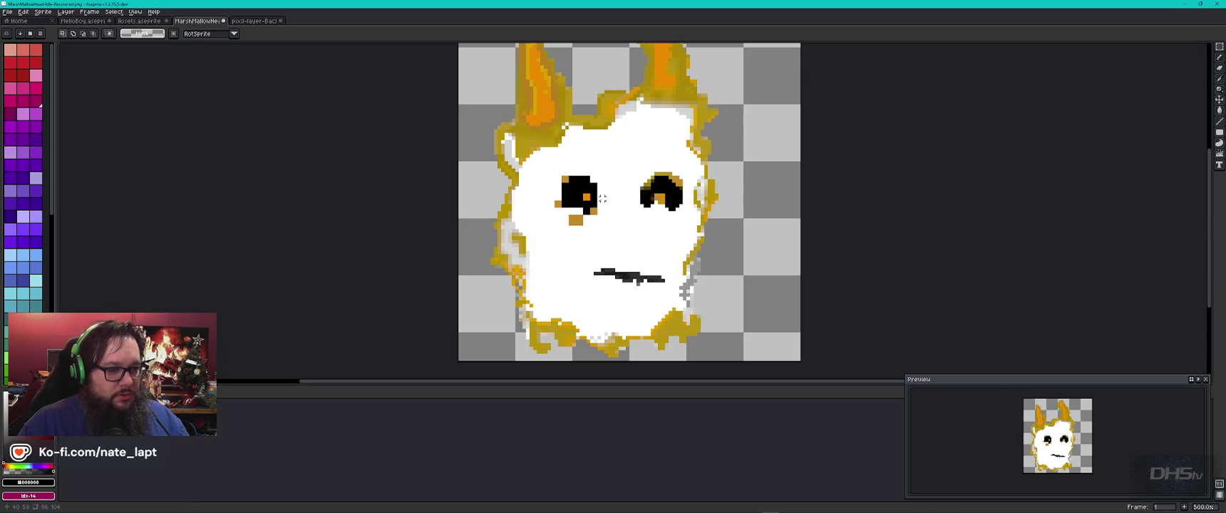
left_click(616, 221, "alt")
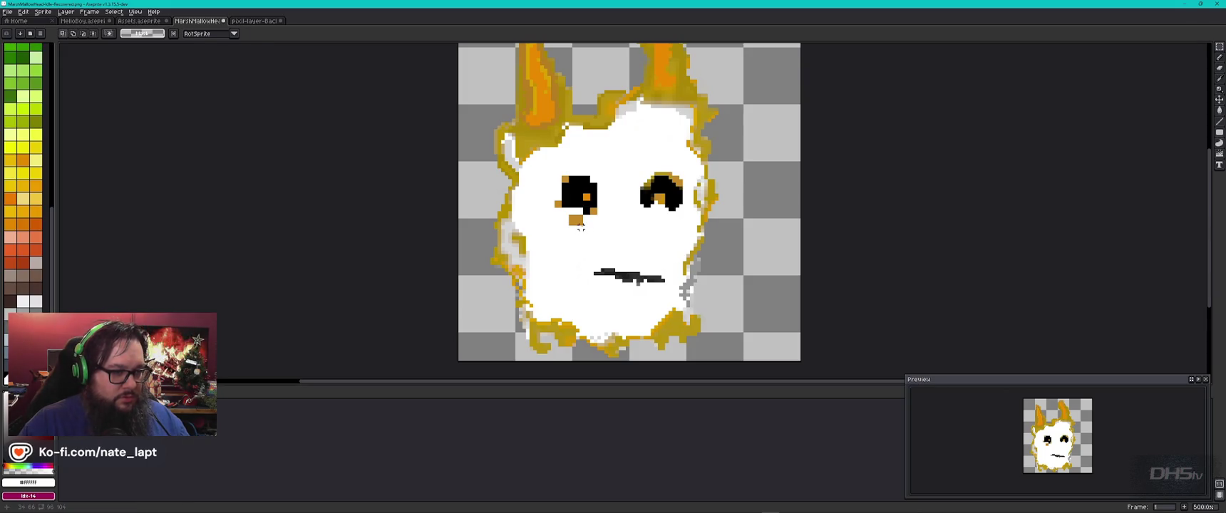
key("b")
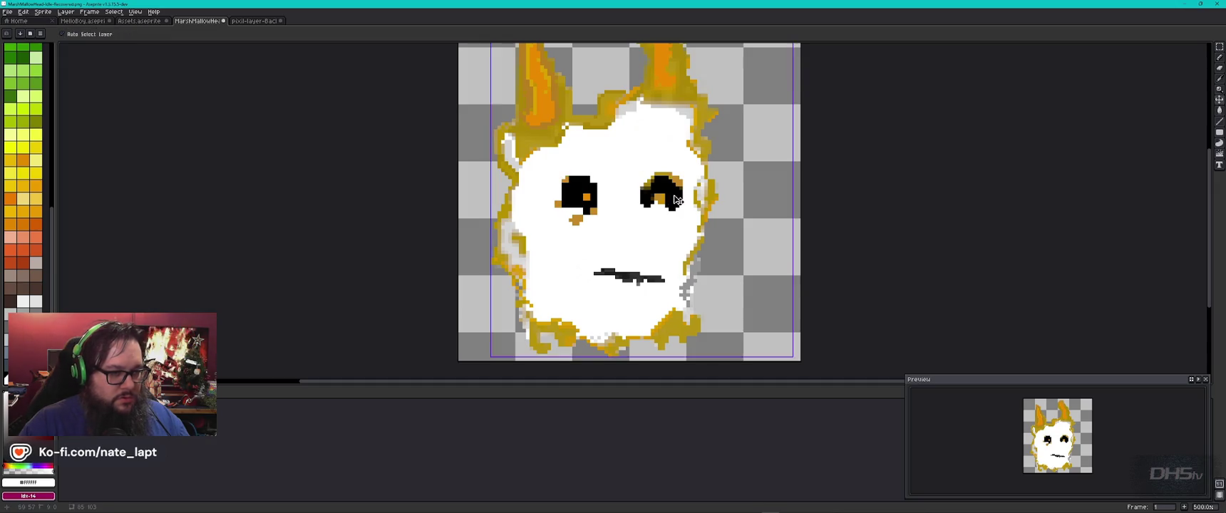
Paint white over the left eye's left edge after checking the reference sprite
key("ctrl+Tab")
key("ctrl+shift+Tab")
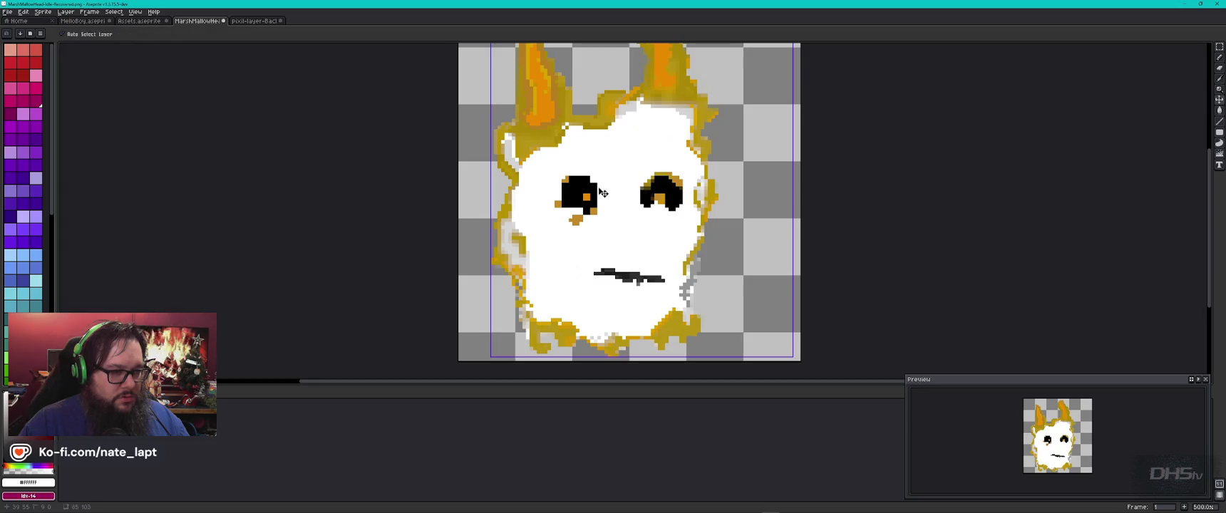
scroll(590, 177, "up", 1)
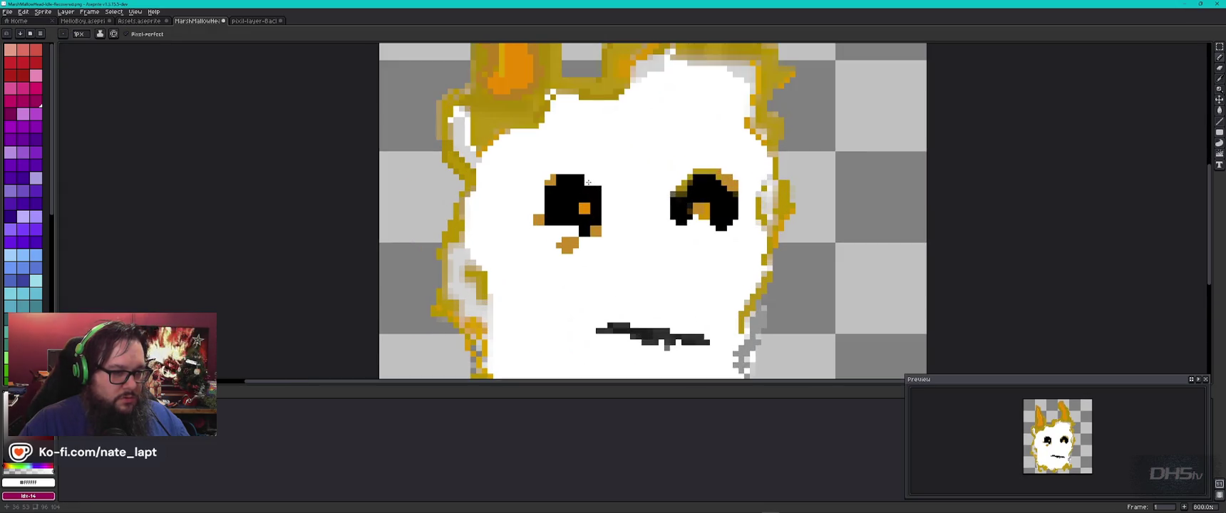
left_click_drag(547, 186, 541, 223)
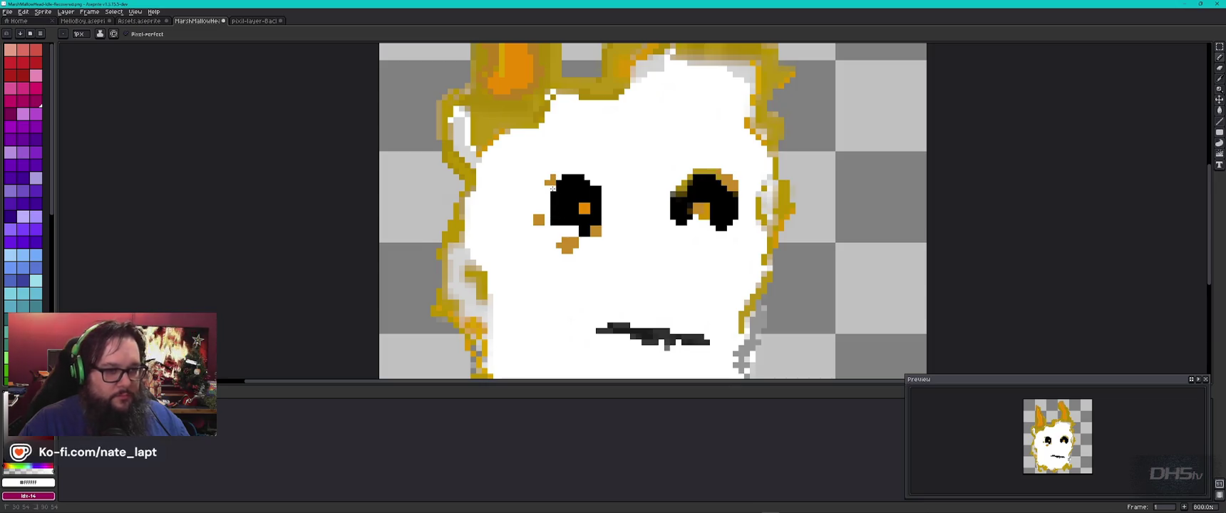
scroll(670, 217, "down", 2)
key("v")
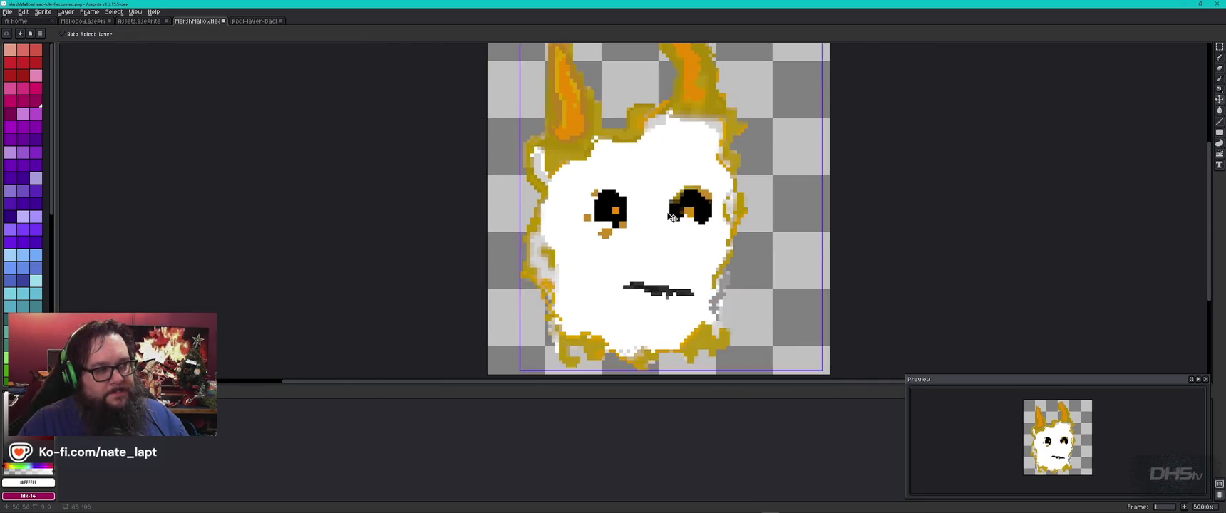
key("b")
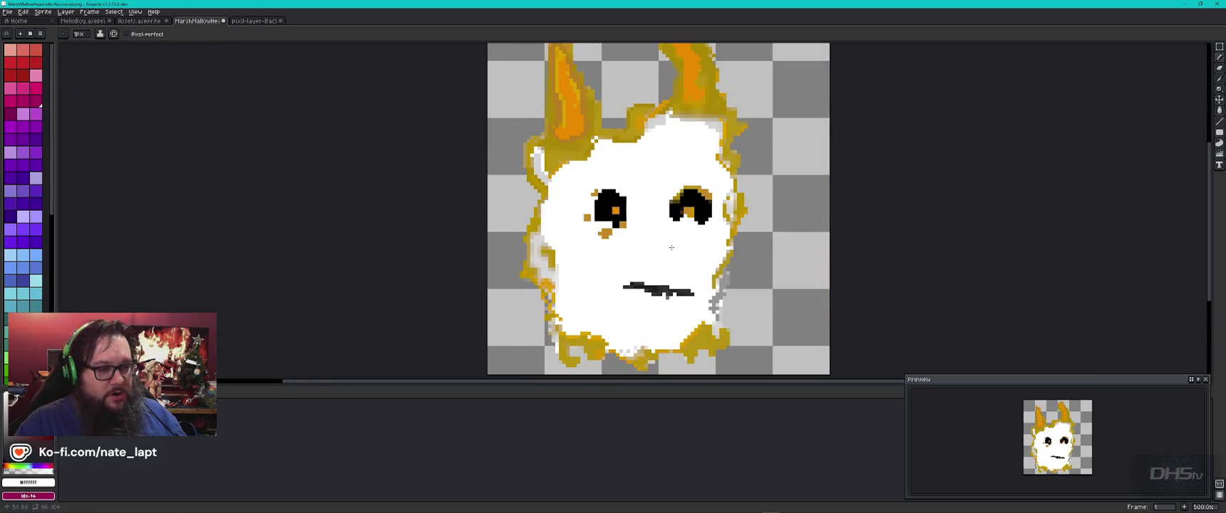
Compare the eye with the reference again, then pick white with a 3px brush
key("ctrl+Tab")
key("ctrl+shift+Tab")
key("ctrl+Tab")
key("ctrl+shift+Tab")
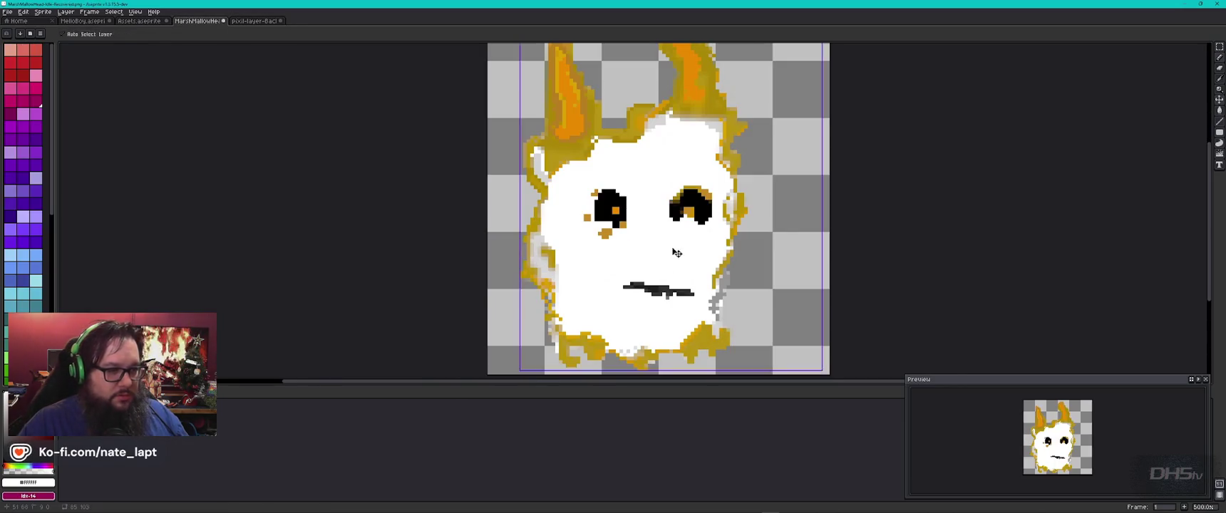
scroll(655, 234, "down", 2)
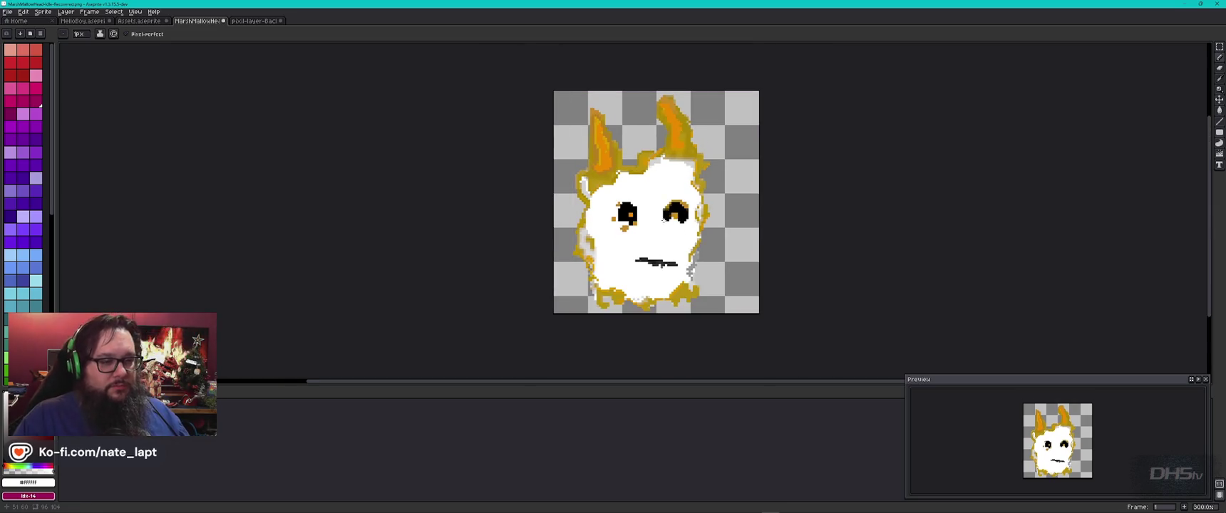
left_click(651, 236, "alt")
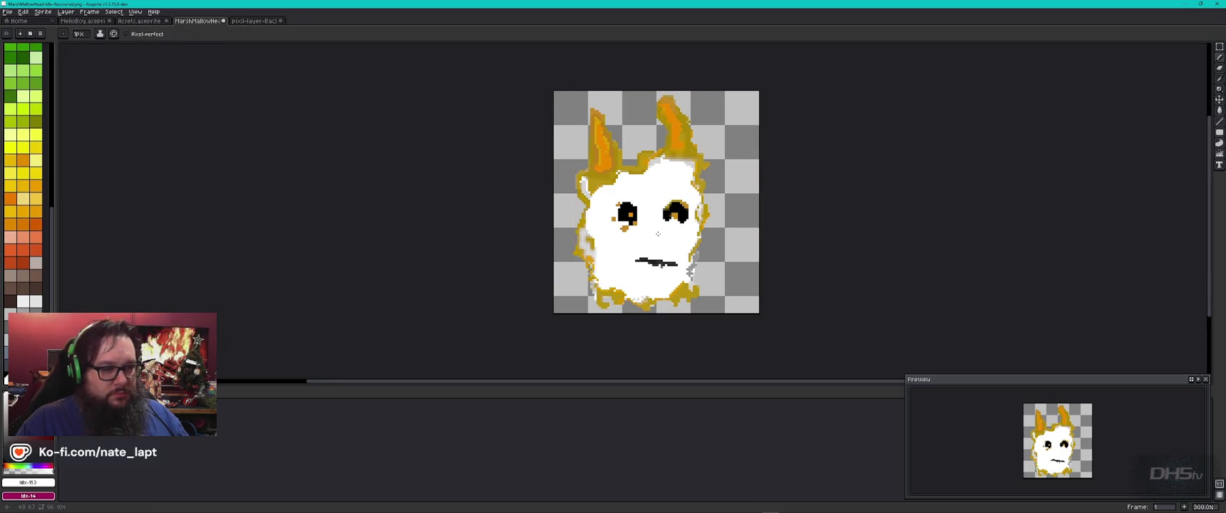
key("minus")
key("minus")
key("minus")
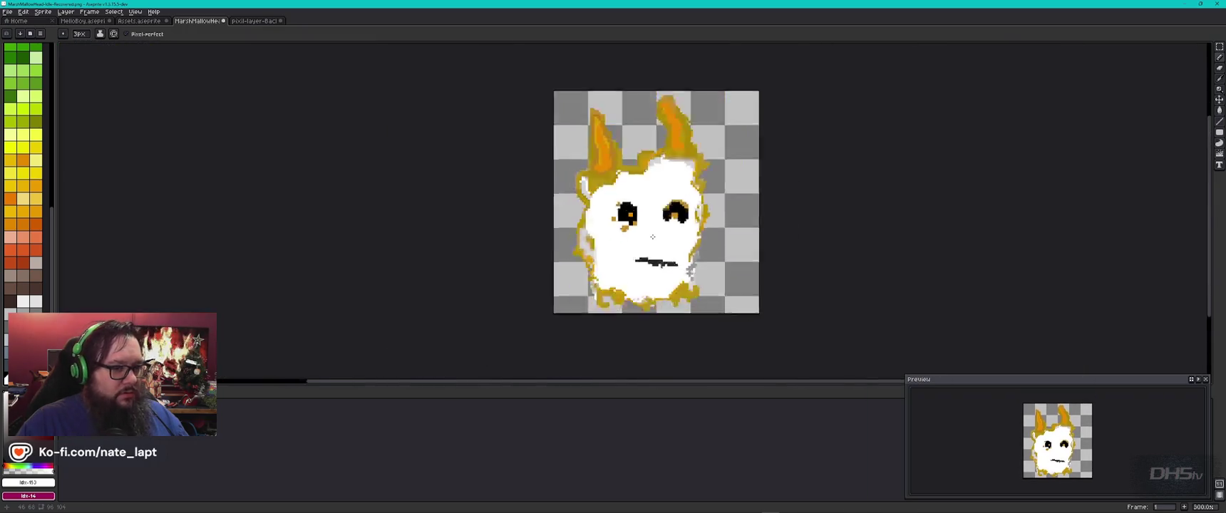
scroll(651, 236, "down", 2)
scroll(652, 236, "up", 1)
Flip between the marshmallow and reference sprites to compare the eye shapes
key("v")
key("ctrl+Tab")
scroll(670, 286, "down", 3)
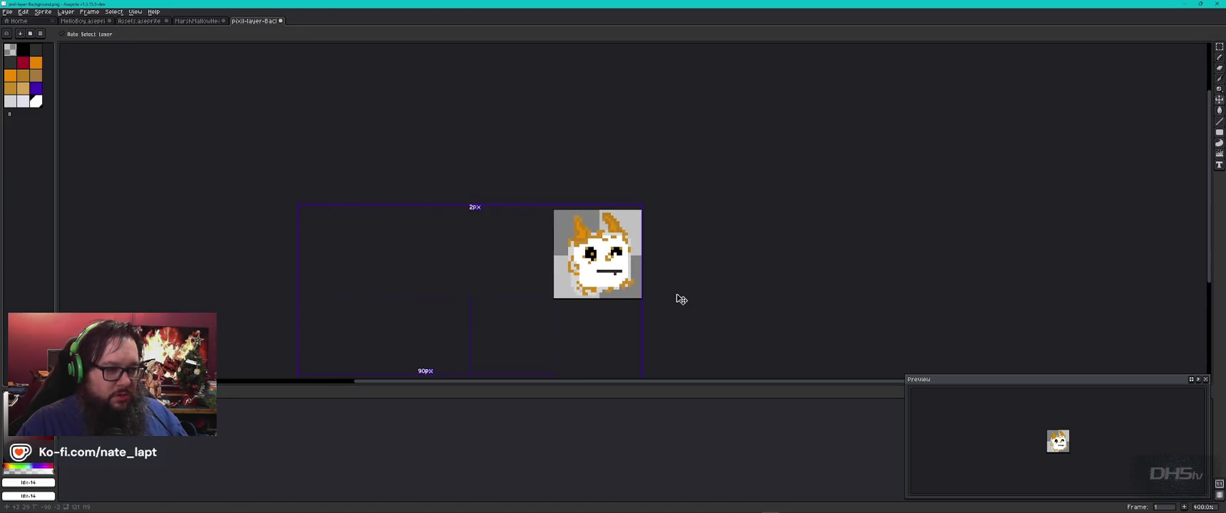
key("b")
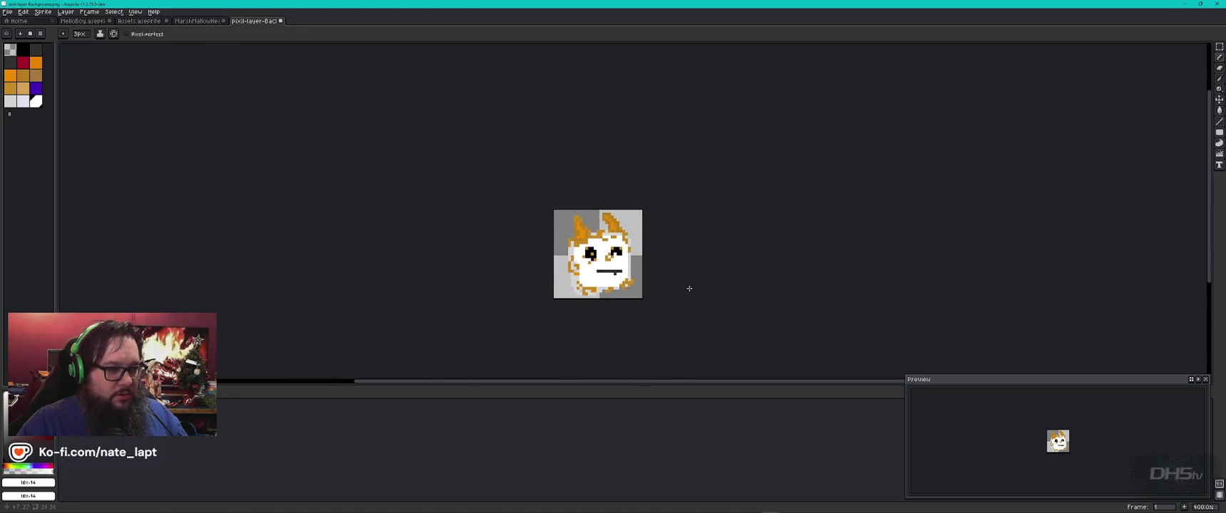
key("ctrl+shift+Tab")
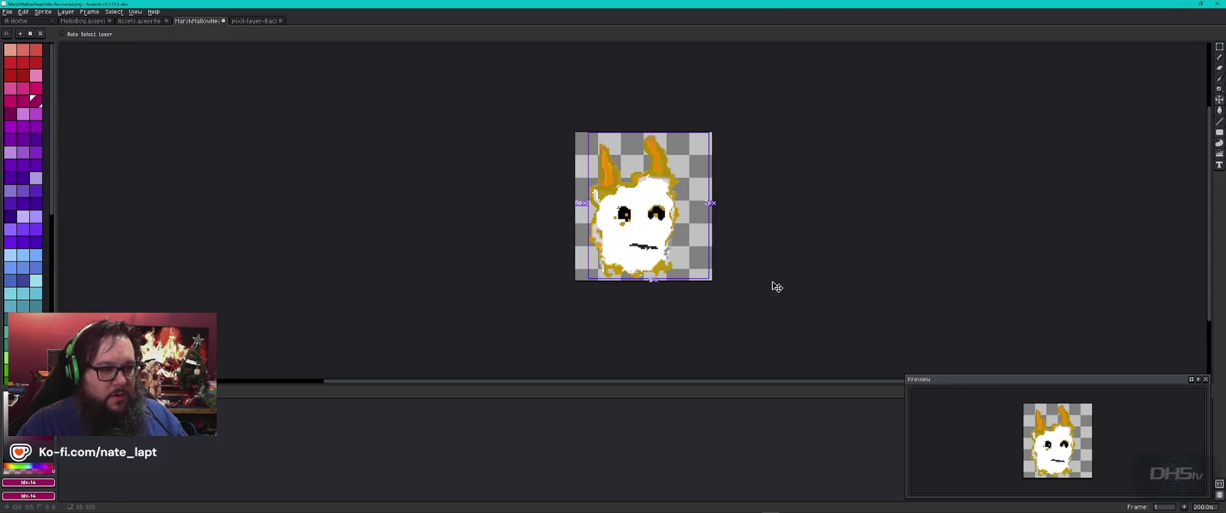
key("ctrl+Tab")
scroll(593, 263, "up", 3)
scroll(594, 262, "down", 1)
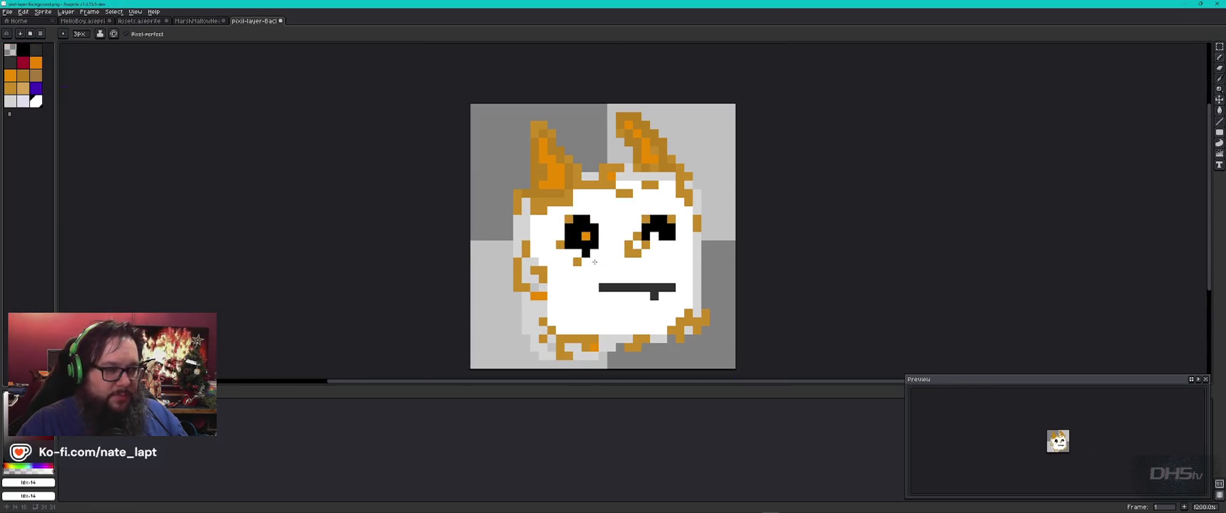
key("ctrl+shift+Tab")
scroll(605, 206, "up", 2)
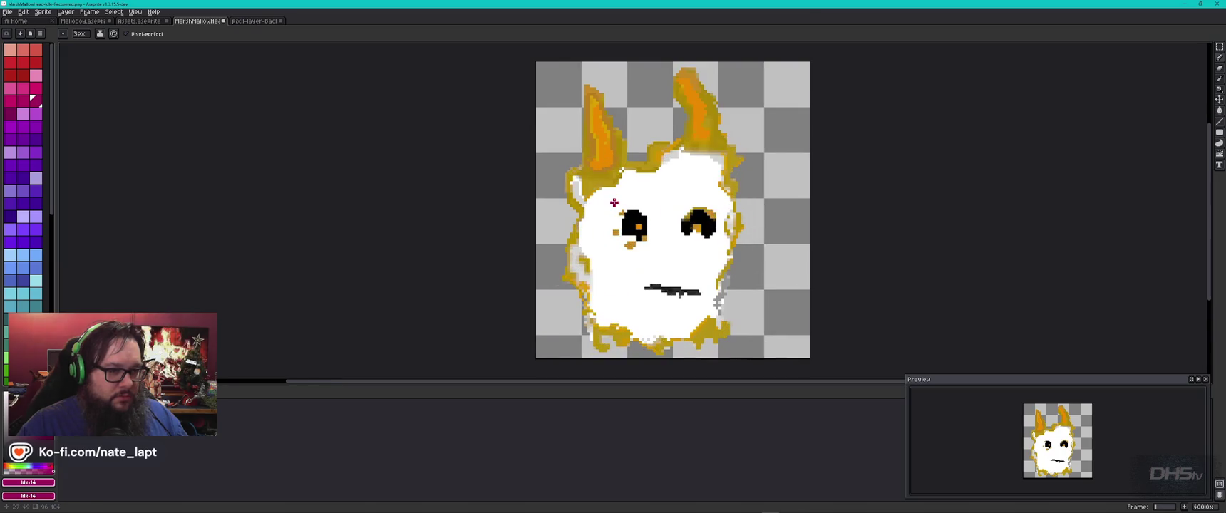
key("ctrl+Tab")
scroll(549, 200, "up", 1)
Paint brown pixels near the left ear base and return to the marshmallow sprite
left_click_drag(550, 187, 536, 205)
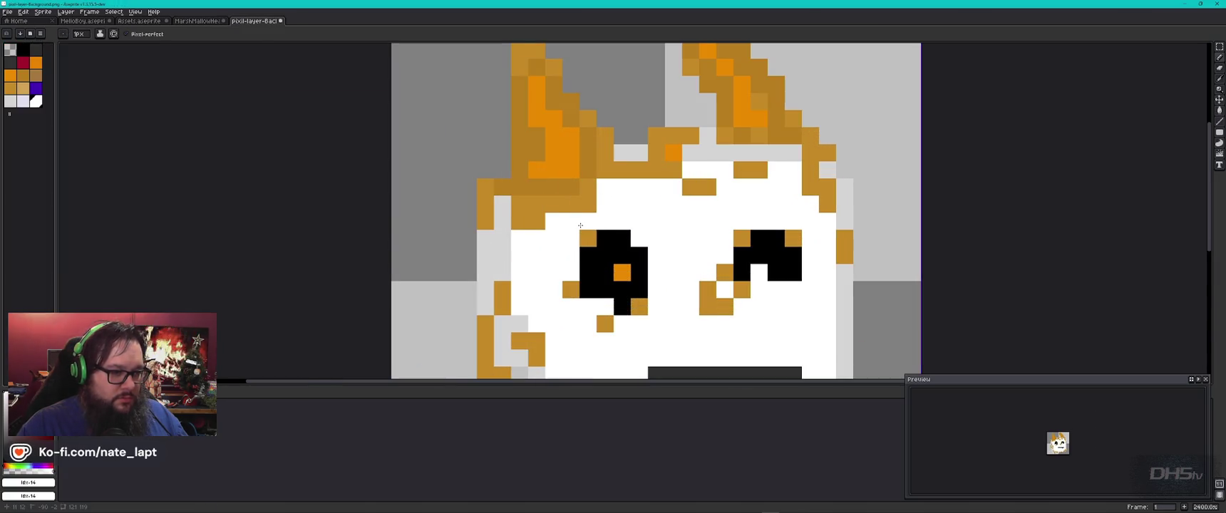
key("v")
key("b")
key("ctrl+shift+Tab")
scroll(623, 169, "up", 4)
scroll(622, 168, "up", 3)
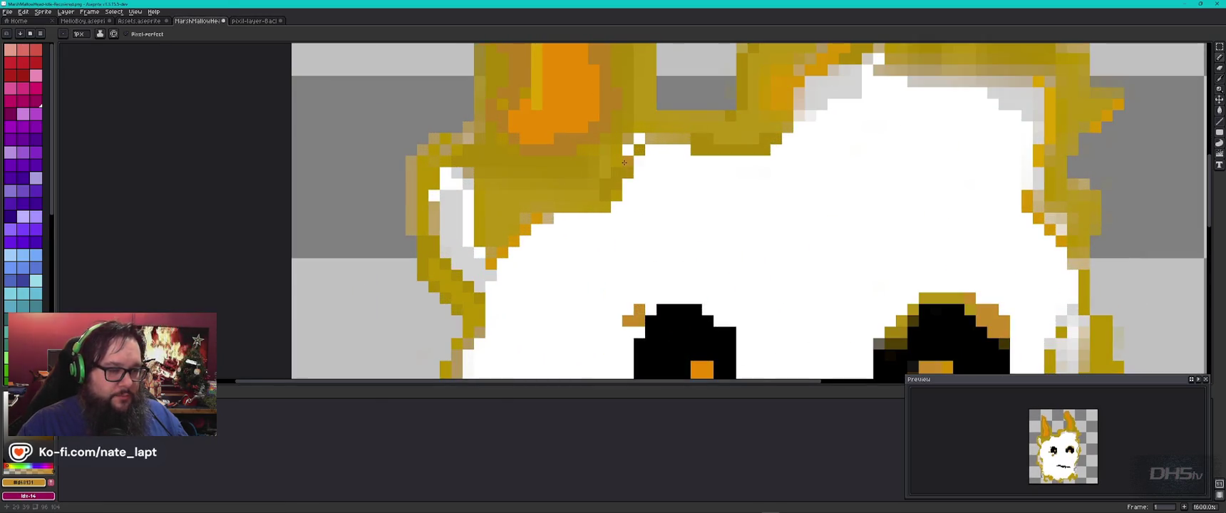
Paint brown along the left ear base, redoing the first 2-3px attempt
key("plus")
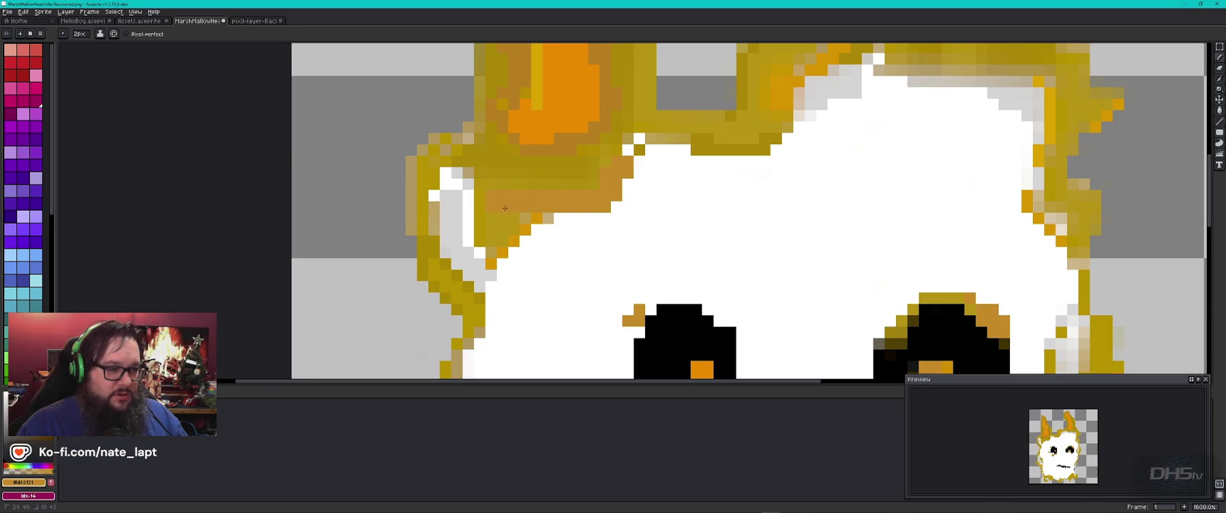
left_click(529, 215)
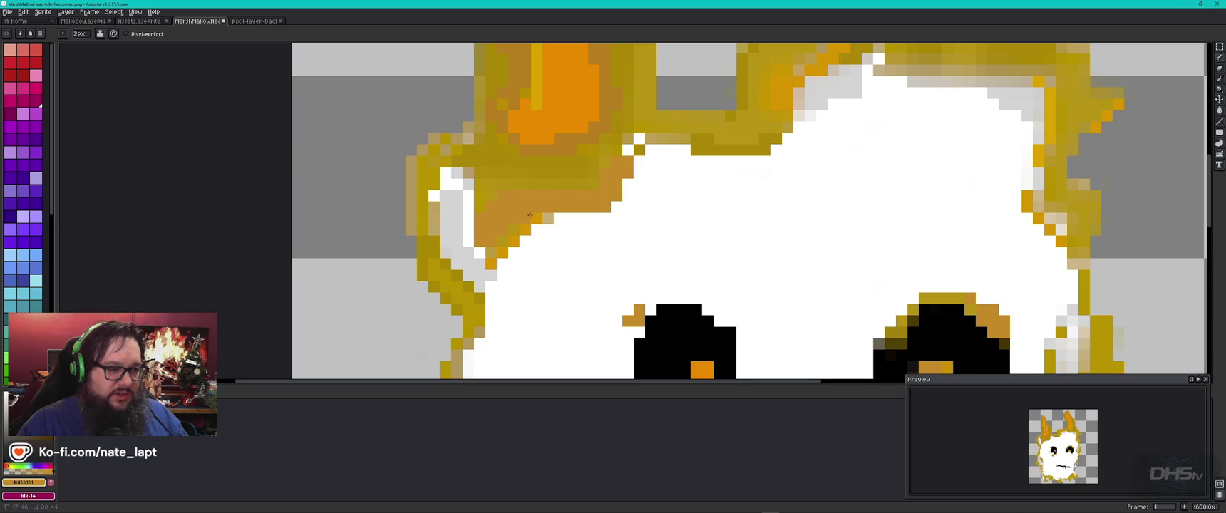
left_click(539, 216)
key("plus")
left_click(542, 226)
key("ctrl+z")
key("minus")
key("minus")
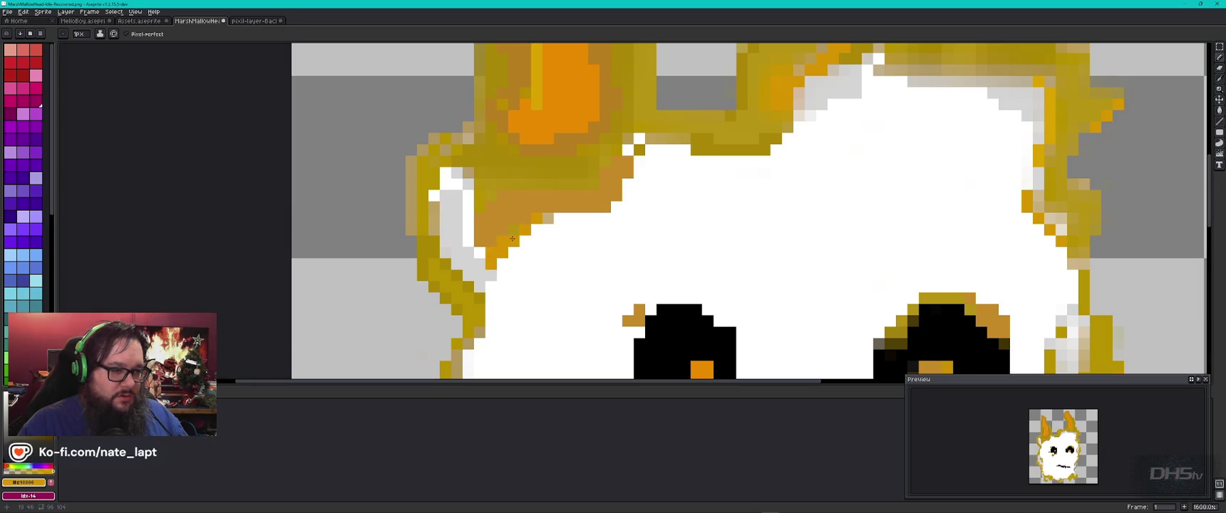
left_click_drag(538, 219, 562, 220)
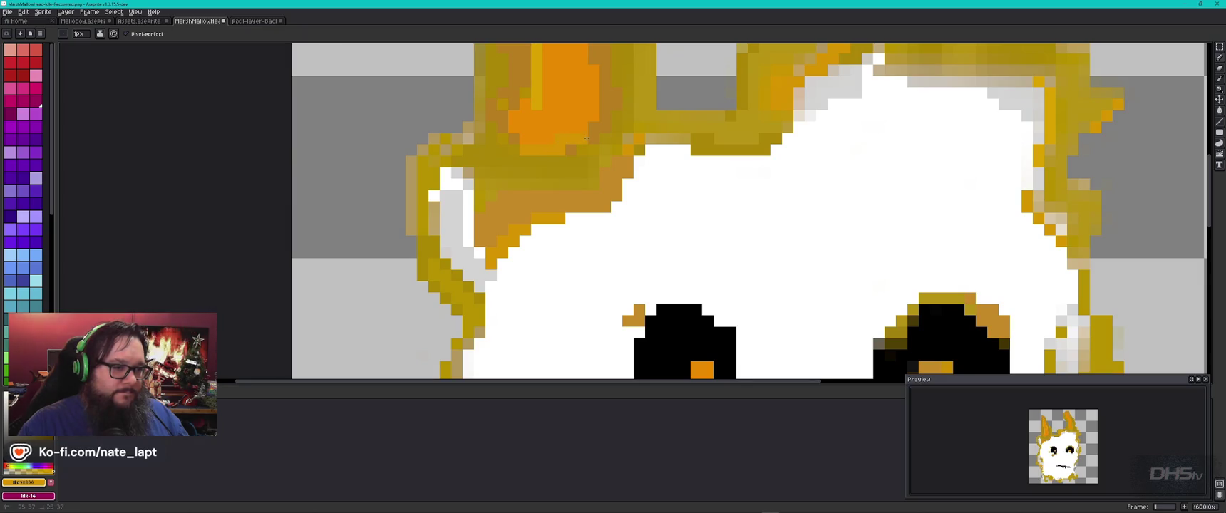
Erase the olive pixels along the right ear's side, tip and left edge
scroll(627, 151, "down", 2)
scroll(608, 246, "up", 1)
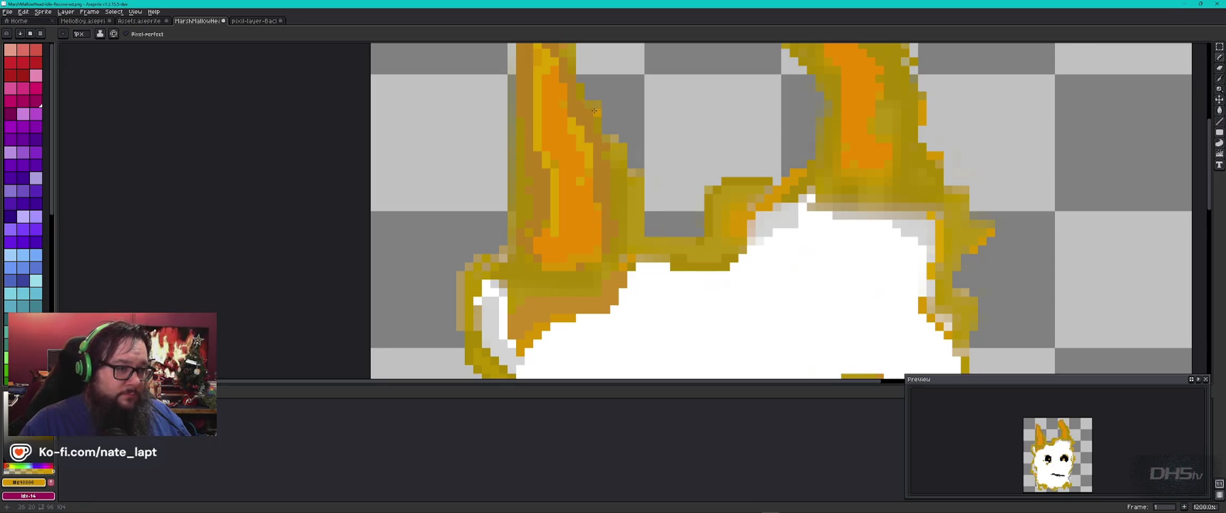
left_click_drag(581, 129, 613, 185)
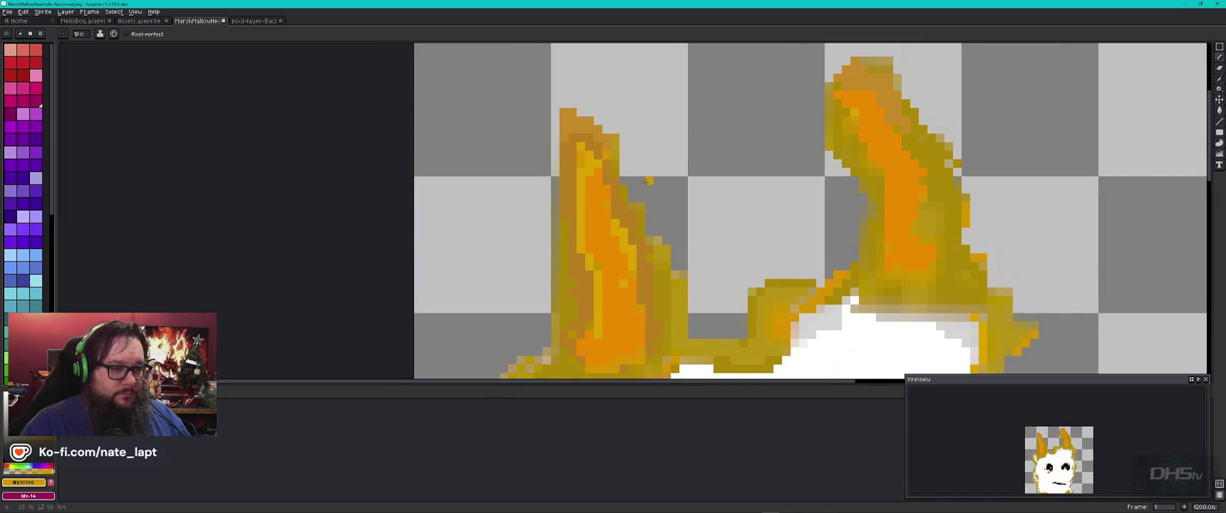
left_click_drag(838, 187, 708, 268)
key("e")
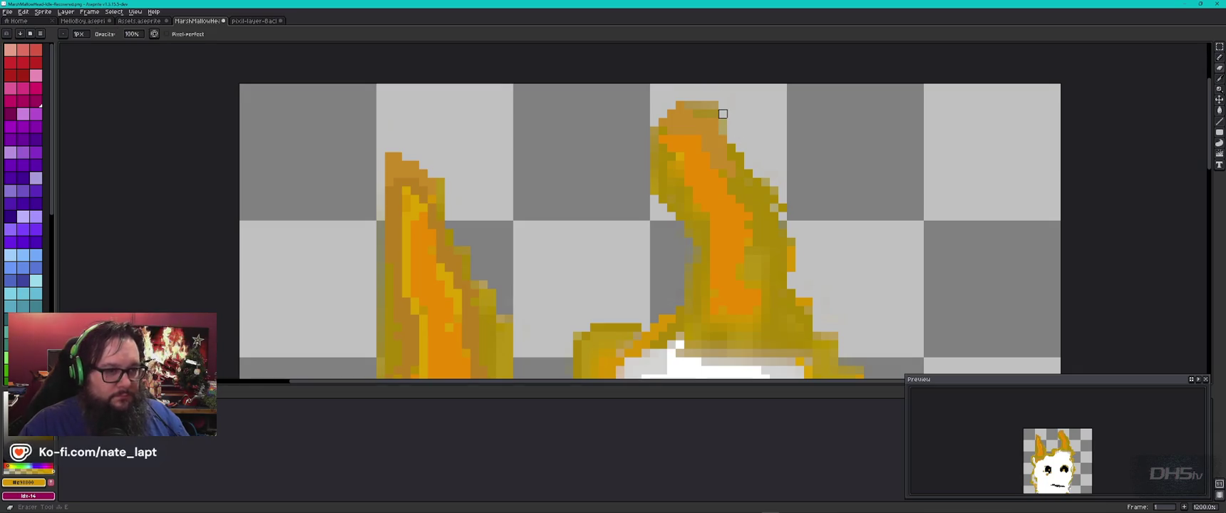
left_click_drag(748, 166, 792, 225)
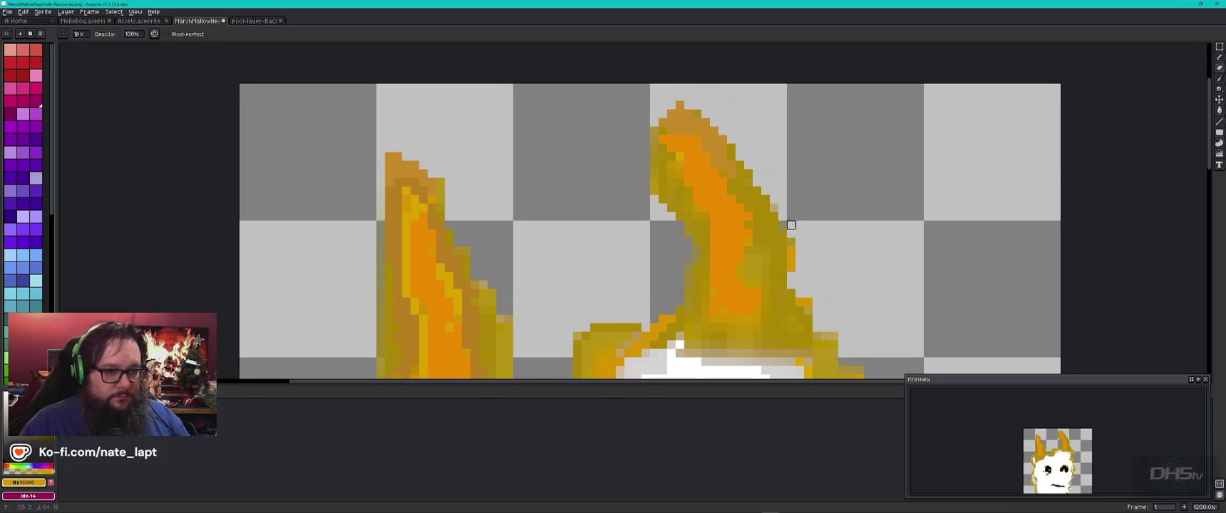
mouse_move(698, 106)
left_mouse_down()
mouse_move(667, 99)
mouse_move(653, 132)
mouse_move(654, 175)
mouse_move(688, 234)
left_mouse_up()
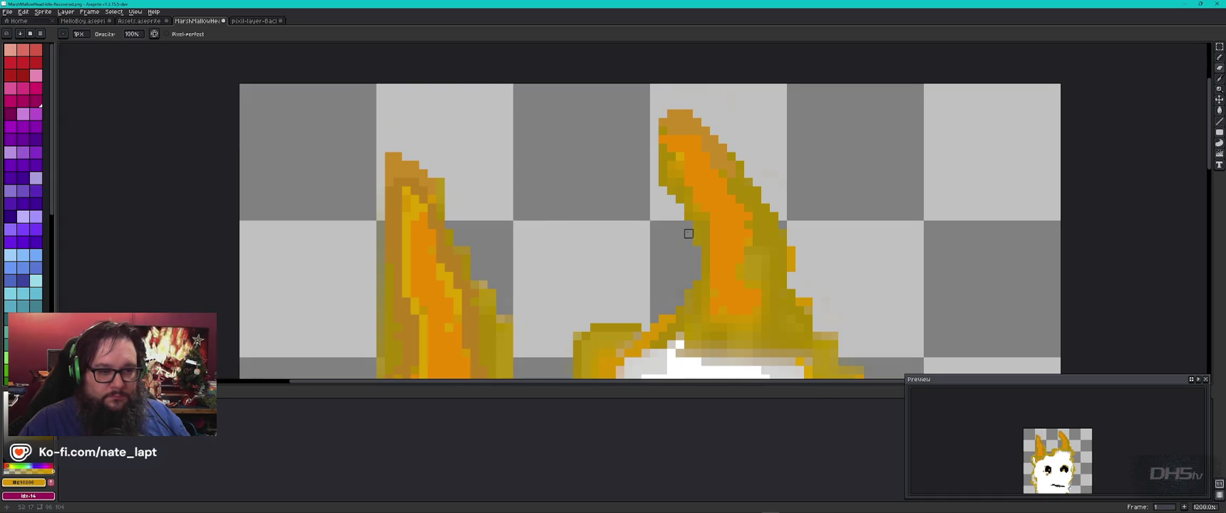
scroll(689, 234, "down", 3)
scroll(677, 207, "up", 1)
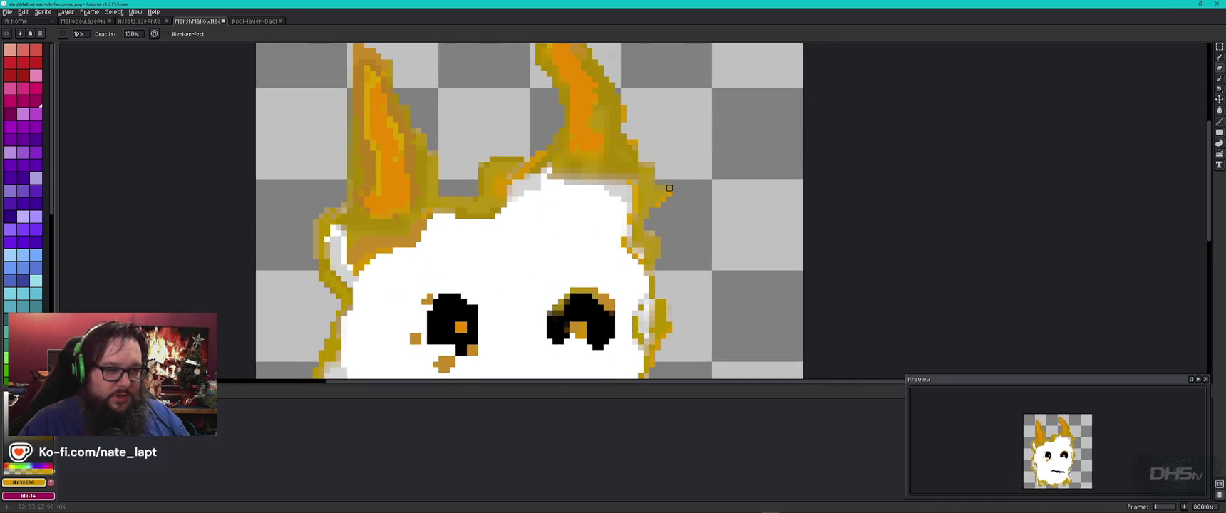
Eyedrop light grey and repaint the head's dark grey edge pixels, undoing one misplaced pixel
key("i")
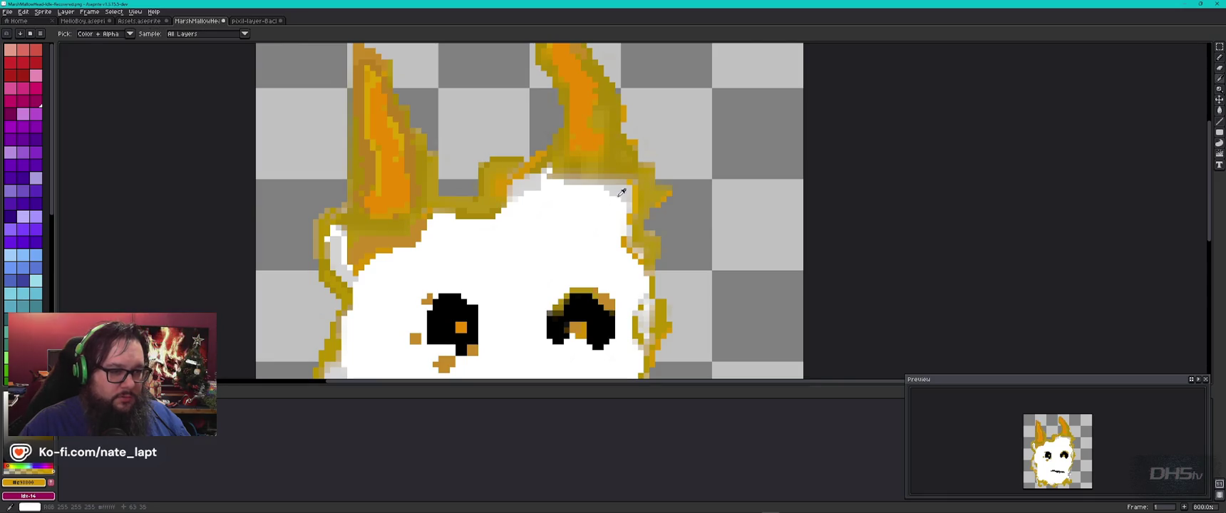
left_click(625, 186, "alt")
scroll(621, 193, "up", 2)
left_click(621, 193)
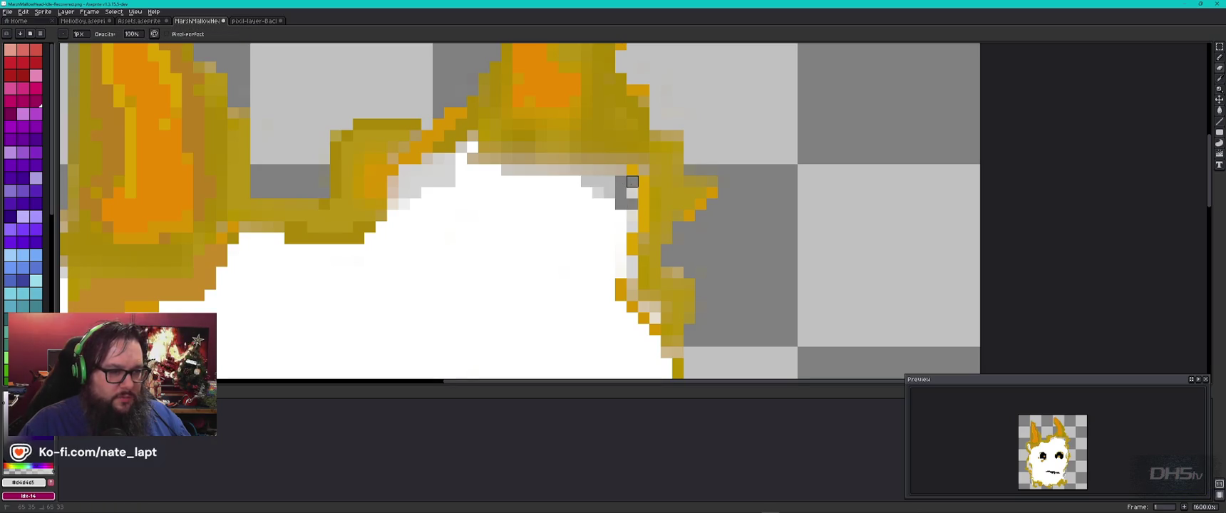
left_click(586, 182)
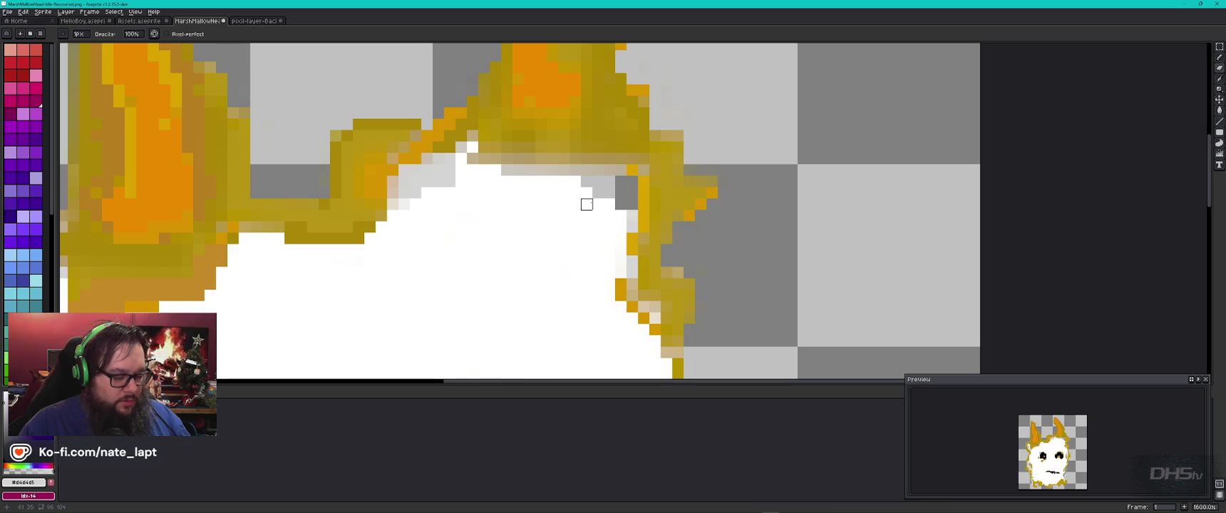
key("ctrl+z")
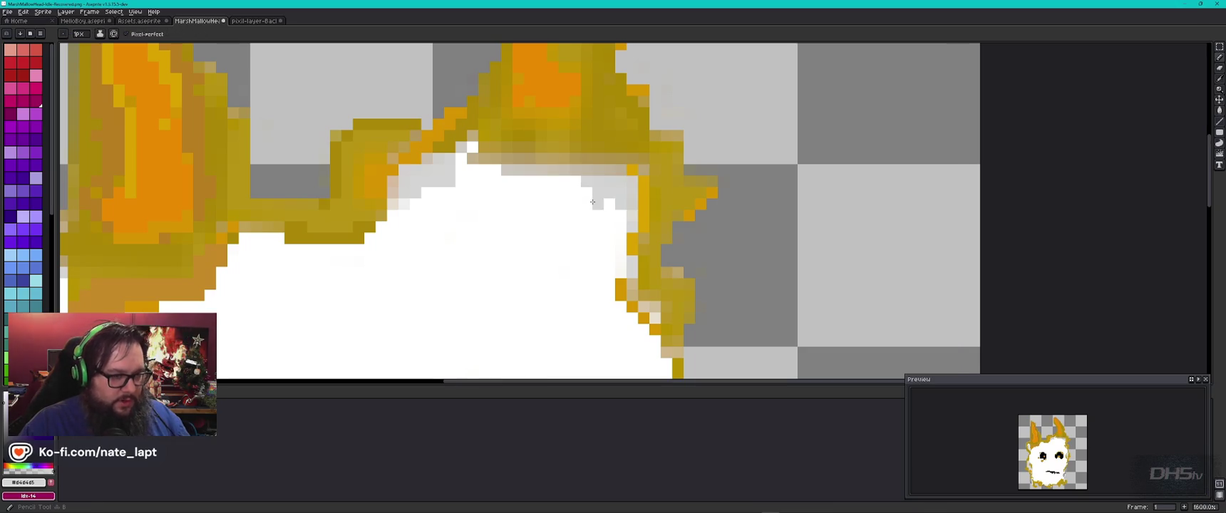
Draw pale pink pixels along the head's top edge
left_click(628, 196, "alt")
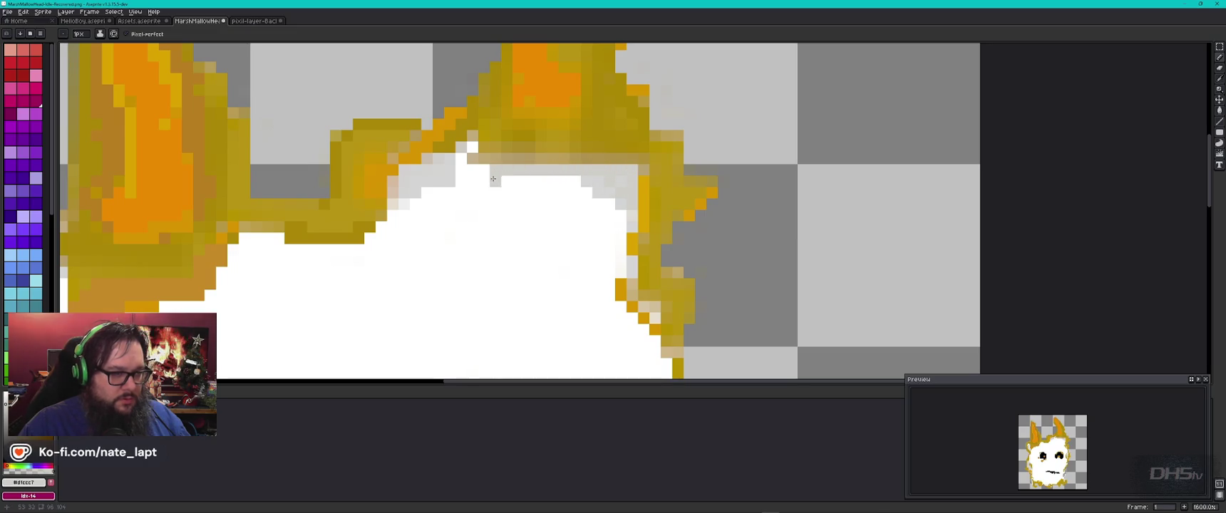
left_click_drag(414, 175, 405, 194)
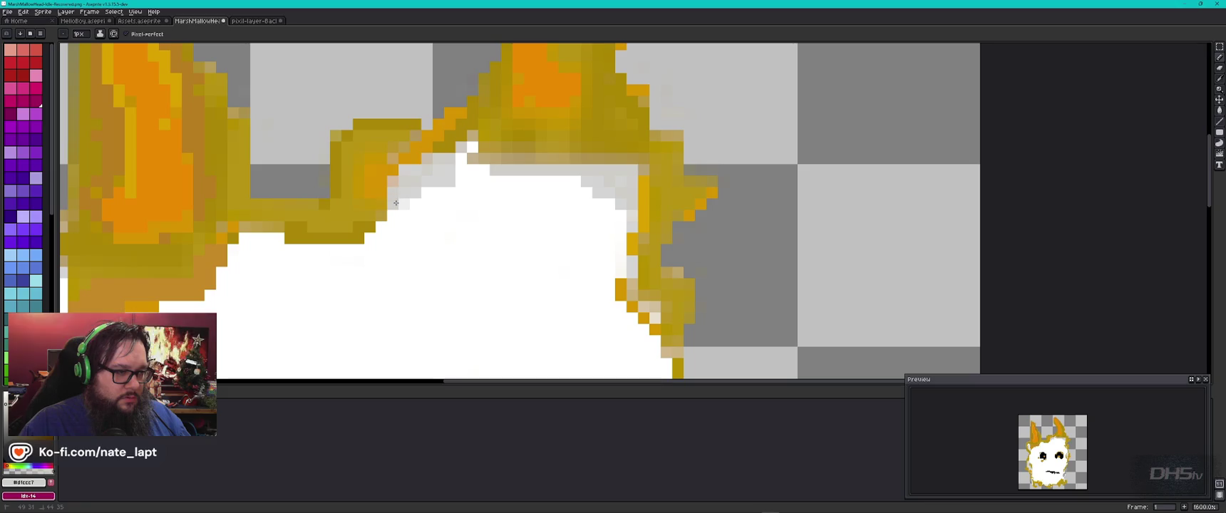
scroll(459, 223, "down", 1)
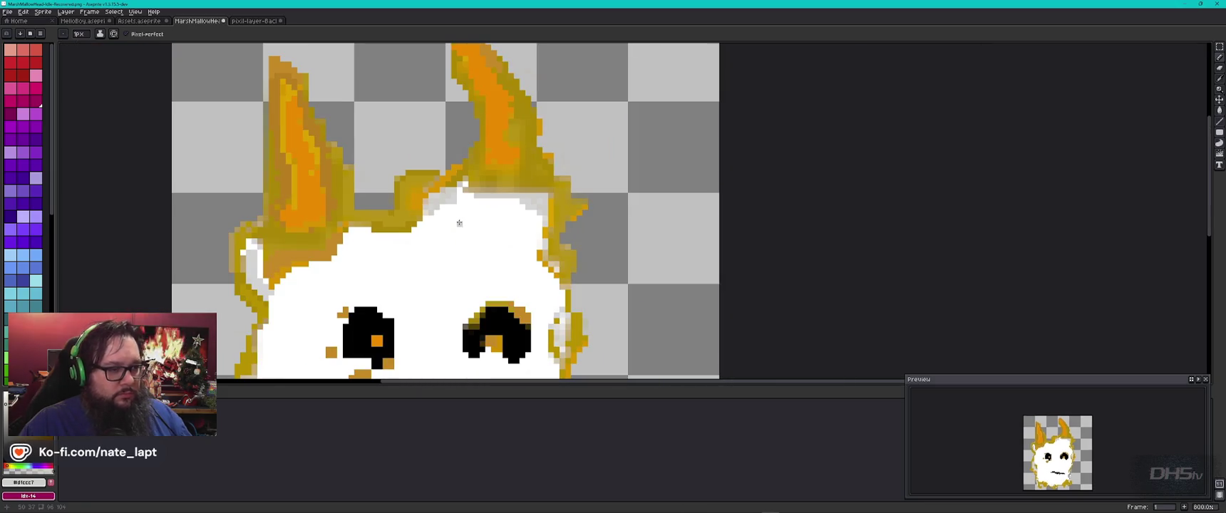
scroll(451, 193, "up", 2)
Repaint stray cream and tan pixels on the head's edge light grey
left_click(350, 270)
left_click(356, 230)
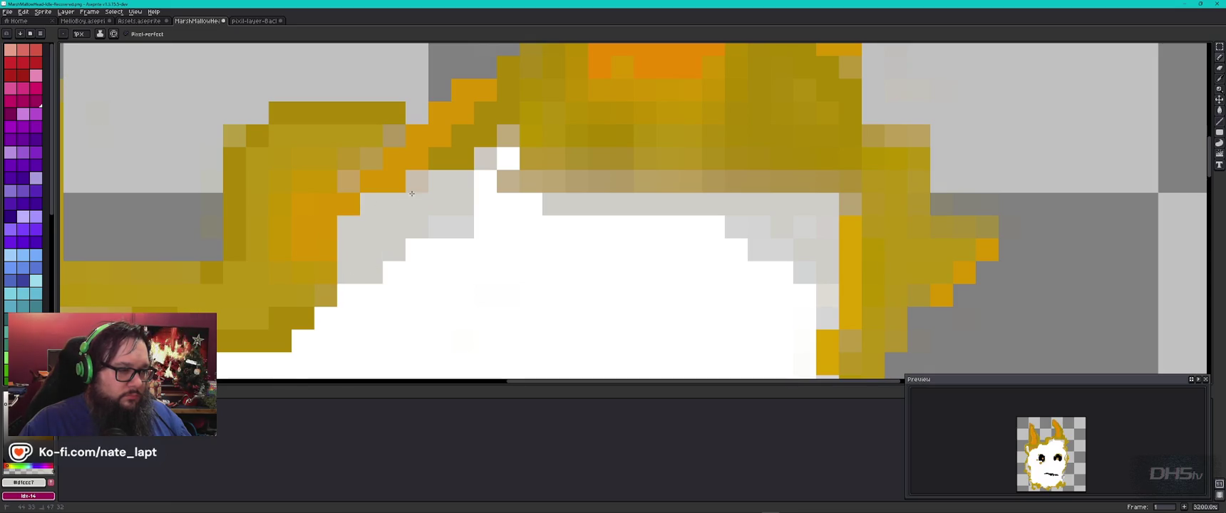
left_click(462, 158)
left_click(508, 135)
left_click(531, 204)
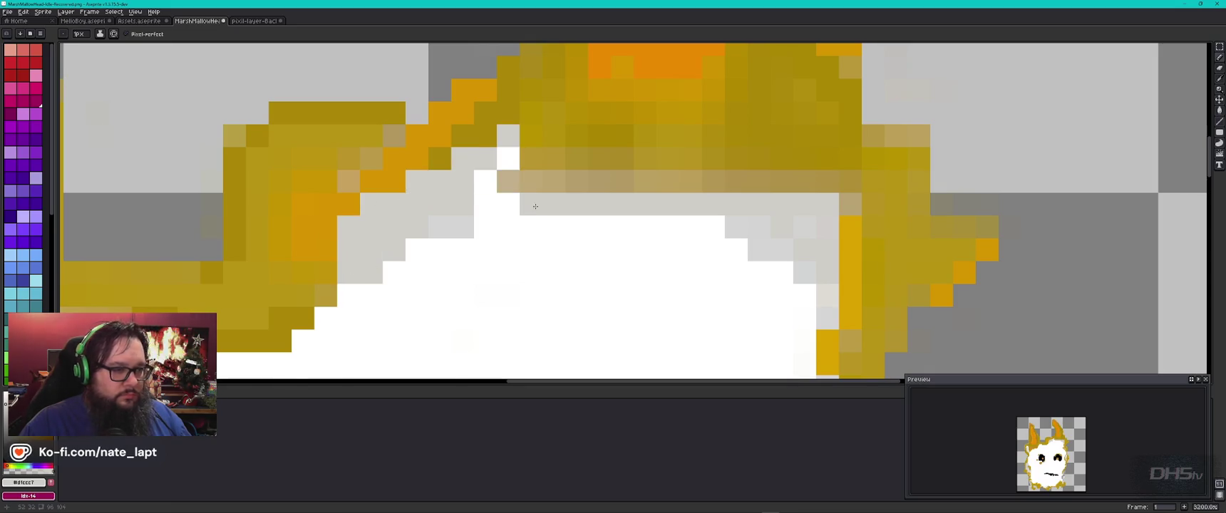
scroll(535, 206, "down", 5)
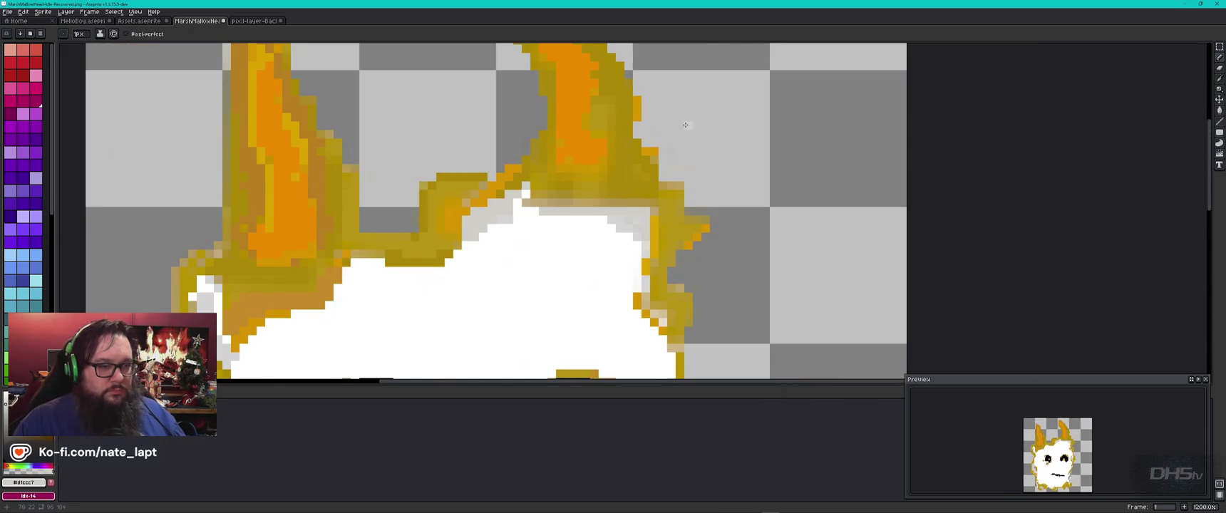
scroll(665, 148, "up", 4)
Eyedrop the dark ochre from the ear and paint a darker olive stroke across the right ear
key("alt")
left_click(611, 216, "alt")
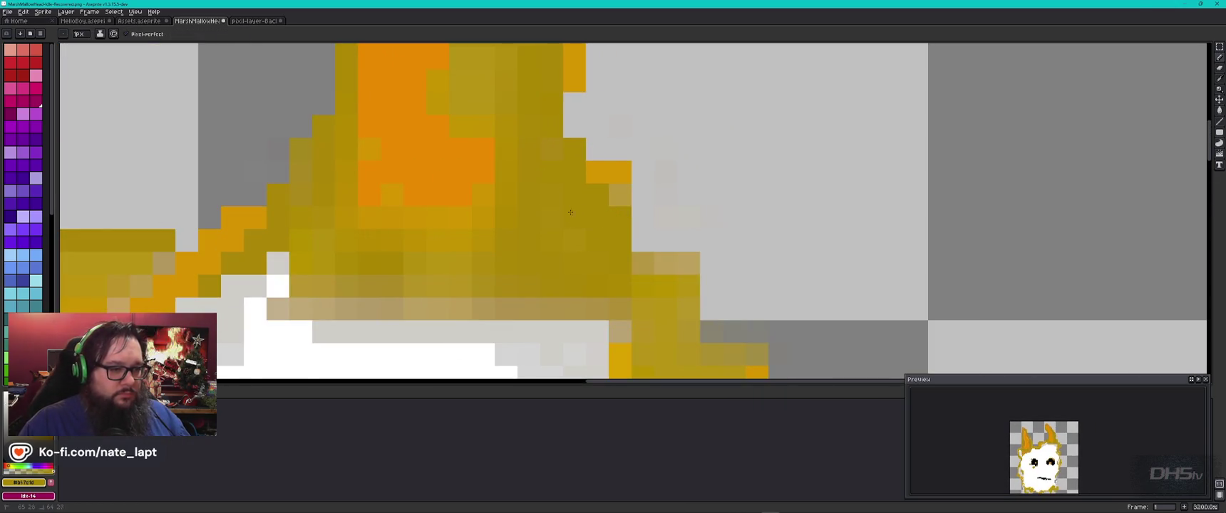
mouse_move(483, 241)
left_mouse_down()
mouse_move(414, 264)
mouse_move(306, 240)
left_mouse_up()
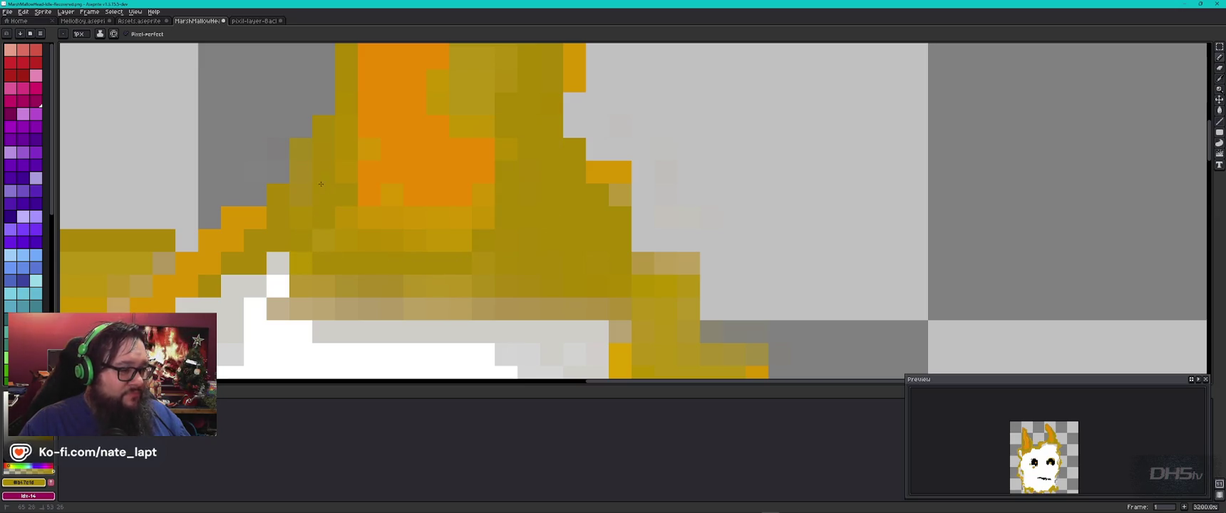
scroll(313, 189, "down", 2)
scroll(457, 227, "down", 2)
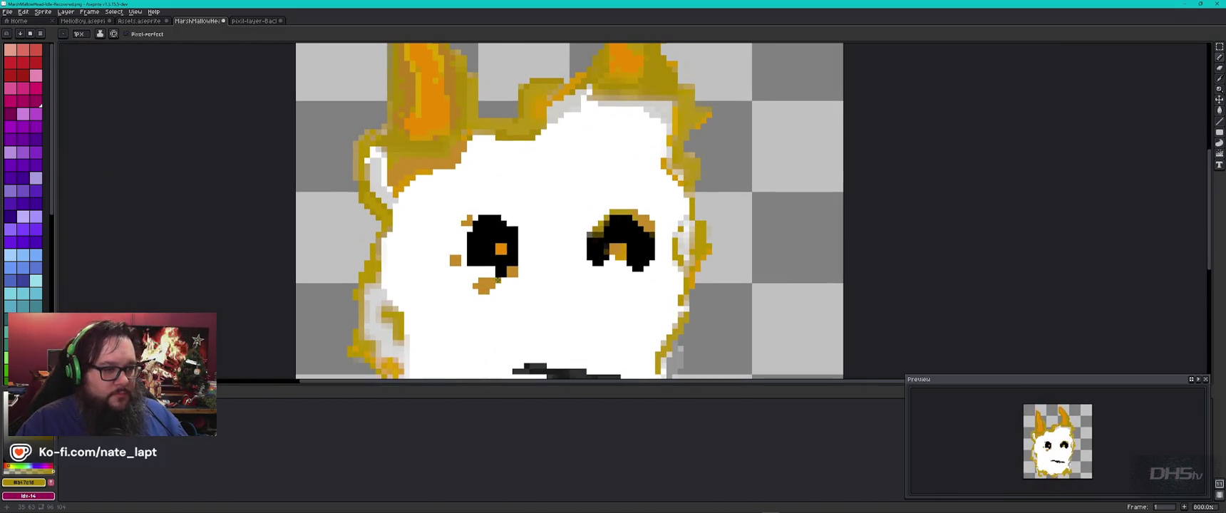
scroll(599, 231, "up", 5)
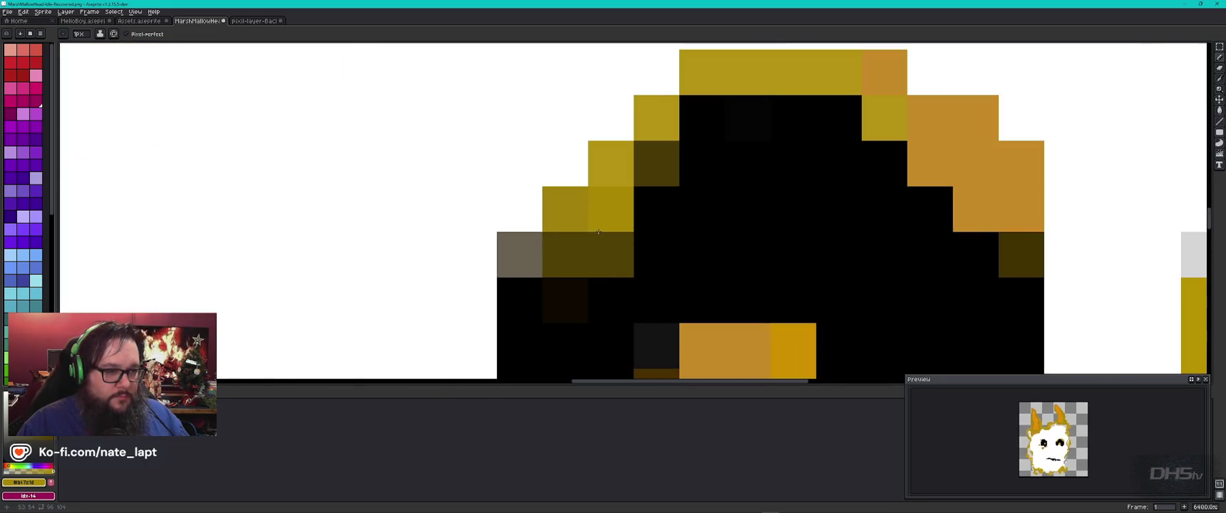
Recolour the right eye's dark brown upper rim pixels a uniform yellow
left_click_drag(606, 211, 671, 134)
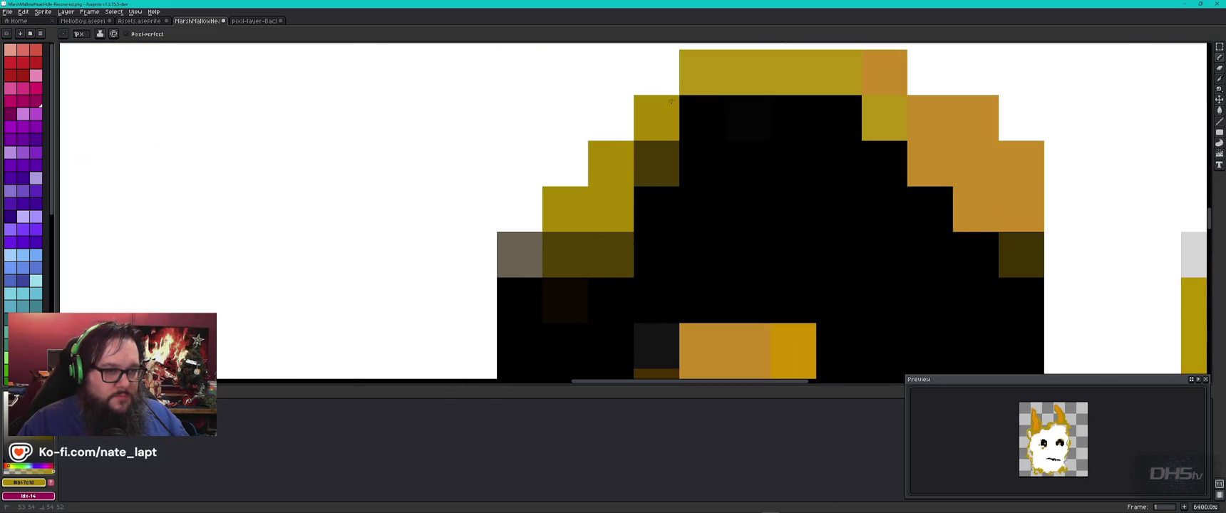
left_click(657, 163)
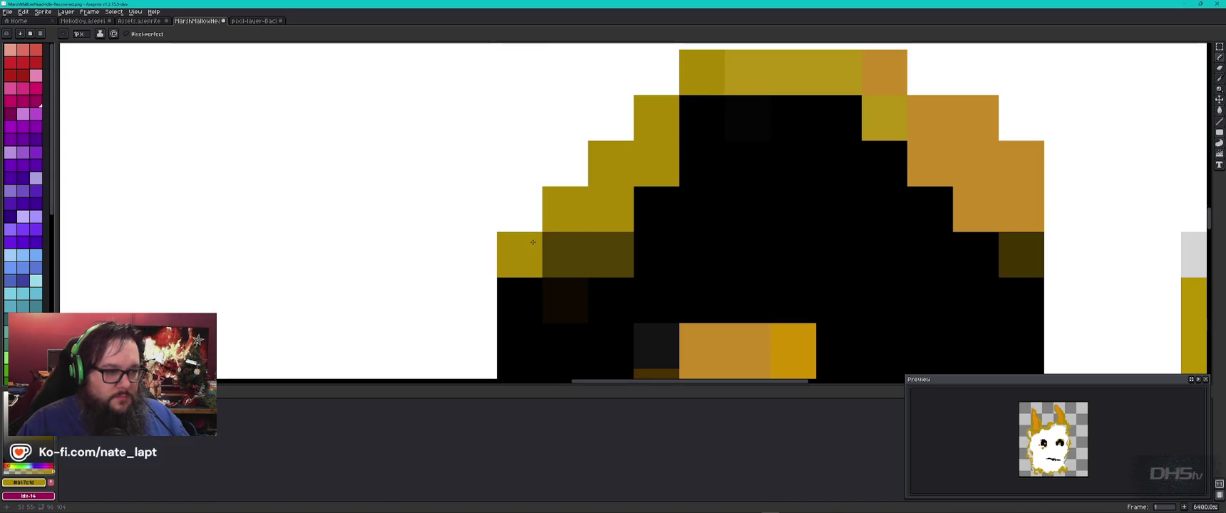
left_click_drag(520, 255, 561, 246)
left_click(609, 255)
scroll(606, 256, "down", 2)
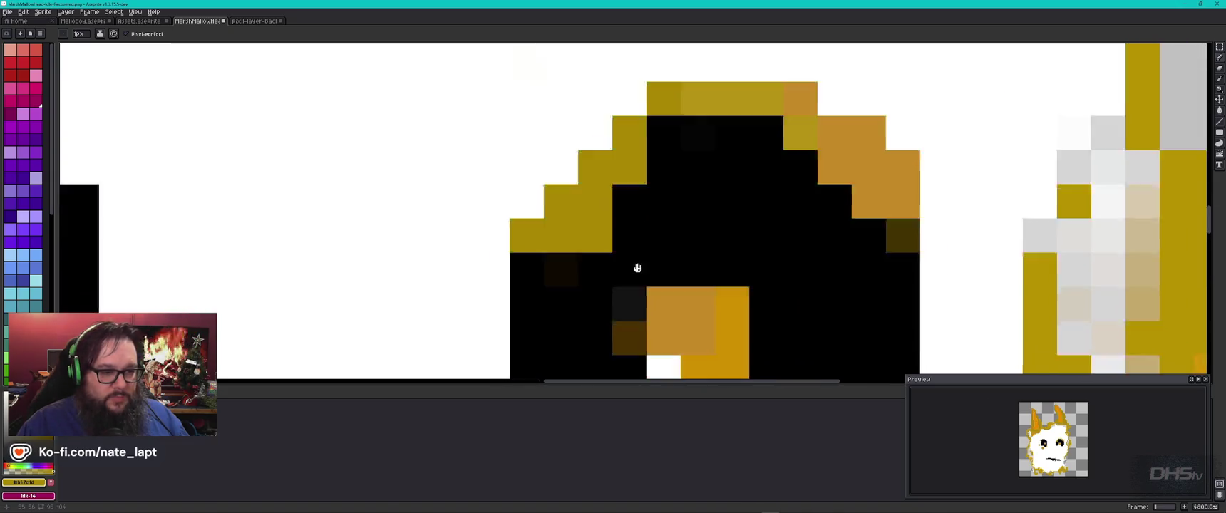
Paint the right eye's inner olive pixels black and extend its golden highlight
left_click(538, 192)
left_click(502, 194, "alt")
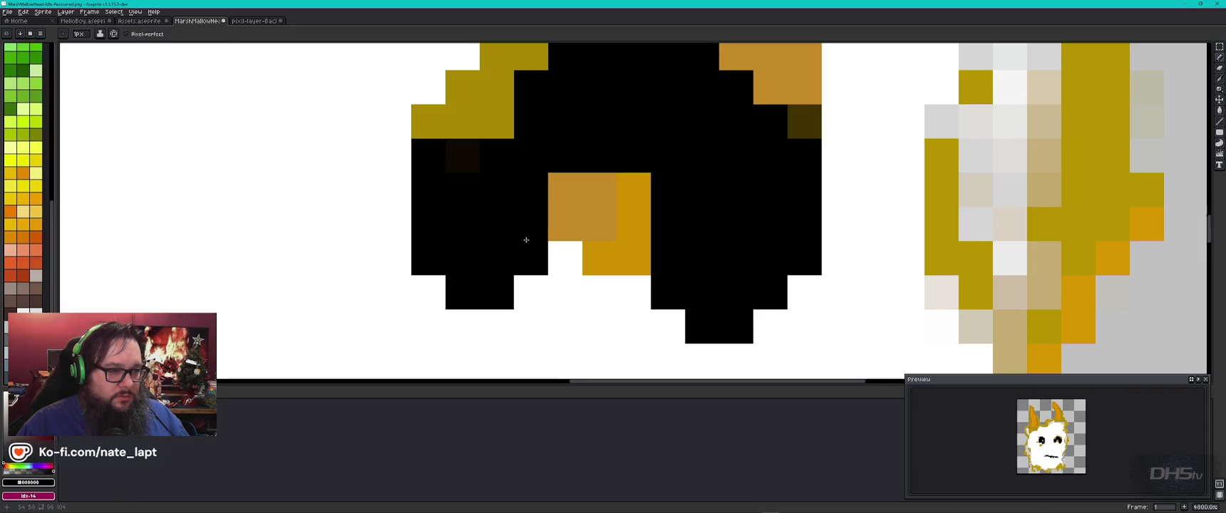
left_click(635, 246, "alt")
left_click_drag(531, 224, 552, 229)
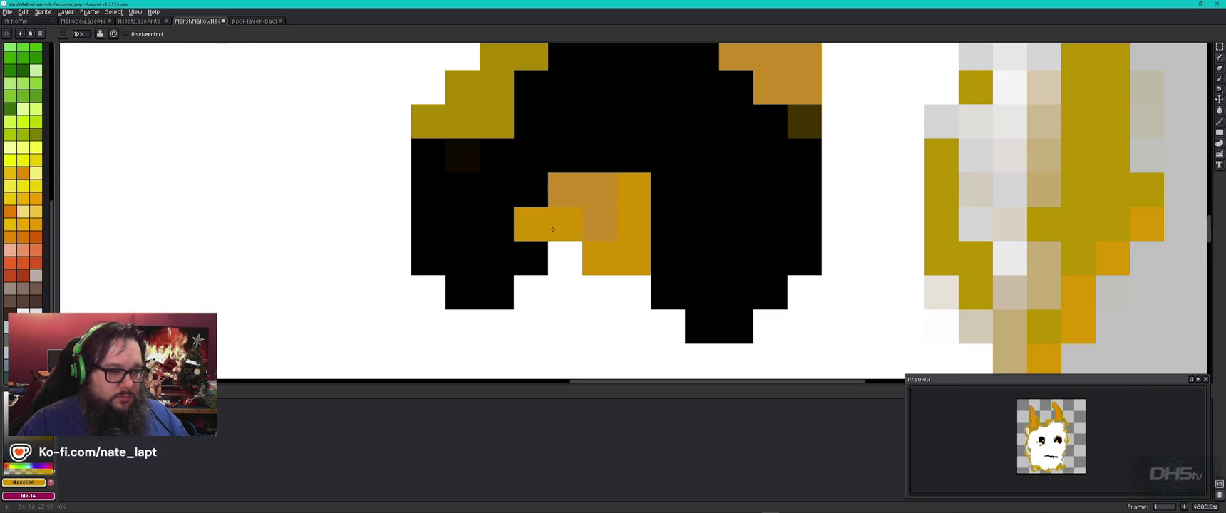
scroll(572, 193, "down", 6)
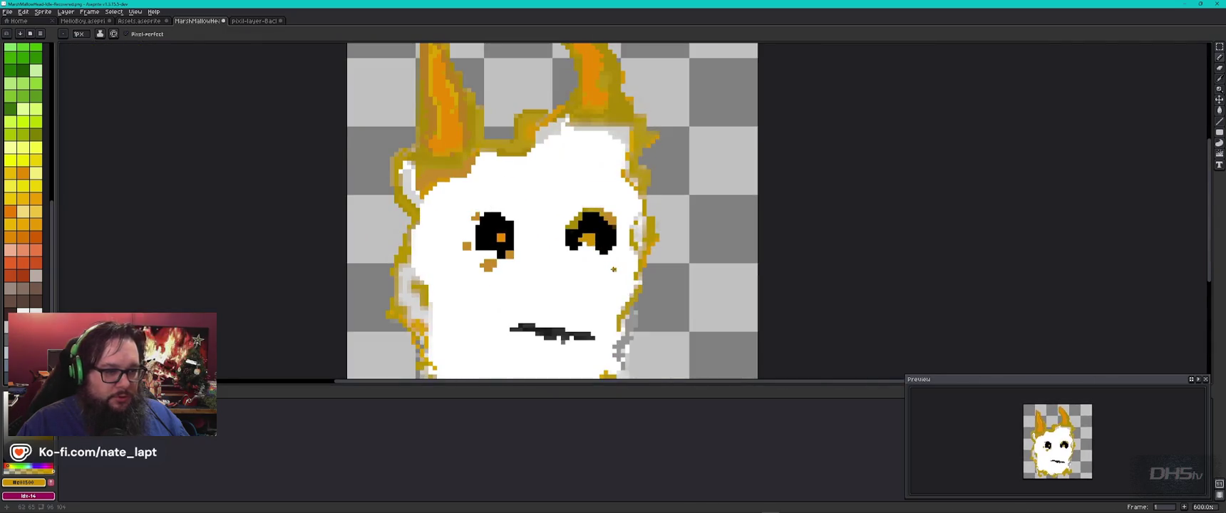
scroll(496, 247, "up", 1)
scroll(495, 247, "up", 5)
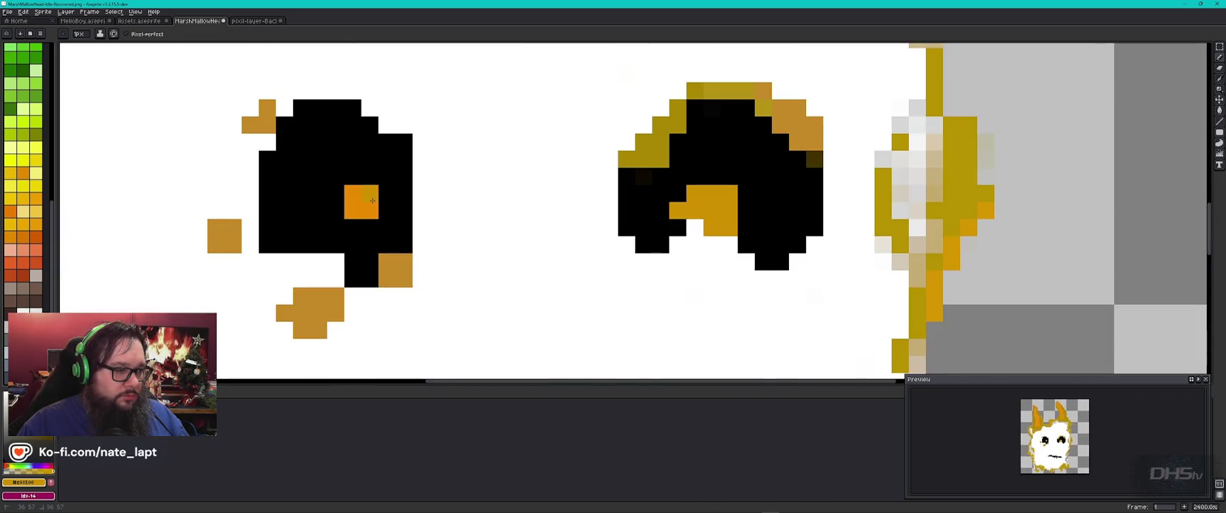
scroll(585, 235, "down", 5)
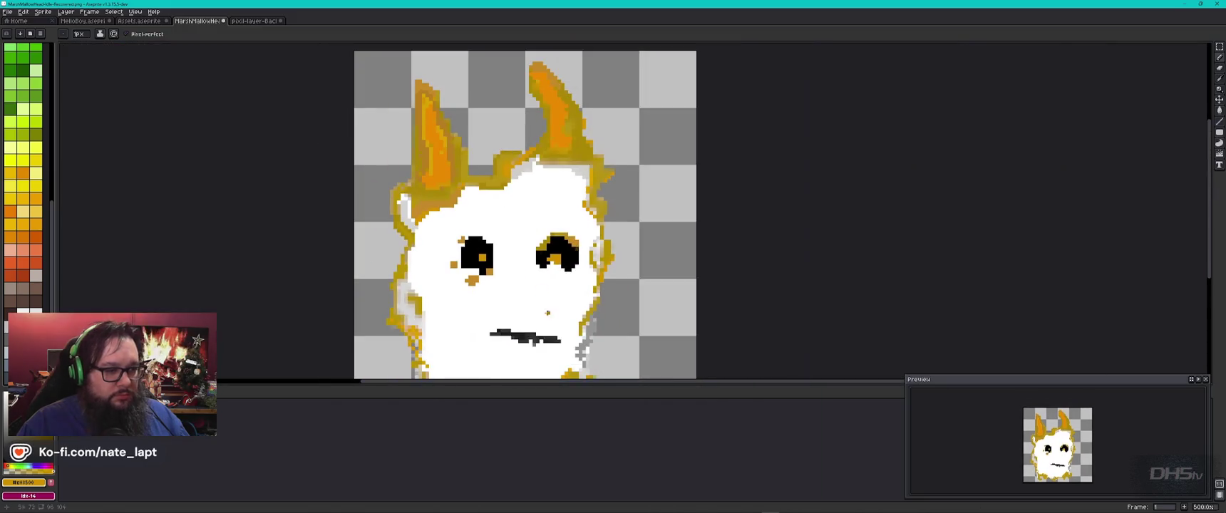
Flip between the marshmallow head and the reference sprite to compare the right eye
key("ctrl+Tab")
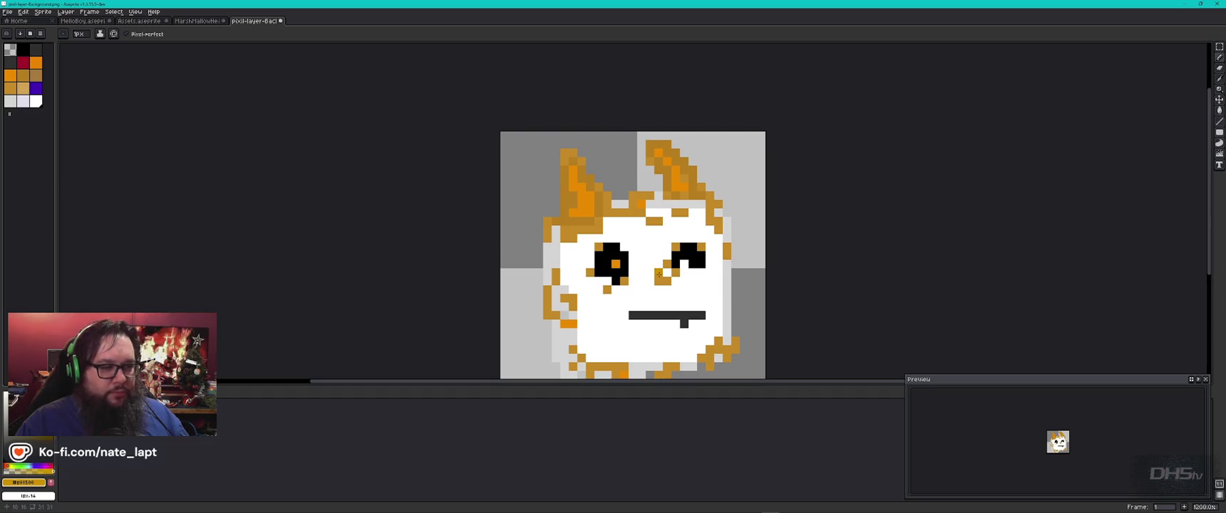
left_click_drag(663, 282, 596, 226)
key("v")
key("ctrl+shift+Tab")
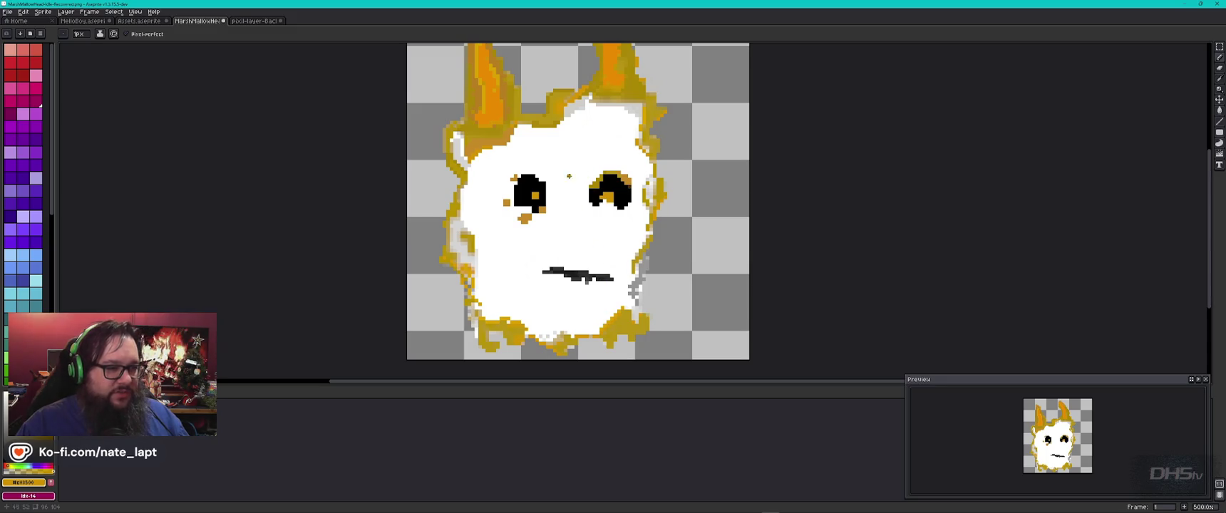
key("ctrl+Tab")
key("ctrl+shift+Tab")
key("ctrl+Tab")
key("ctrl+shift+Tab")
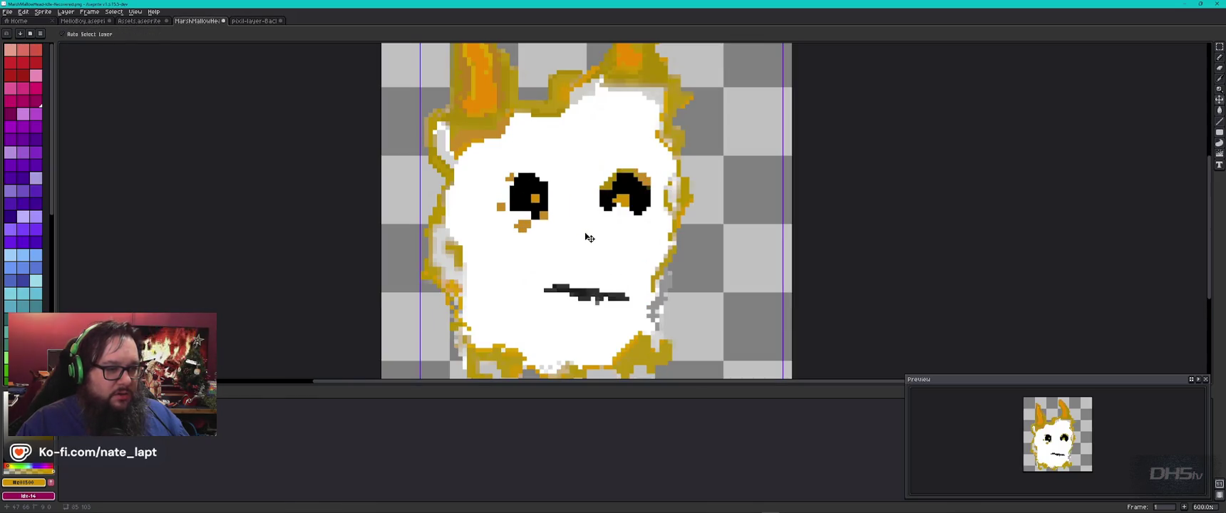
key("ctrl+Tab")
key("b")
key("ctrl+shift+Tab")
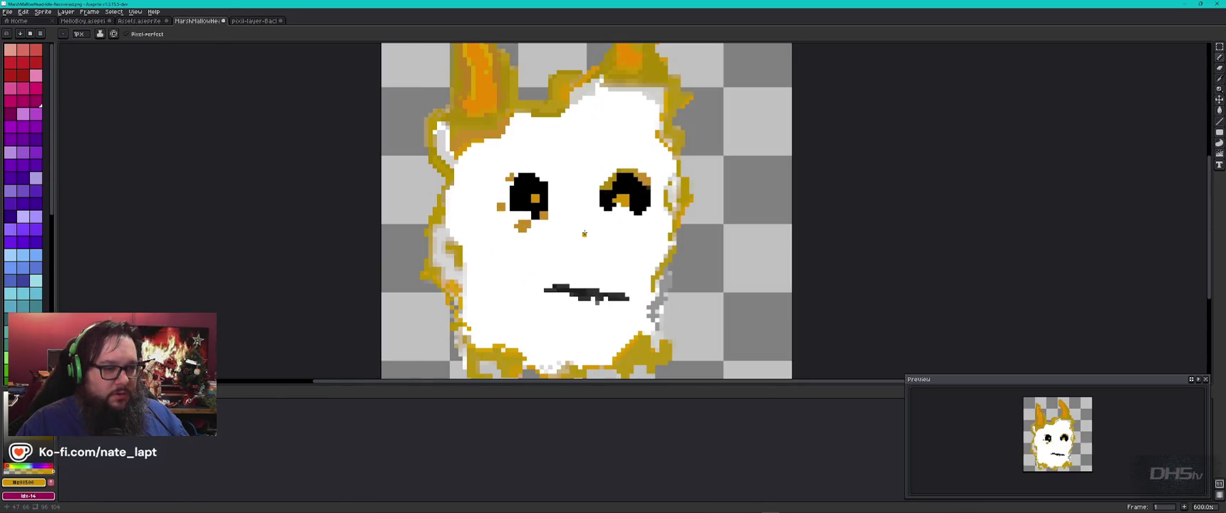
key("ctrl+Tab")
Cover the right eye's gold pixel with black and remove its leftmost black column
key("ctrl+shift+Tab")
scroll(630, 213, "up", 3)
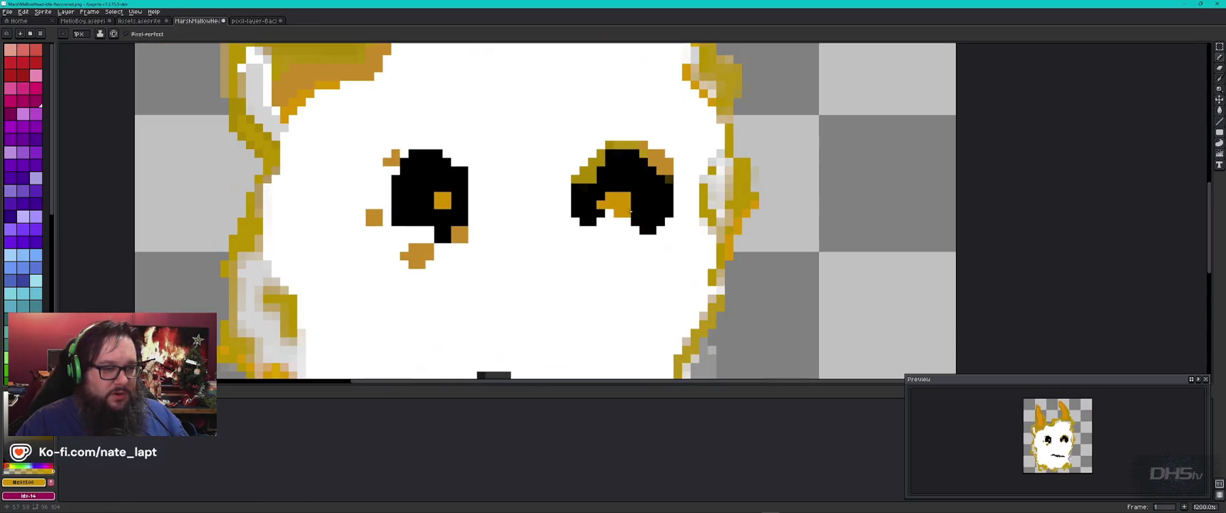
left_click(624, 212, "alt")
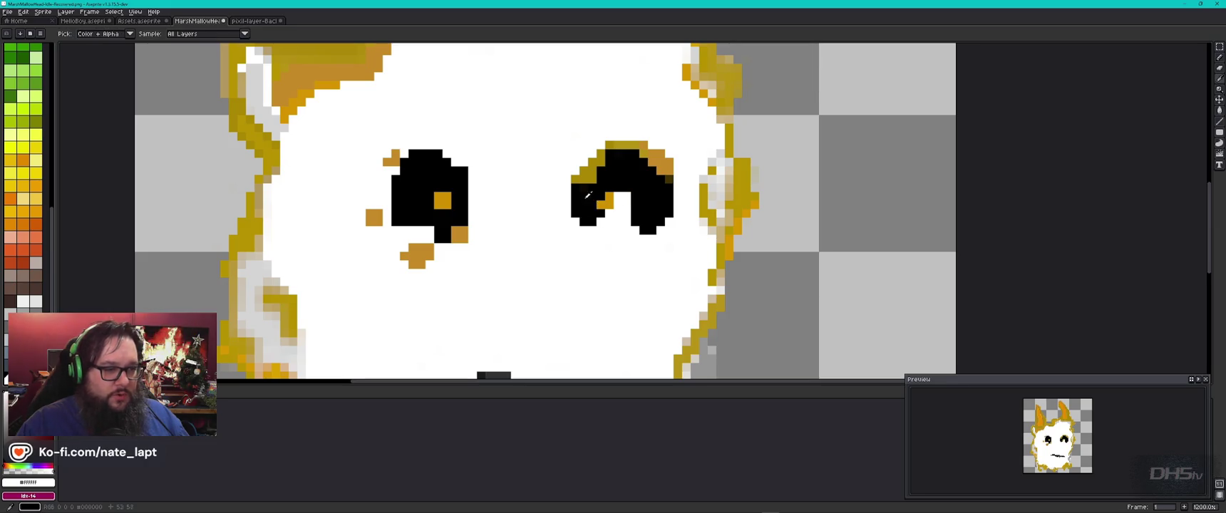
left_click(592, 205, "alt")
left_click_drag(600, 206, 607, 199)
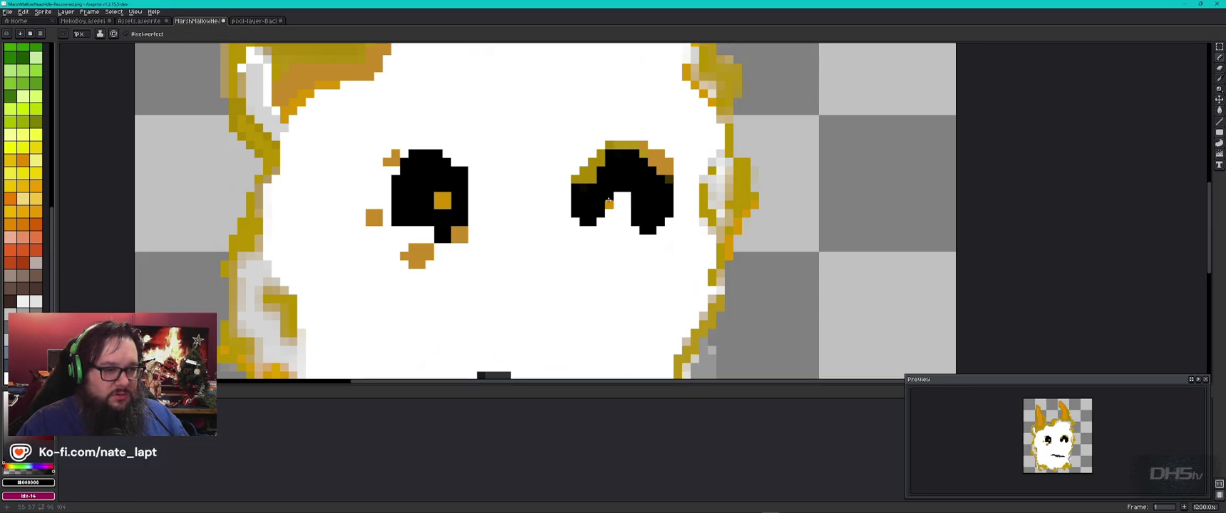
left_click(612, 206)
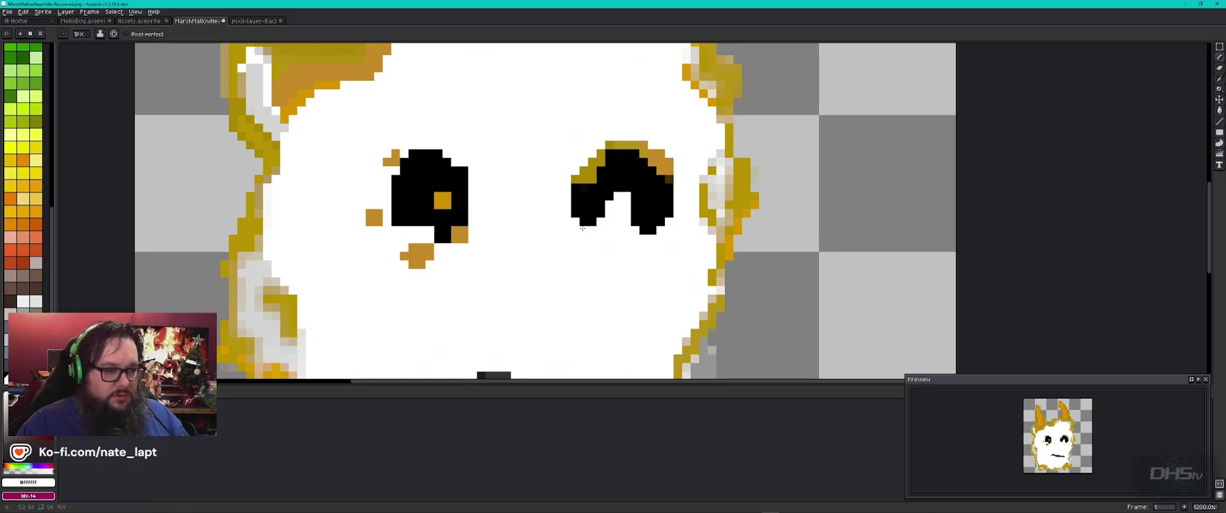
left_click_drag(575, 230, 580, 169)
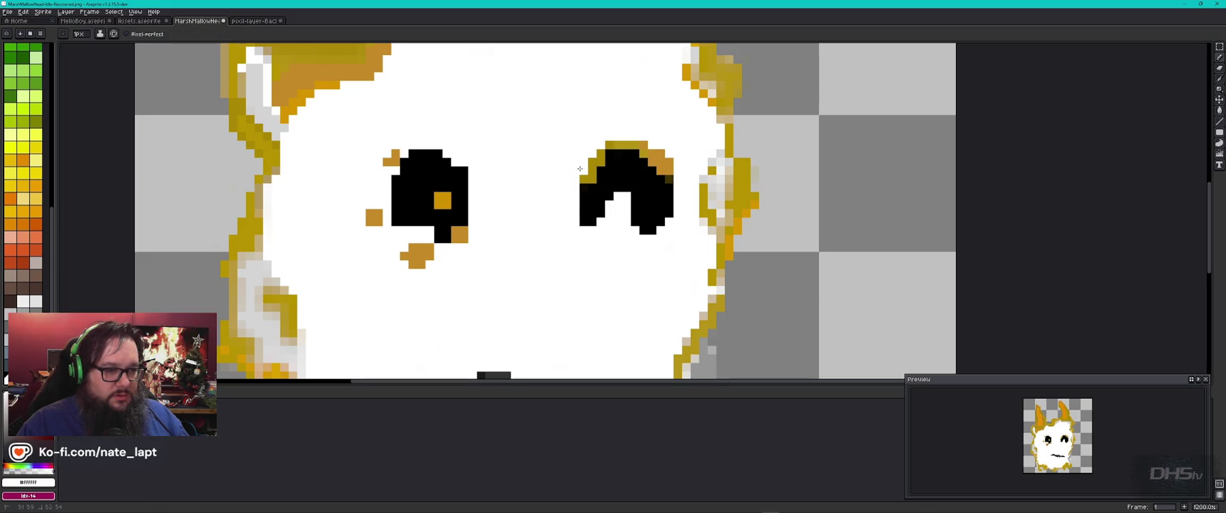
Sample orange from the reference sprite and draw an orange mark below the right eye
key("ctrl+Tab")
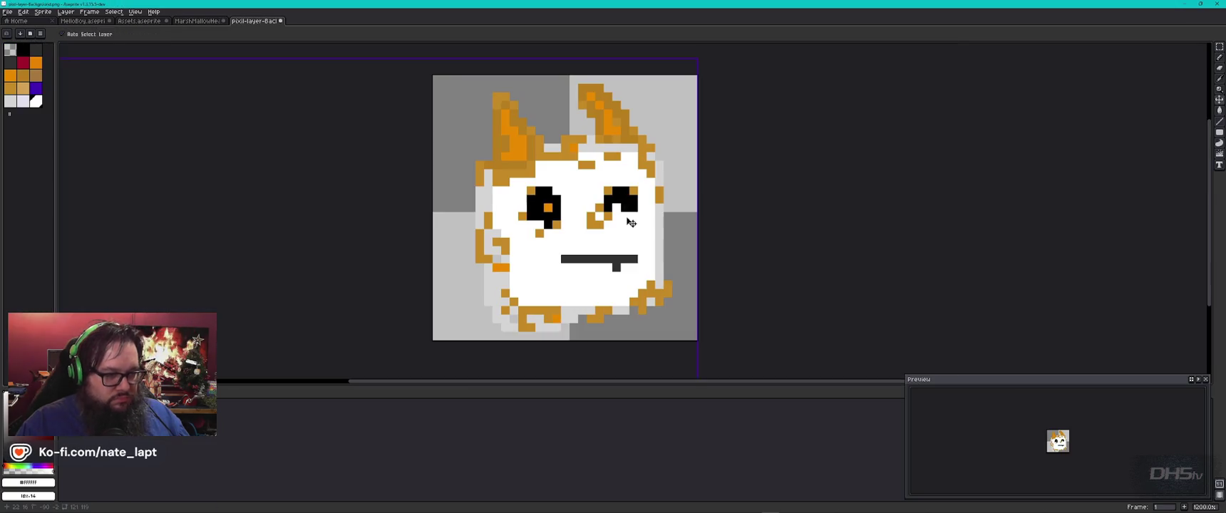
key("ctrl+shift+Tab")
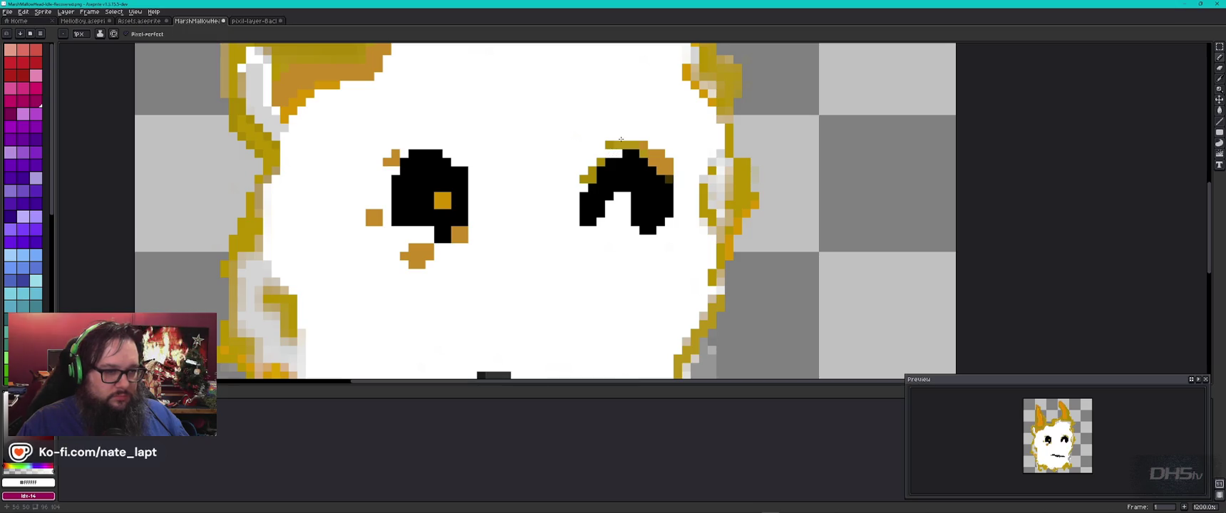
key("ctrl+Tab")
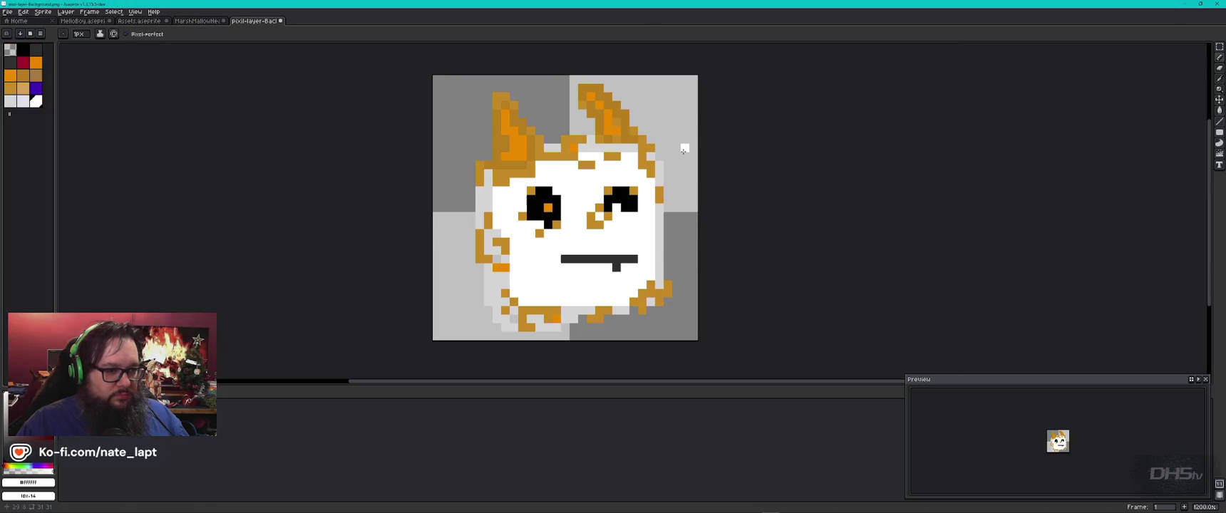
key("i")
left_click(634, 190)
key("ctrl+Tab")
key("ctrl+shift+Tab")
key("ctrl+shift+Tab")
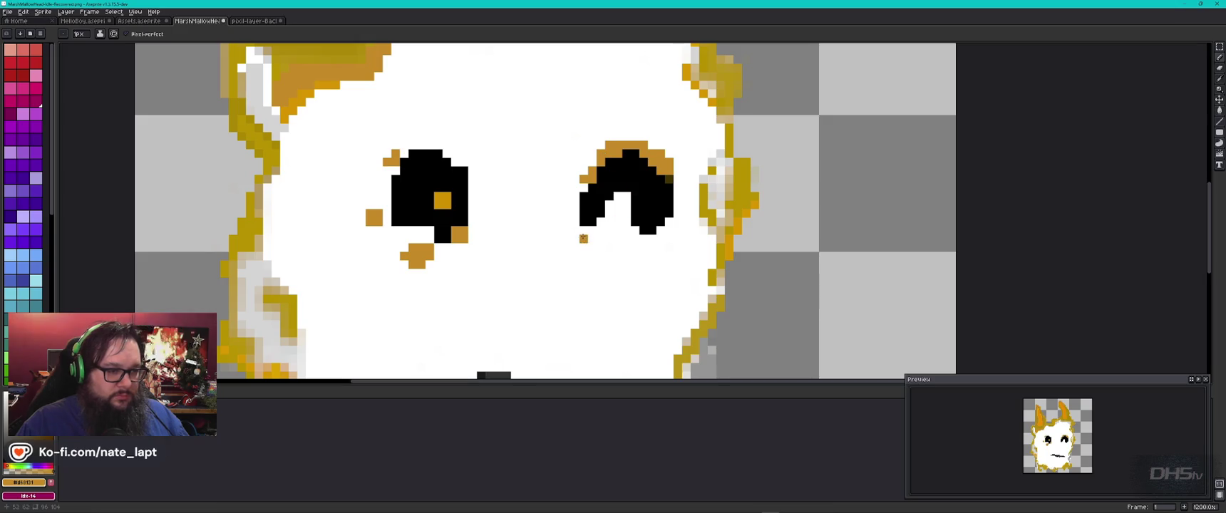
left_click_drag(575, 229, 557, 247)
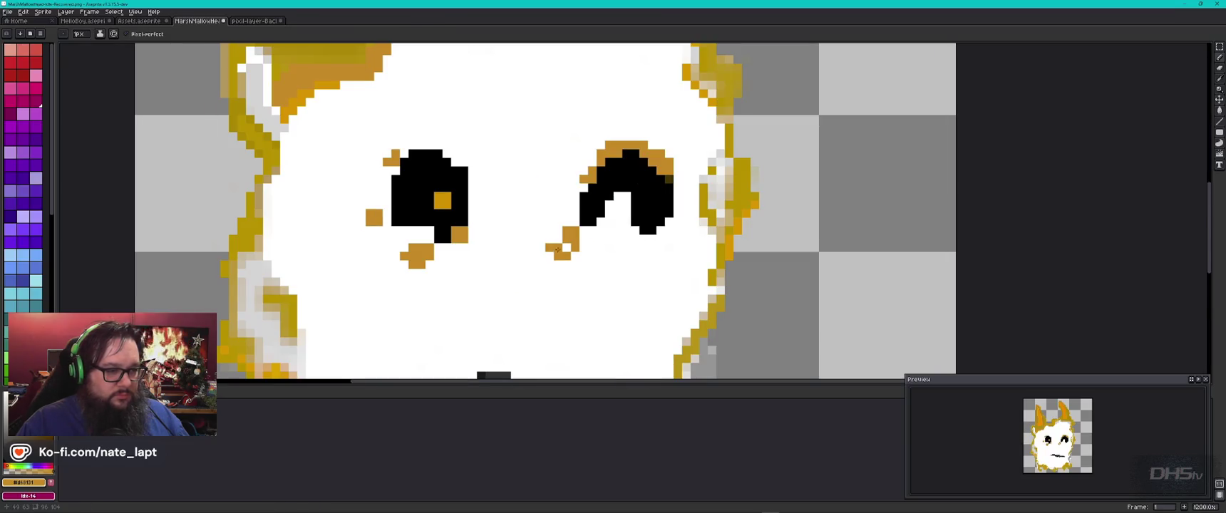
left_click(557, 248, "alt")
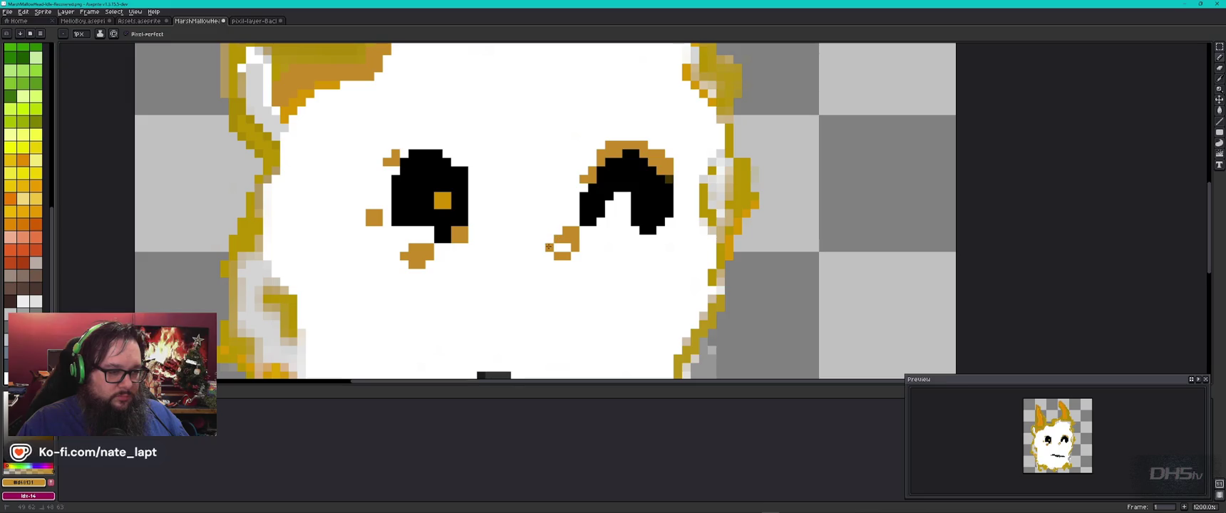
Zoom out and compare the marshmallow's face against the reference sprite
scroll(560, 264, "down", 2)
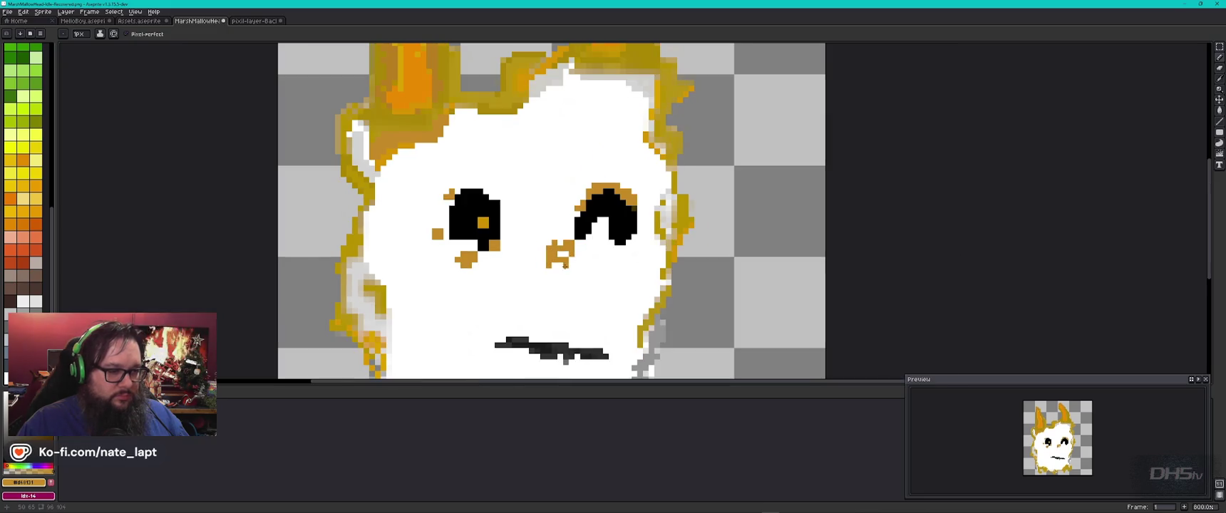
key("ctrl+Tab")
key("ctrl+shift+Tab")
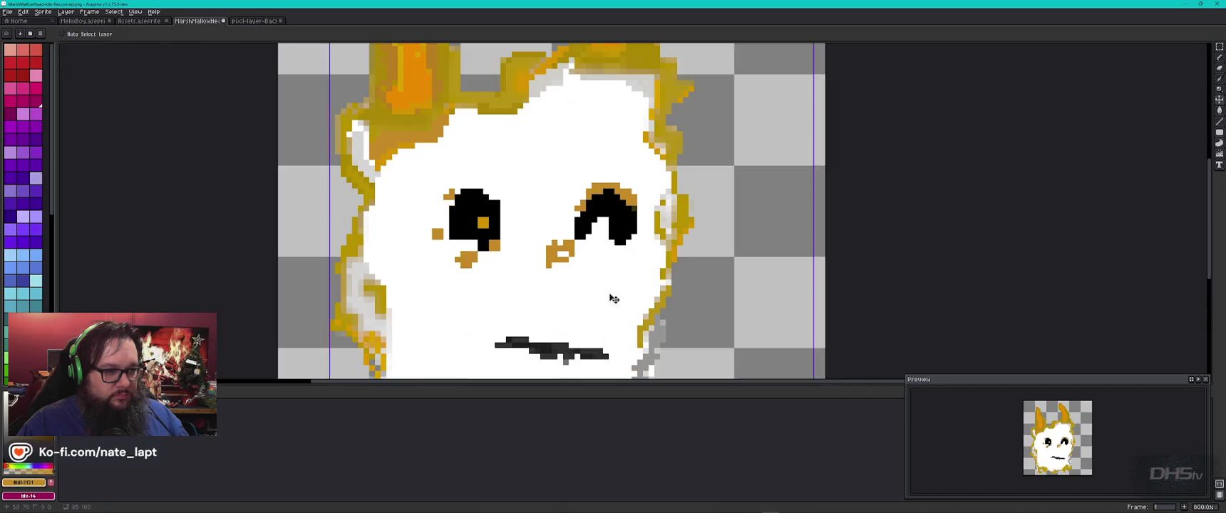
key("ctrl+Tab")
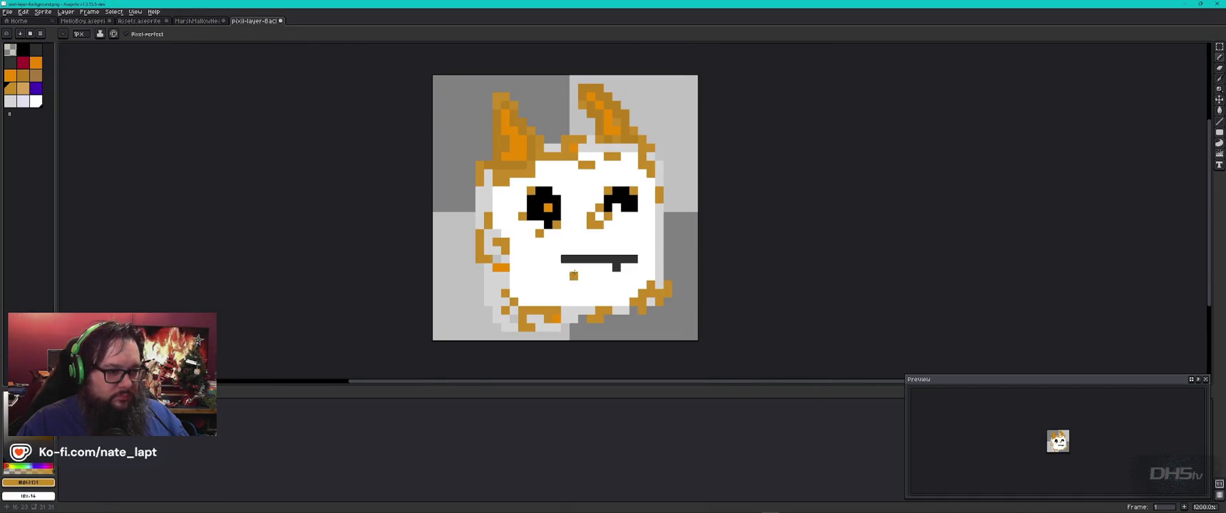
scroll(605, 211, "up", 1)
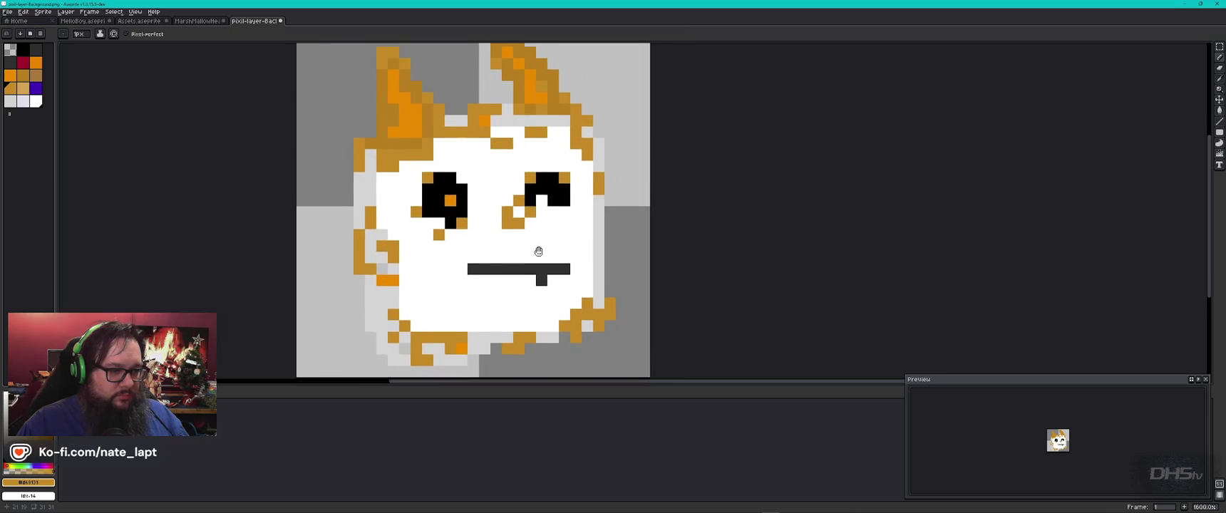
key("ctrl+shift+Tab")
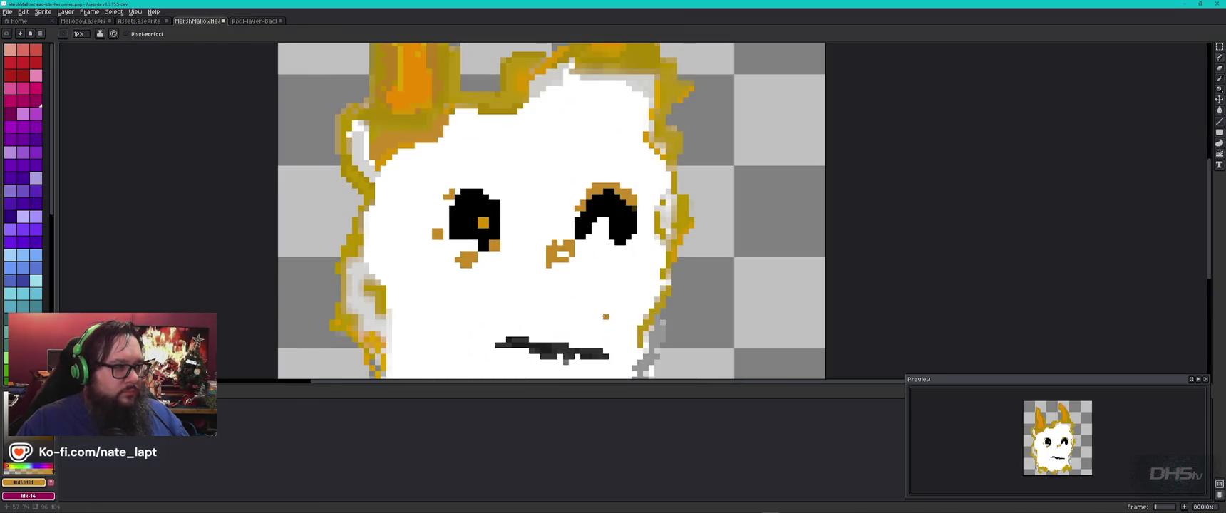
scroll(594, 333, "down", 1)
scroll(593, 244, "down", 1)
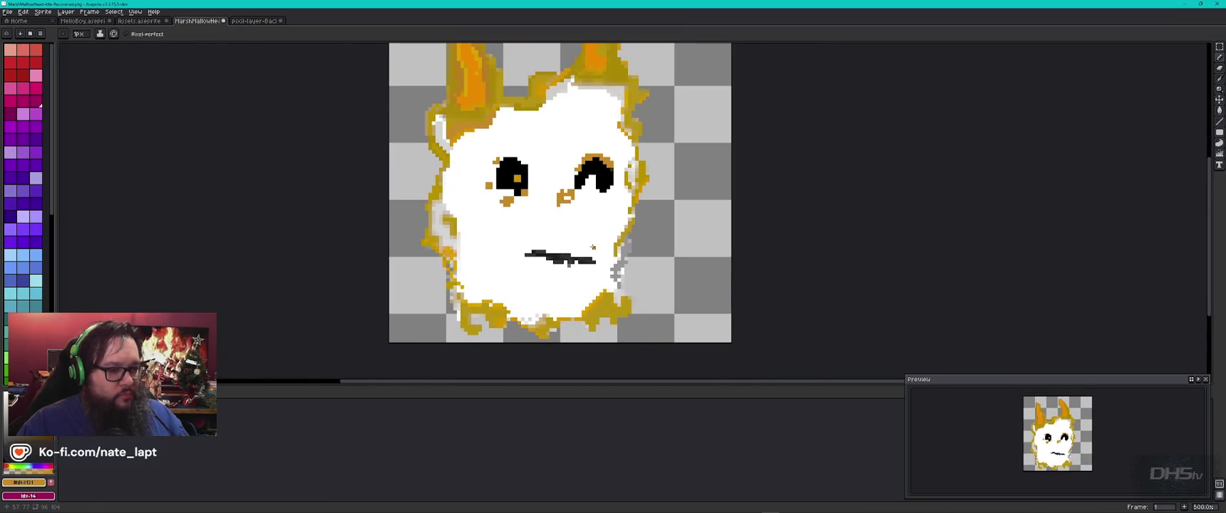
Paint over the dark mouth with a 3px white pencil
key("plus")
key("plus")
left_click(526, 253, "alt")
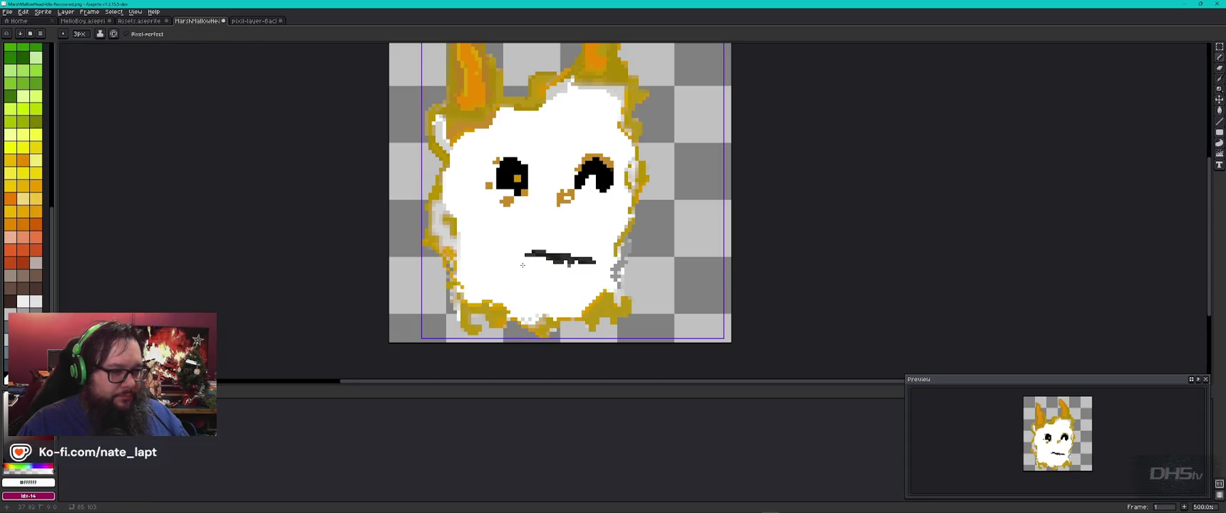
left_click_drag(583, 260, 555, 257)
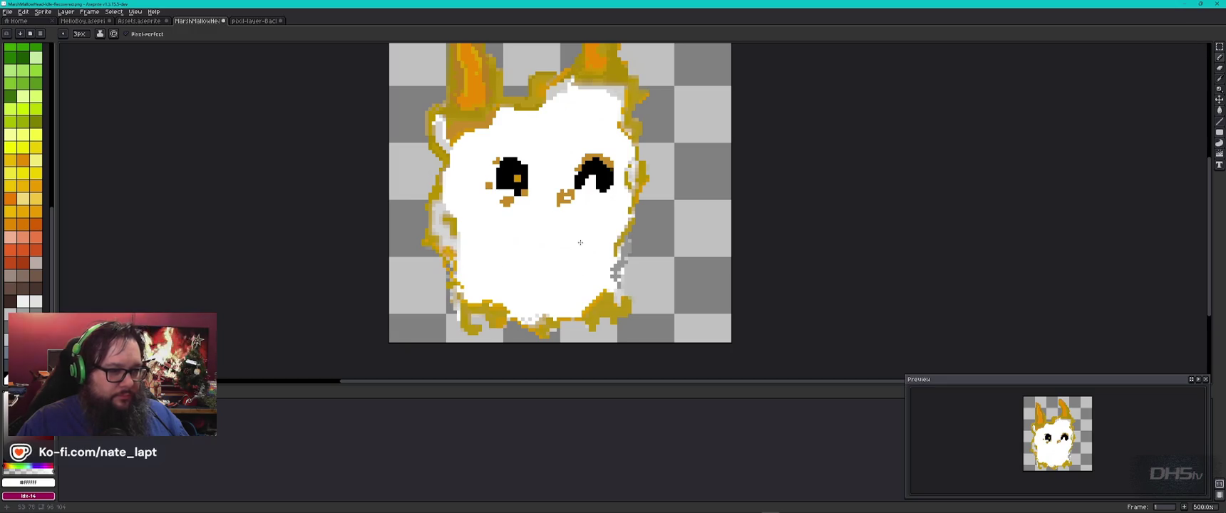
key("ctrl+Tab")
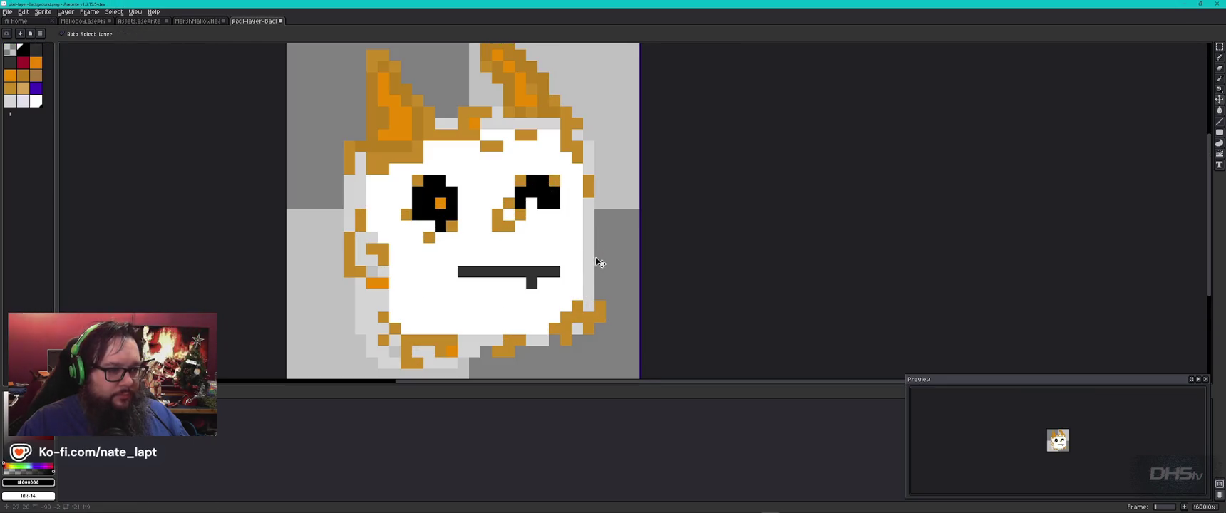
key("ctrl+shift+Tab")
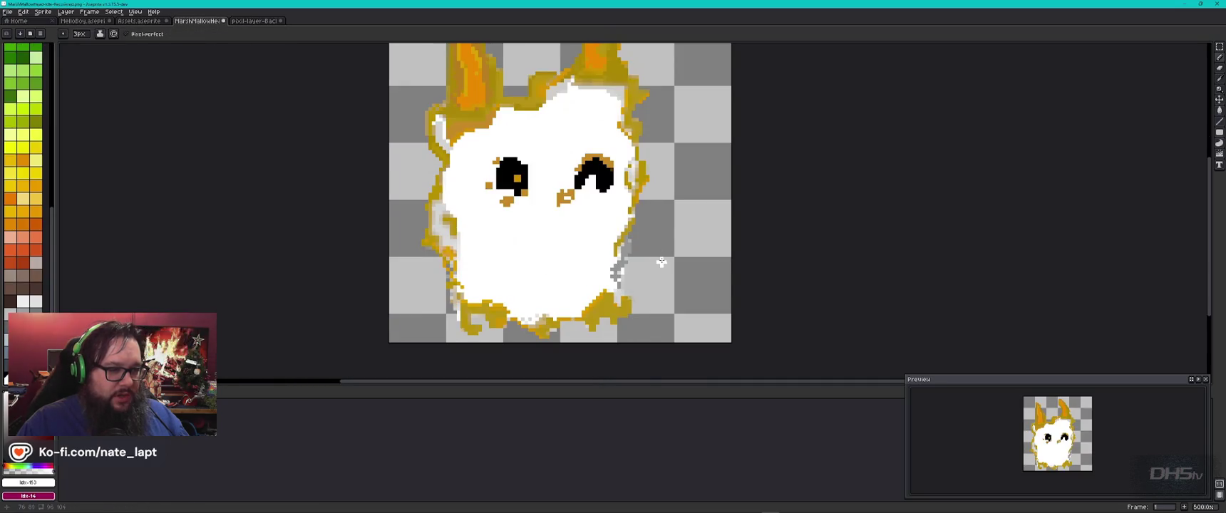
Sample white from the face and outline shades near the body's right edge
left_click(606, 254, "alt")
left_click(659, 249, "alt")
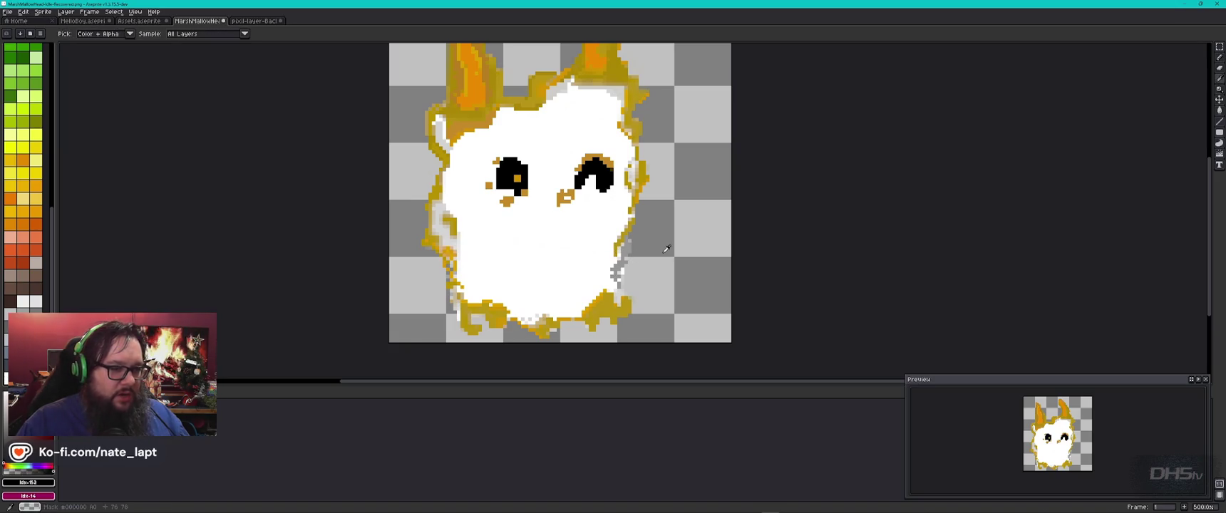
left_click(666, 249, "alt")
left_click(665, 249, "alt")
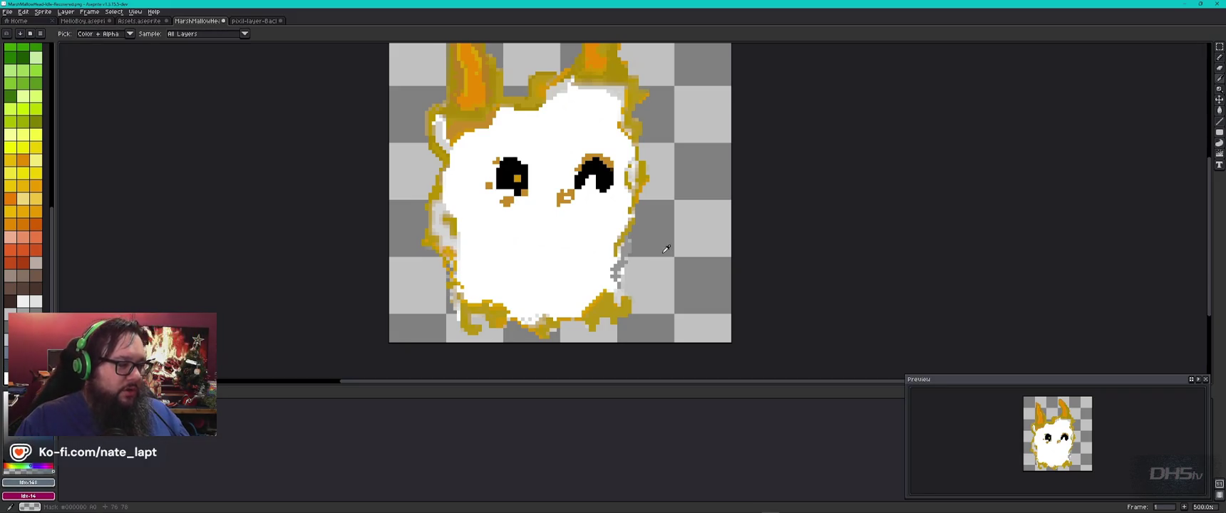
scroll(980, 205, "up", 10)
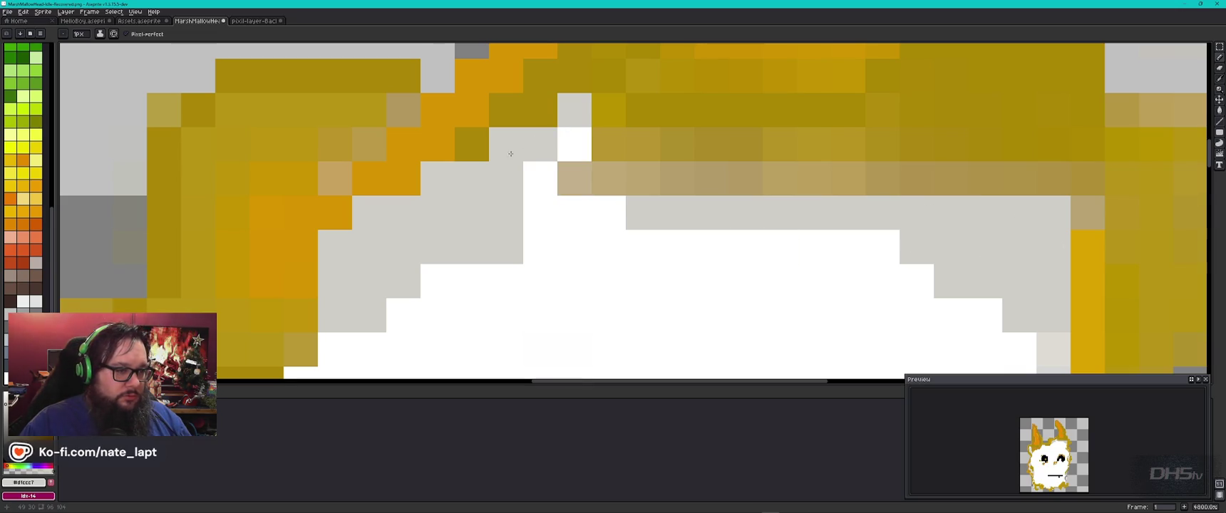
Recolour pale outline pixels gold and the tan row in darker gold
left_click(615, 143, "alt")
mouse_move(574, 178)
left_mouse_down()
mouse_move(610, 167)
mouse_move(884, 170)
left_mouse_up()
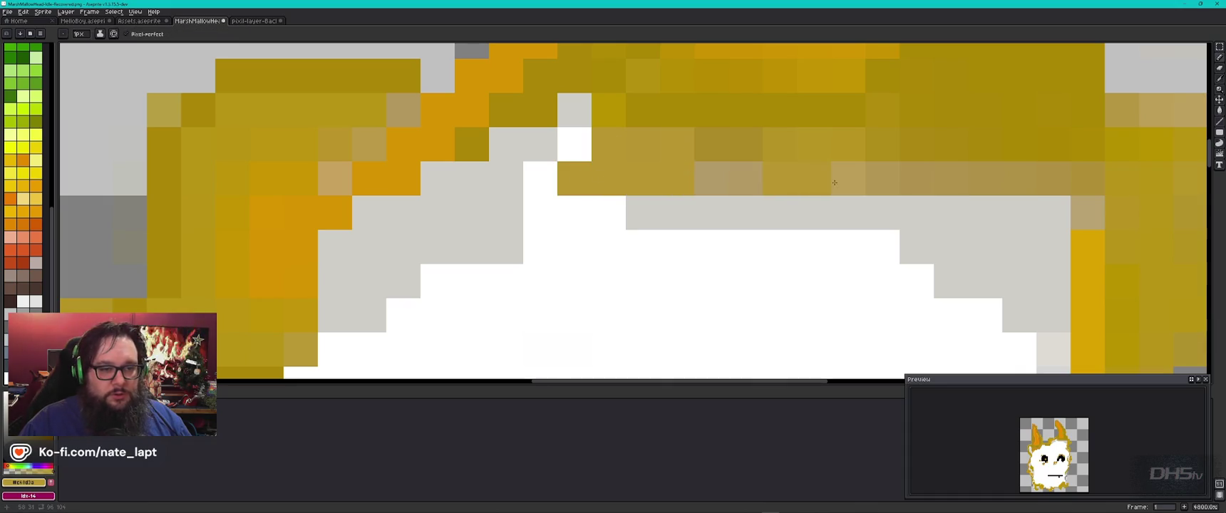
left_click(927, 124, "alt")
left_click_drag(938, 174, 1054, 181)
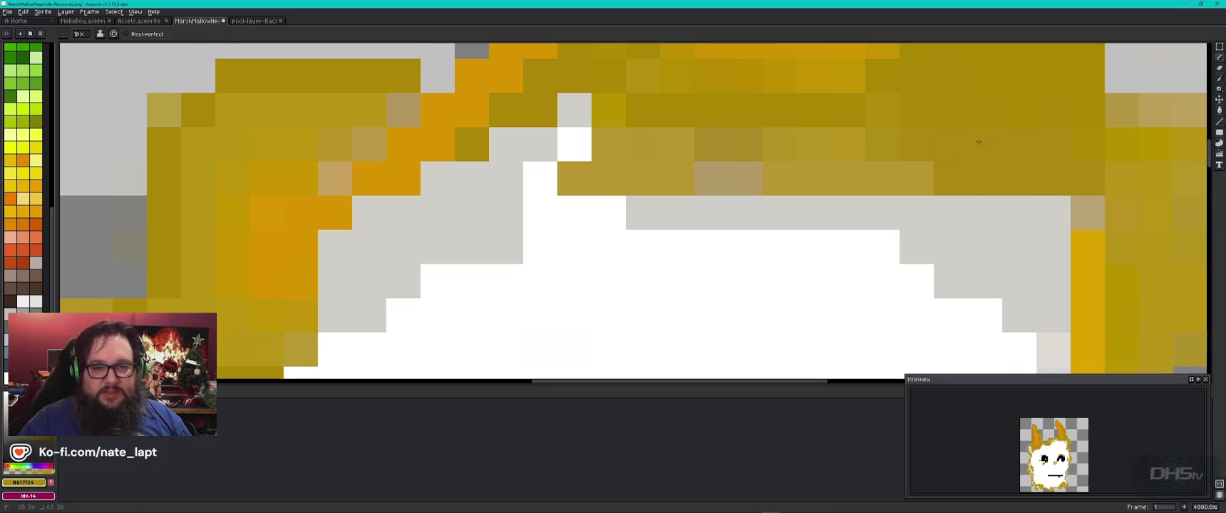
left_click_drag(1049, 107, 808, 299)
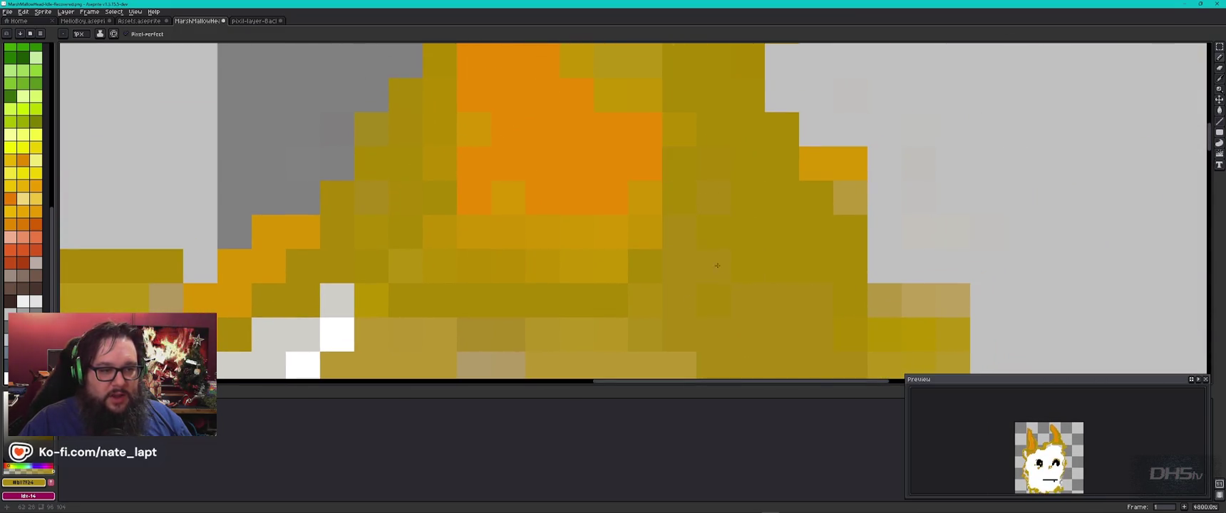
Fill the gaps along the head's right outline with dark olive cells
left_click(727, 201, "alt")
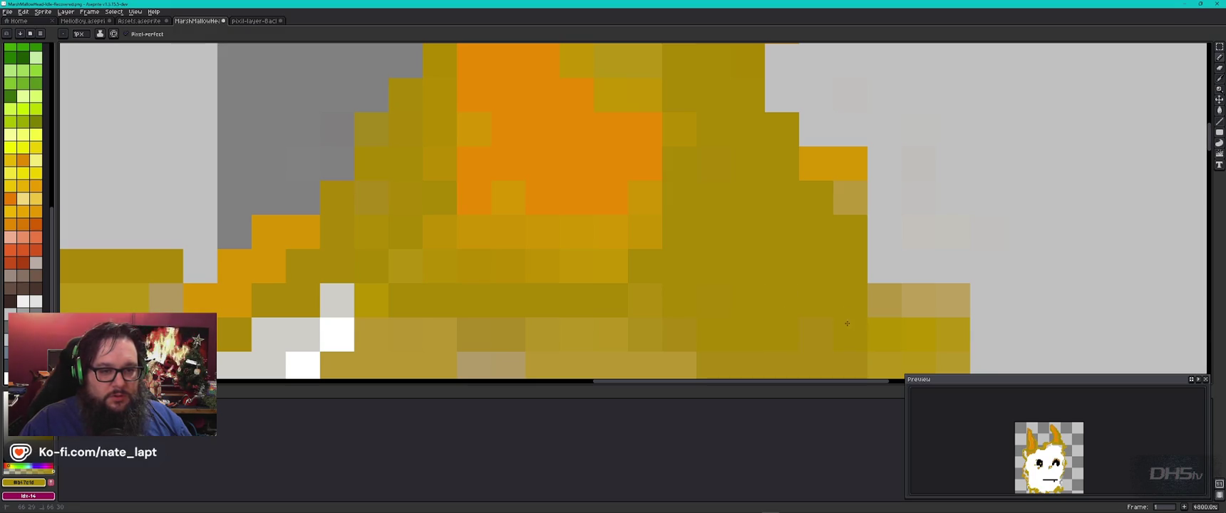
left_click(856, 158, "alt")
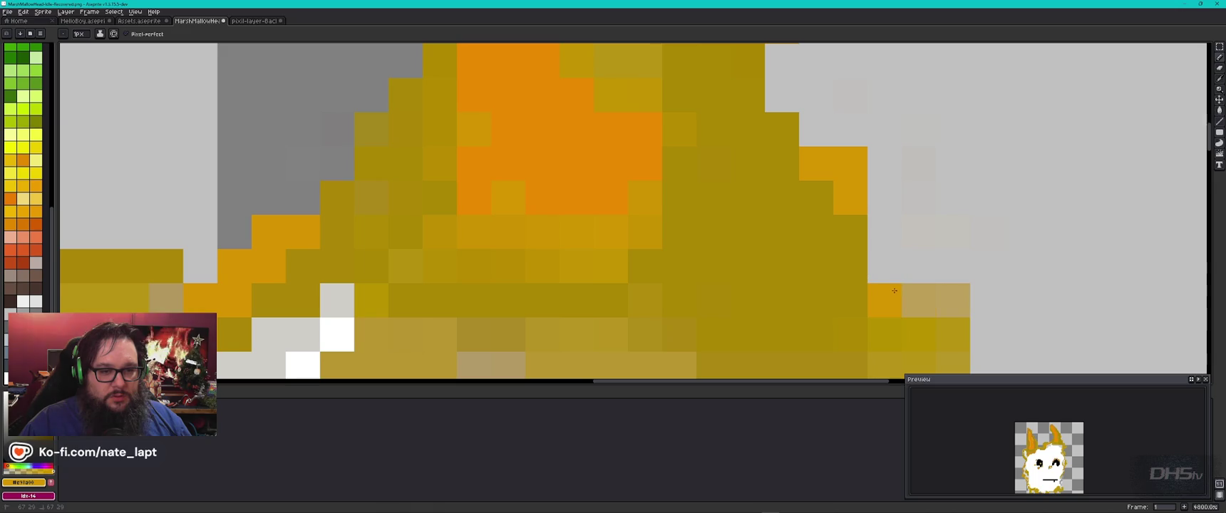
left_click_drag(990, 279, 807, 80)
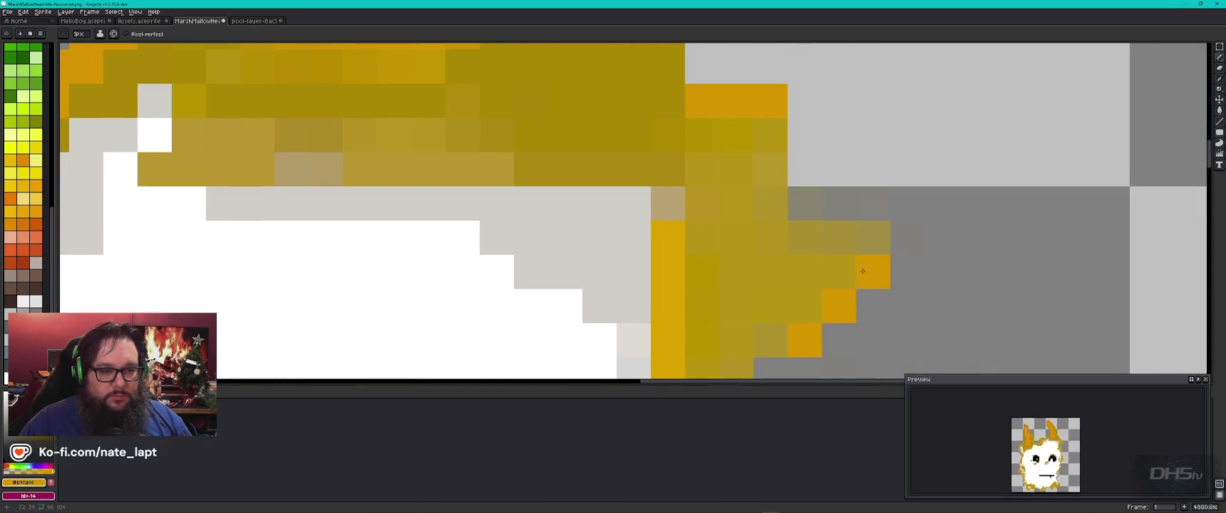
left_click(613, 134, "alt")
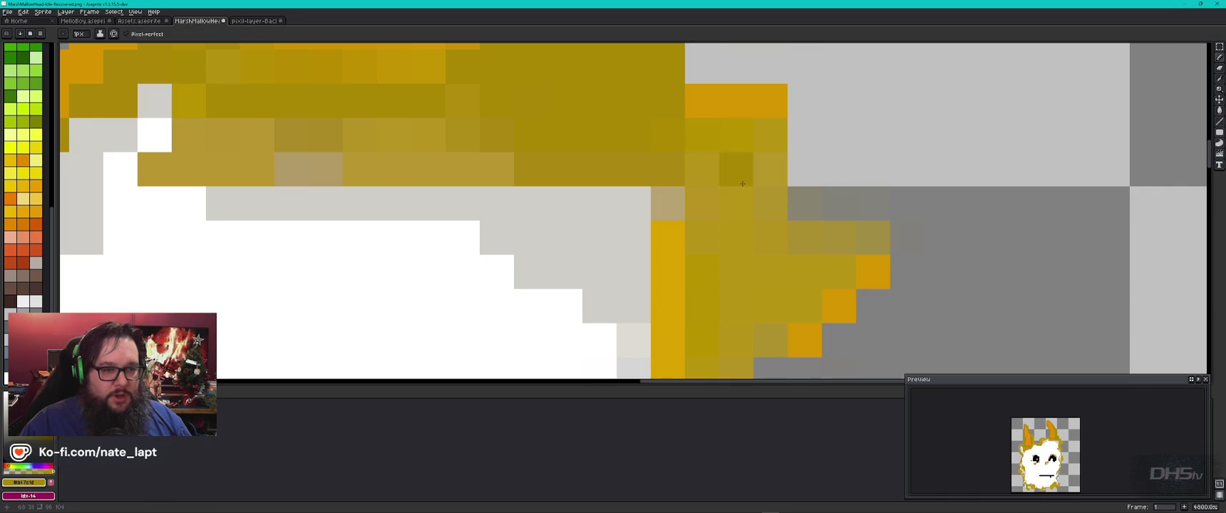
left_click_drag(734, 169, 864, 234)
mouse_move(770, 136)
left_mouse_down()
mouse_move(702, 134)
mouse_move(702, 235)
mouse_move(770, 271)
mouse_move(702, 307)
mouse_move(837, 271)
mouse_move(769, 239)
left_mouse_up()
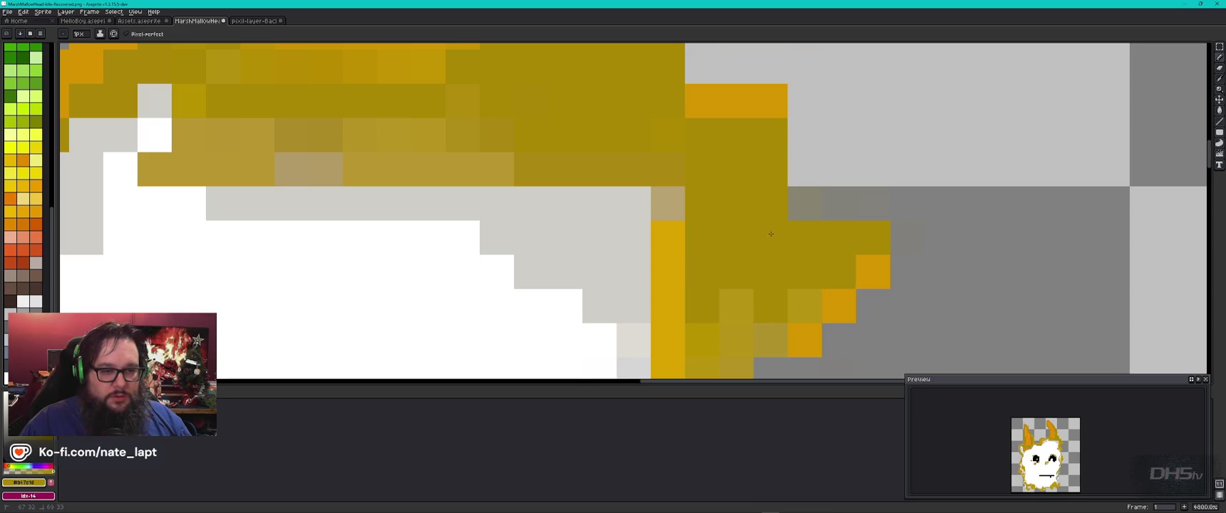
scroll(825, 324, "down", 3)
mouse_move(713, 122)
left_mouse_down()
mouse_move(641, 121)
mouse_move(676, 159)
mouse_move(644, 190)
mouse_move(644, 292)
mouse_move(692, 304)
mouse_move(713, 292)
mouse_move(713, 357)
mouse_move(713, 326)
mouse_move(640, 329)
mouse_move(609, 299)
mouse_move(609, 187)
left_mouse_up()
left_click(744, 336)
Paint edge cells light grey and turn the off-white column pure white
left_click(573, 84, "alt")
left_click_drag(576, 120, 577, 155)
left_click(452, 274, "alt")
left_click_drag(541, 295, 547, 147)
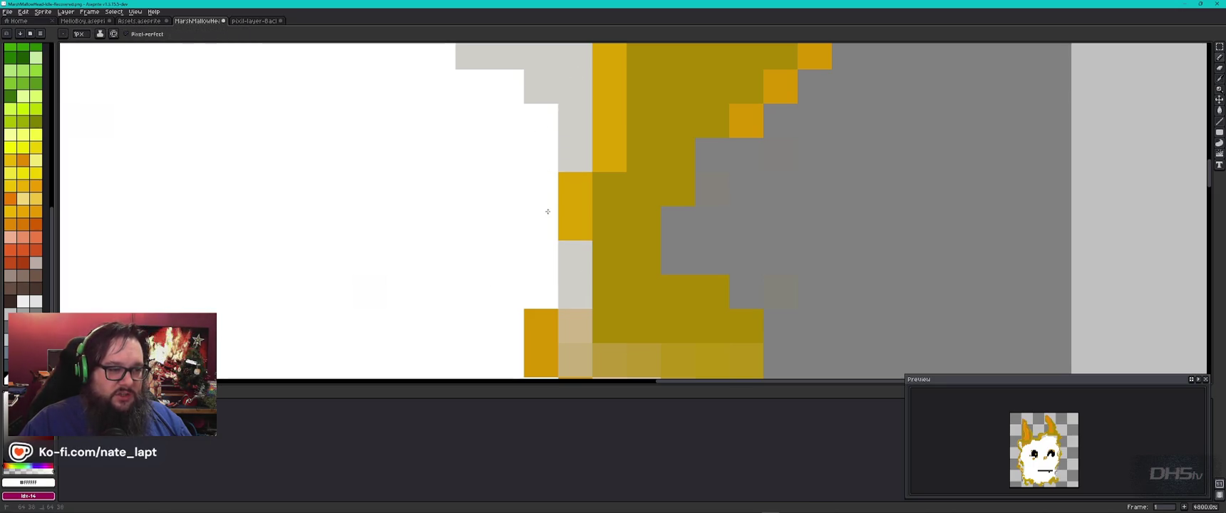
left_click(586, 294, "alt")
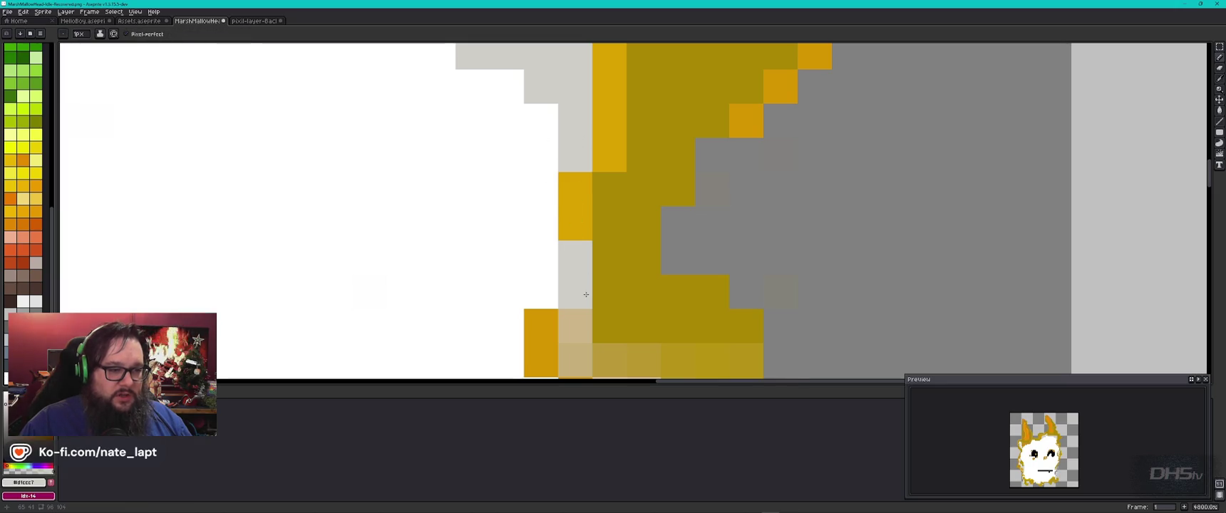
left_click(575, 352)
left_click(568, 318, "alt")
Paint right-ear cells orange-yellow and orange, and darken the ear's bottom row olive
scroll(568, 318, "down", 4)
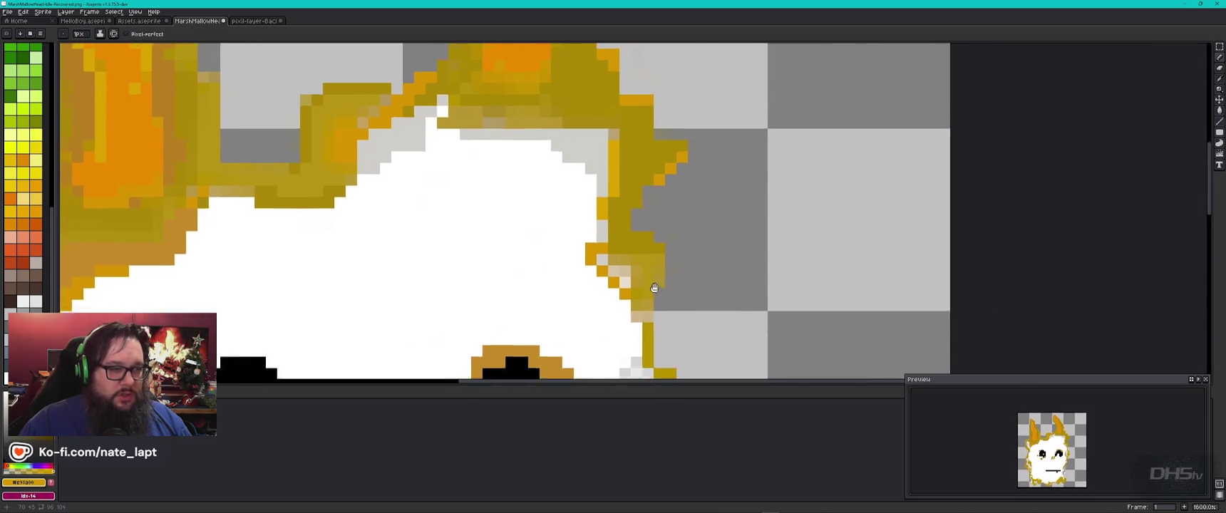
scroll(550, 148, "up", 4)
key("alt")
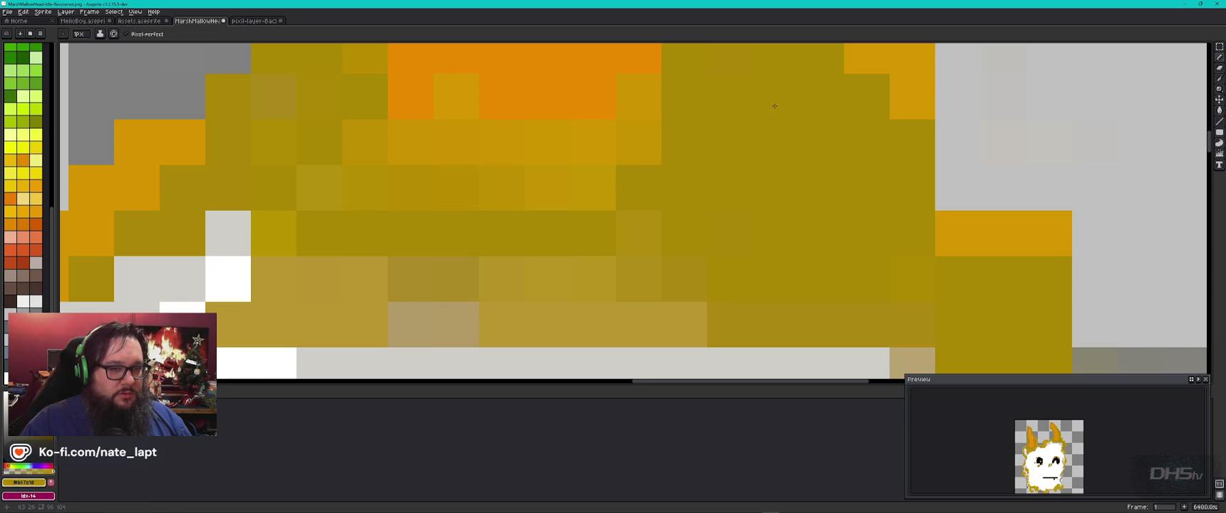
scroll(777, 179, "up", 3)
scroll(559, 191, "down", 2)
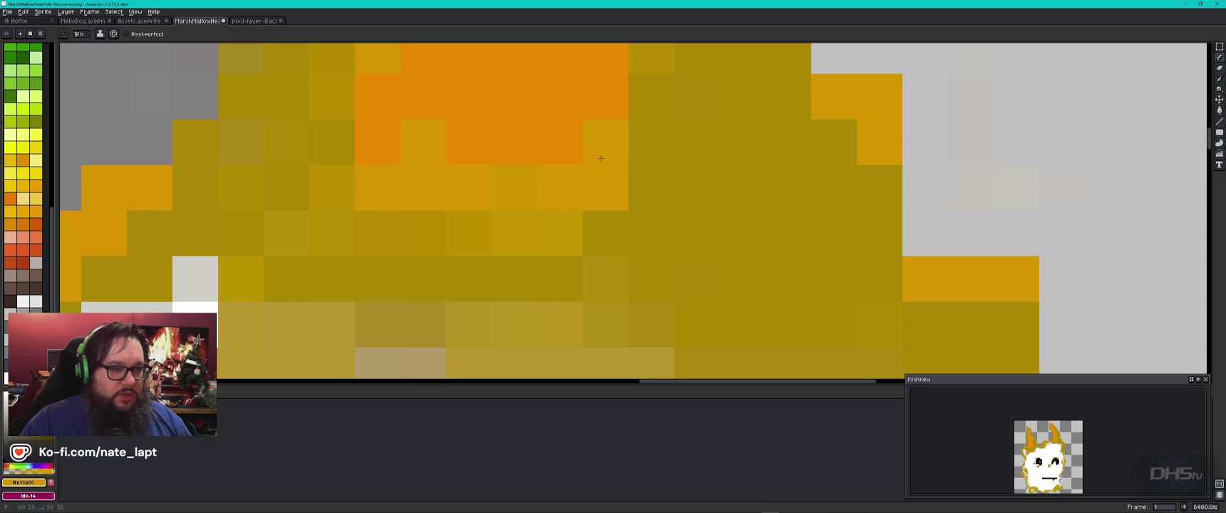
left_click(601, 279)
left_click(479, 235)
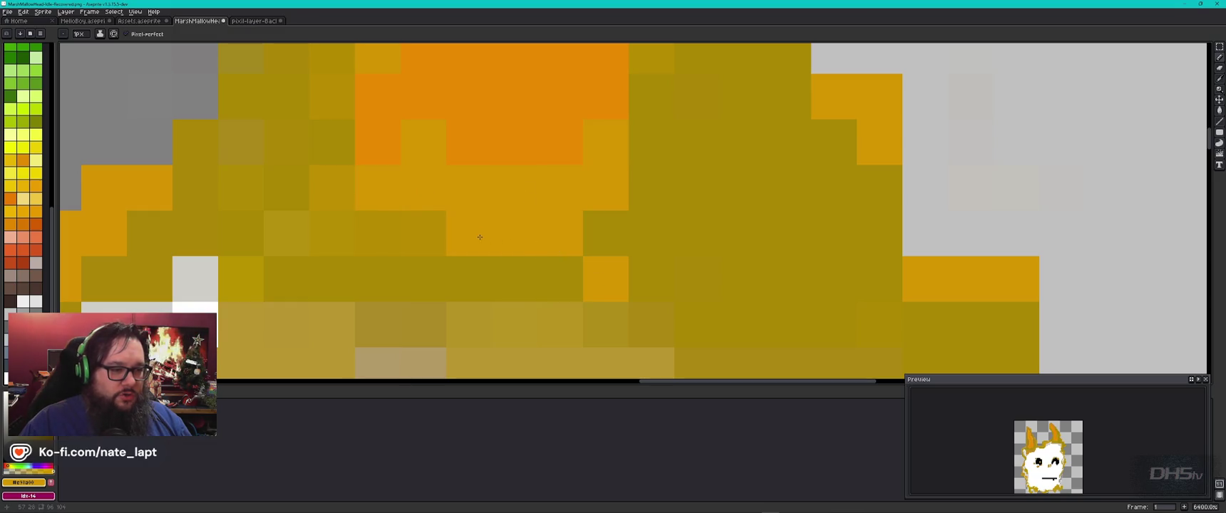
left_click(496, 270, "alt")
left_click_drag(567, 322, 463, 325)
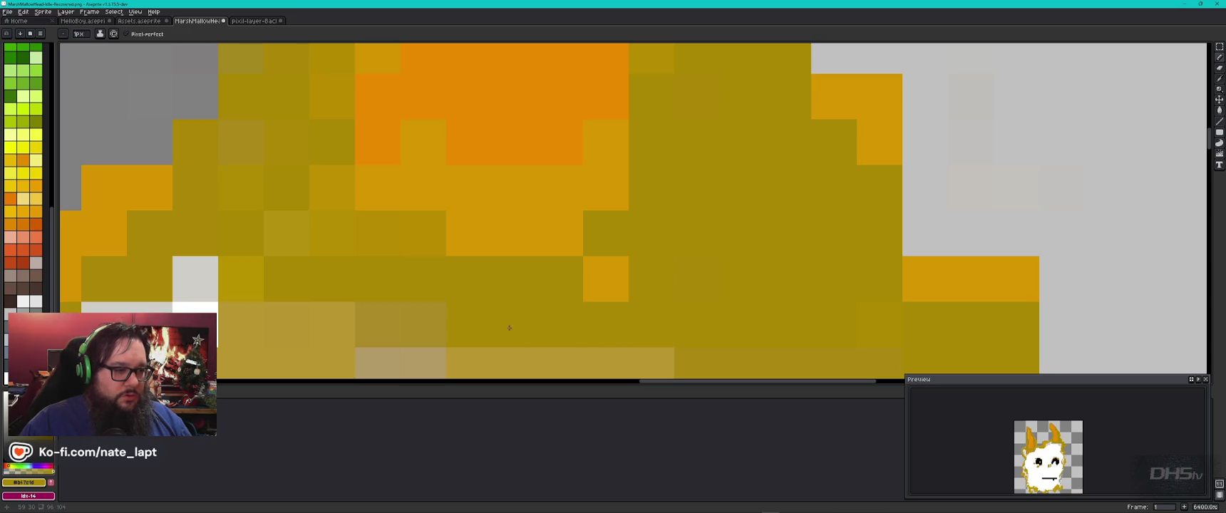
Repaint stray light and orange cells on the right ear olive
left_click(344, 176)
left_click(286, 234)
left_click(241, 278)
left_click(378, 321)
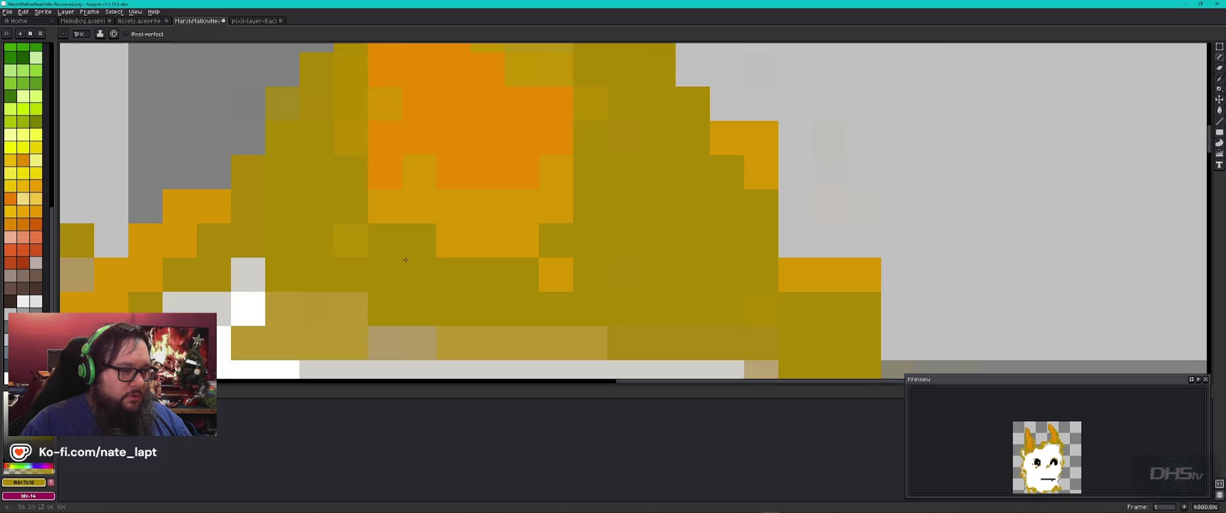
scroll(371, 251, "down", 1)
left_click(433, 271)
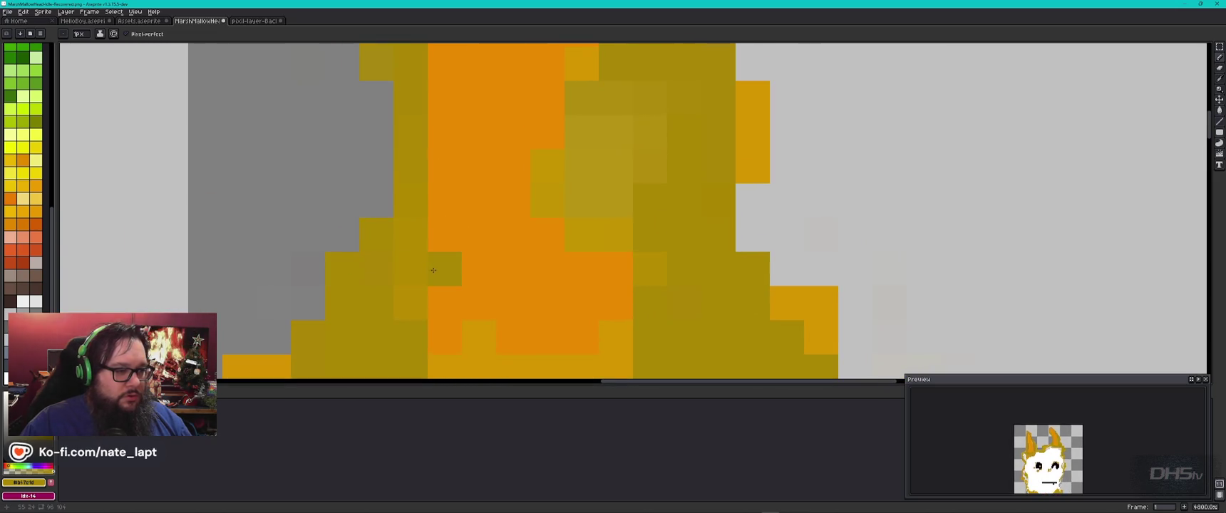
Darken the cluster of light olive cells to blend with the surrounding olive
left_click(546, 201)
left_click(546, 167)
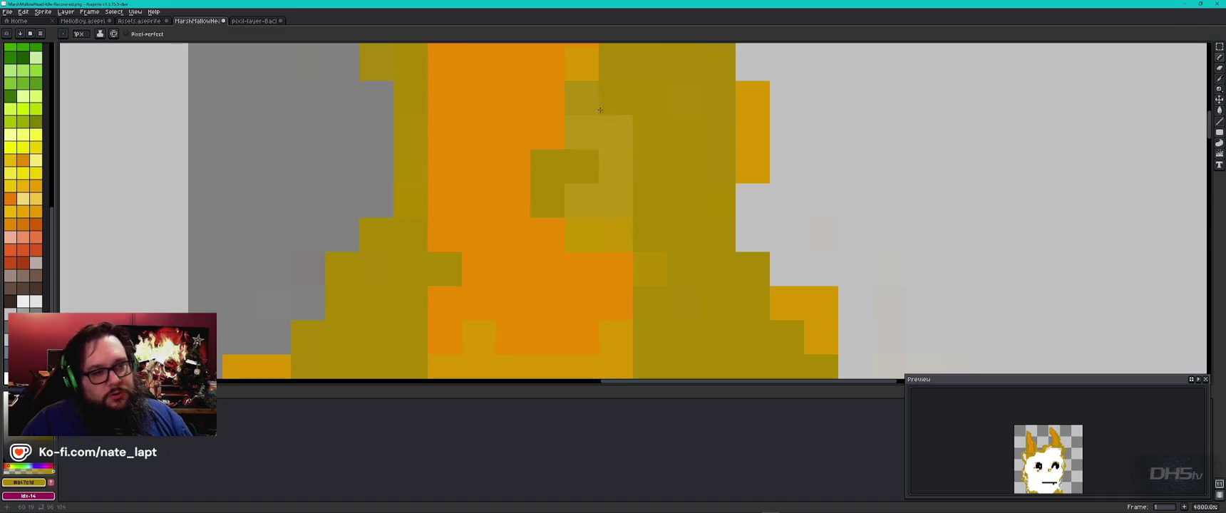
left_click(581, 132)
left_click(606, 171)
left_click(581, 200)
left_click(616, 201)
left_click(616, 235)
left_click(582, 235)
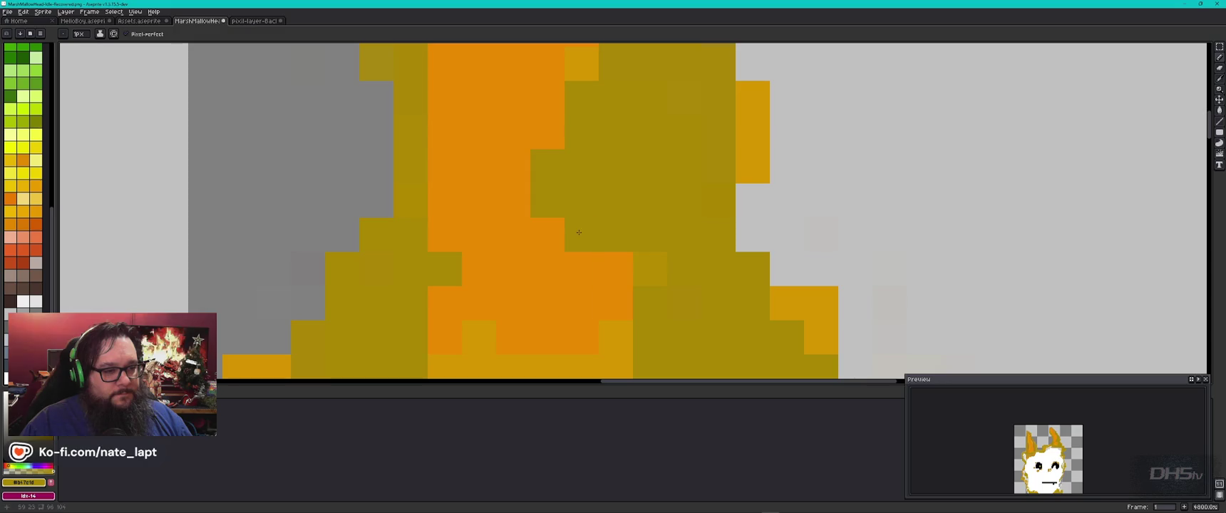
Pick an olive yellow, recentre on the ears, and switch to the reference sprite
scroll(628, 214, "down", 10)
scroll(667, 256, "up", 3)
scroll(673, 262, "down", 1)
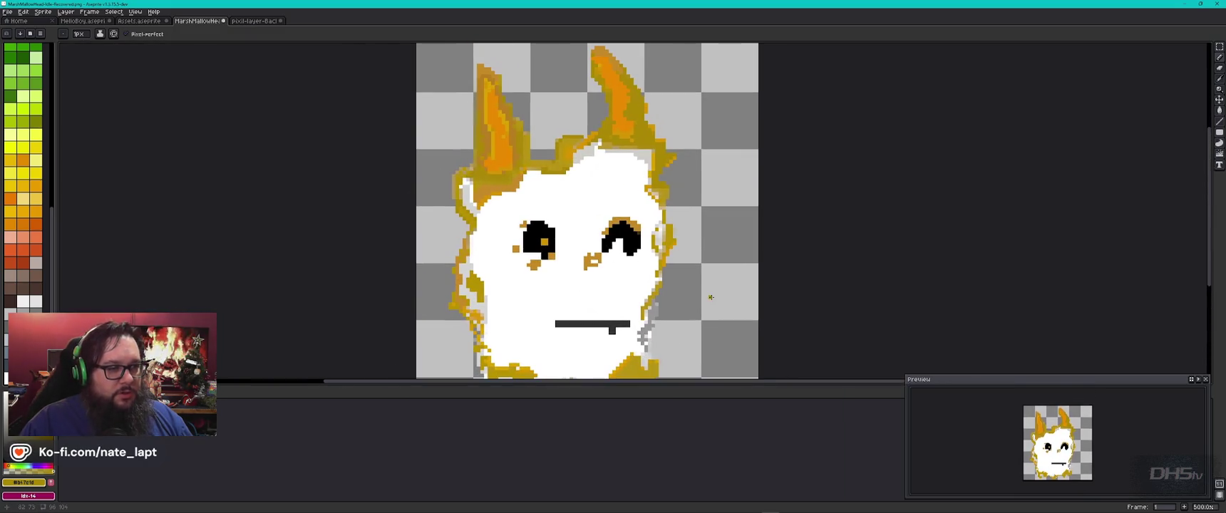
scroll(677, 266, "down", 1)
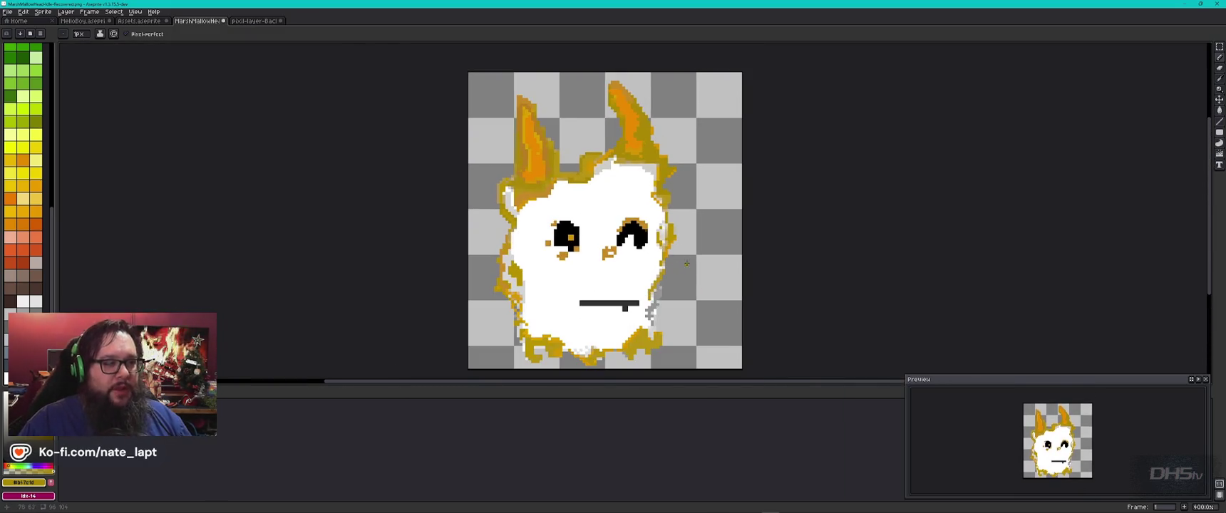
scroll(609, 153, "up", 5)
scroll(595, 132, "up", 3)
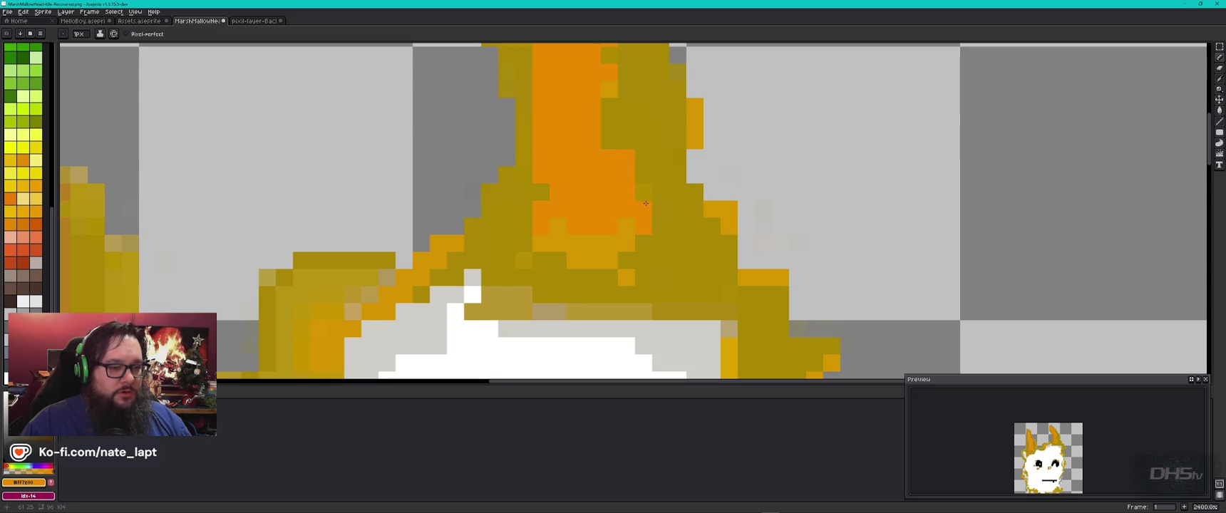
scroll(646, 191, "down", 3)
scroll(645, 181, "down", 2)
scroll(643, 171, "up", 2)
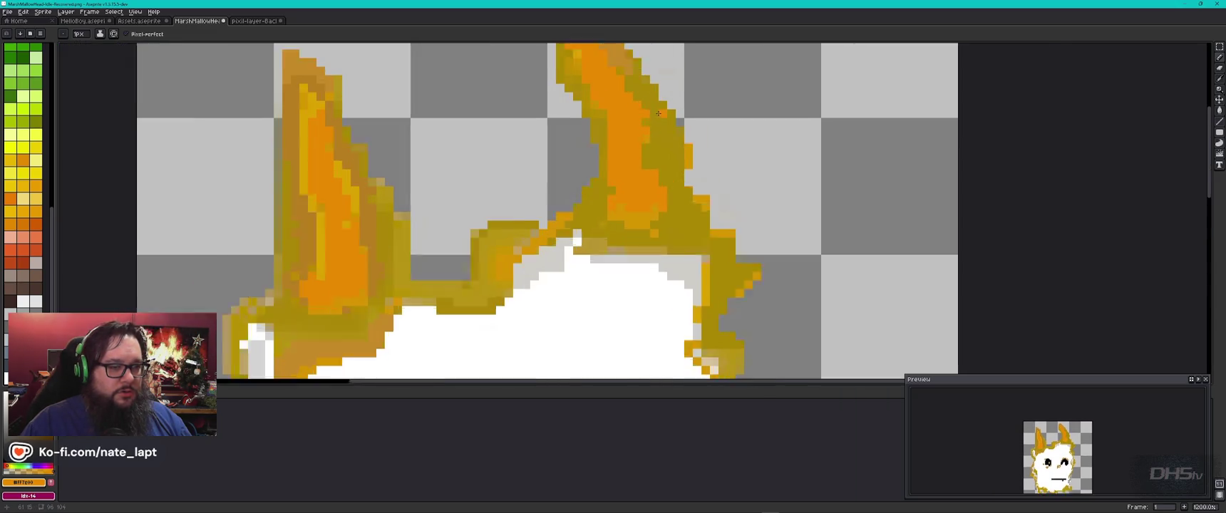
scroll(643, 163, "up", 1)
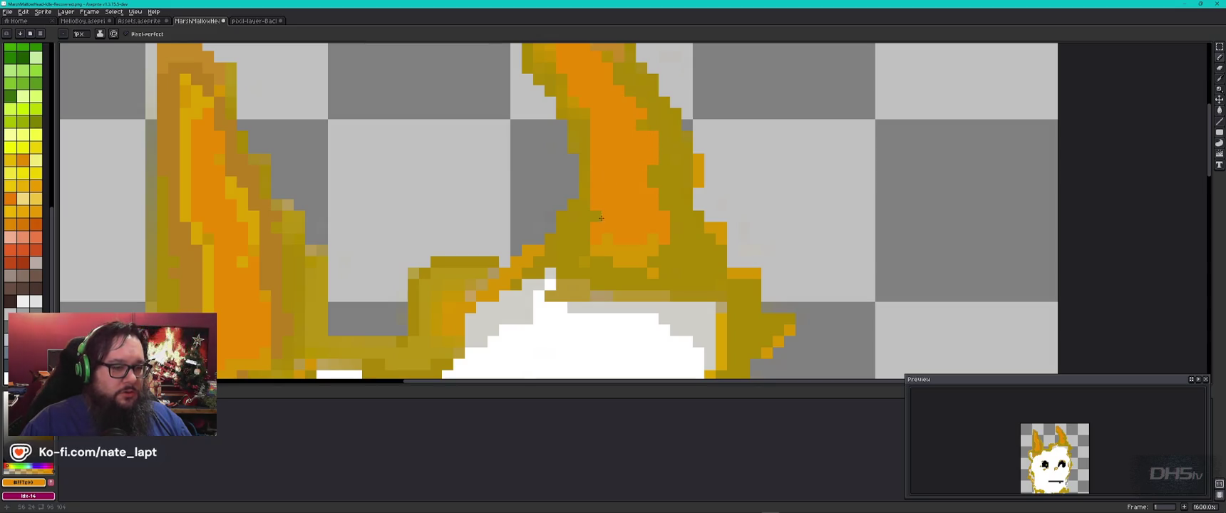
left_click(630, 269, "alt")
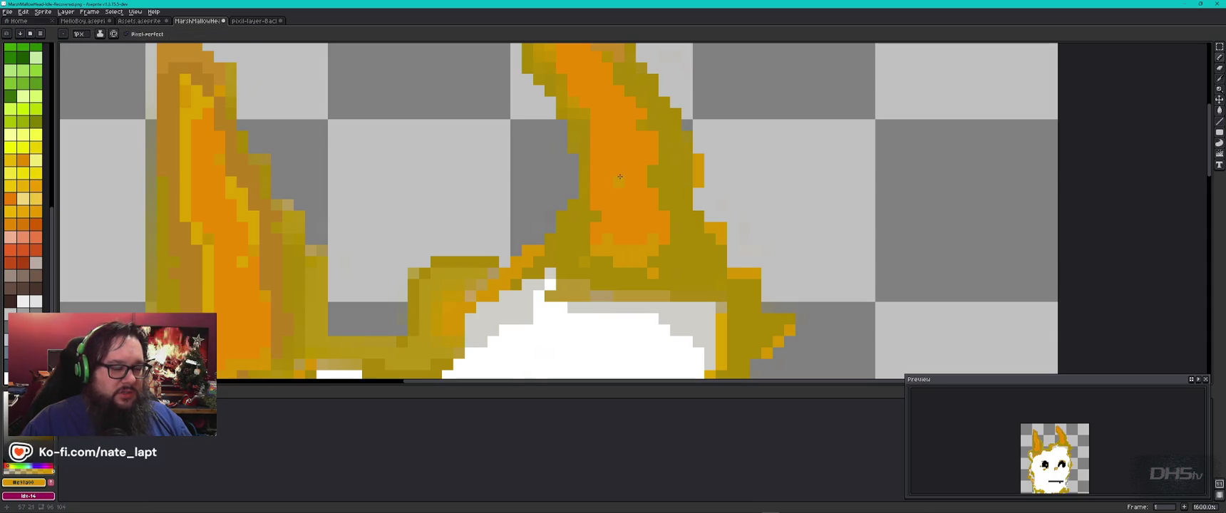
left_click_drag(619, 176, 609, 212)
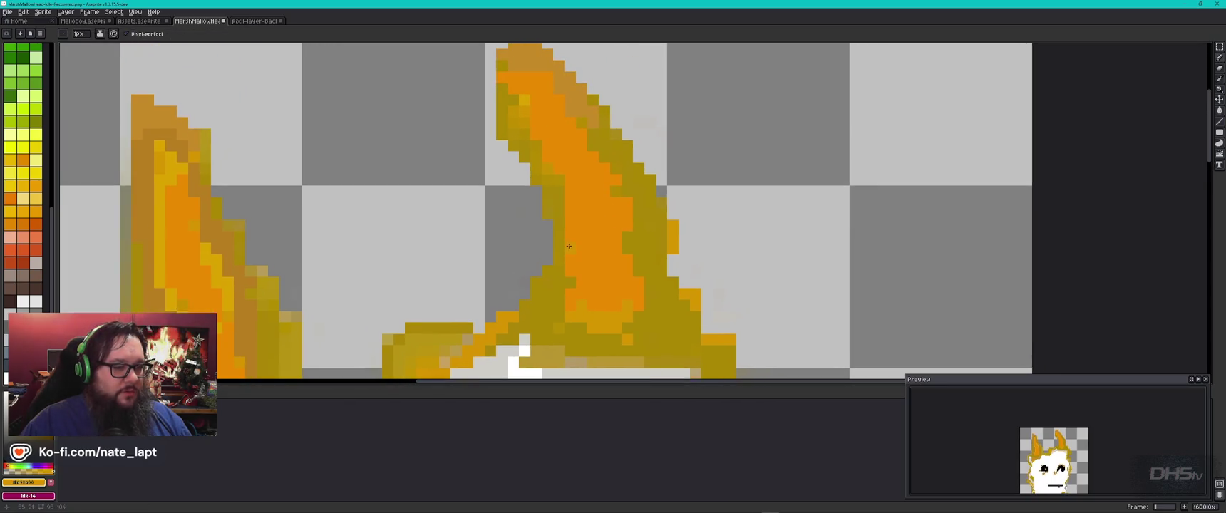
key("ctrl+Tab")
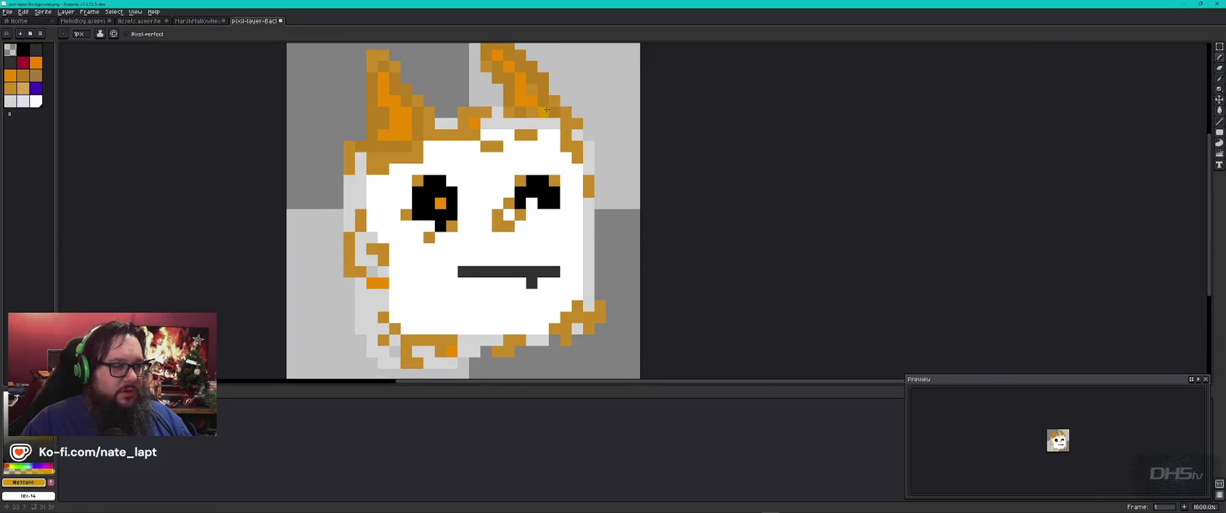
Return to the MarshMallowHead sprite, zoom out to 800%, and undo the last pencil stroke
left_click_drag(547, 110, 605, 177)
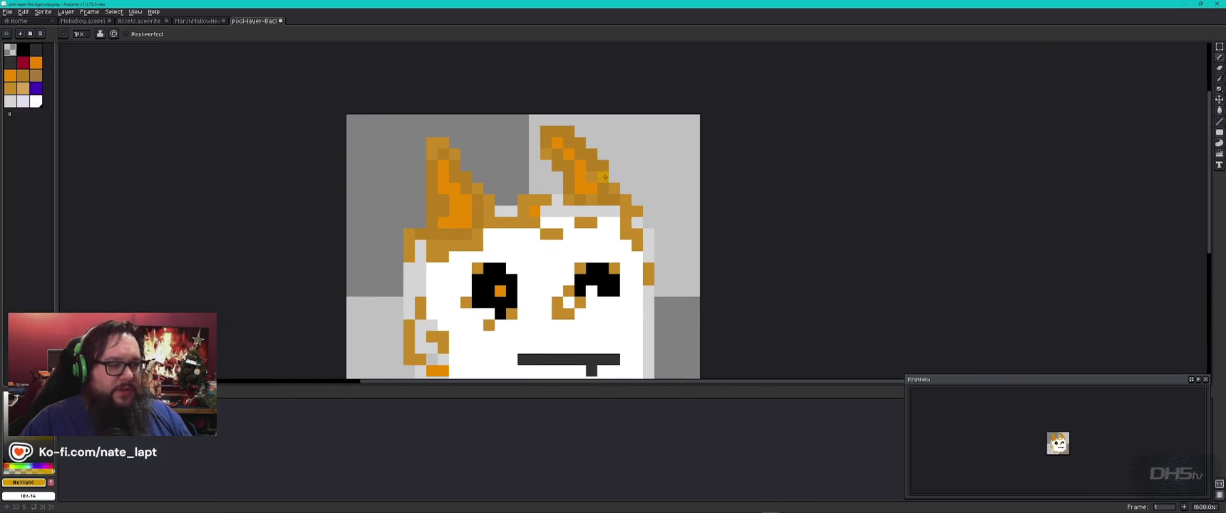
key("ctrl+shift+Tab")
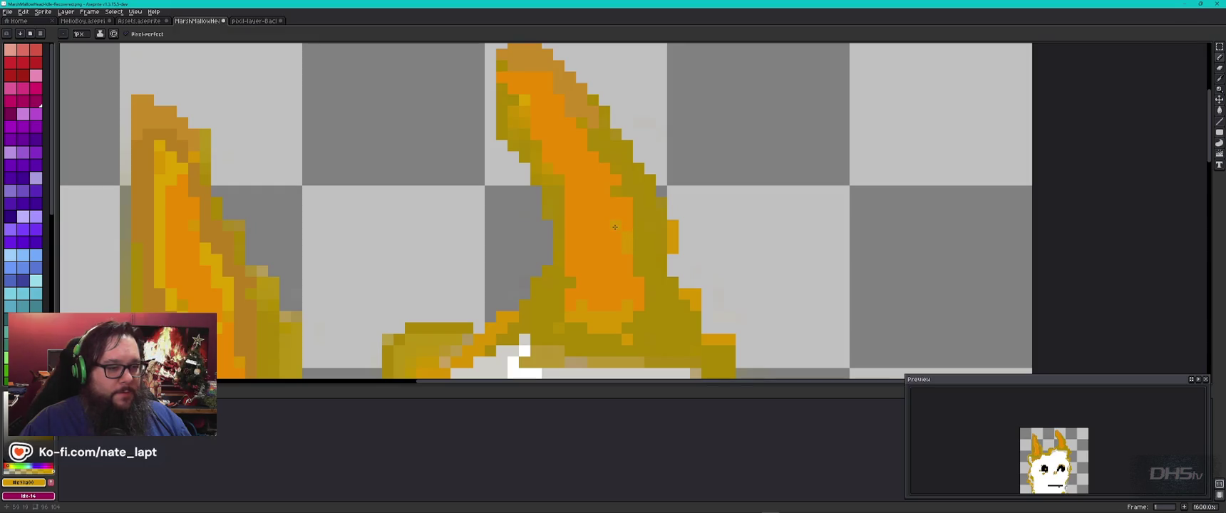
scroll(671, 225, "down", 3)
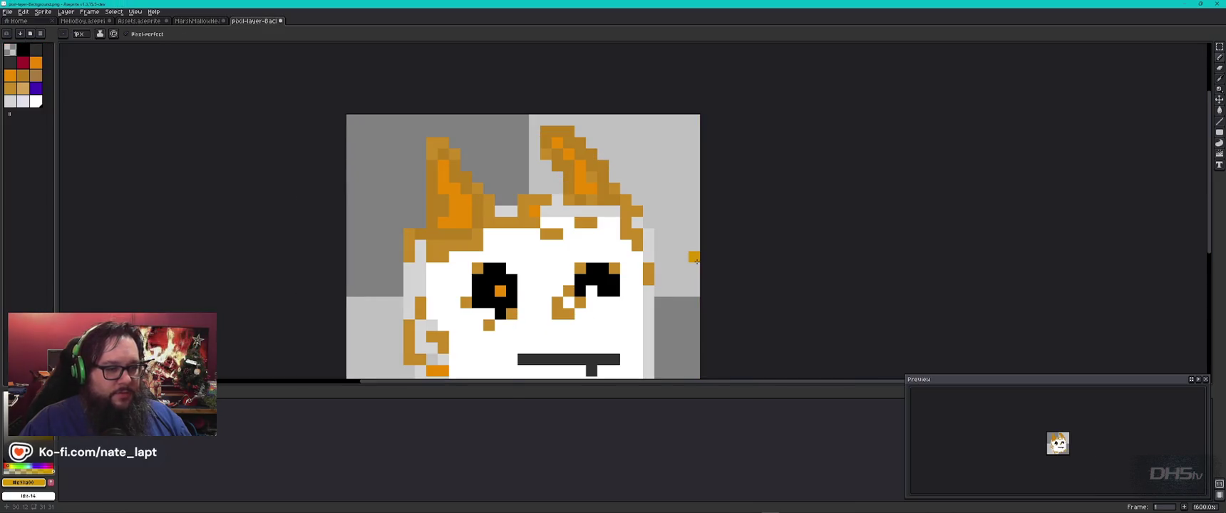
key("ctrl+z")
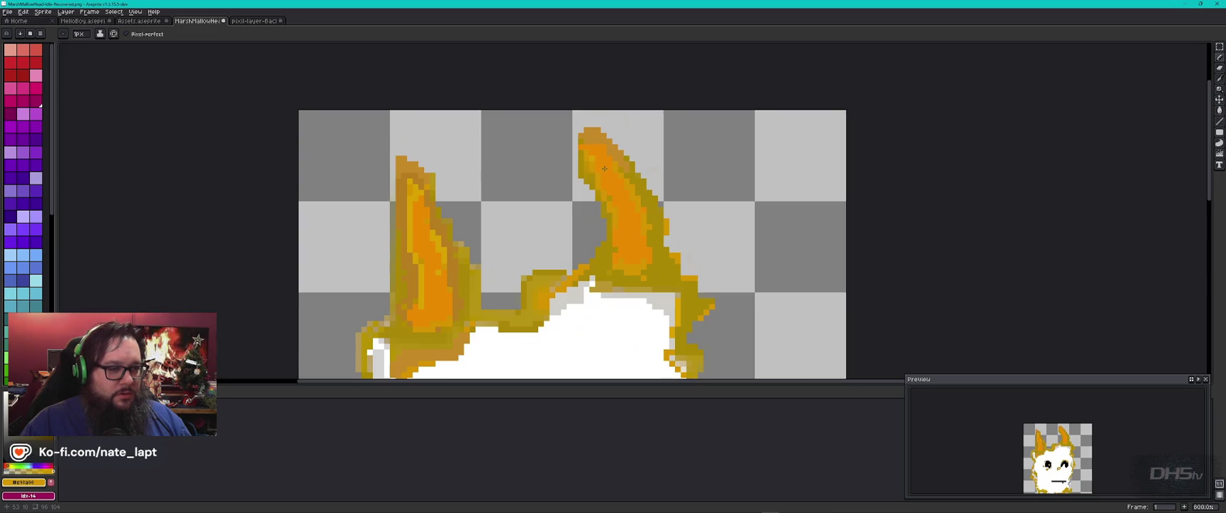
Paint darker gold along the right ear's upper-right edge, then pick a warmer gold
left_click(630, 171, "alt")
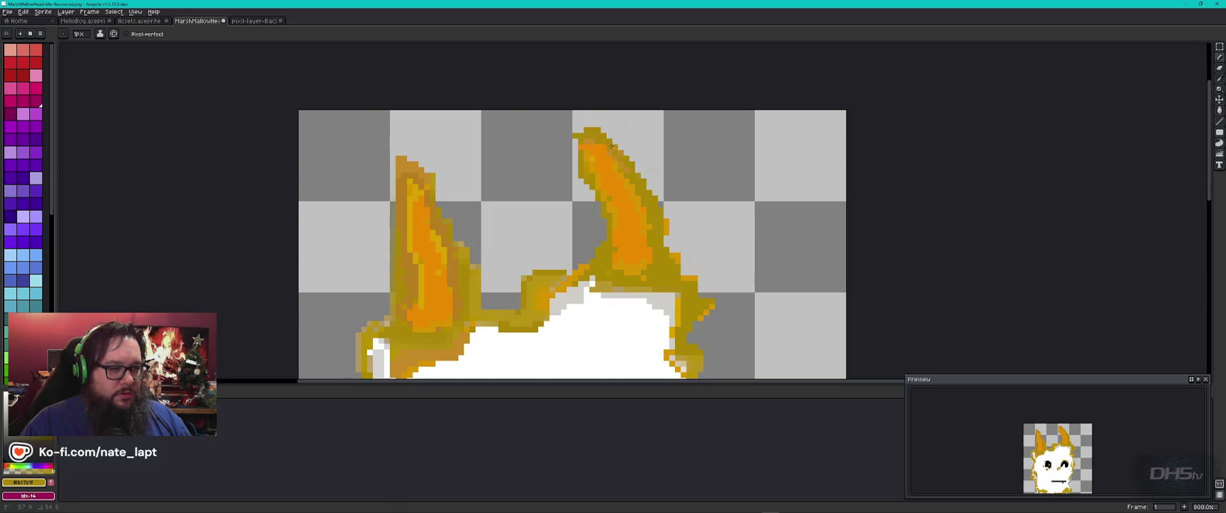
left_click_drag(592, 140, 616, 163)
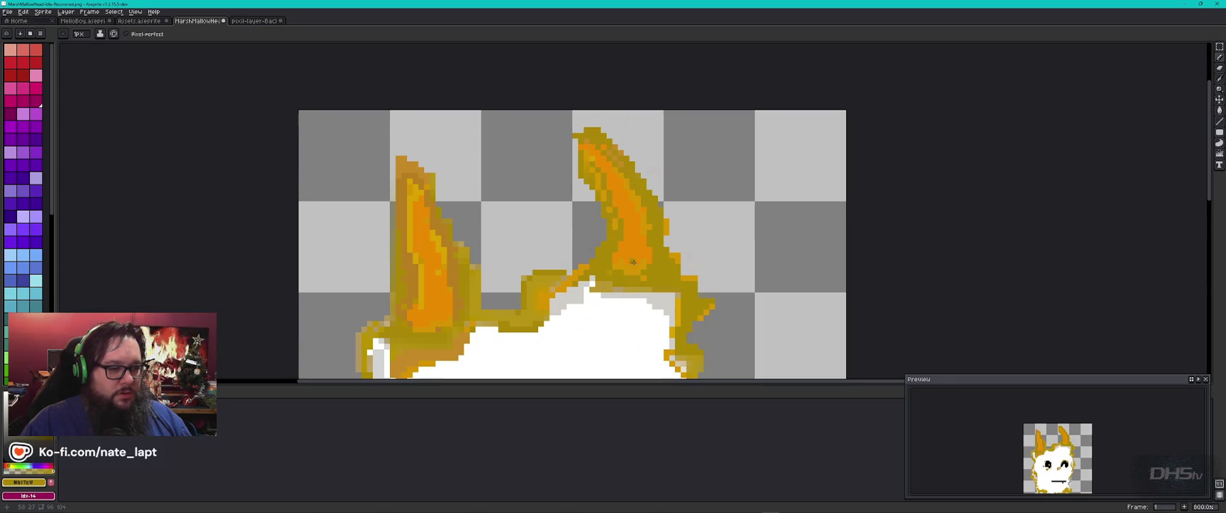
key("ctrl")
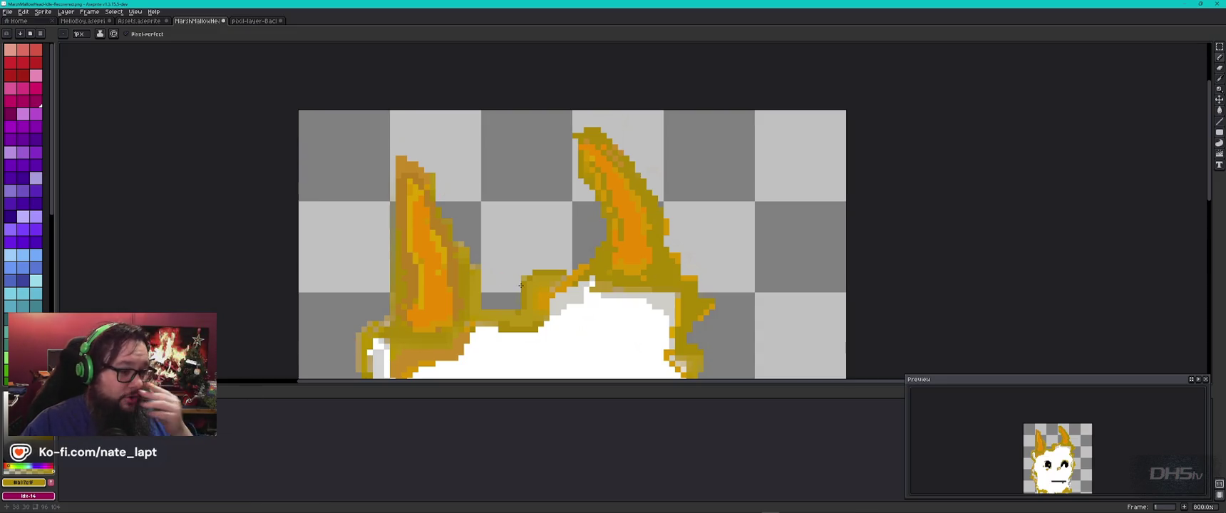
left_click(621, 212, "alt")
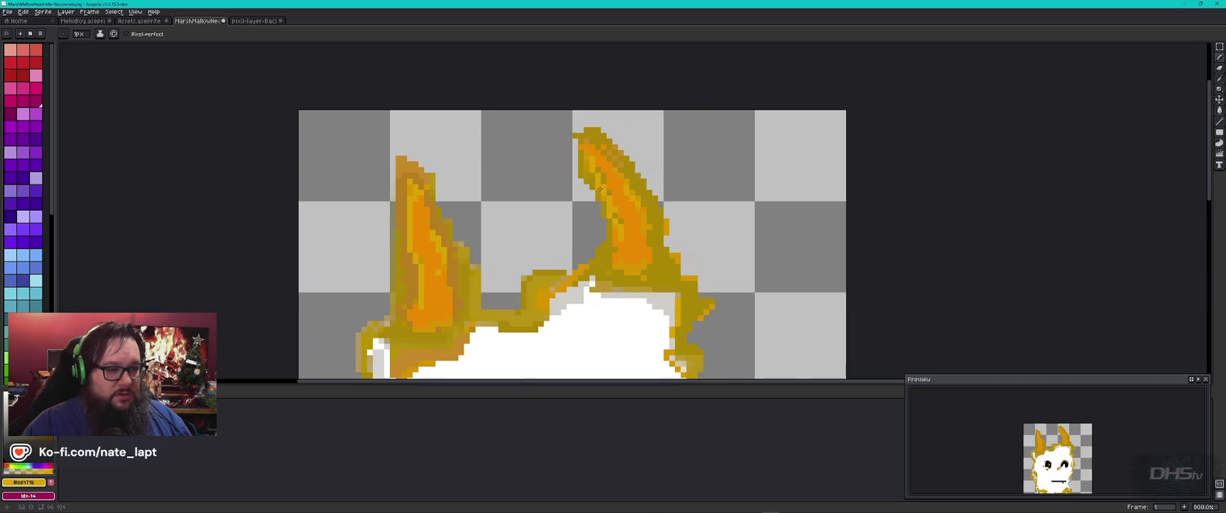
scroll(601, 189, "down", 1)
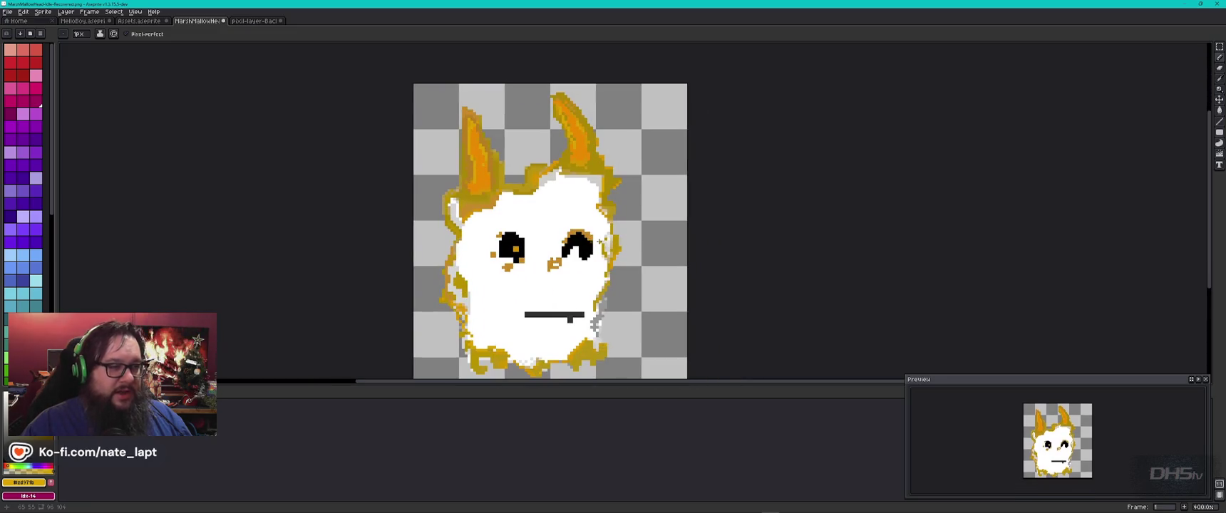
scroll(602, 160, "up", 3)
scroll(602, 160, "up", 3)
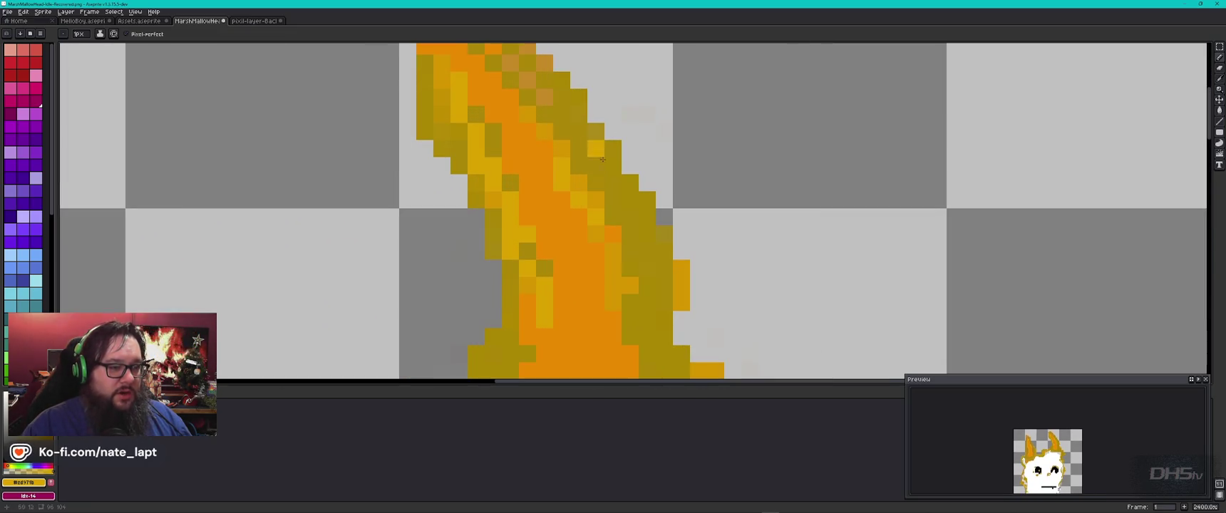
Erase the stray olive pixels along the right ear's side and tip
key("e")
left_click_drag(665, 218, 579, 114)
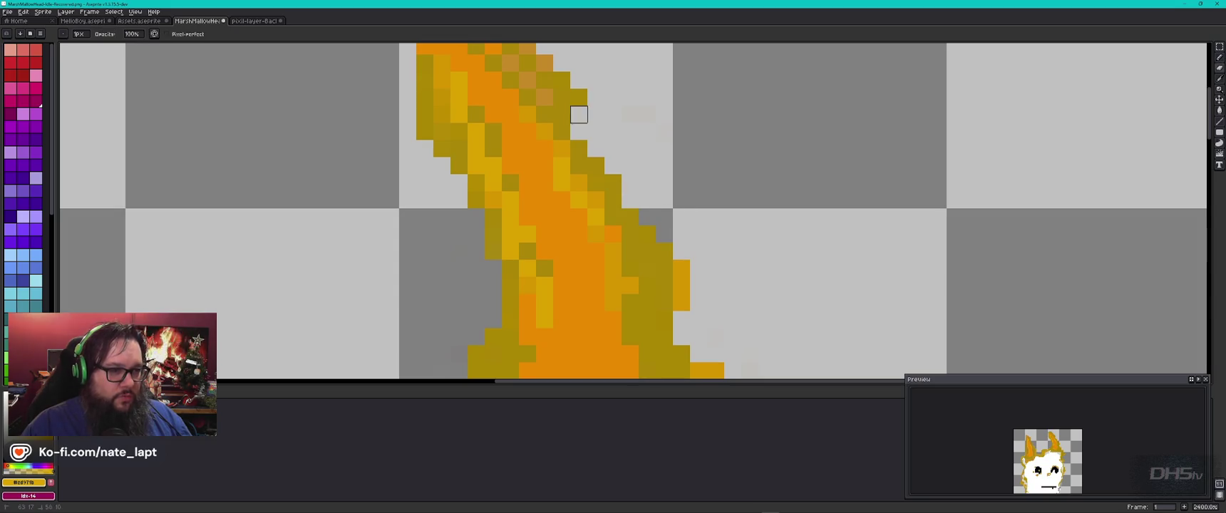
scroll(629, 149, "down", 4)
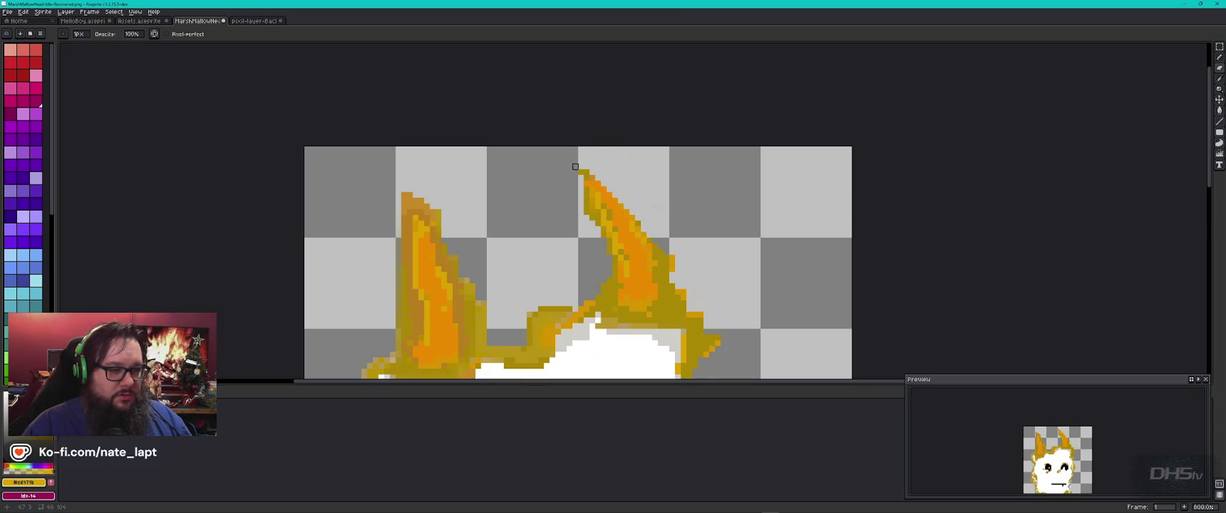
left_click_drag(591, 184, 570, 172)
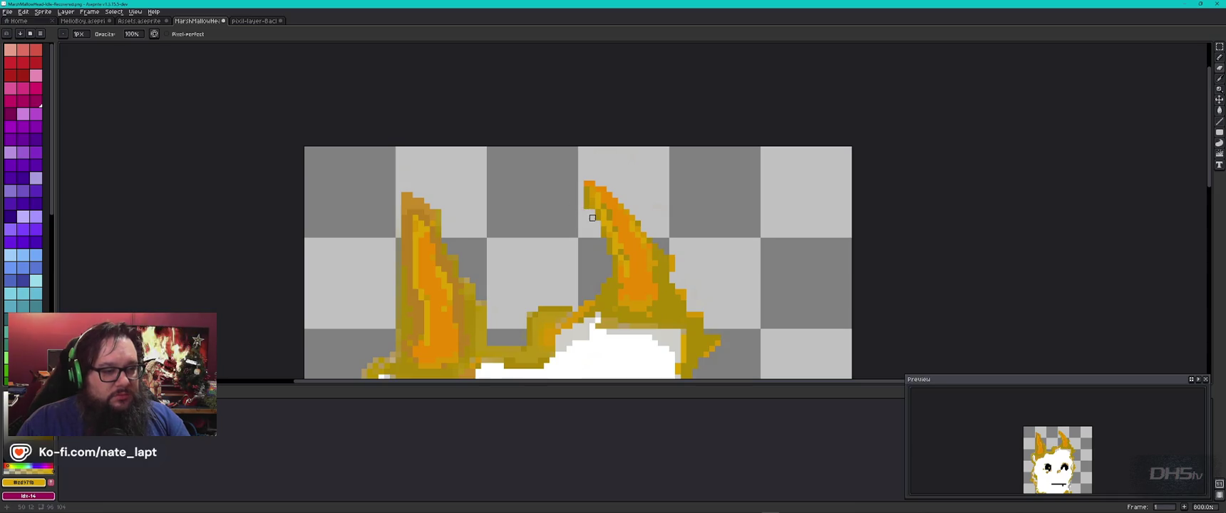
scroll(564, 200, "down", 1)
scroll(570, 206, "down", 1)
scroll(670, 213, "down", 2)
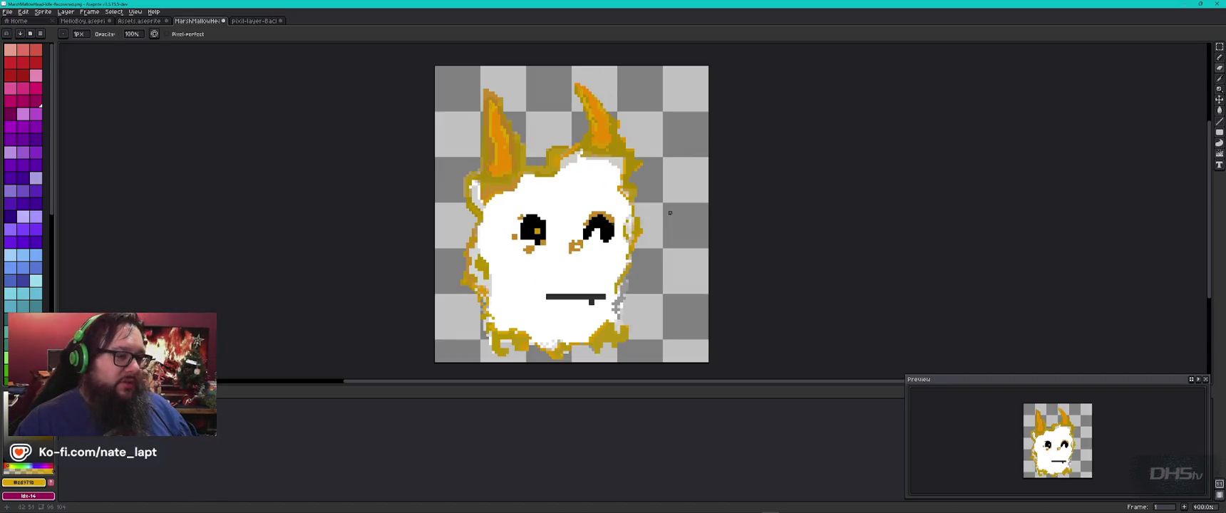
scroll(610, 122, "up", 5)
left_click_drag(610, 122, 662, 298)
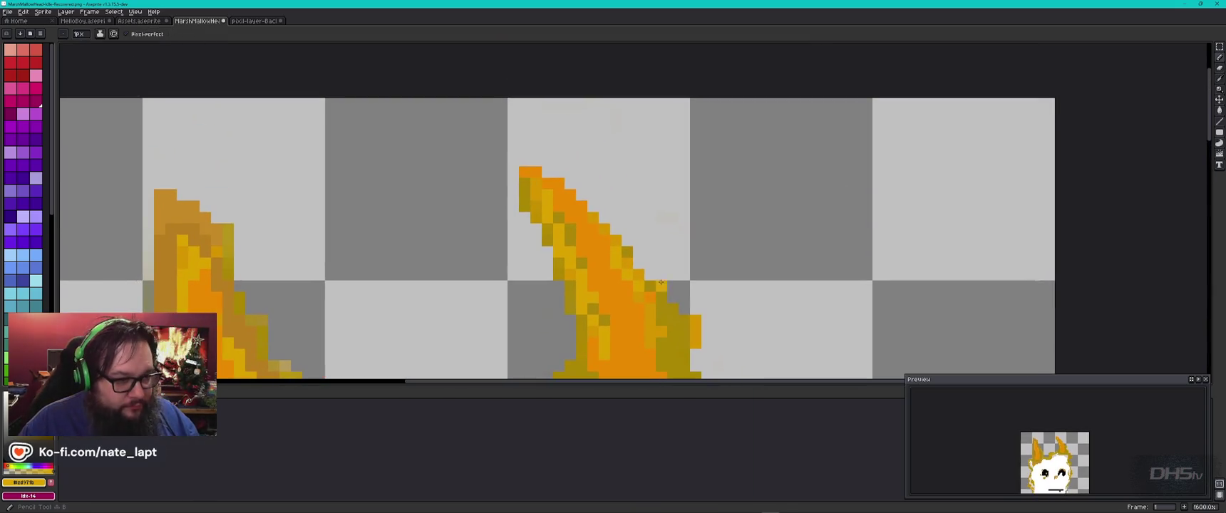
Eyedrop the ear's darker olive and dot olive pixels along and beside the right ear edge
left_click(670, 303, "alt")
left_click(616, 218)
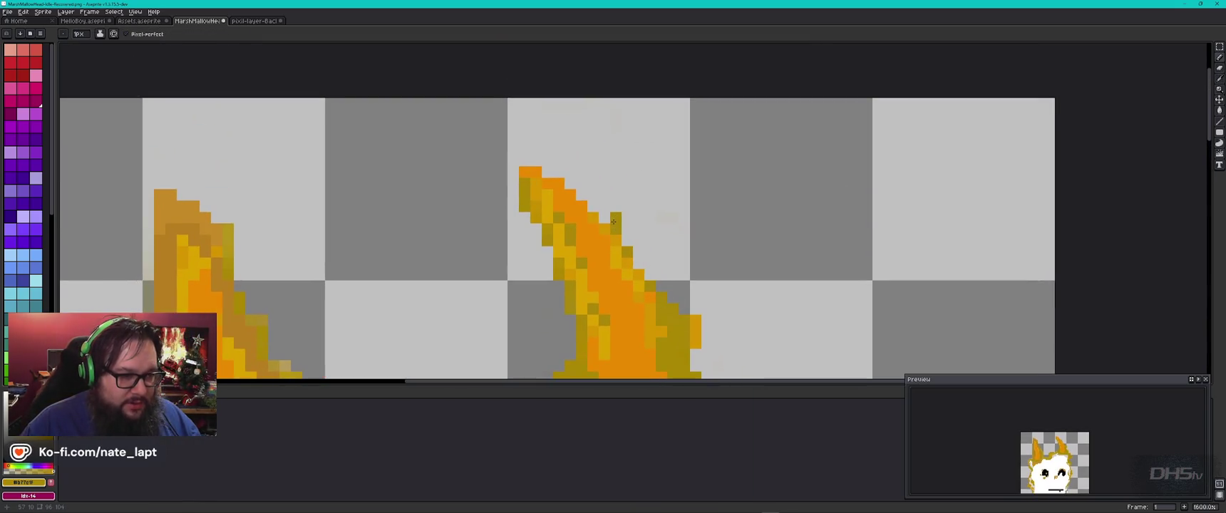
left_click(616, 206)
left_click(594, 221)
left_click(525, 251)
scroll(653, 262, "down", 4)
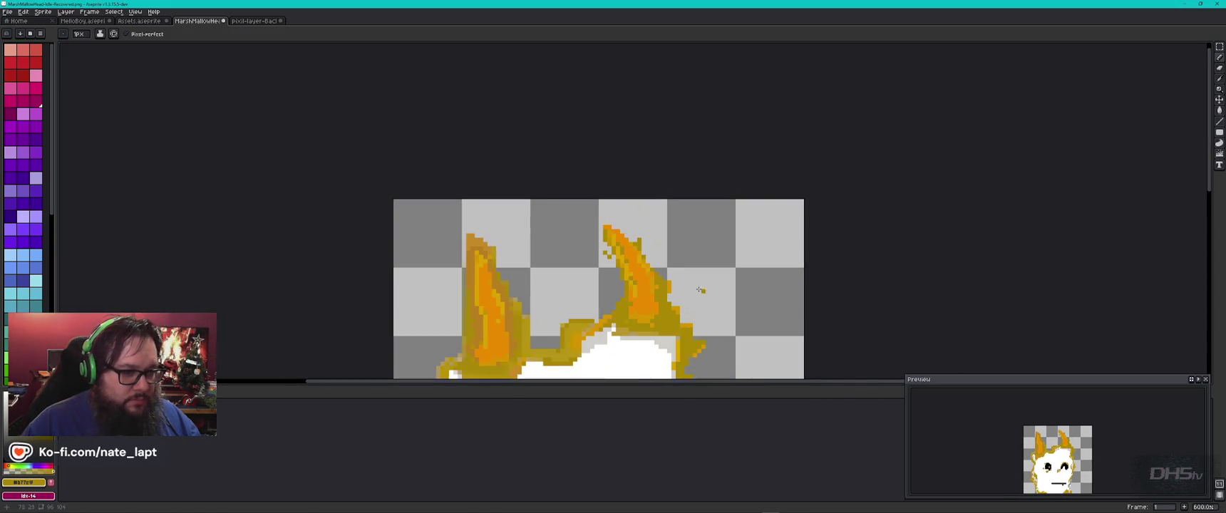
scroll(654, 265, "up", 4)
left_click(659, 243)
Pick the ear's bright orange and scatter orange pixels beside and on the ear tip
left_click(605, 216, "alt")
left_click(661, 232)
key("ctrl+z")
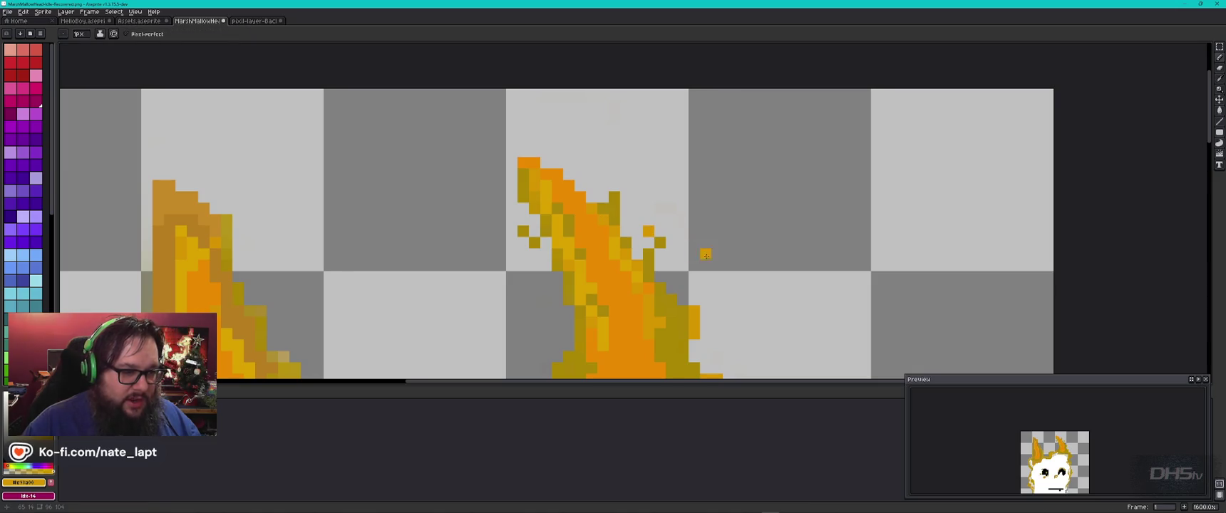
left_click(683, 254)
left_click(625, 197)
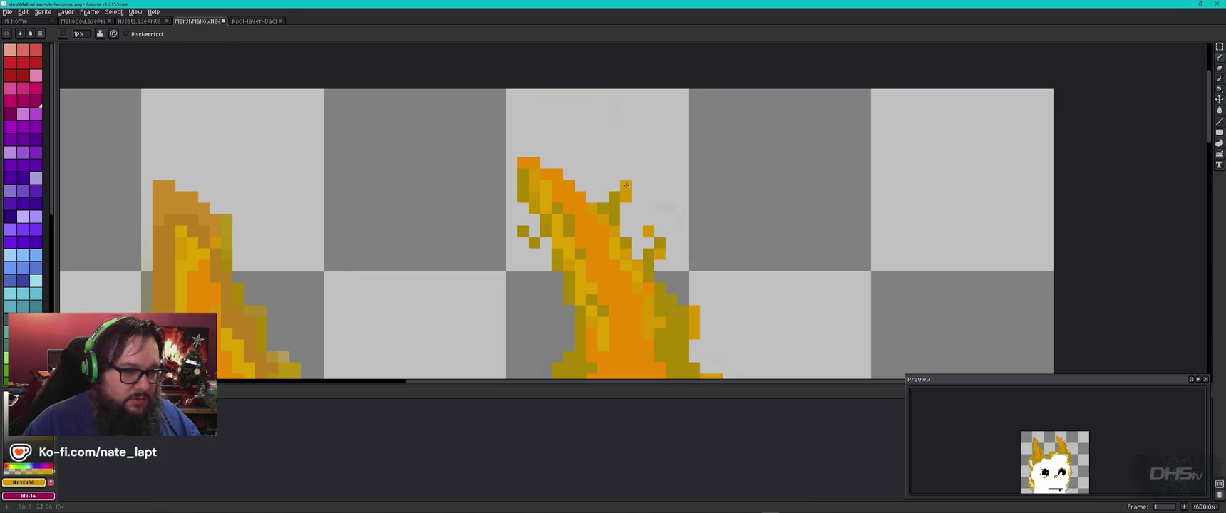
Paint a short vertical streak of orange flame pixels beside the ear, plus one scattered pixel
scroll(693, 244, "down", 4)
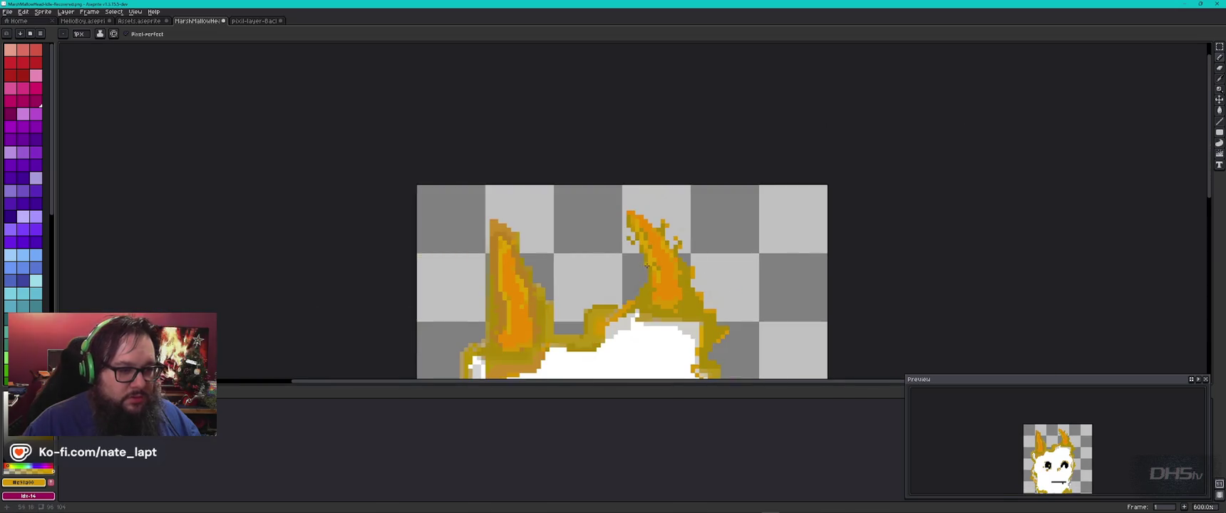
scroll(647, 266, "up", 5)
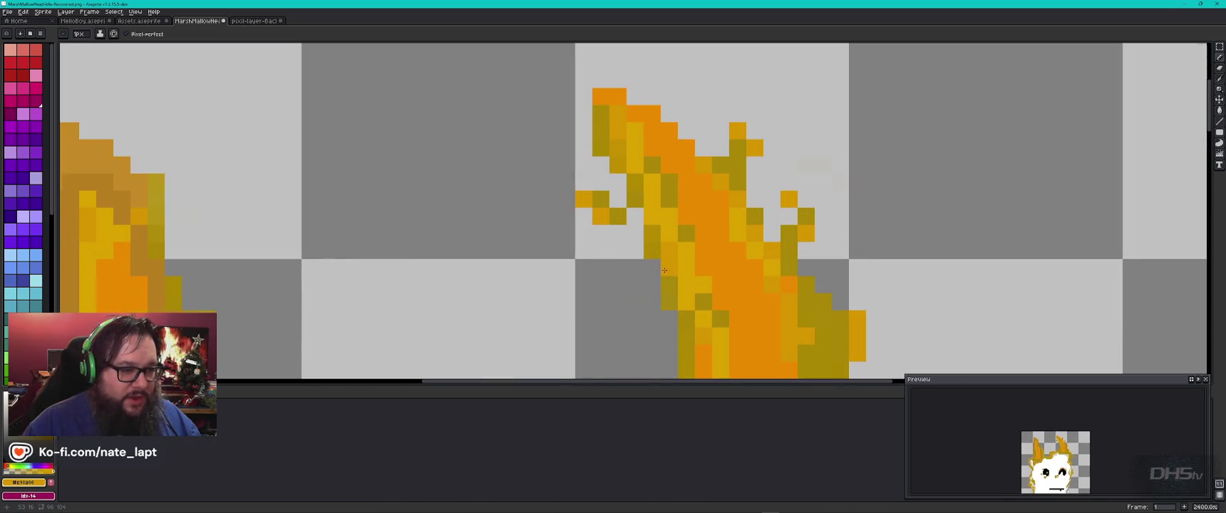
scroll(683, 268, "down", 5)
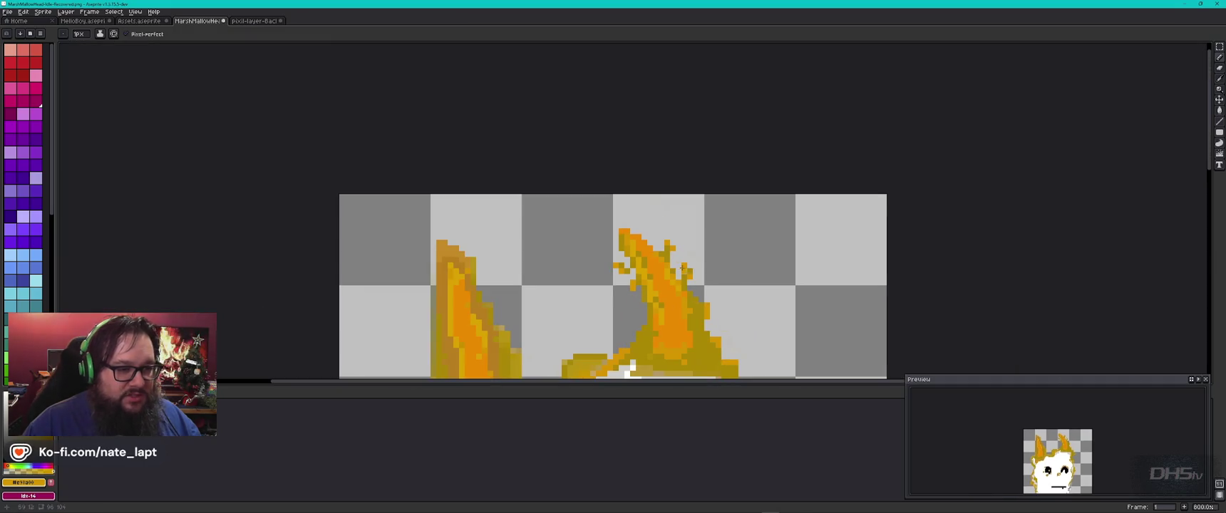
scroll(683, 268, "up", 2)
scroll(683, 268, "up", 4)
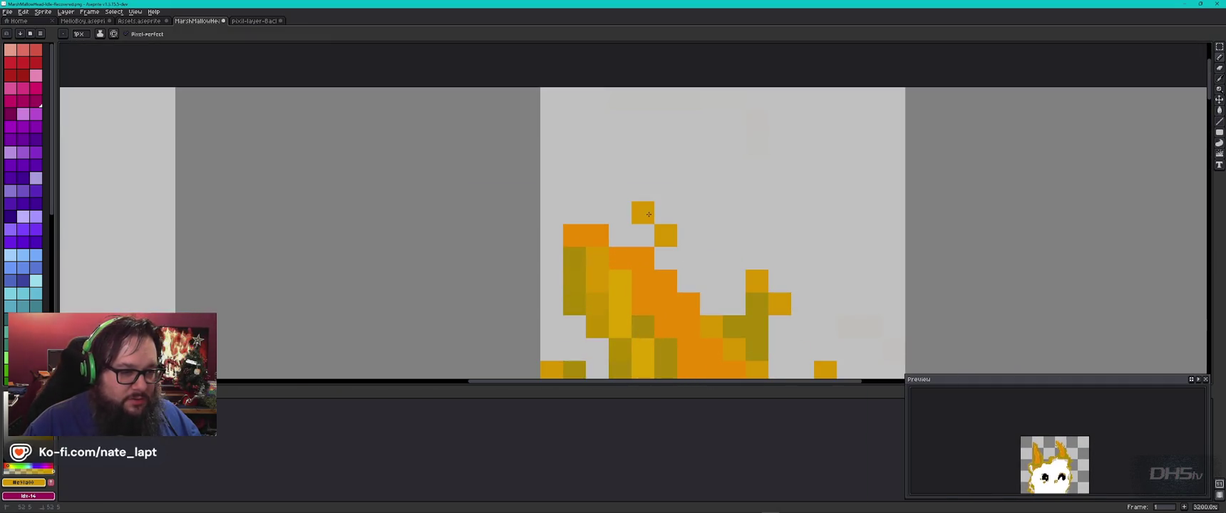
scroll(649, 213, "down", 5)
scroll(656, 207, "up", 2)
scroll(662, 203, "up", 3)
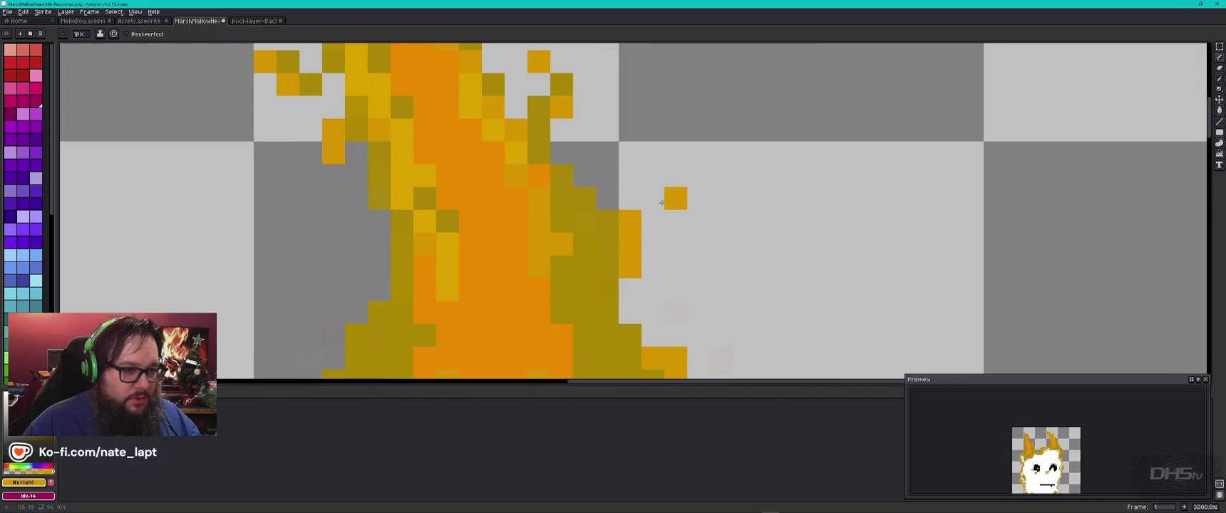
left_click_drag(606, 175, 607, 130)
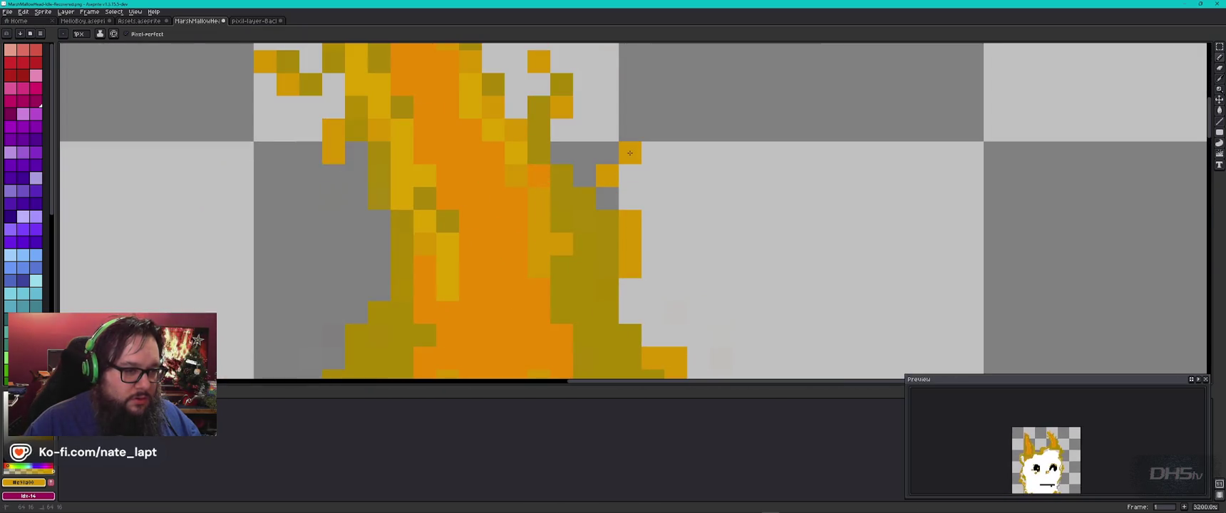
left_click(654, 200)
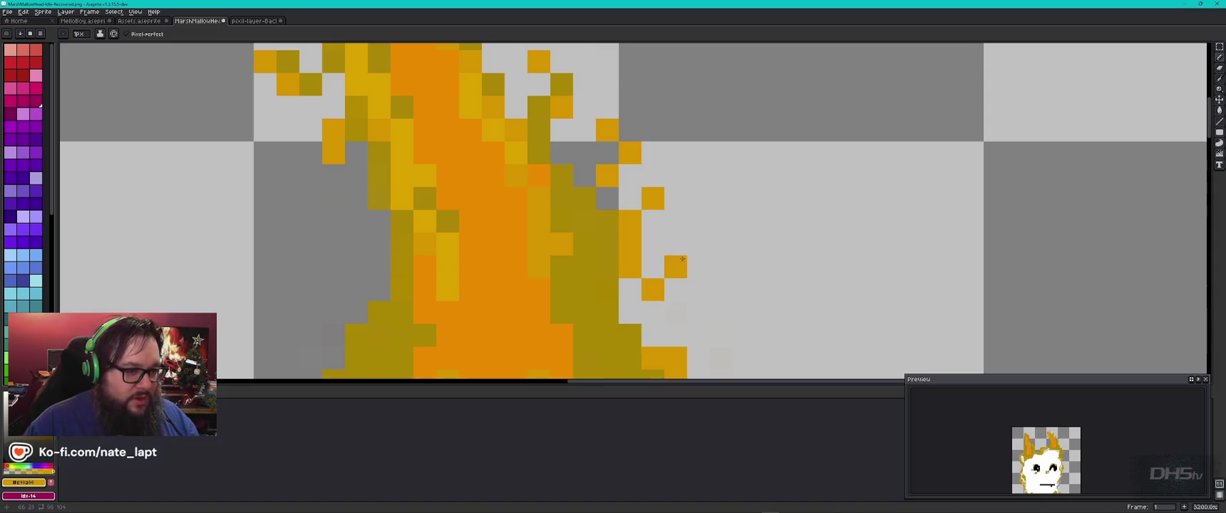
scroll(738, 330, "down", 2)
scroll(737, 330, "down", 2)
Pan over to the face and zoom in and out to review the flame tufts on the ear
left_click_drag(738, 330, 689, 214)
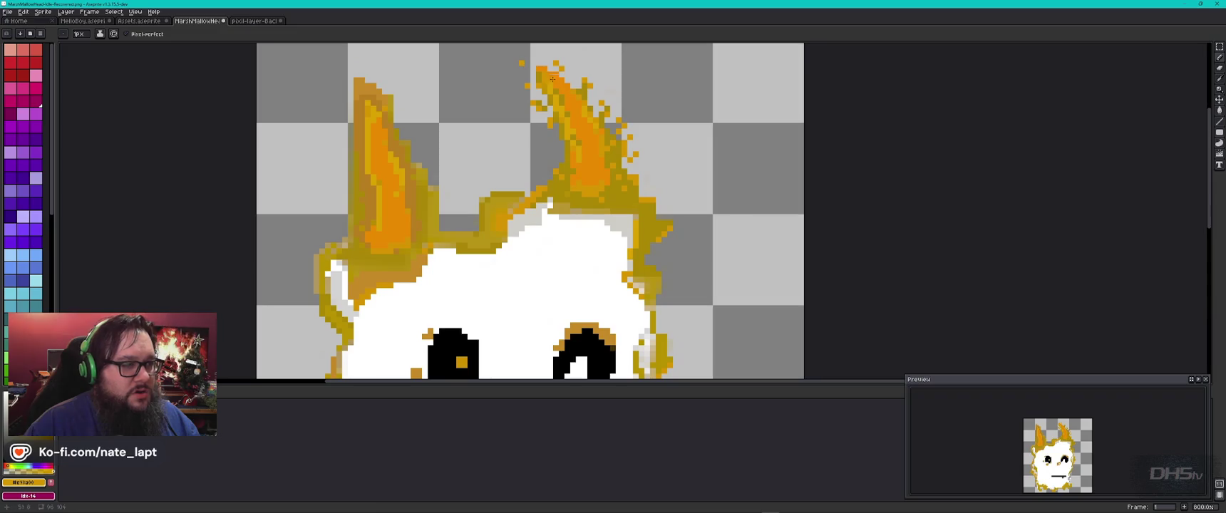
scroll(657, 216, "down", 1)
scroll(660, 243, "down", 1)
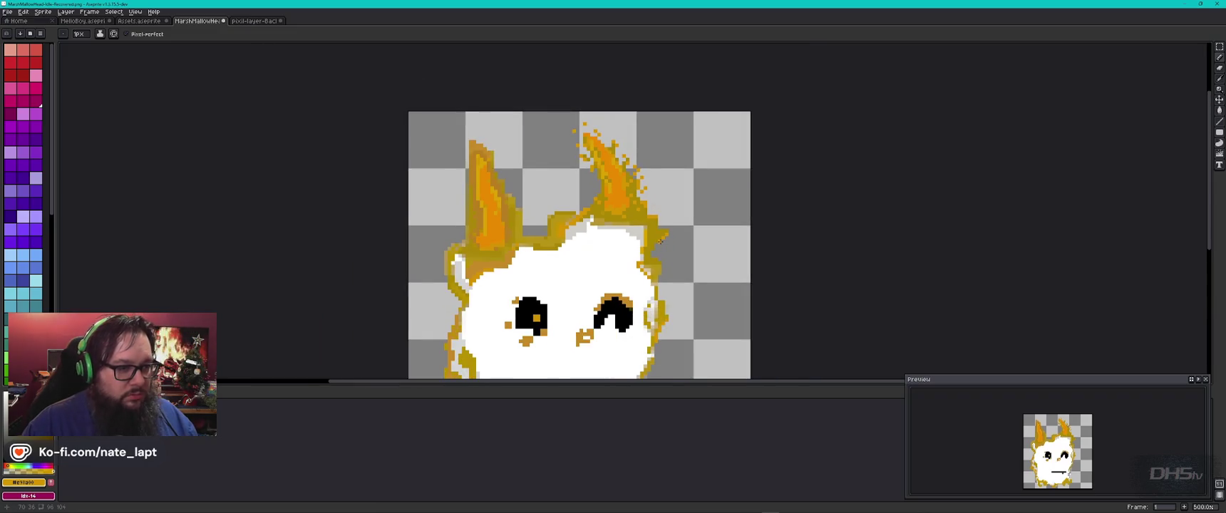
scroll(619, 190, "up", 1)
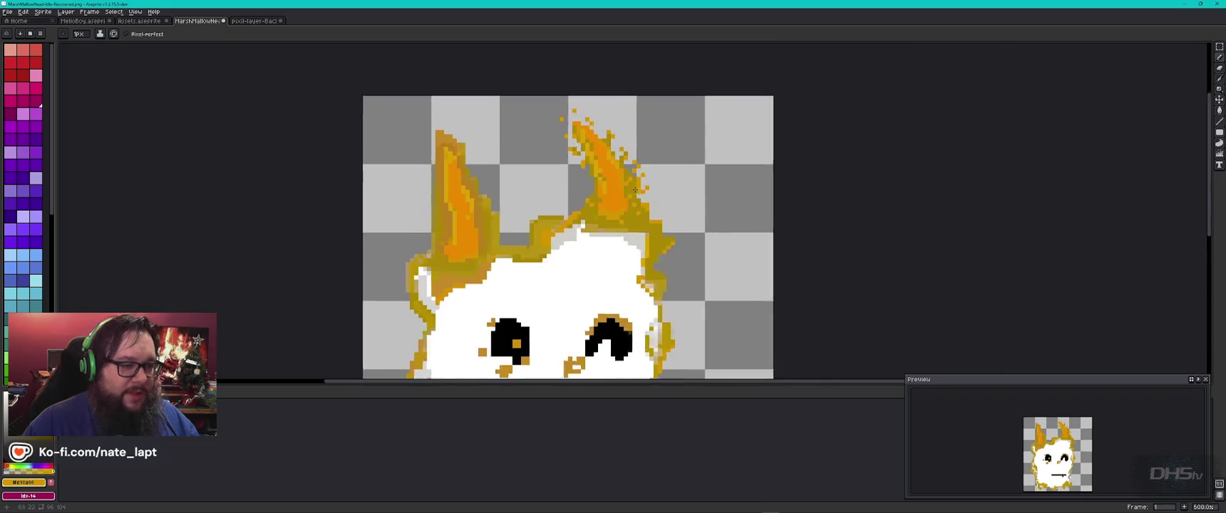
scroll(619, 190, "up", 4)
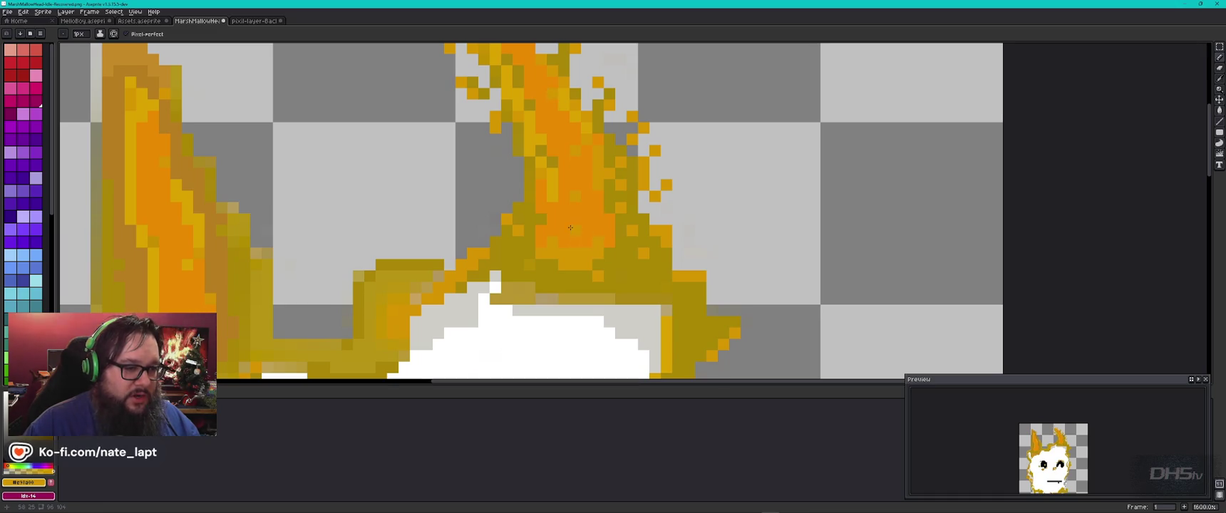
scroll(620, 263, "down", 2)
scroll(650, 306, "down", 1)
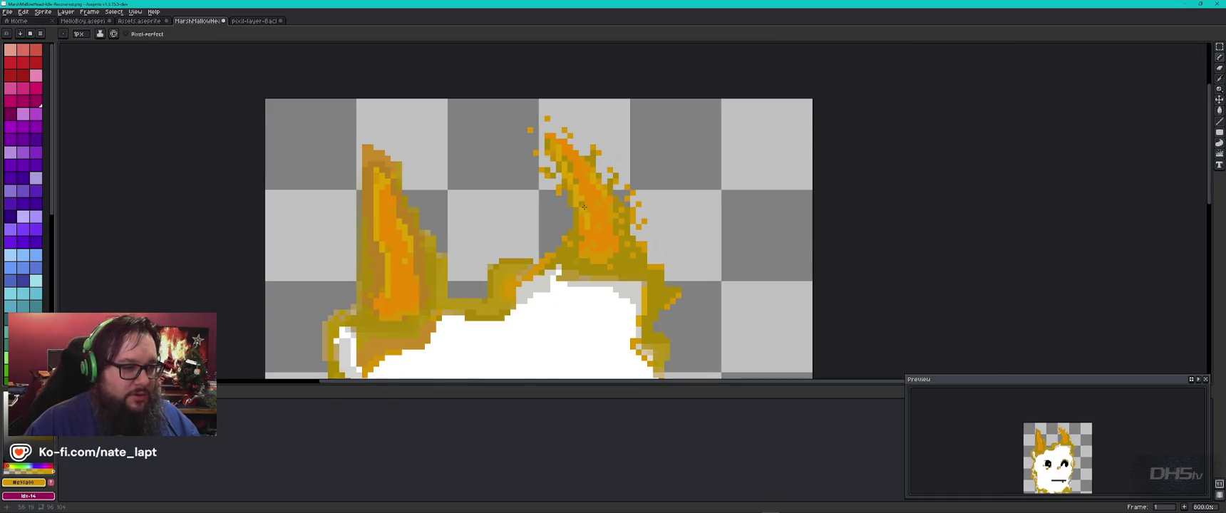
scroll(583, 207, "up", 5)
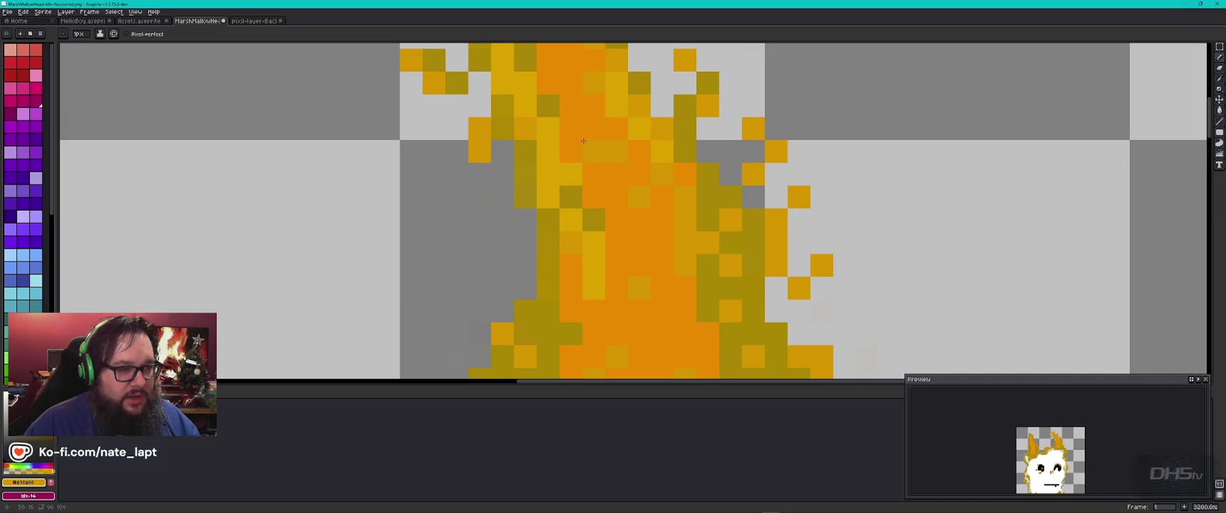
scroll(664, 197, "down", 4)
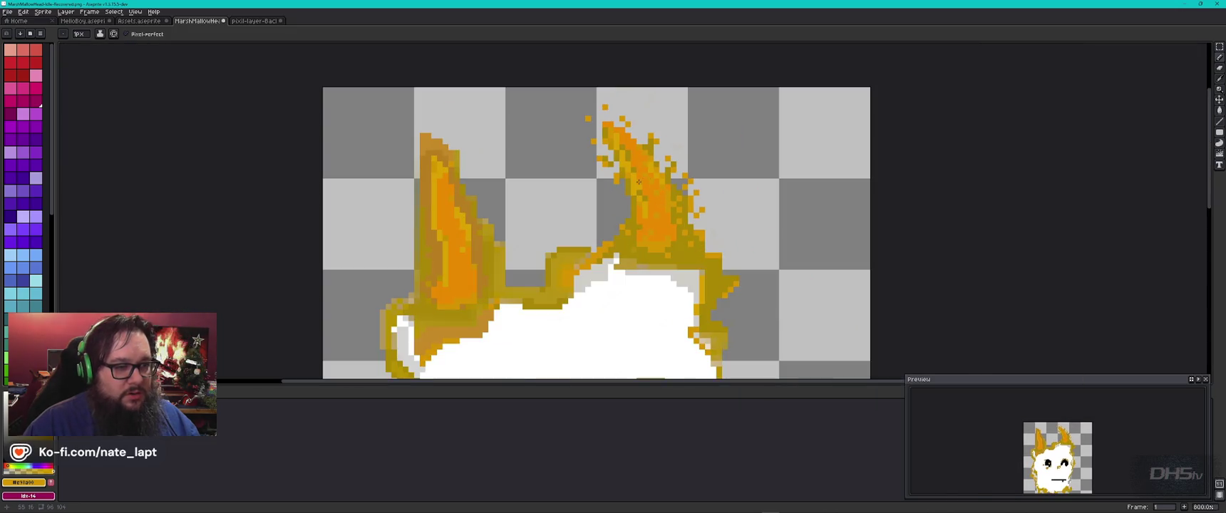
scroll(629, 147, "up", 5)
scroll(633, 136, "down", 2)
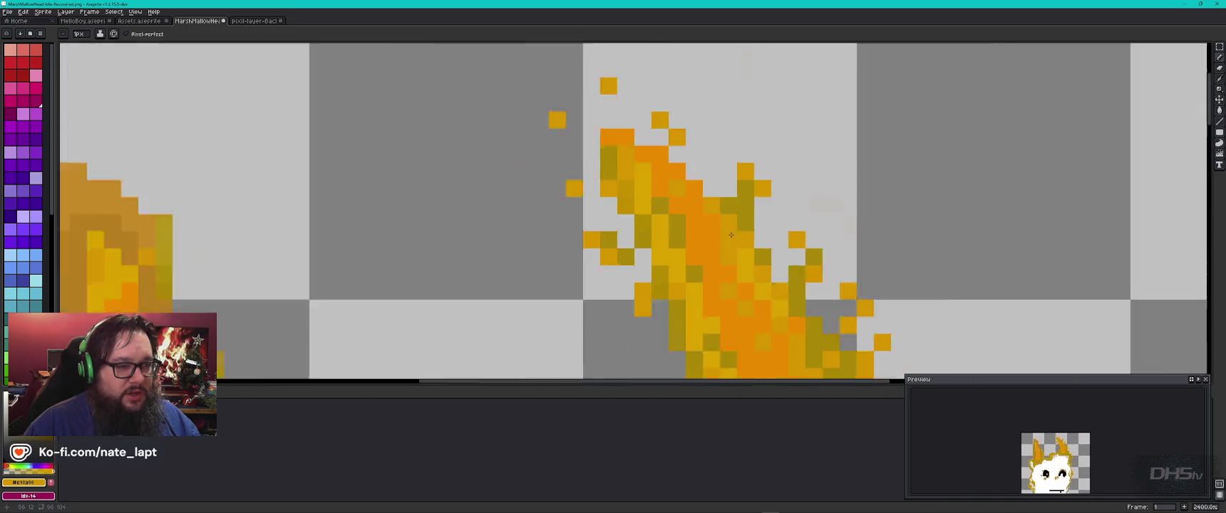
scroll(771, 325, "down", 2)
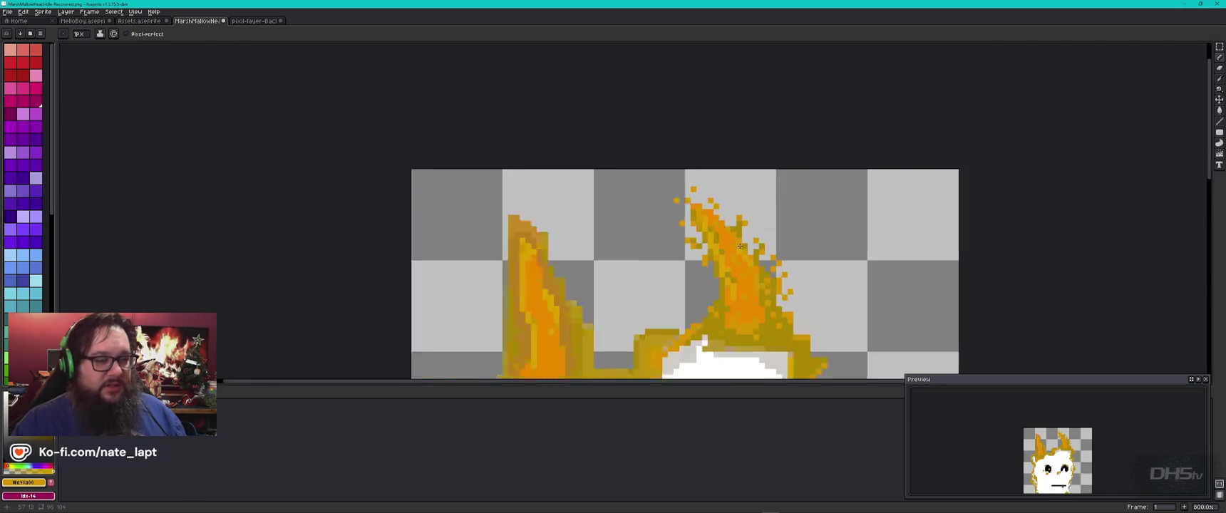
scroll(740, 238, "down", 2)
scroll(679, 200, "down", 3)
scroll(679, 199, "up", 1)
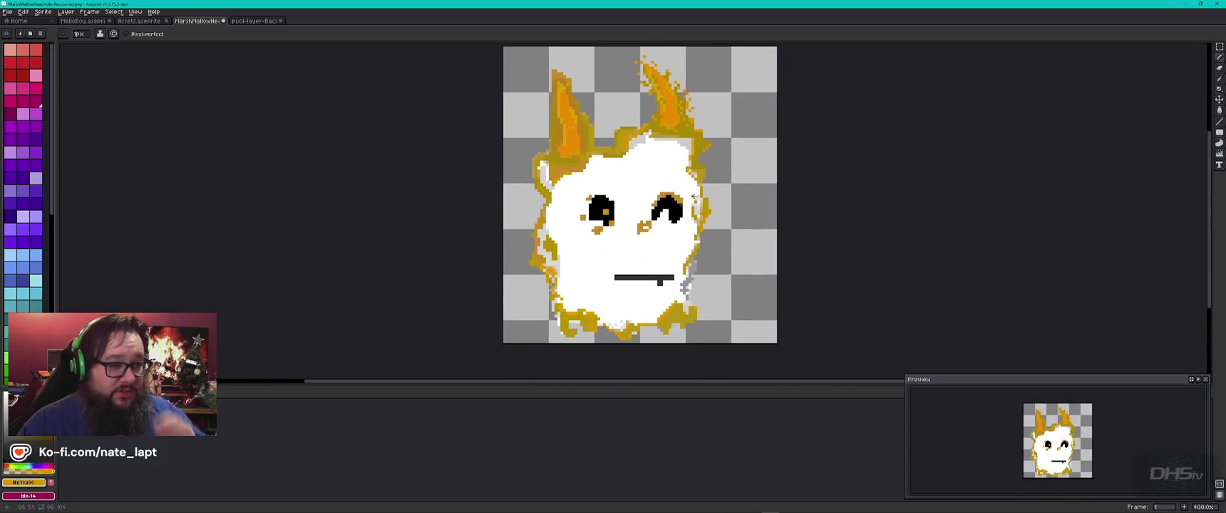
scroll(702, 160, "up", 4)
scroll(581, 201, "down", 3)
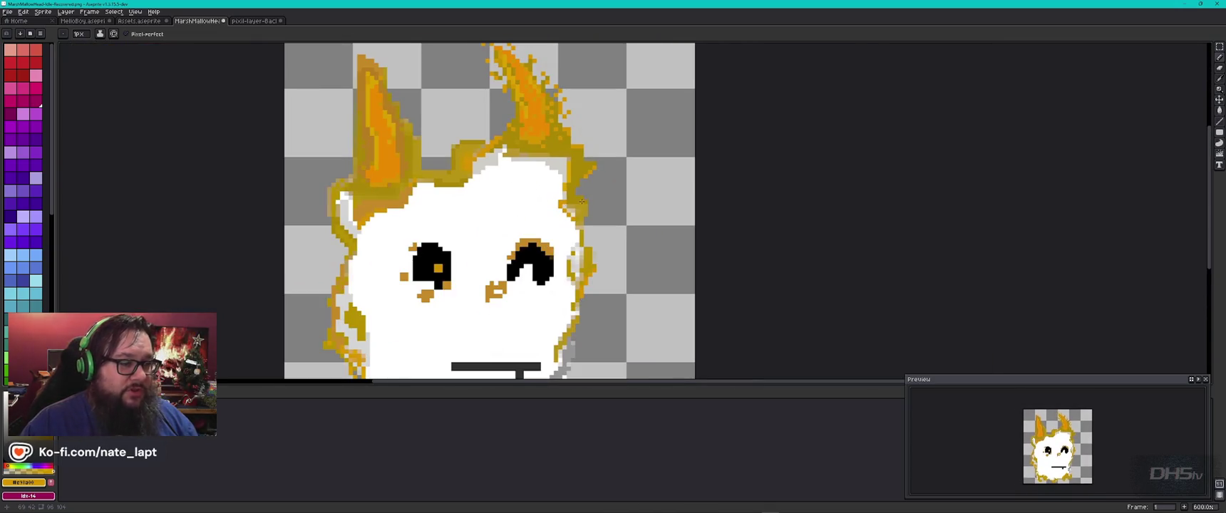
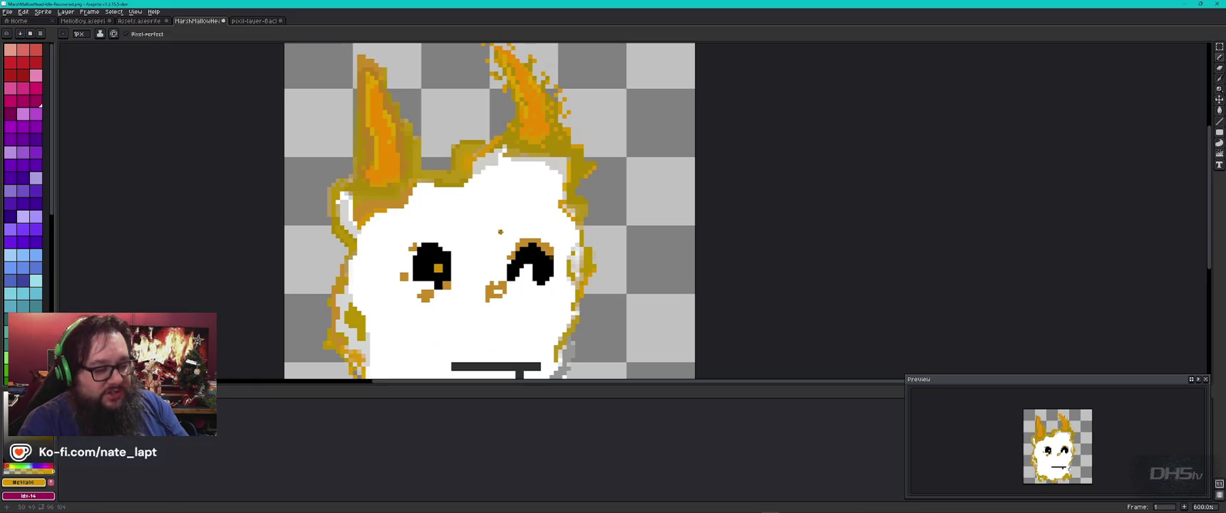
Leave Aseprite for the Godot Engine window showing the level editor
key("alt+Tab")
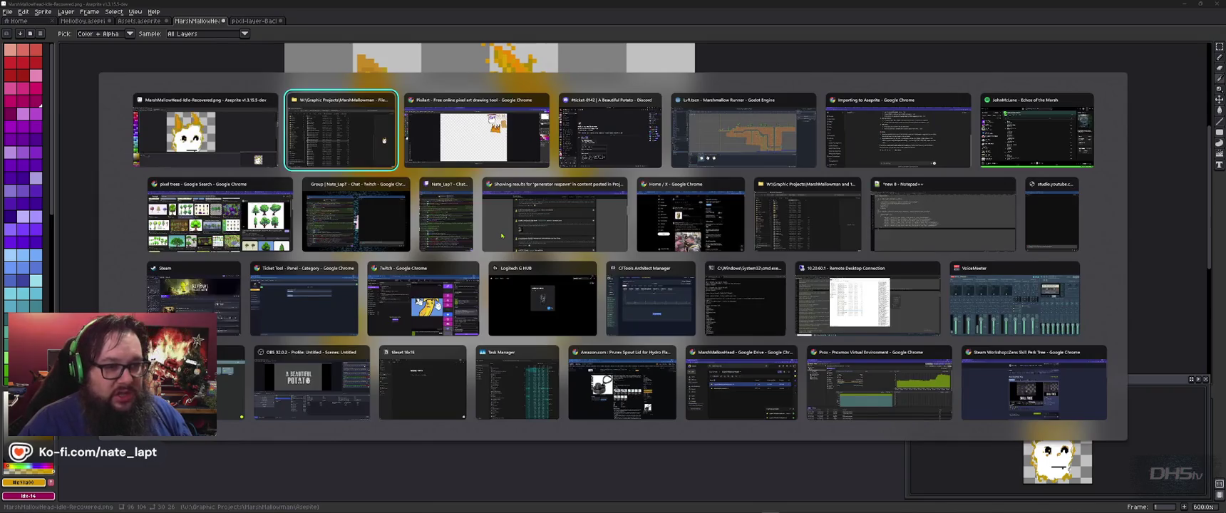
key("Tab")
key("Tab")
key("Tab")
scroll(412, 173, "up", 5)
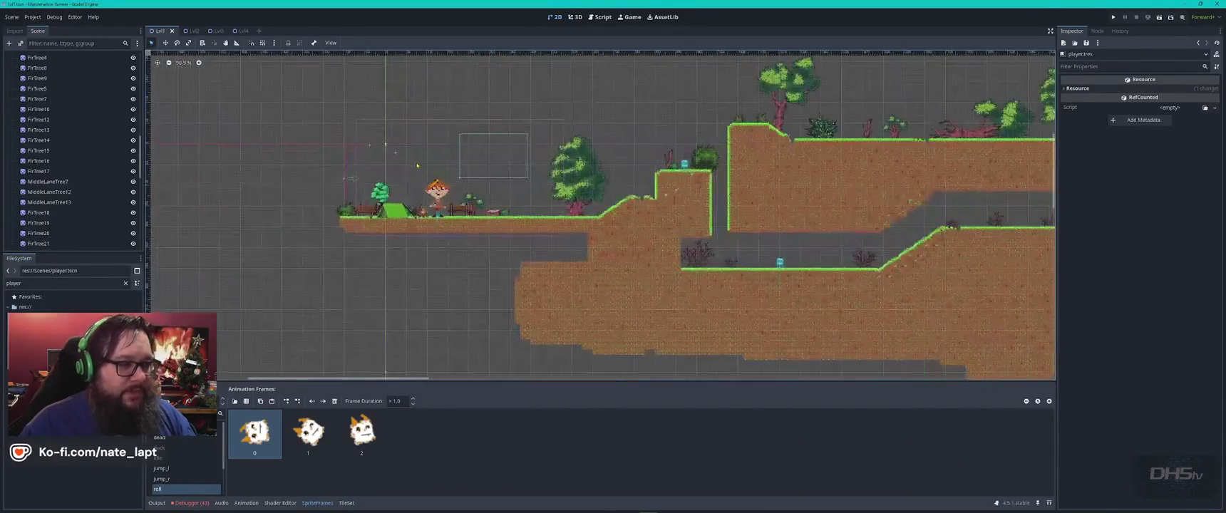
Zoom into the Lvl1 start area, then bring up the Lvl2 scene
scroll(412, 173, "up", 5)
scroll(685, 191, "up", 1)
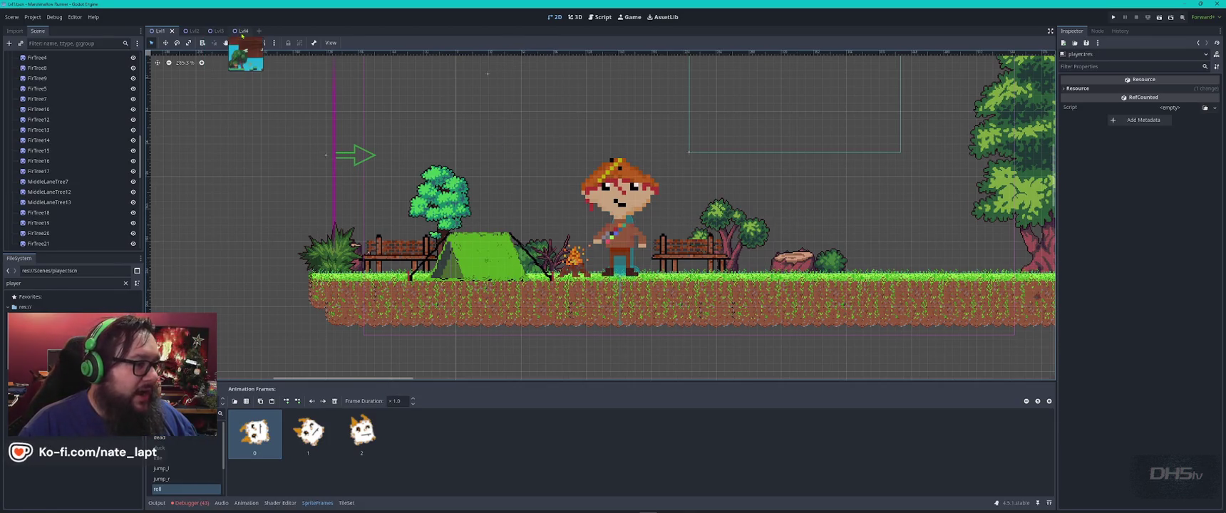
left_click(190, 31)
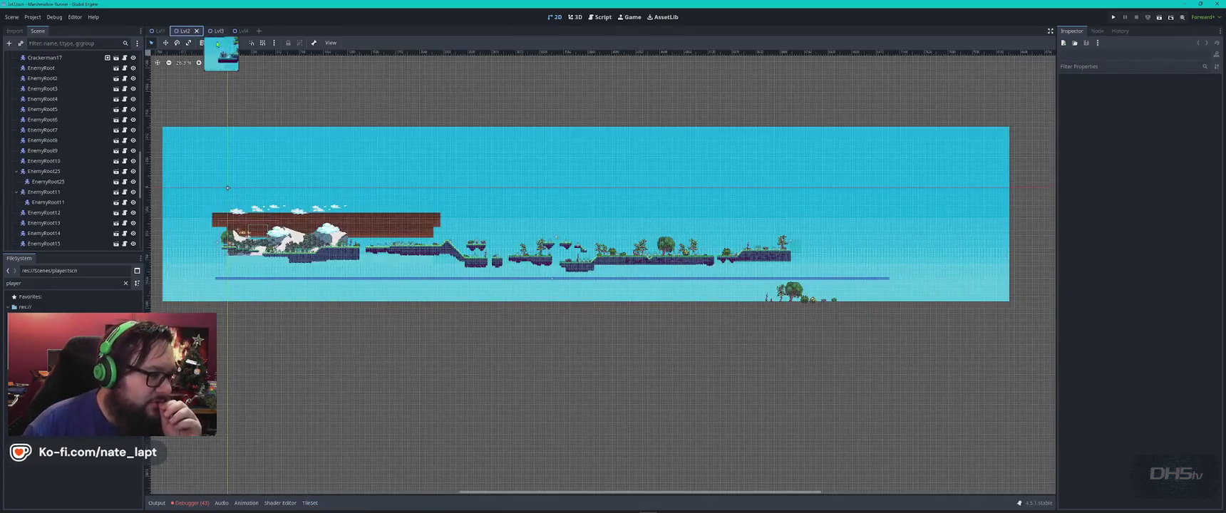
scroll(282, 293, "up", 2)
scroll(282, 293, "up", 4)
scroll(282, 293, "up", 4)
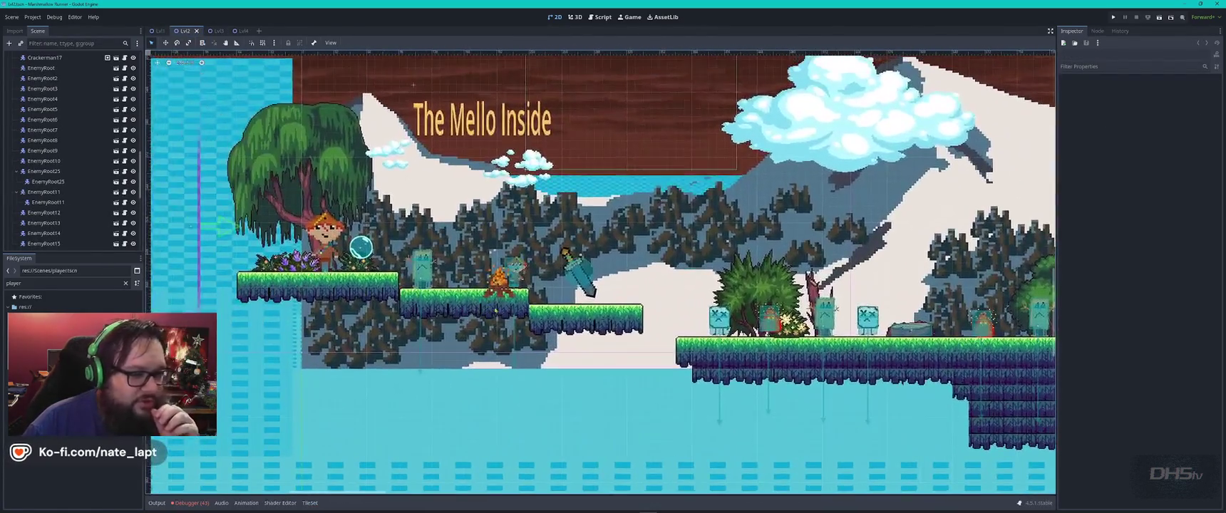
scroll(563, 264, "up", 3)
scroll(563, 264, "up", 2)
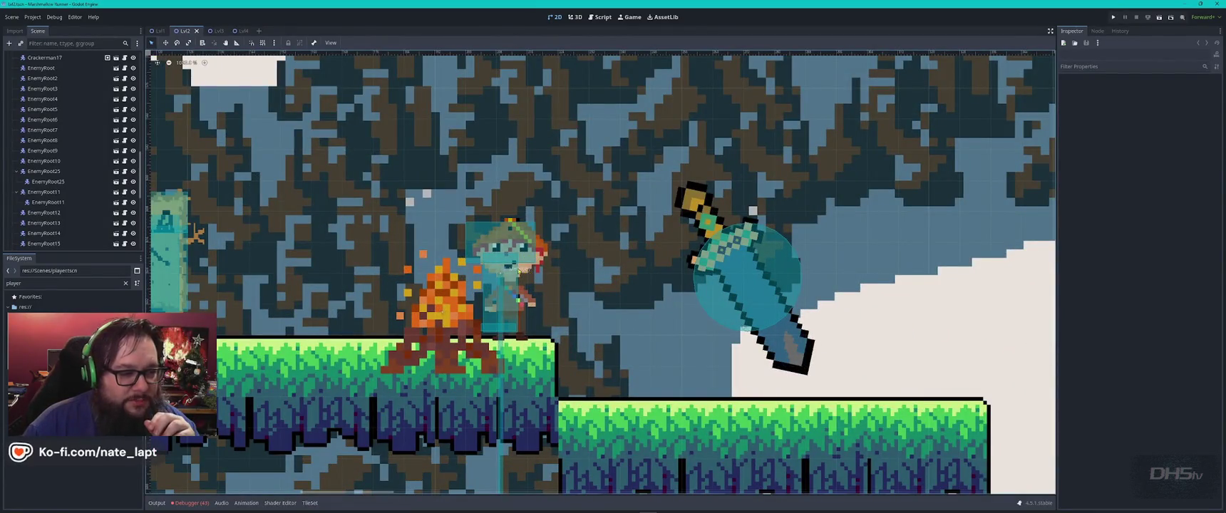
scroll(513, 270, "up", 4)
scroll(443, 275, "up", 4)
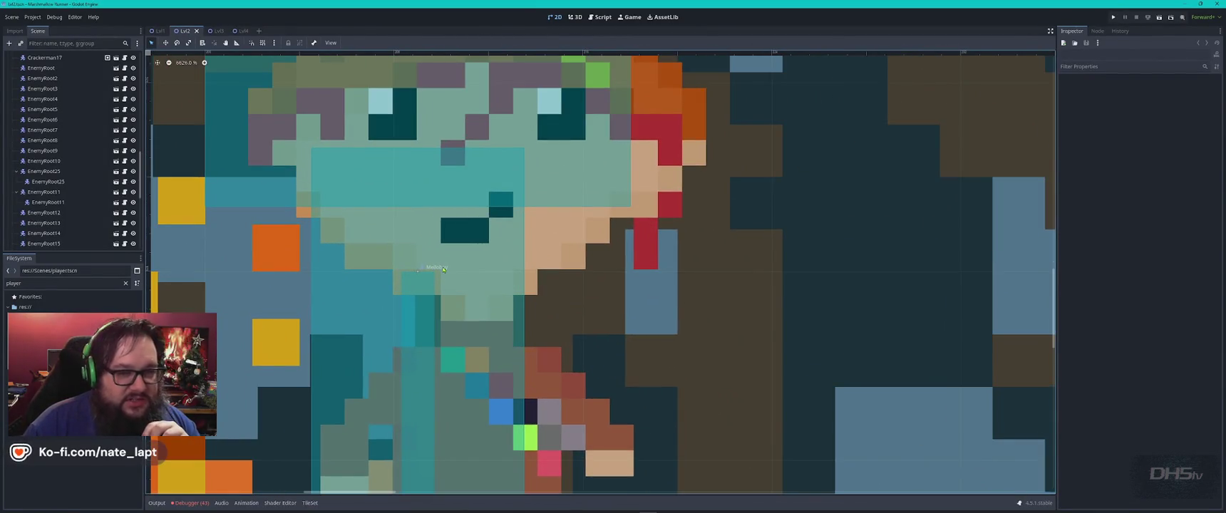
scroll(443, 269, "down", 2)
scroll(463, 281, "down", 1)
scroll(477, 293, "down", 2)
scroll(491, 301, "down", 1)
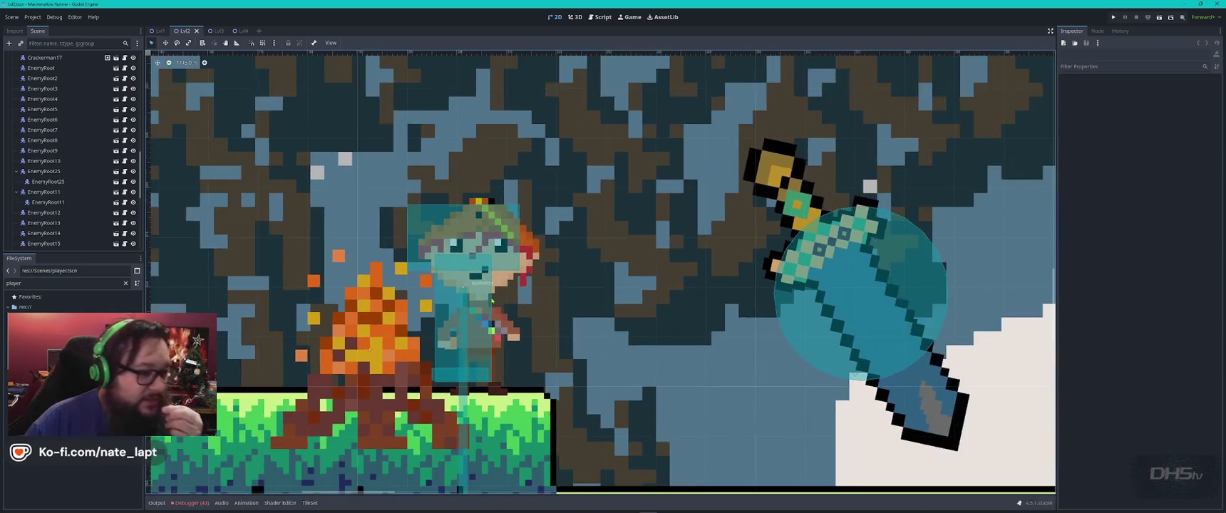
scroll(514, 298, "down", 1)
scroll(584, 288, "down", 1)
scroll(656, 280, "down", 1)
scroll(717, 268, "down", 1)
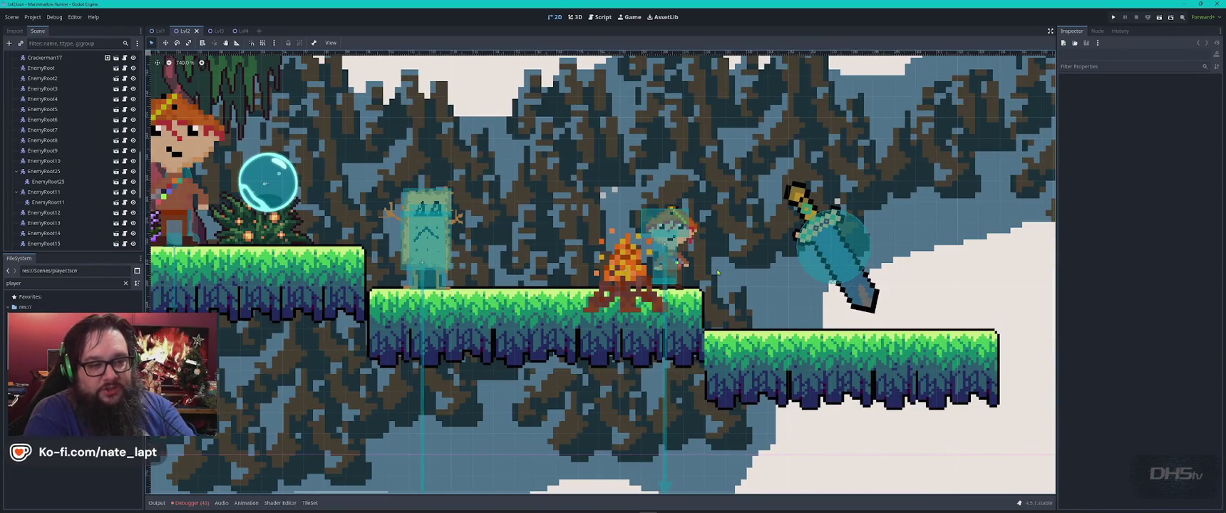
scroll(715, 271, "down", 2)
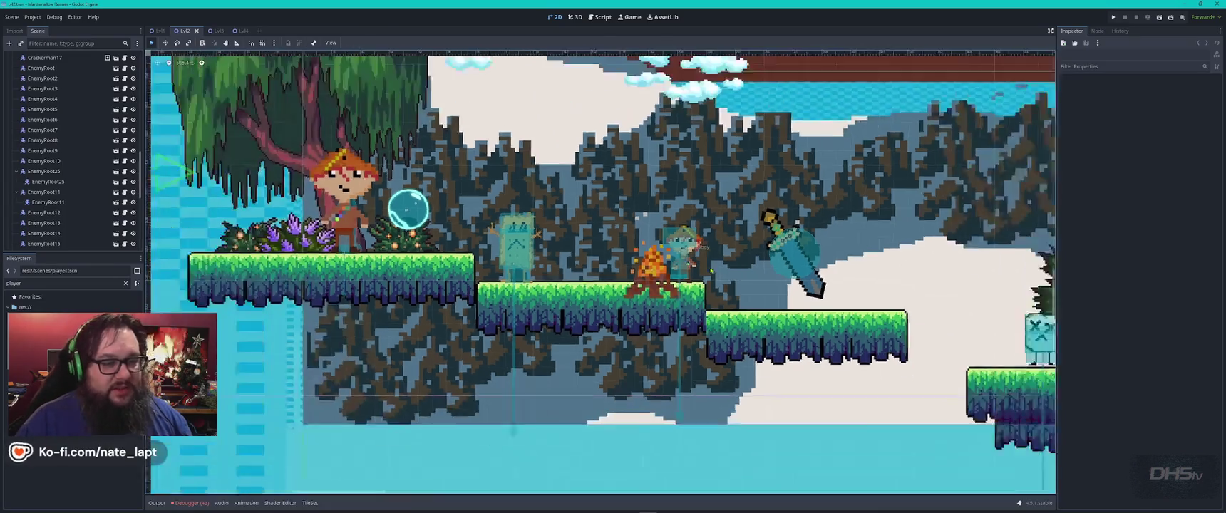
scroll(711, 270, "down", 1)
scroll(710, 269, "down", 1)
scroll(718, 215, "up", 2)
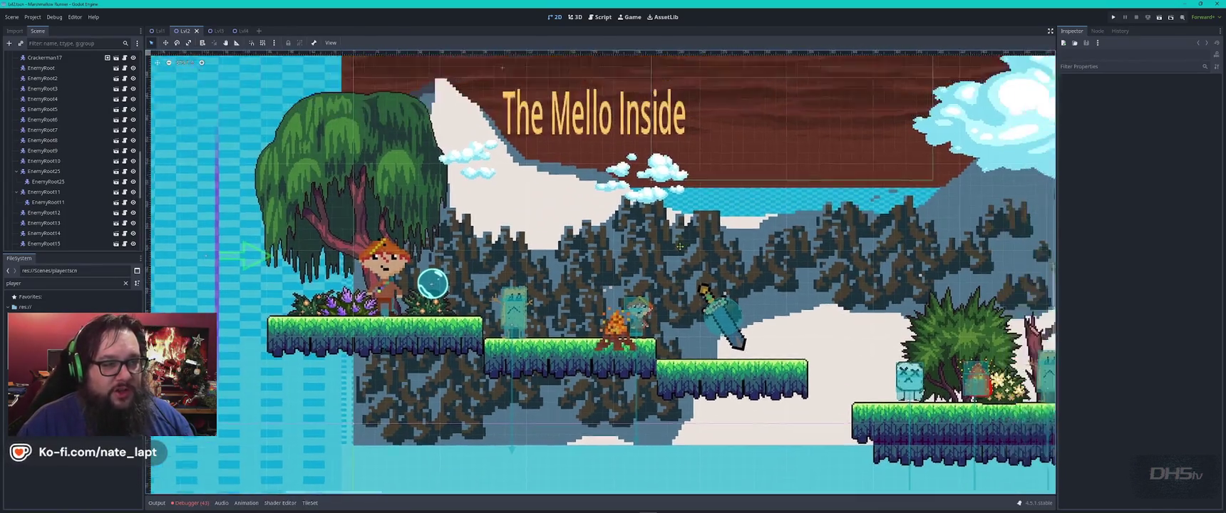
scroll(584, 188, "up", 2)
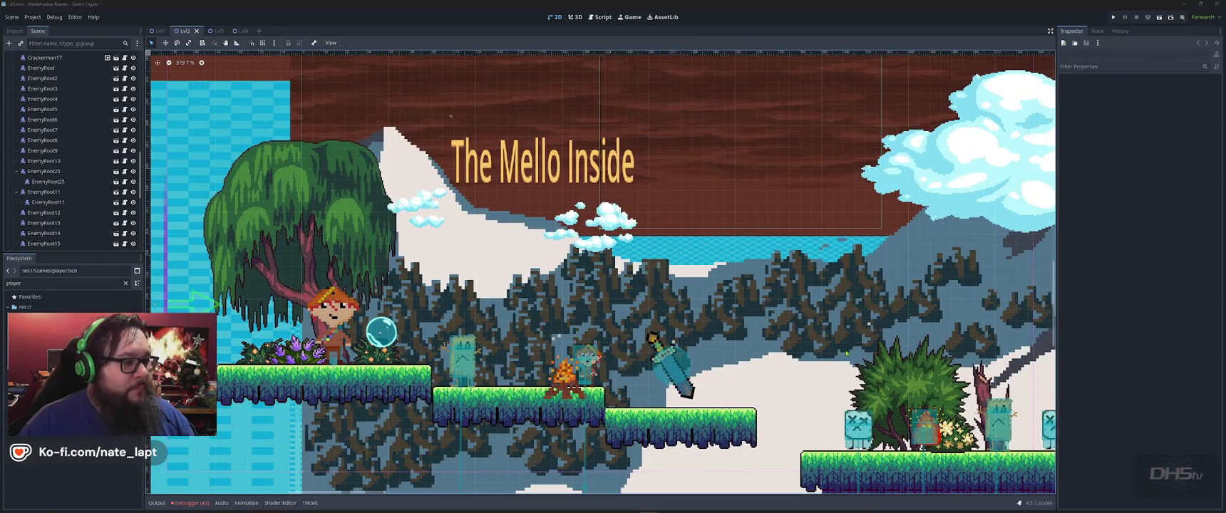
key("alt+Tab")
key("alt+Tab")
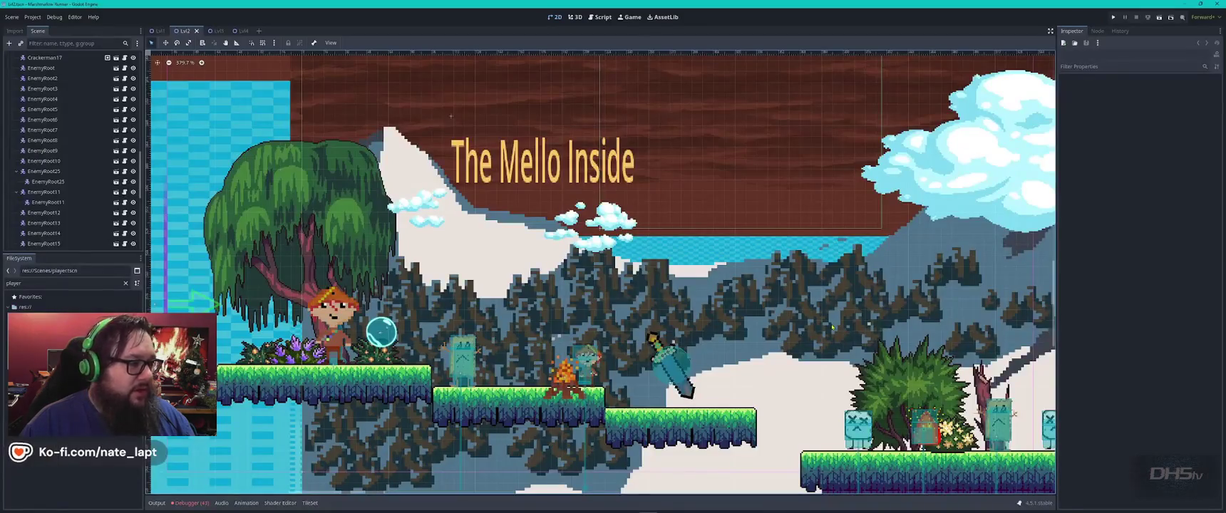
double_click(71, 283)
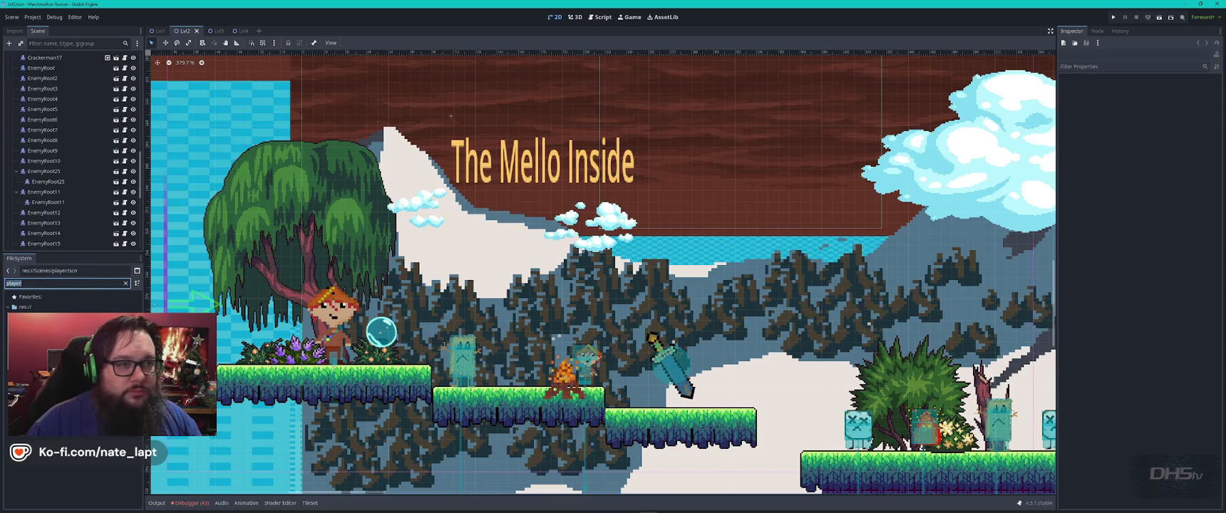
left_click(591, 19)
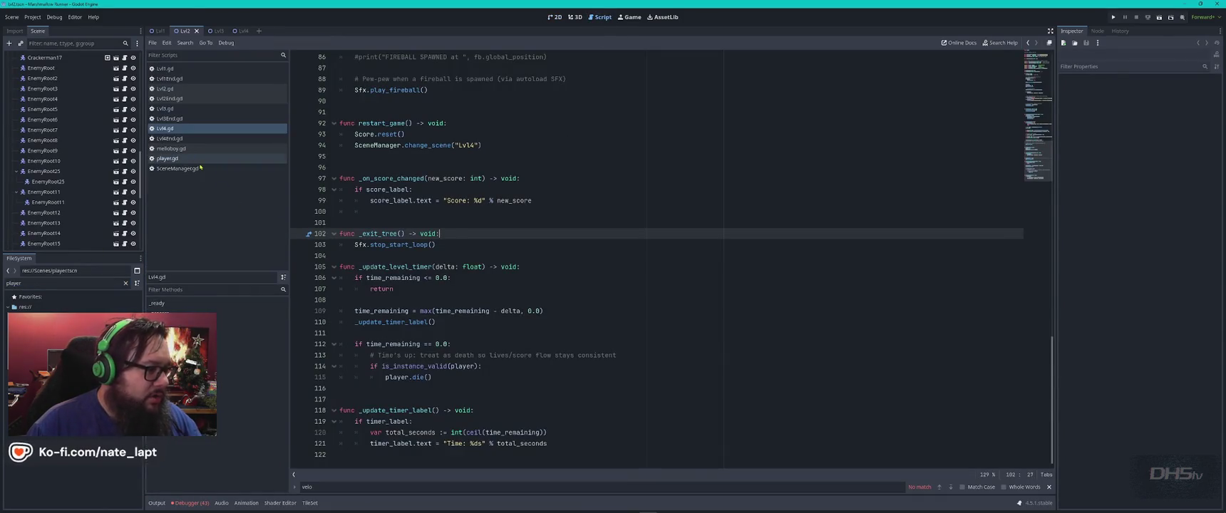
Open the SceneManager.gd script and go to line 16
left_click(178, 169)
key("ctrl+a")
left_click(618, 224)
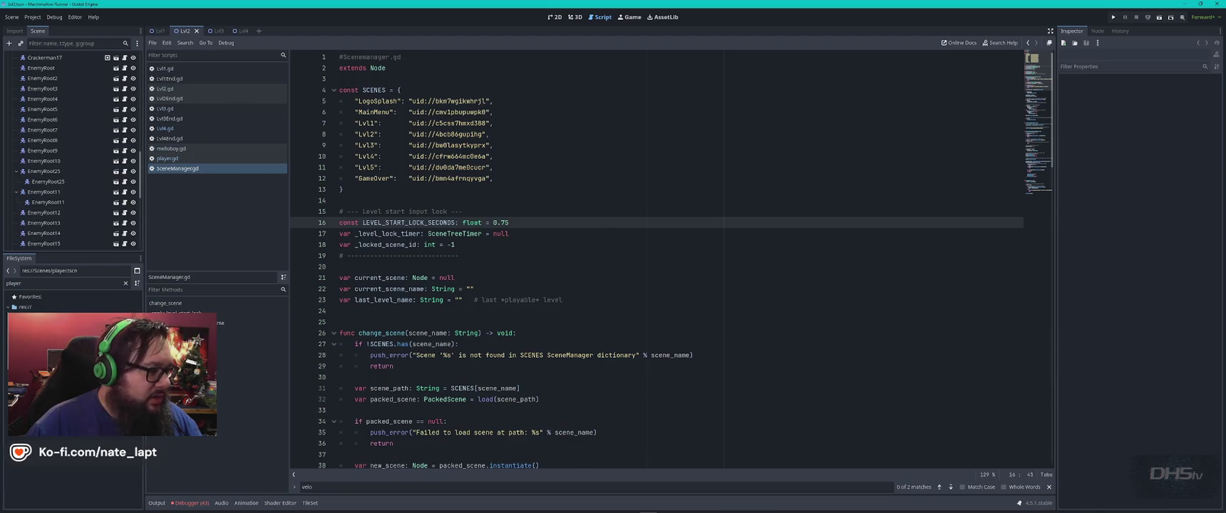
Filter files for 'mainm', open MainMenu.gd at line 143's Lvl1 name, and run the game
left_click(54, 283)
type("mainm")
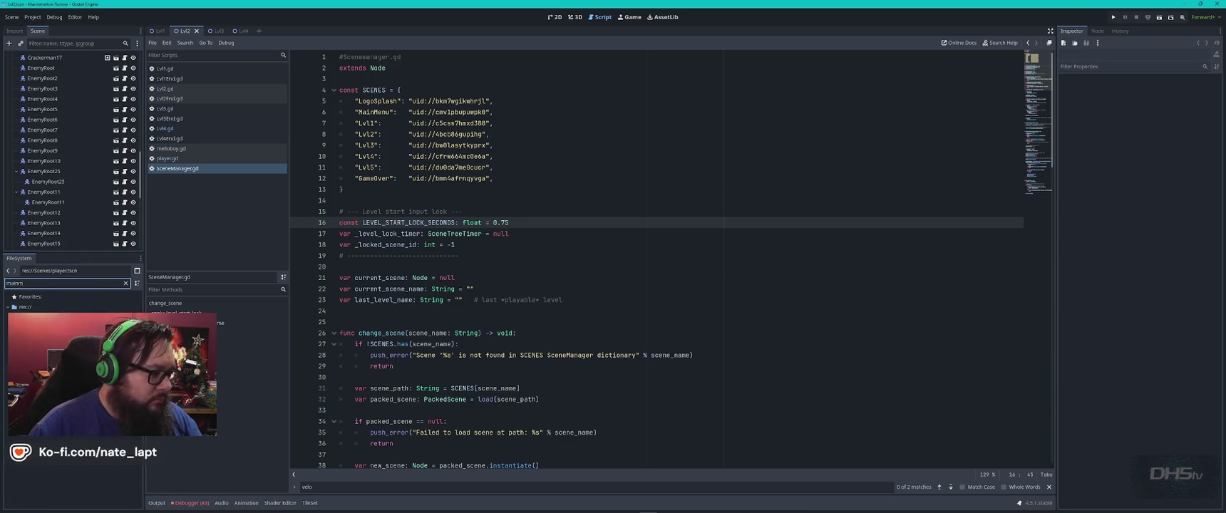
double_click(42, 337)
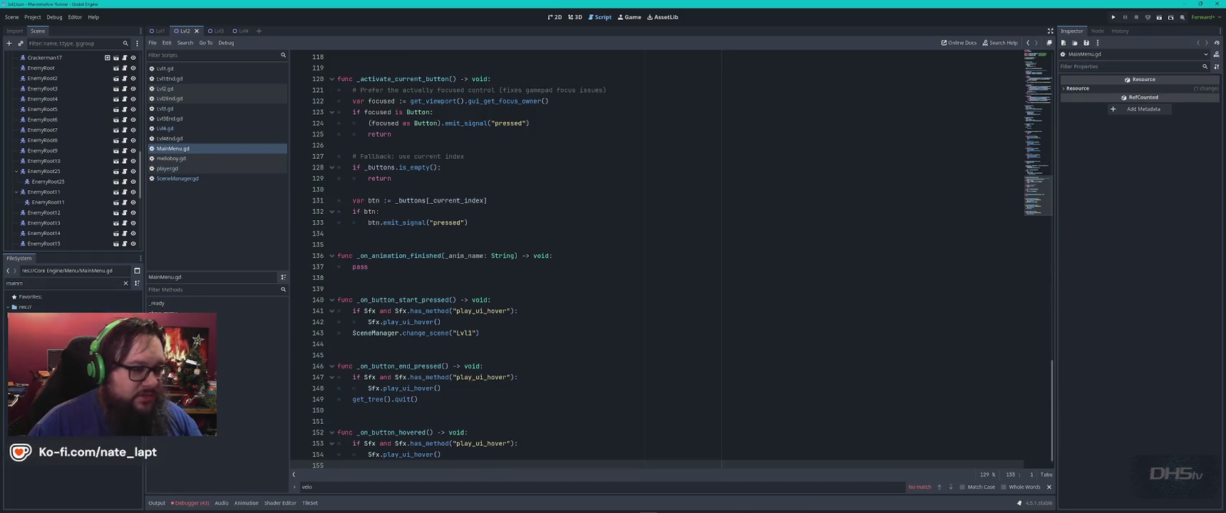
left_click(572, 289)
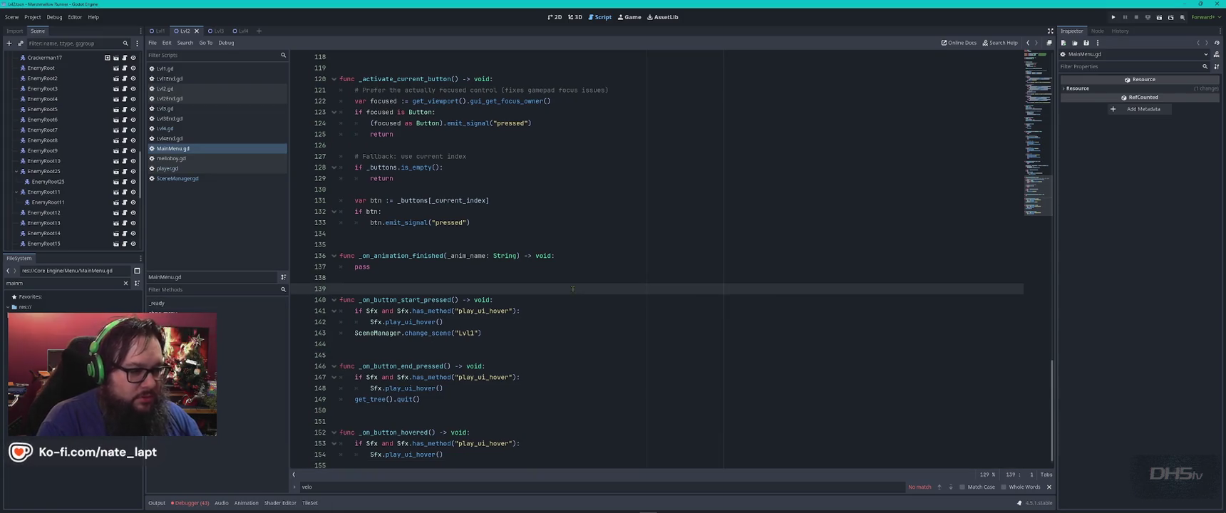
left_click(471, 333)
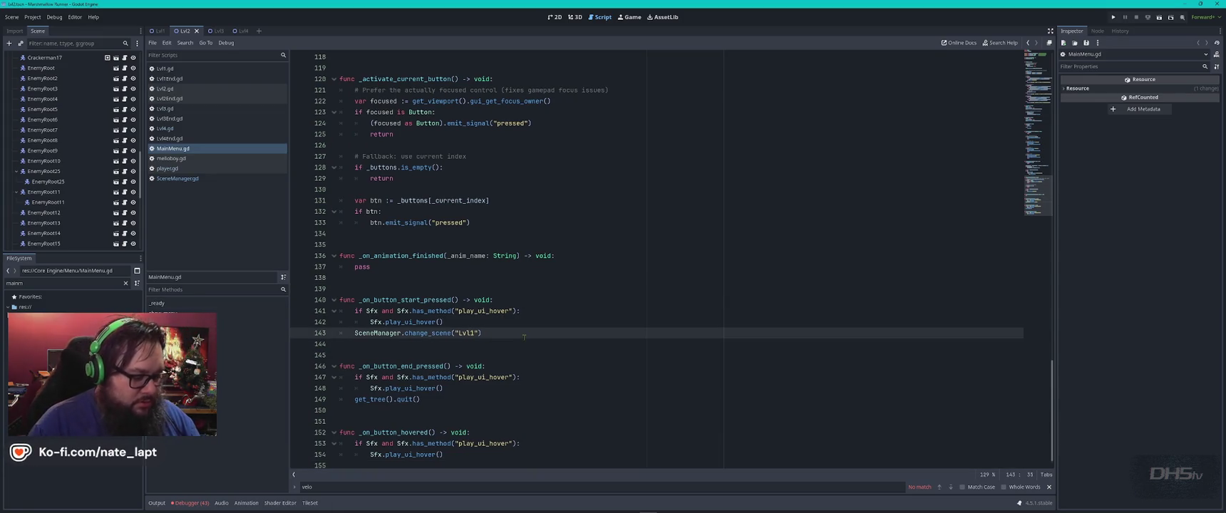
type("2")
key("F5")
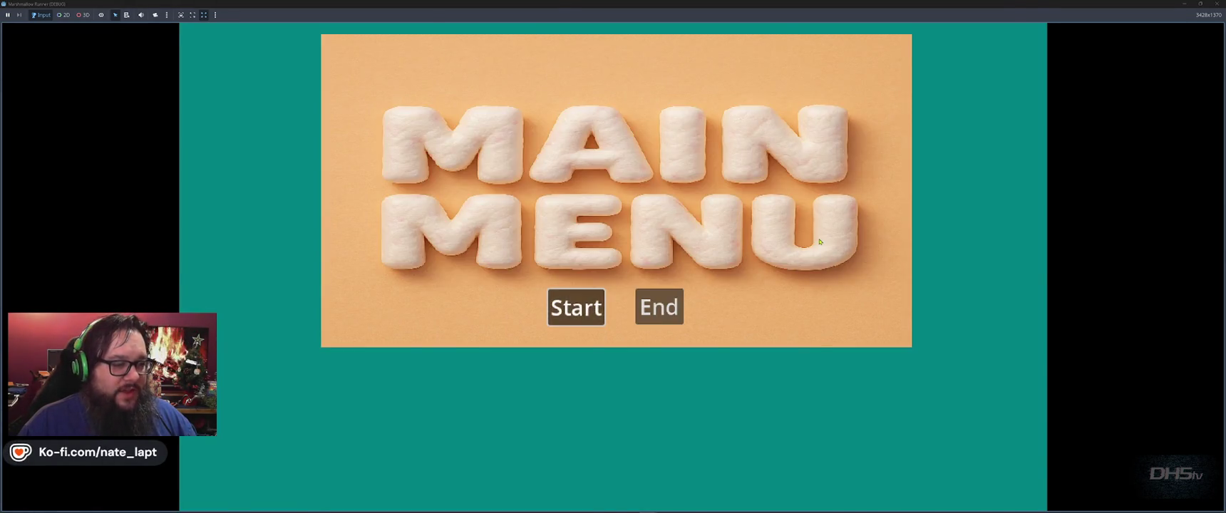
Start the game and play The Mello Inside, jumping and blocking fireballs
key("Return")
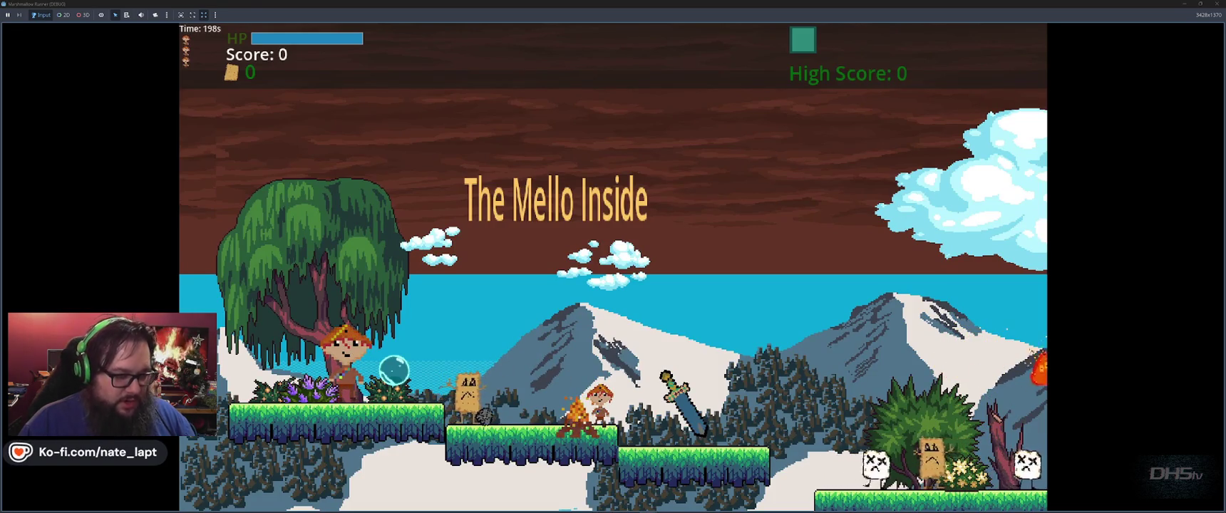
key("Right")
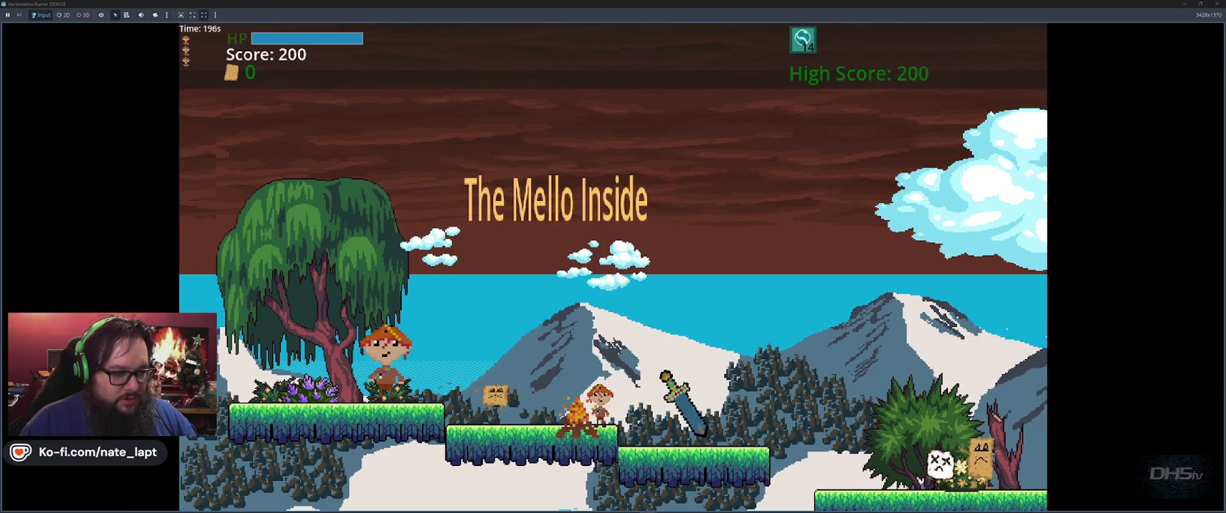
key("Right")
key("Right")
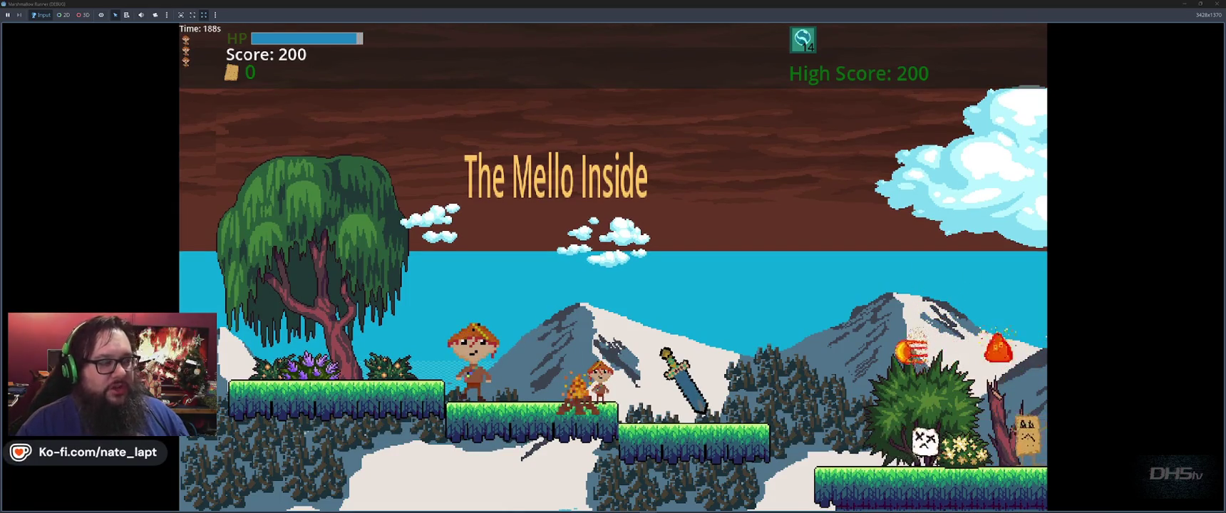
key("Right")
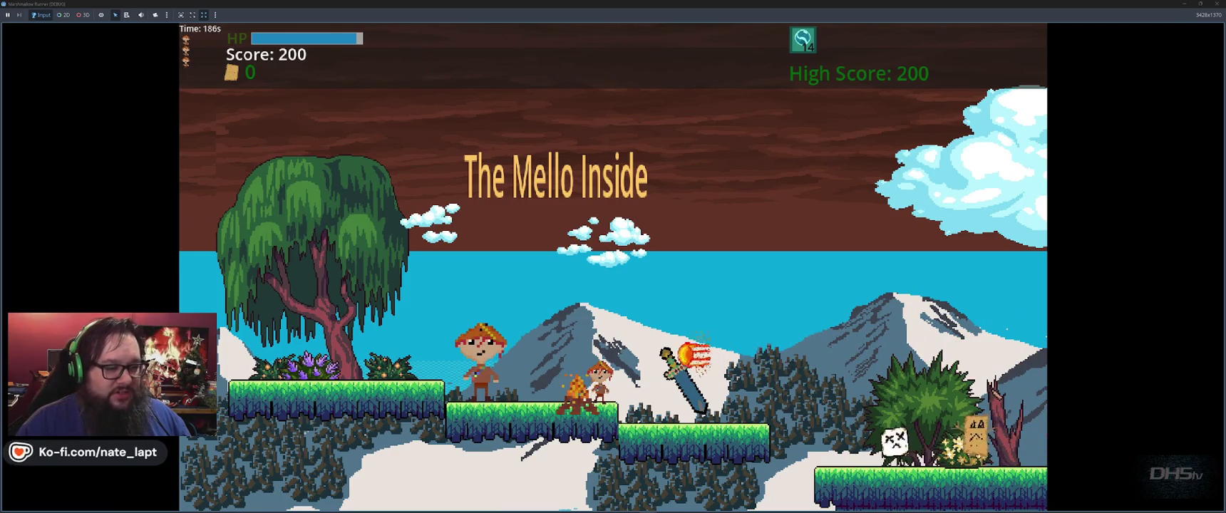
key("space")
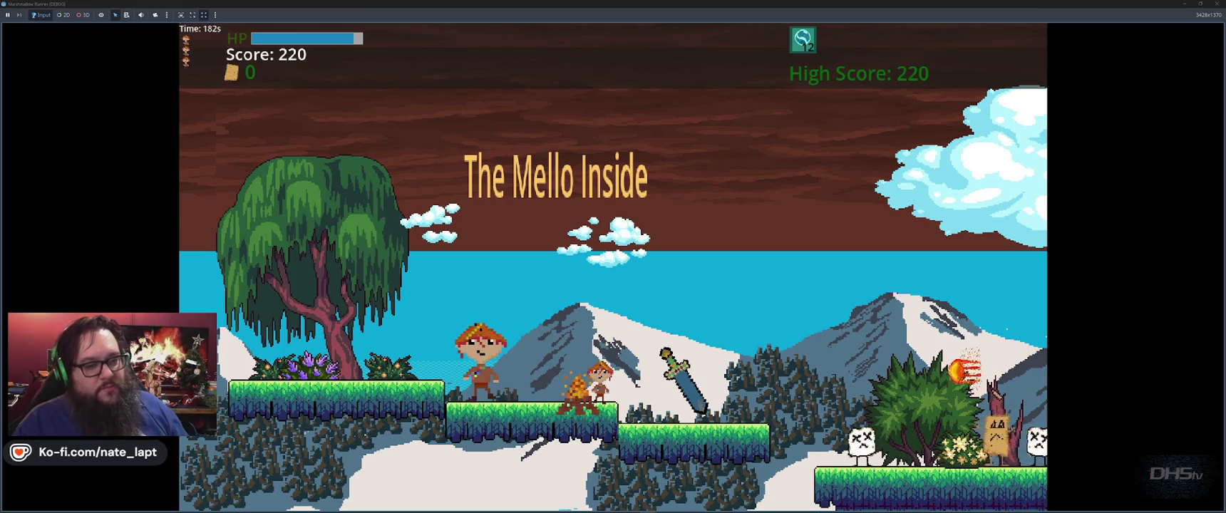
key("e")
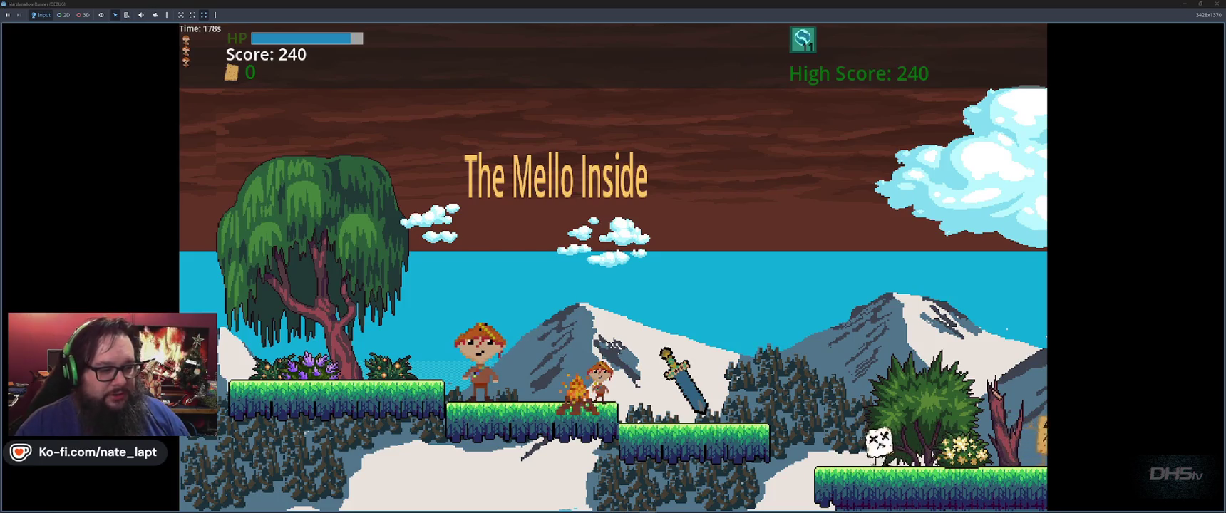
key("d")
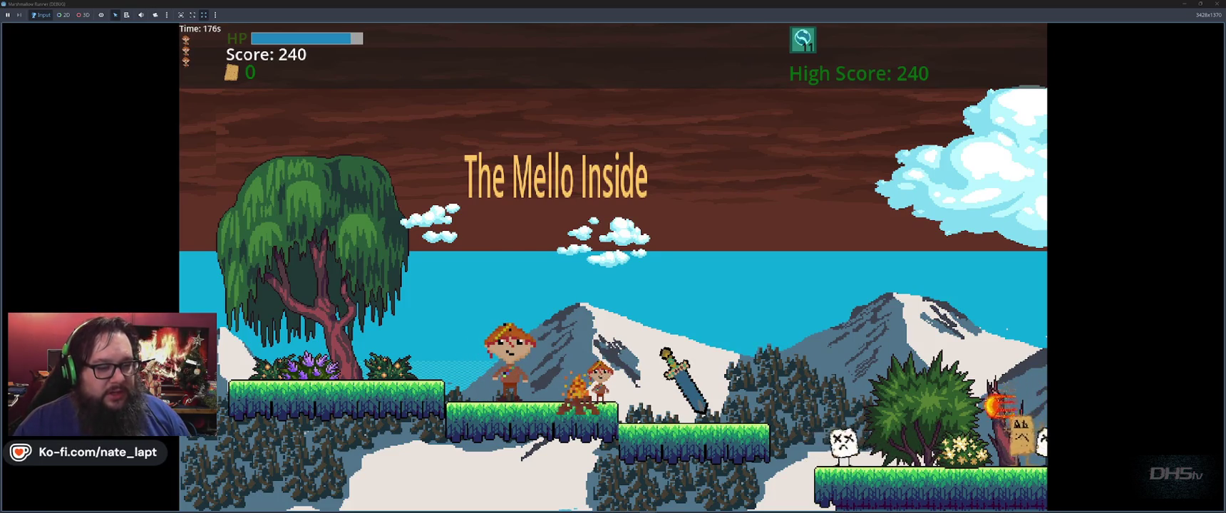
key("e")
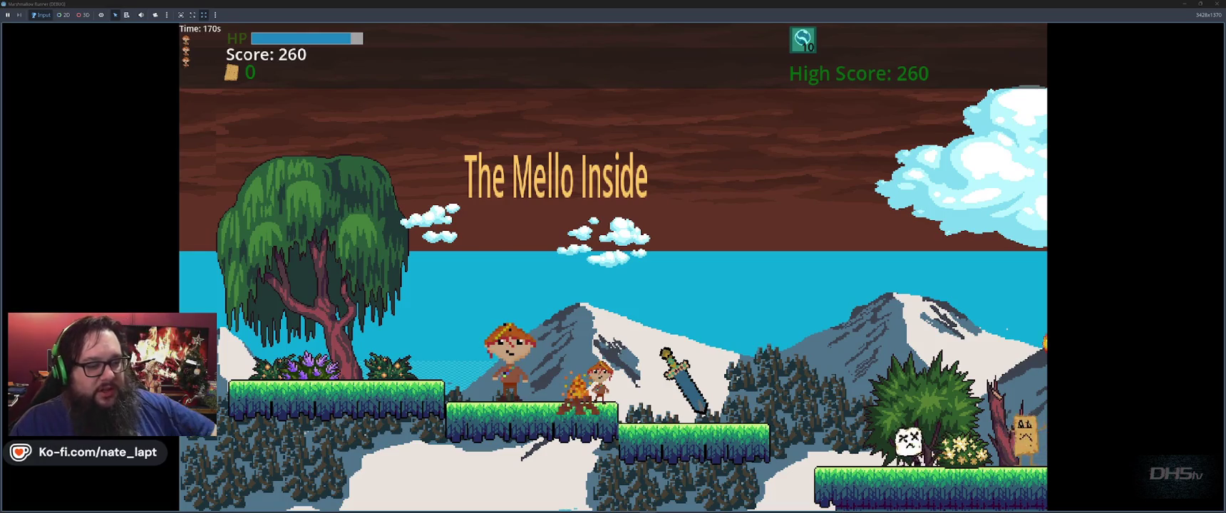
key("space")
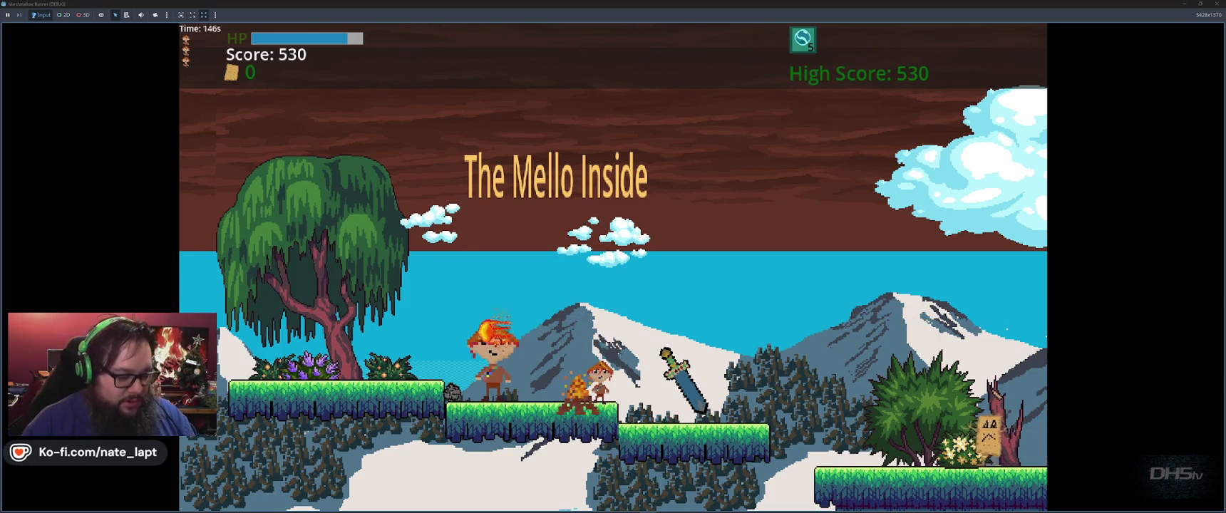
Stop the game and undo the last change to line 143's level name
key("F8")
left_click(820, 234)
key("ctrl+z")
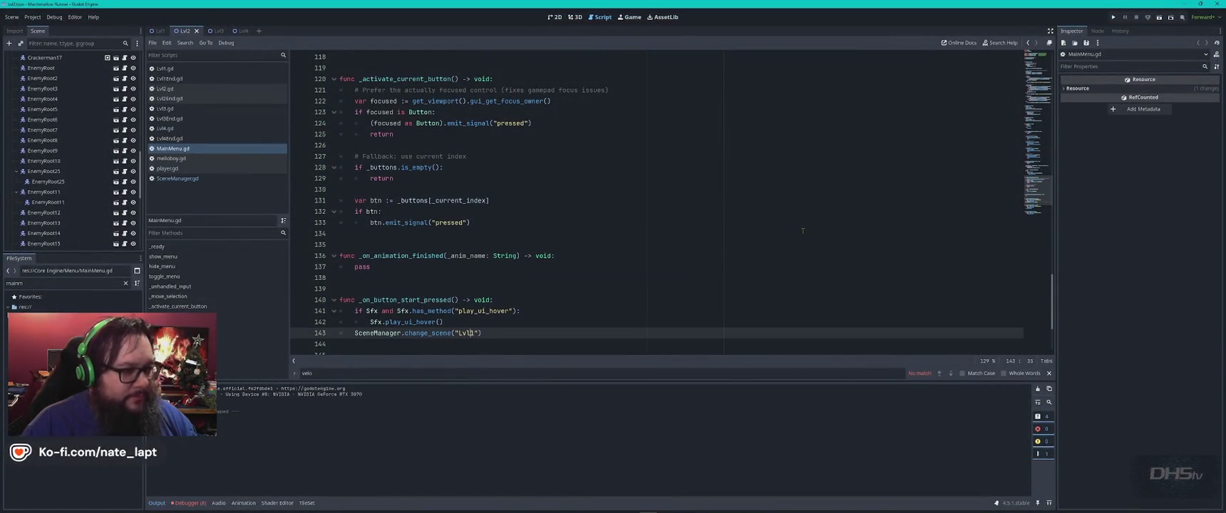
Switch back to the marshmallow sprite in Aseprite
key("alt+Tab")
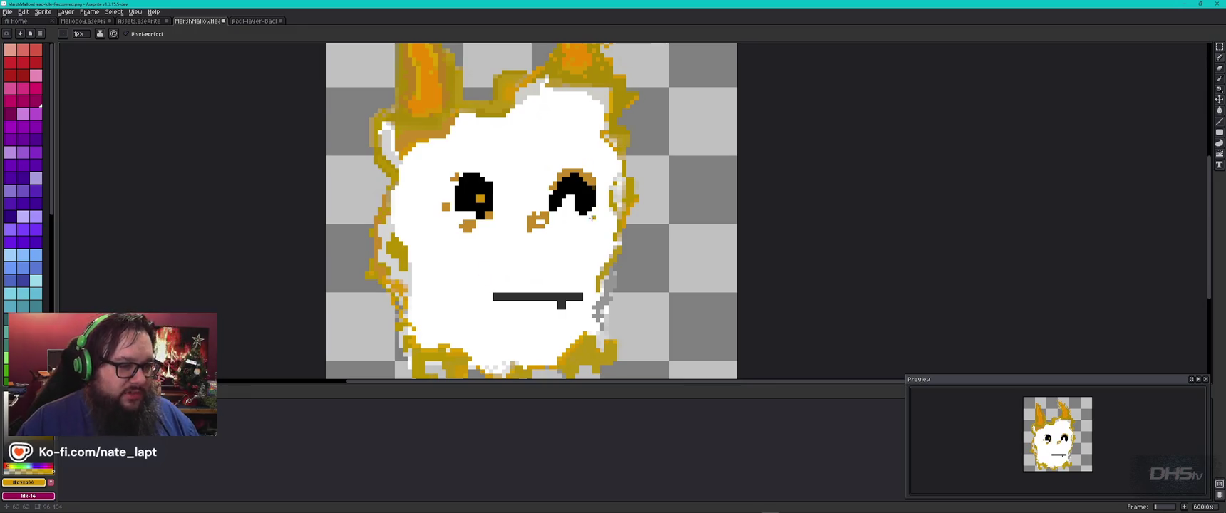
Sample dark gold and draw a line down the head's upper-left edge
scroll(592, 218, "down", 1)
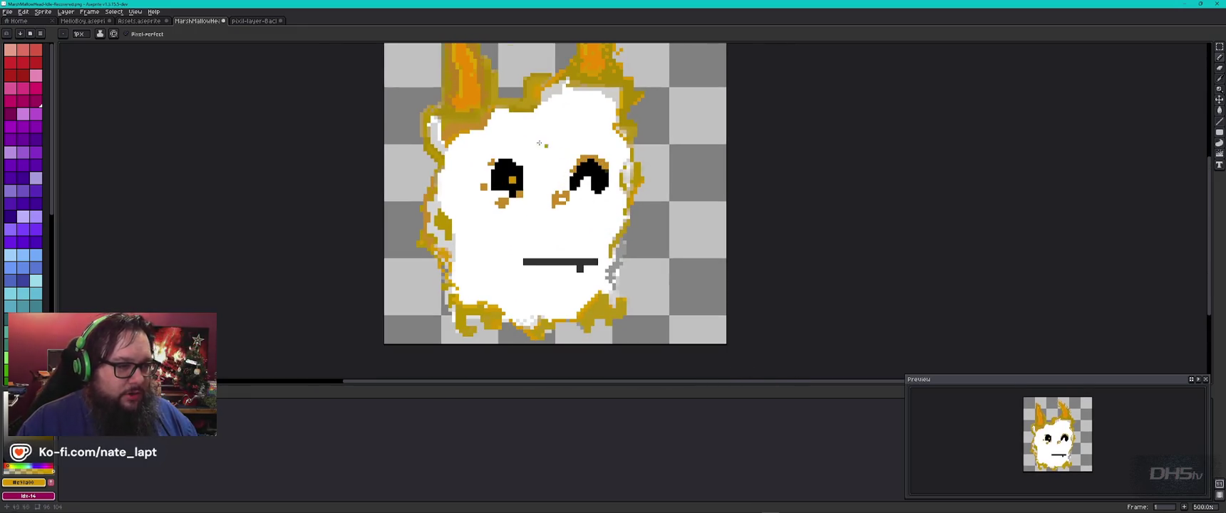
scroll(440, 122, "up", 3)
scroll(471, 161, "up", 4)
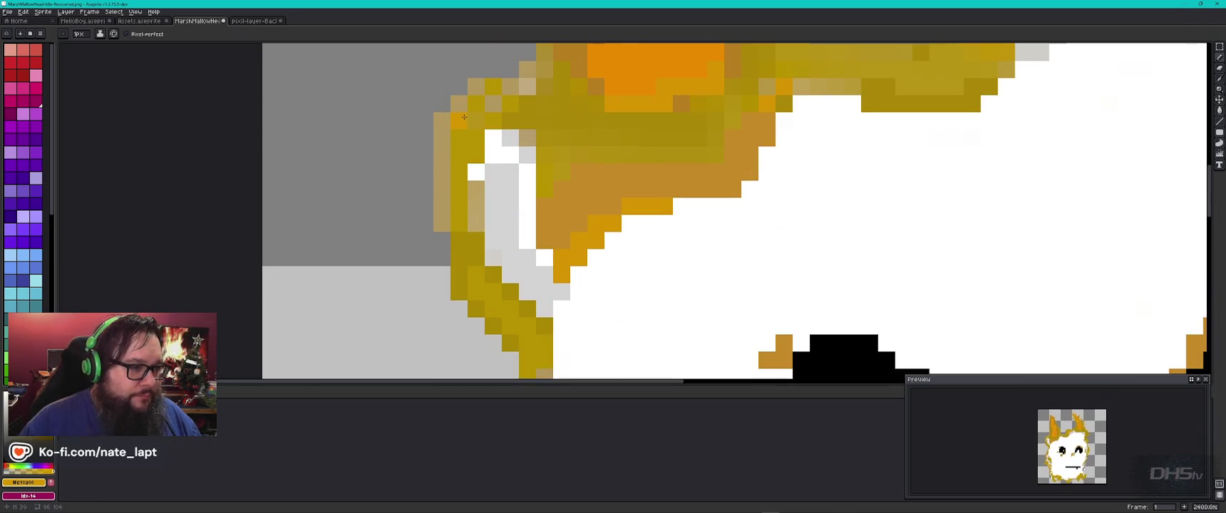
left_click(460, 102, "alt")
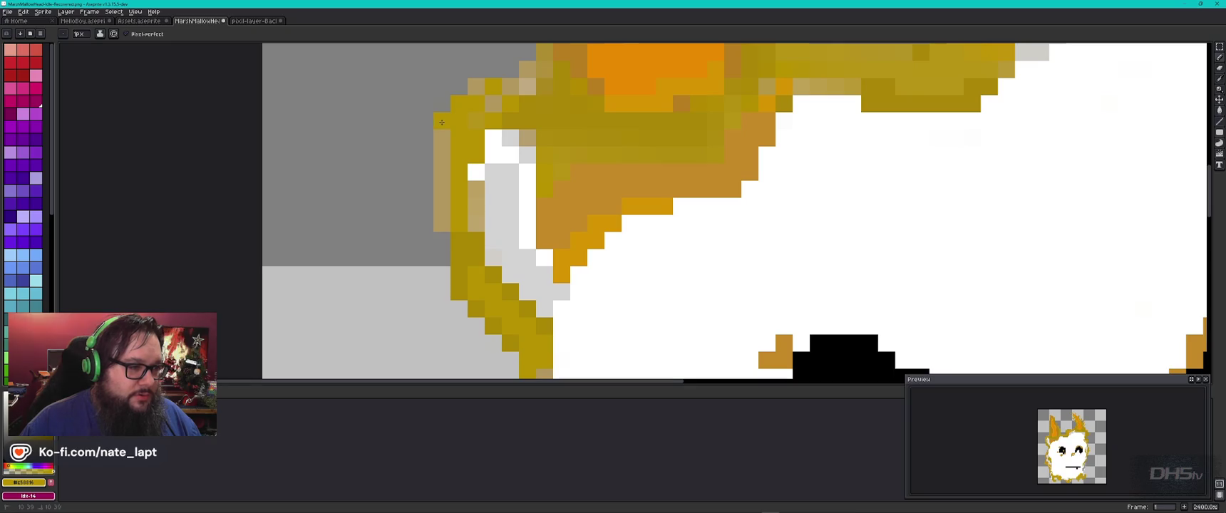
left_click_drag(443, 131, 443, 210)
Sample the right ear's gold and compare palette oranges, settling on a darker gold
scroll(487, 225, "down", 5)
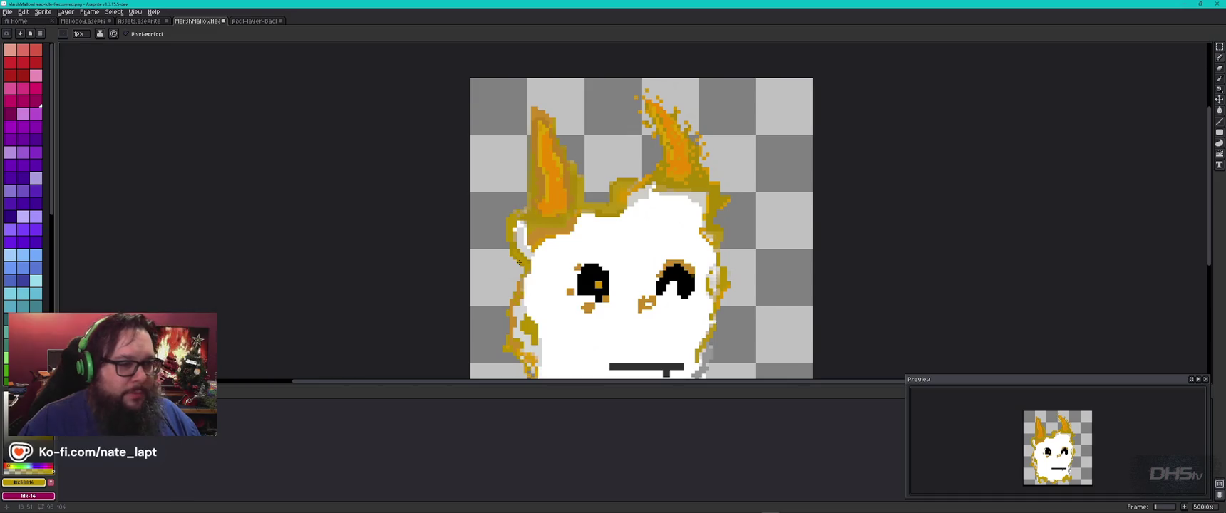
key("alt")
left_click(668, 134, "alt")
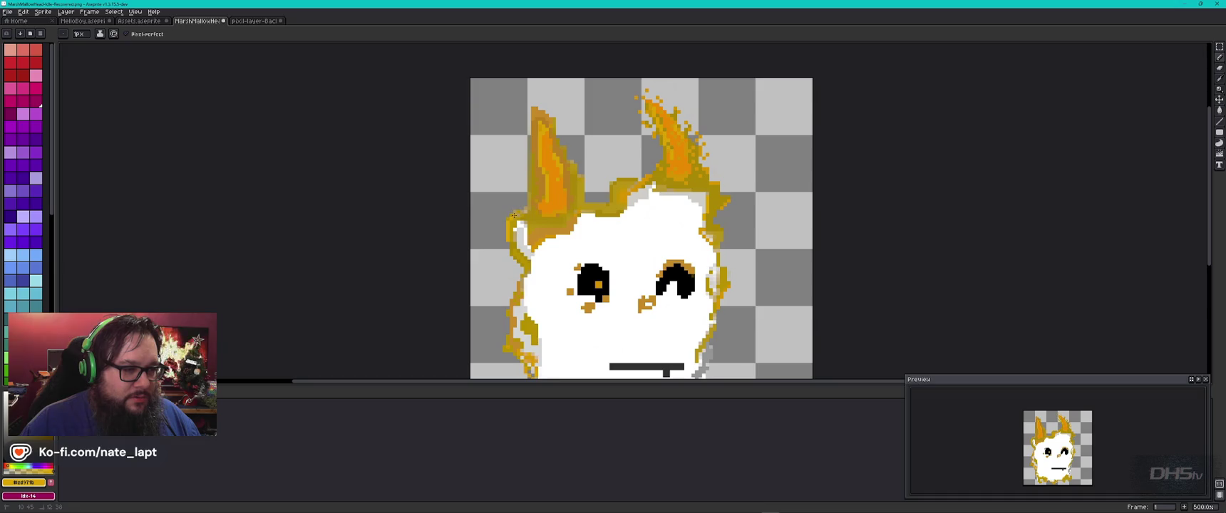
scroll(25, 179, "down", 5)
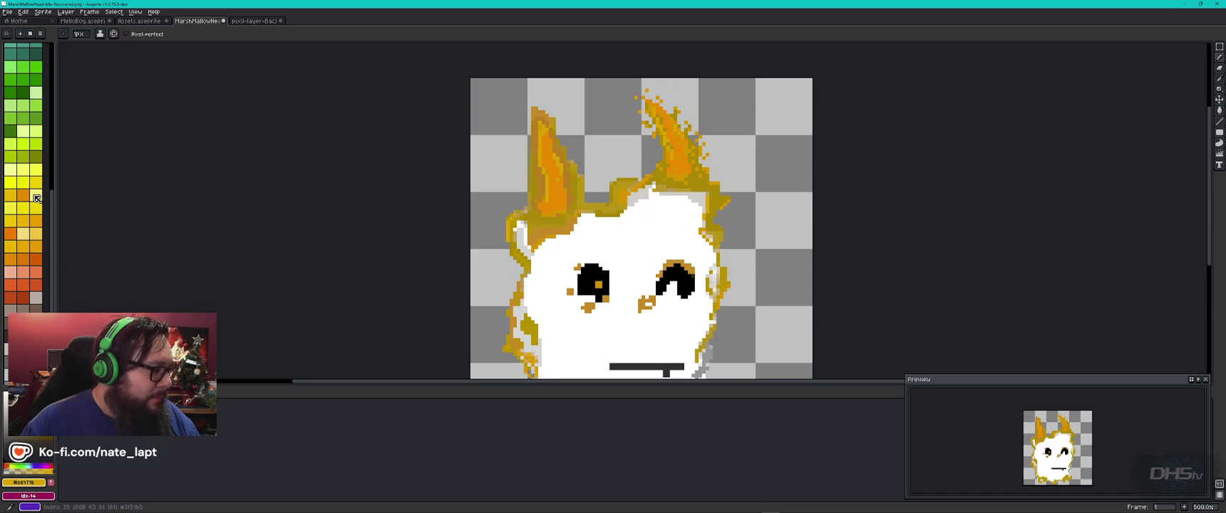
left_click(36, 165)
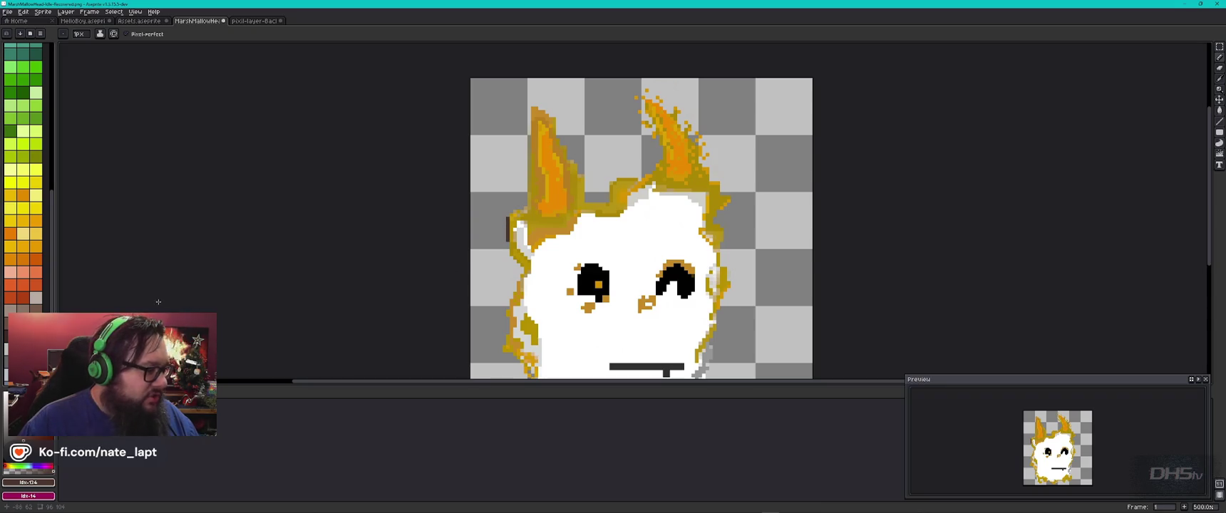
left_click(35, 233)
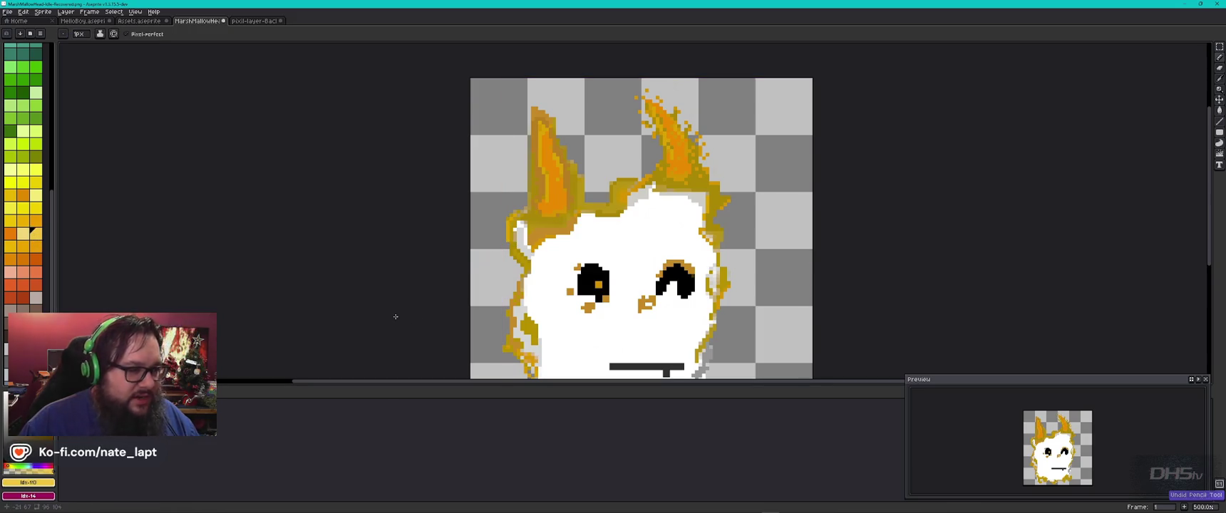
left_click(11, 198)
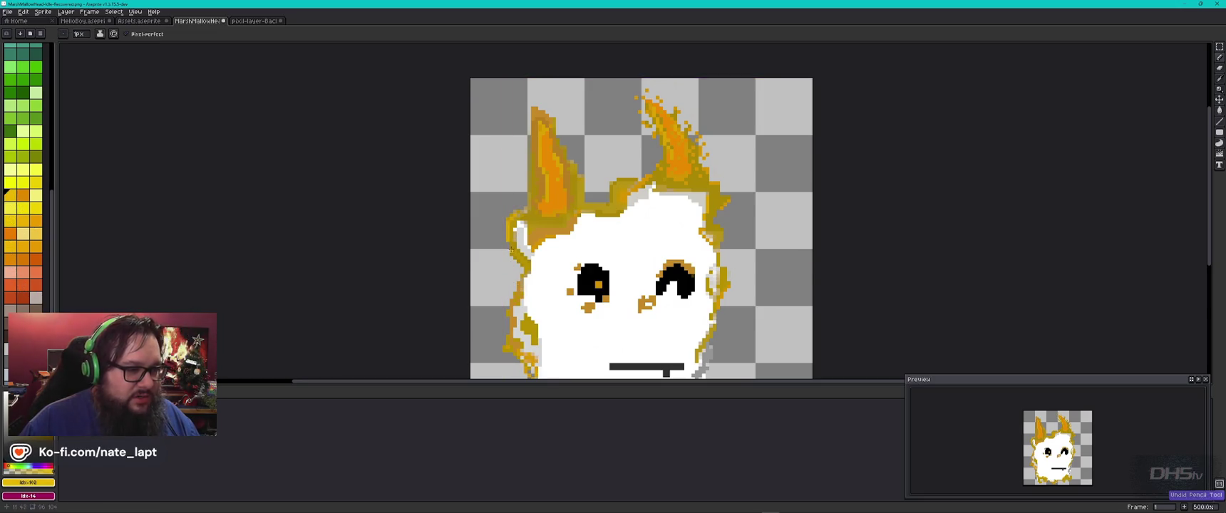
scroll(511, 283, "up", 4)
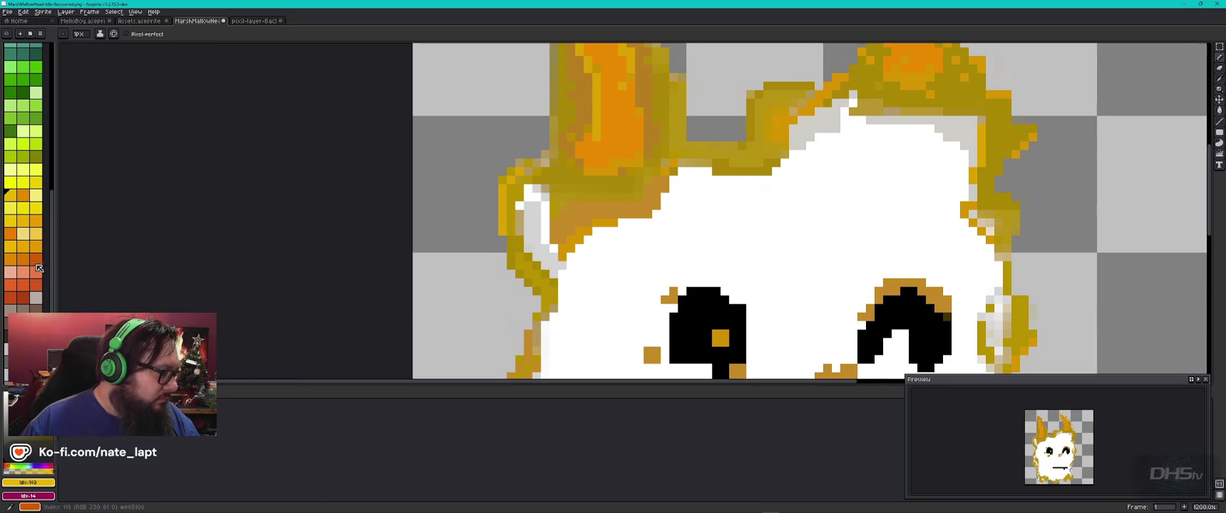
left_click(9, 471)
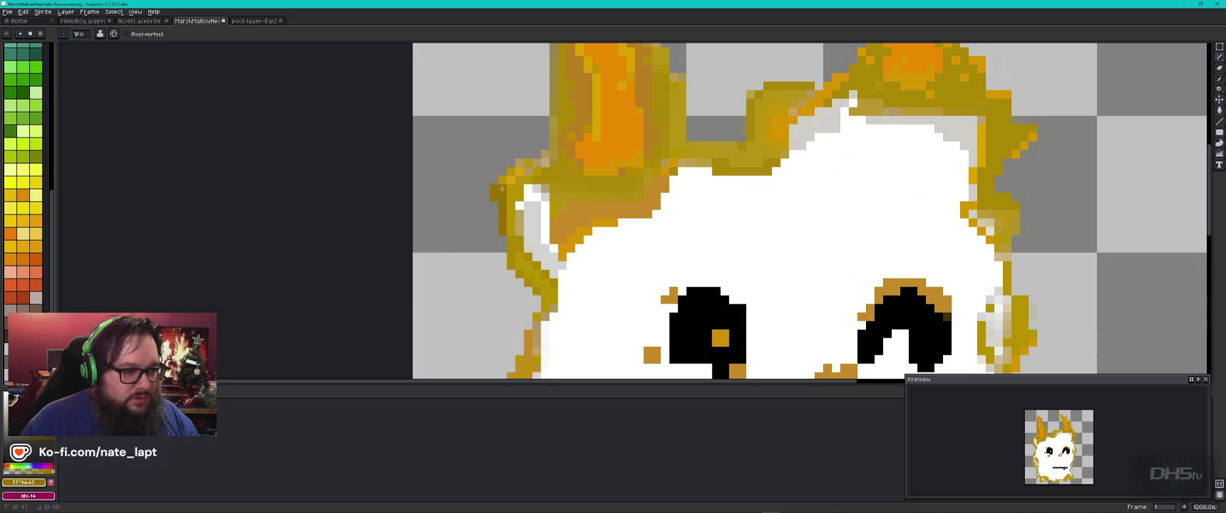
scroll(502, 189, "down", 5)
scroll(508, 245, "up", 2)
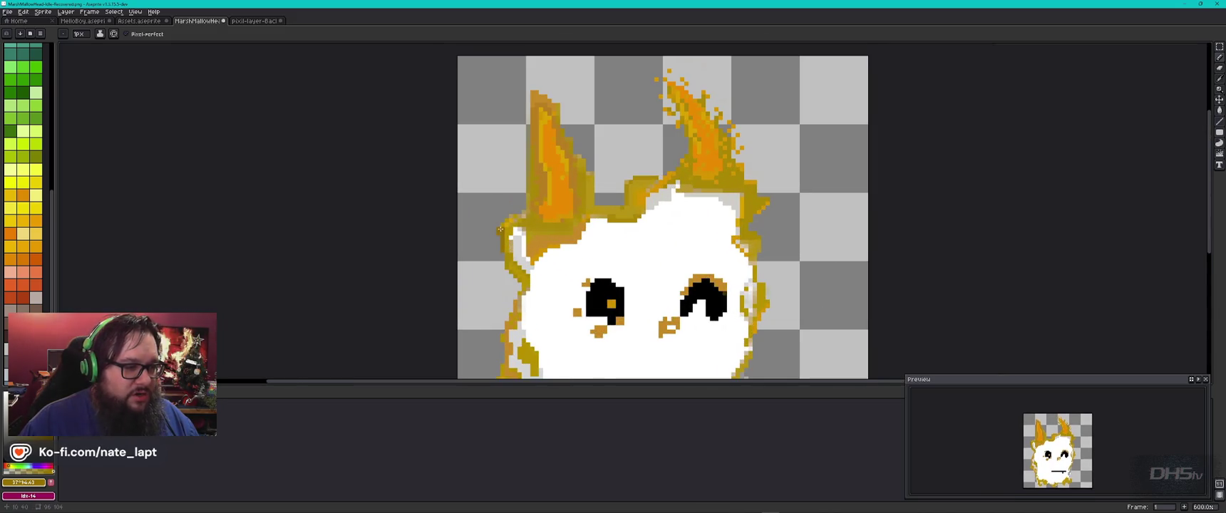
Erase stray orange pixels along the left flame ear's inner edge
key("e")
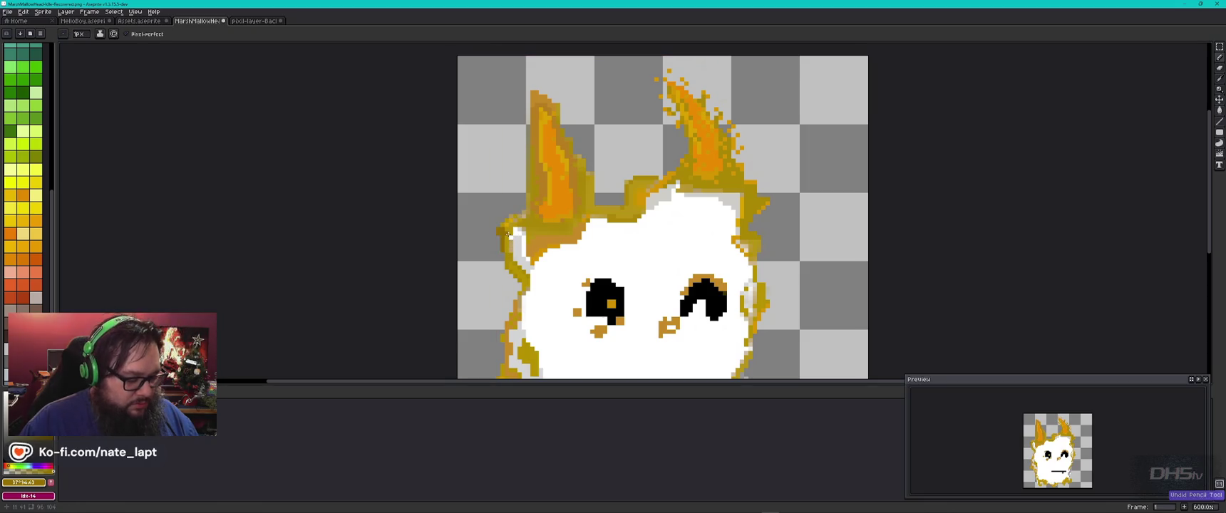
scroll(502, 221, "up", 1)
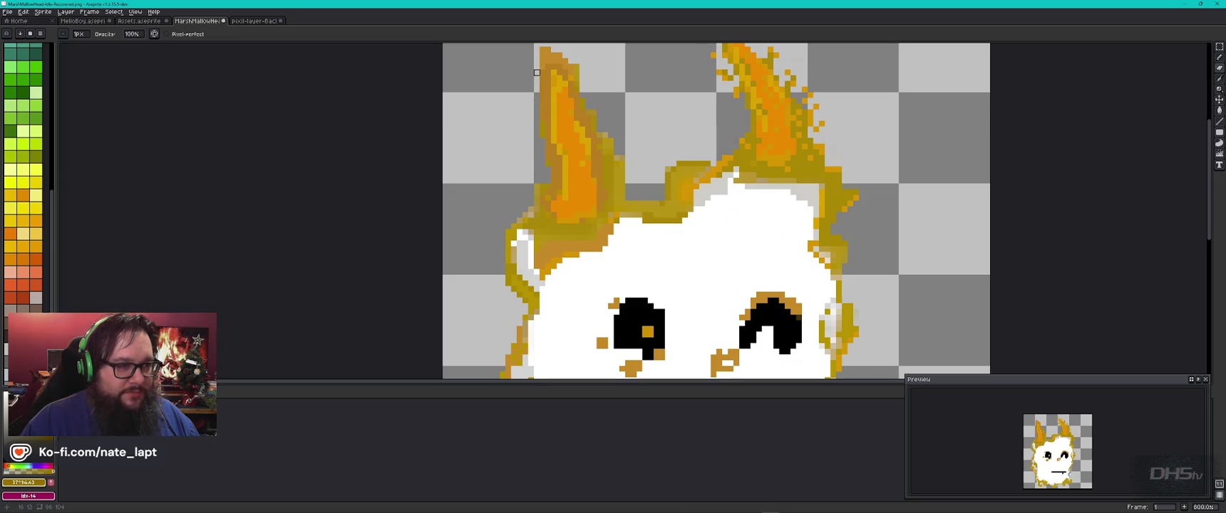
left_click_drag(606, 134, 565, 61)
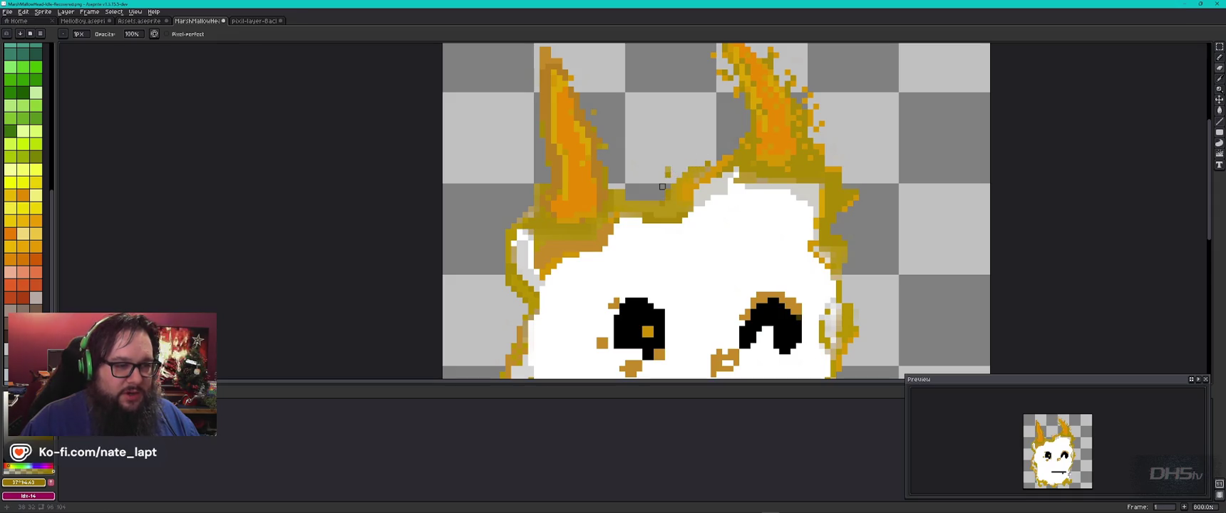
scroll(673, 191, "down", 2)
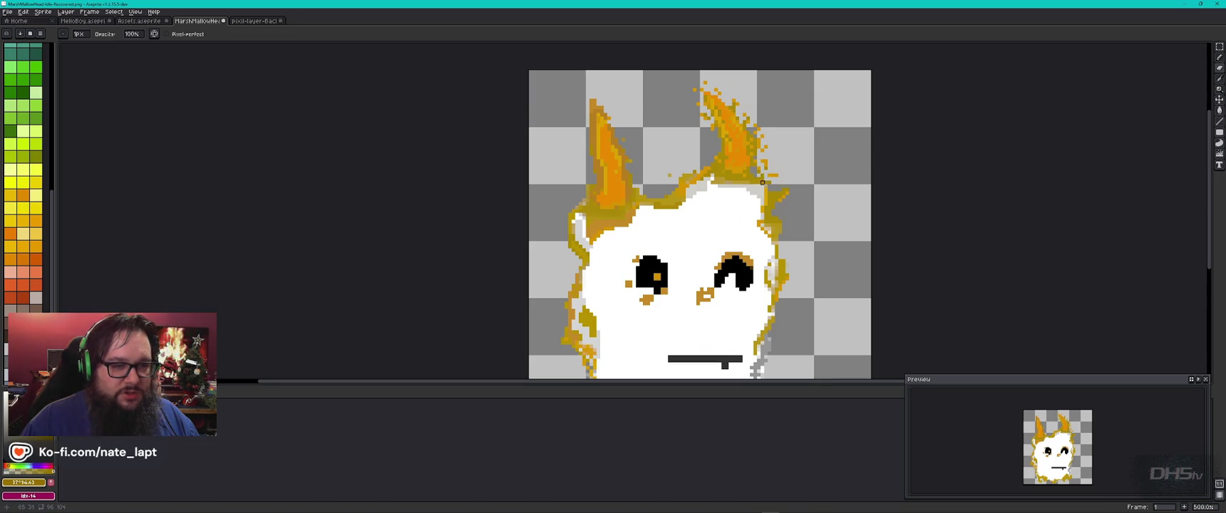
scroll(783, 211, "up", 1)
Enlarge the brush to 3px and sample the light grey from the head's edge
scroll(791, 217, "up", 1)
scroll(773, 207, "down", 2)
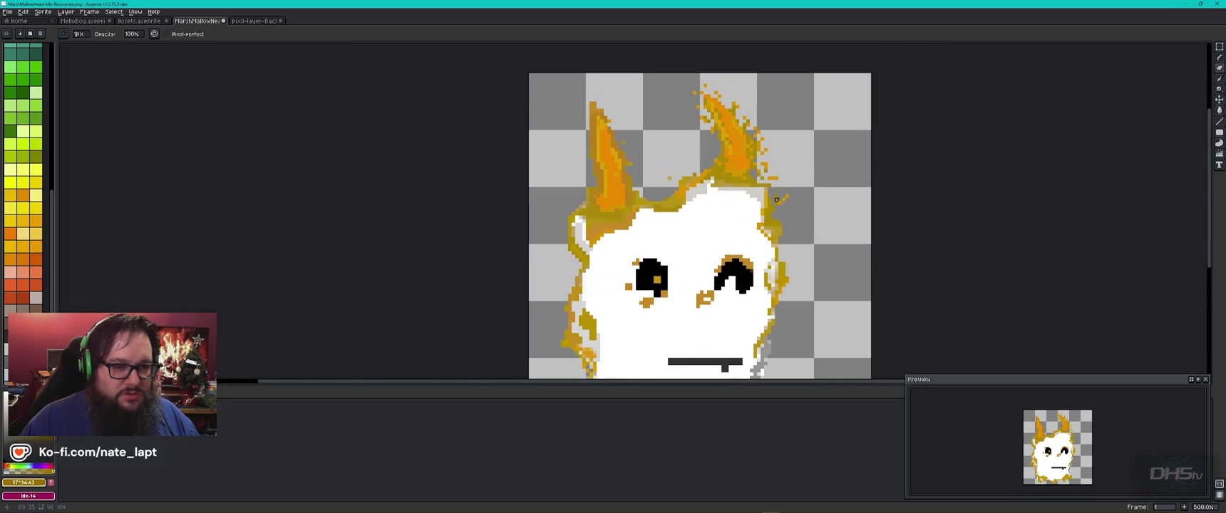
key("plus")
key("plus")
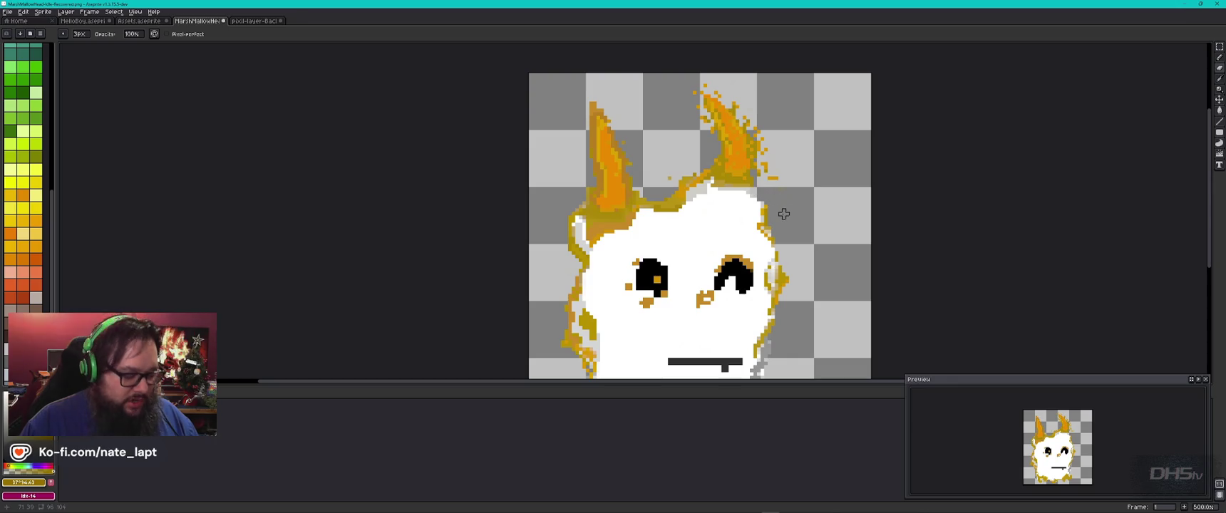
key("i")
left_click(755, 189)
key("b")
key("b")
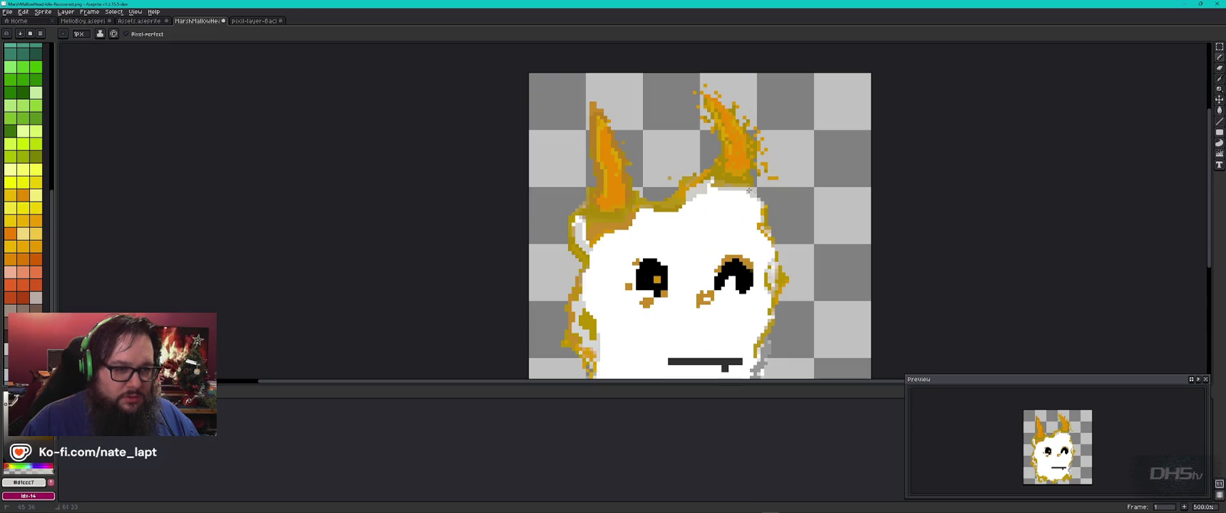
Sample the gold from the outline and left ear, then zoom in on the ear
left_click(773, 209, "alt")
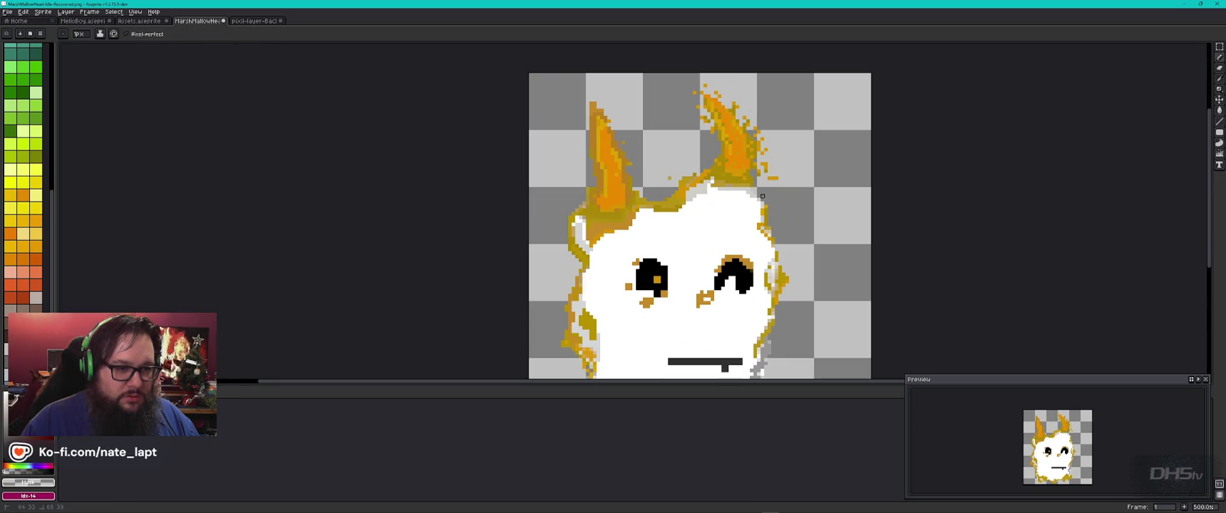
left_click(762, 199, "alt")
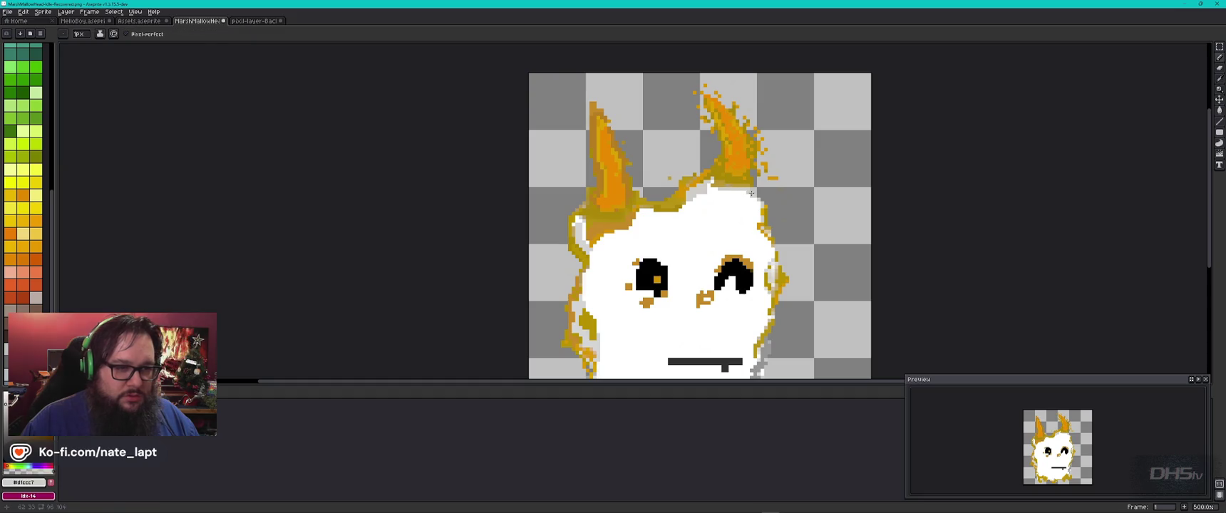
left_click(770, 230, "alt")
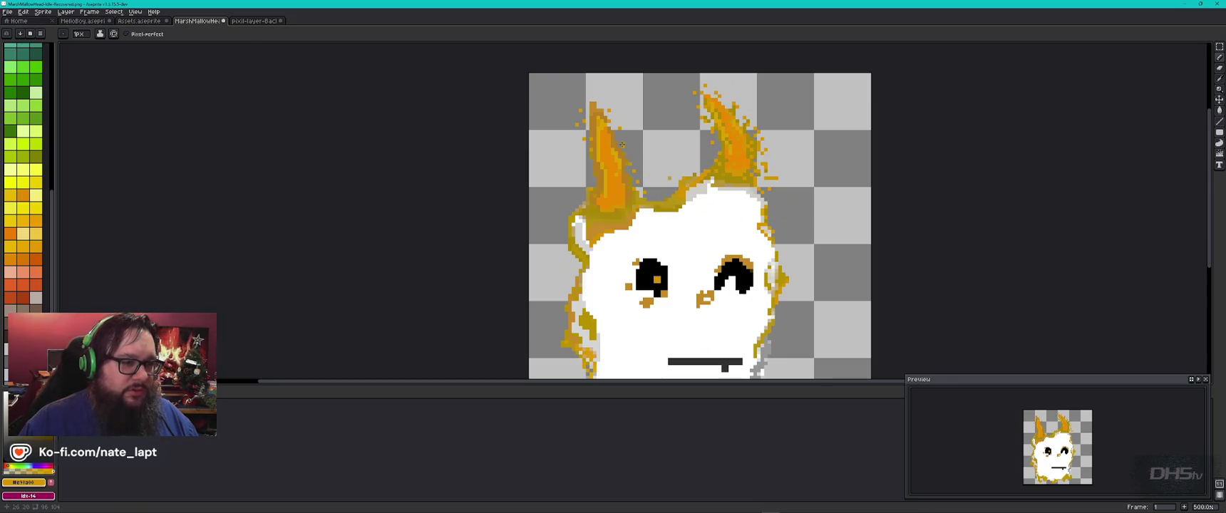
left_click(607, 172, "alt")
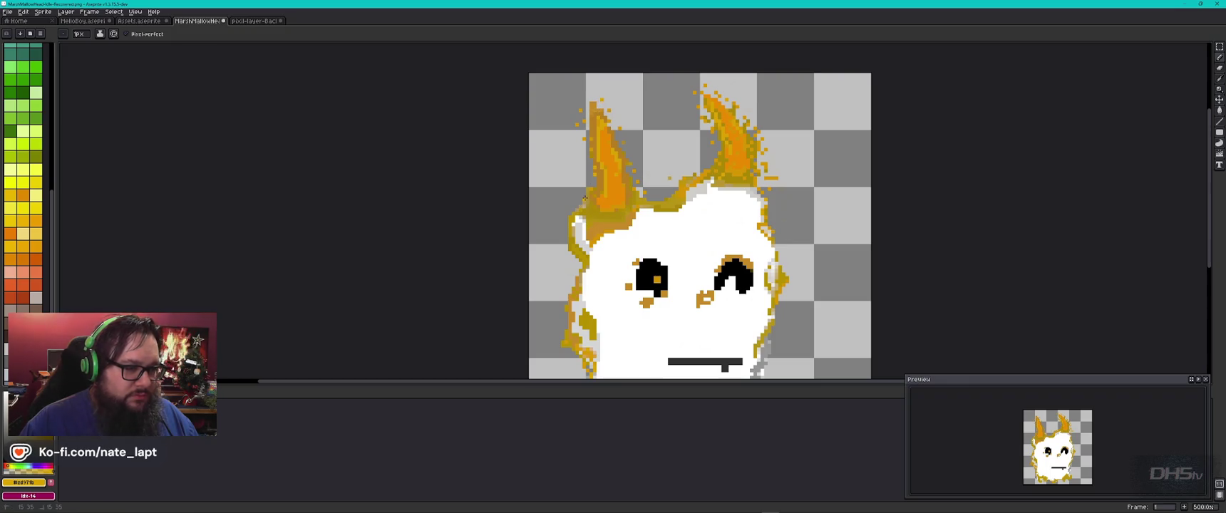
scroll(594, 203, "up", 3)
scroll(599, 171, "up", 4)
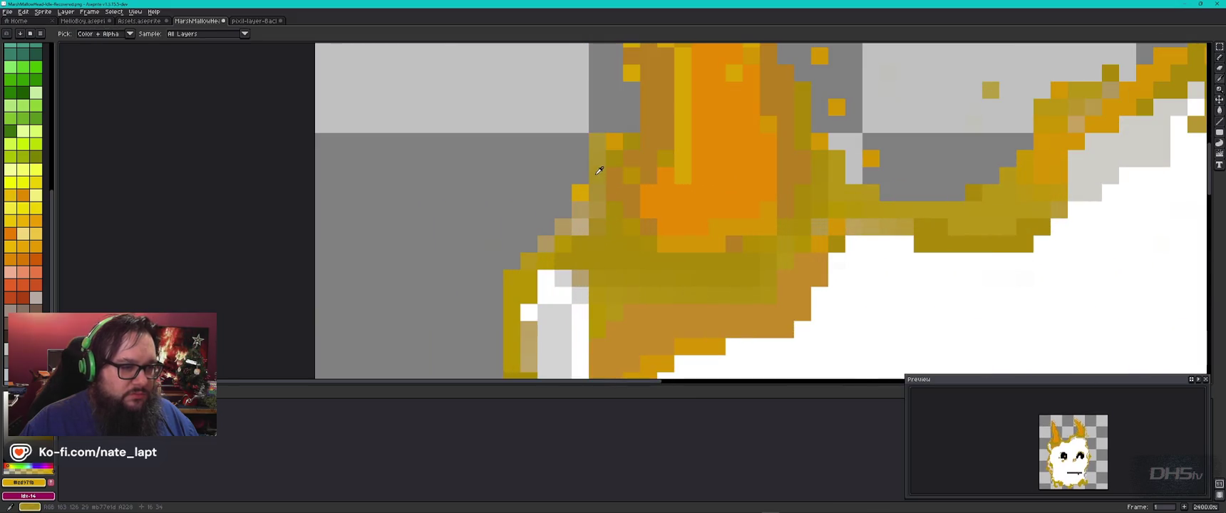
left_click(600, 170, "alt")
left_click(644, 235, "alt")
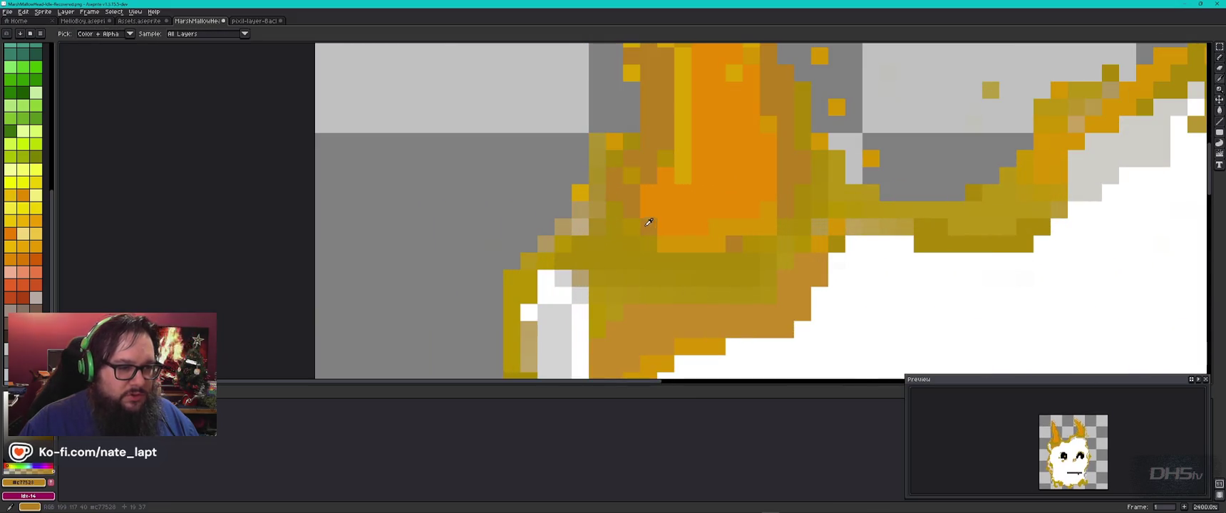
left_click_drag(580, 193, 514, 280)
scroll(513, 281, "down", 5)
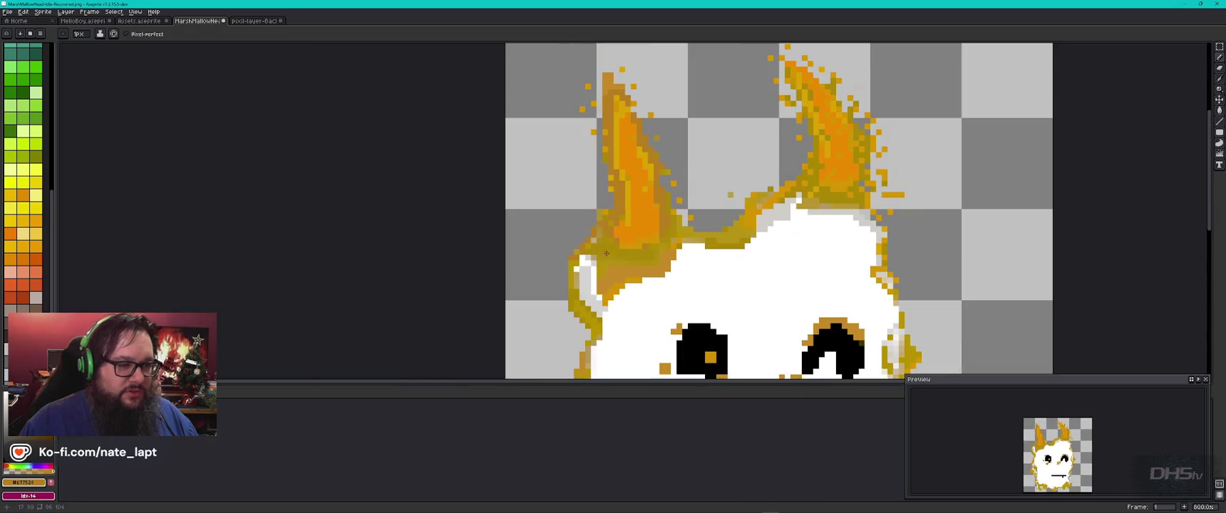
scroll(577, 256, "up", 4)
left_click_drag(566, 263, 570, 321)
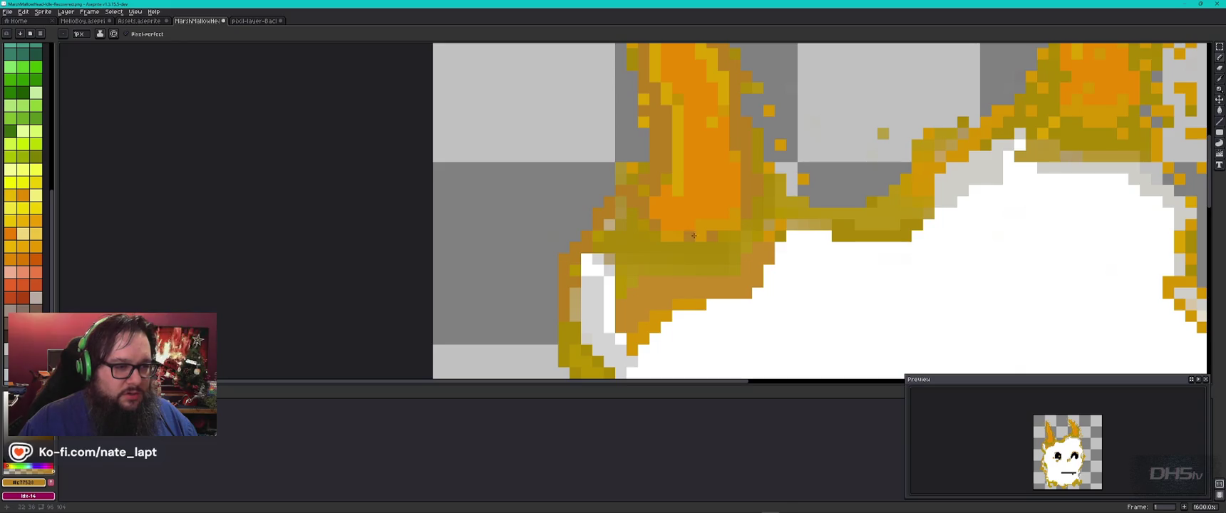
scroll(597, 209, "down", 3)
left_click_drag(744, 290, 667, 157)
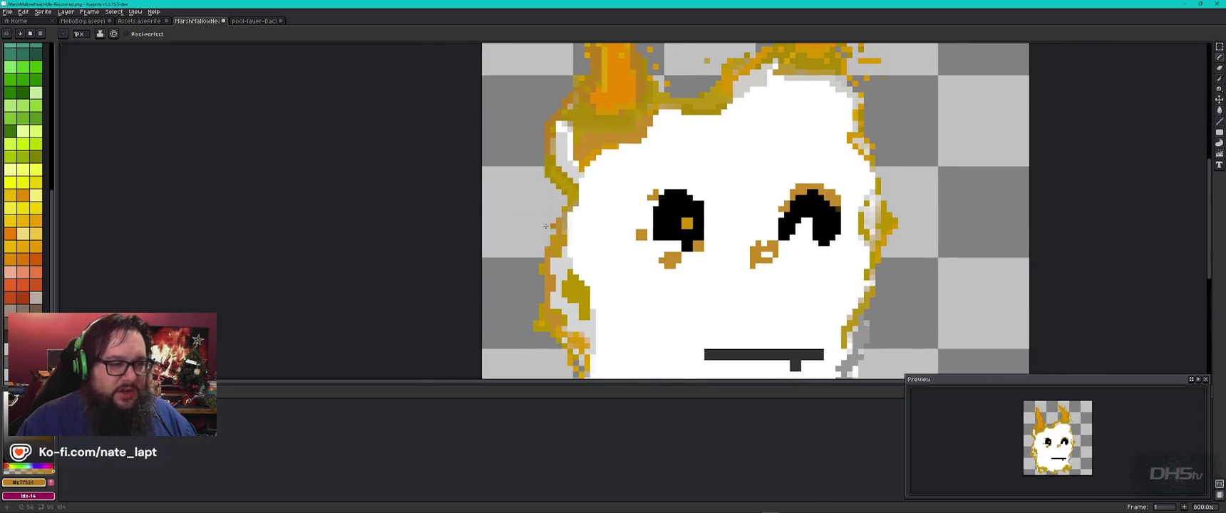
scroll(614, 327, "down", 2)
scroll(614, 327, "up", 1)
left_click_drag(614, 327, 614, 218)
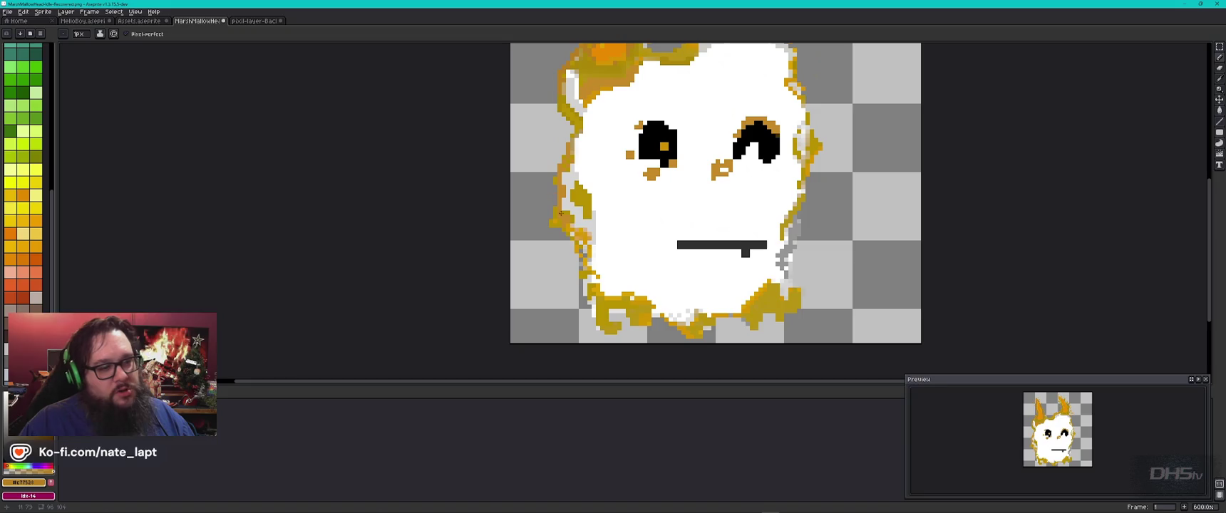
left_click(790, 234, "alt")
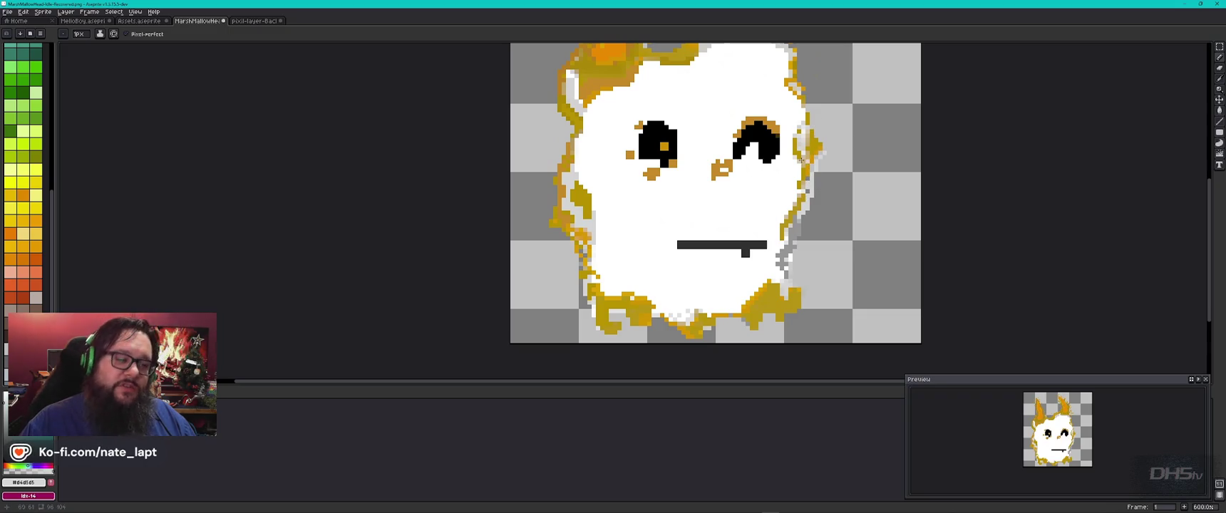
left_click(673, 305, "alt")
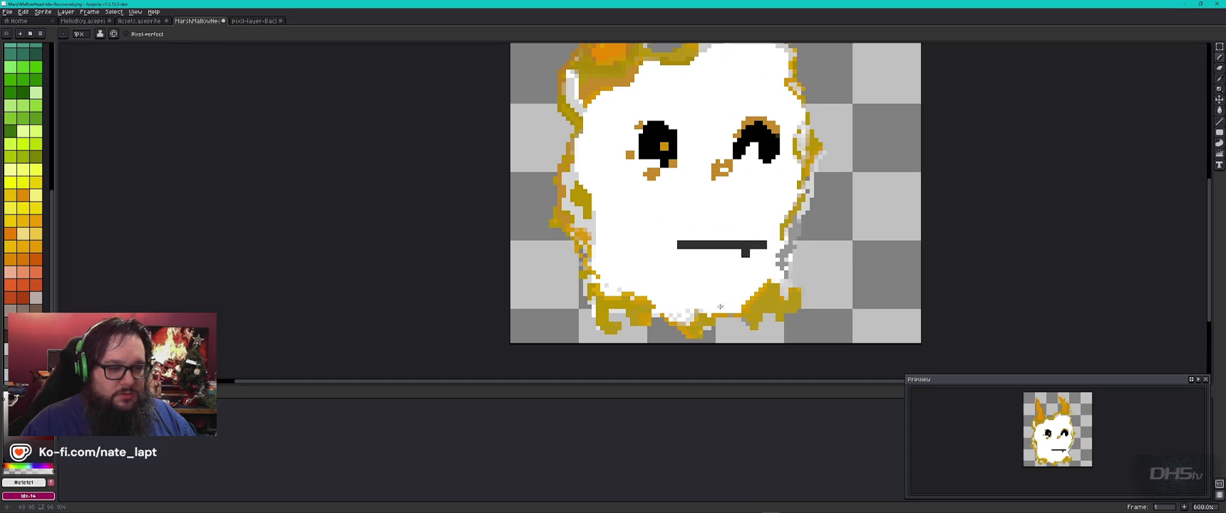
left_click(780, 253, "alt")
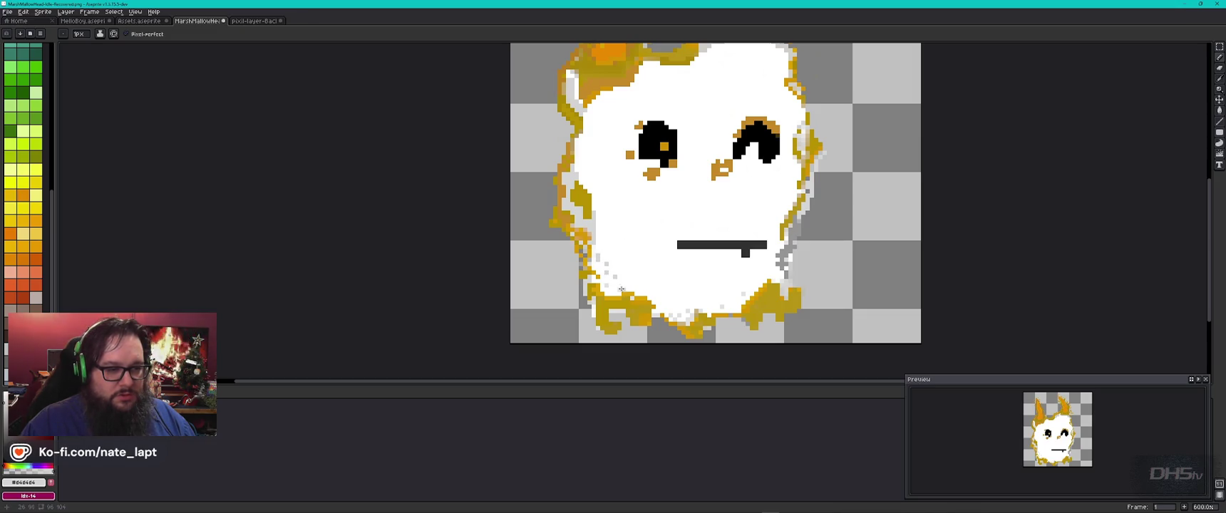
scroll(611, 276, "down", 2)
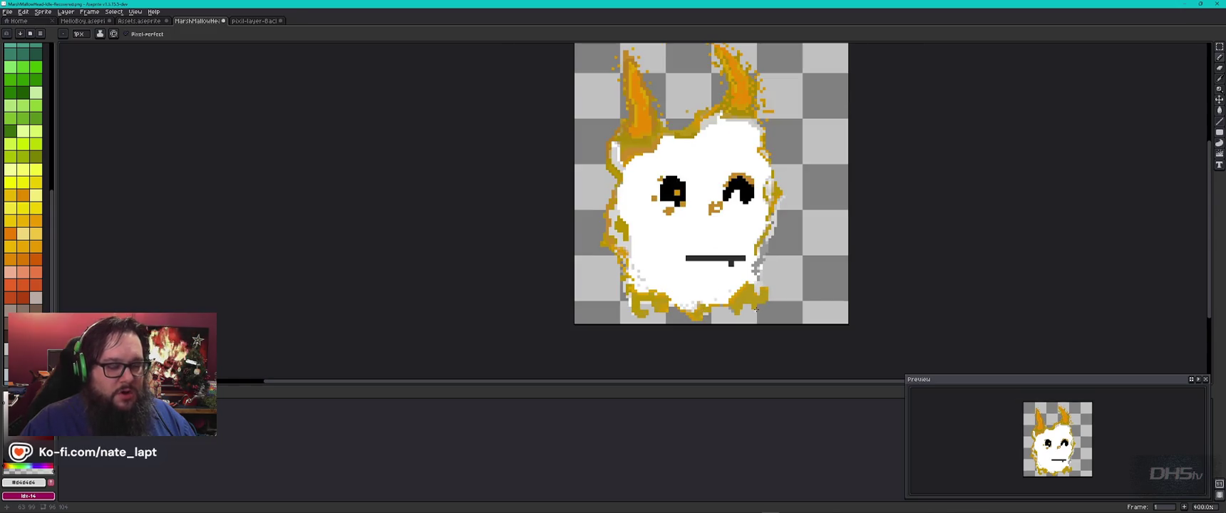
Sample the gold outline colour and draw a diagonal gold run along the upper-right edge
scroll(671, 148, "up", 5)
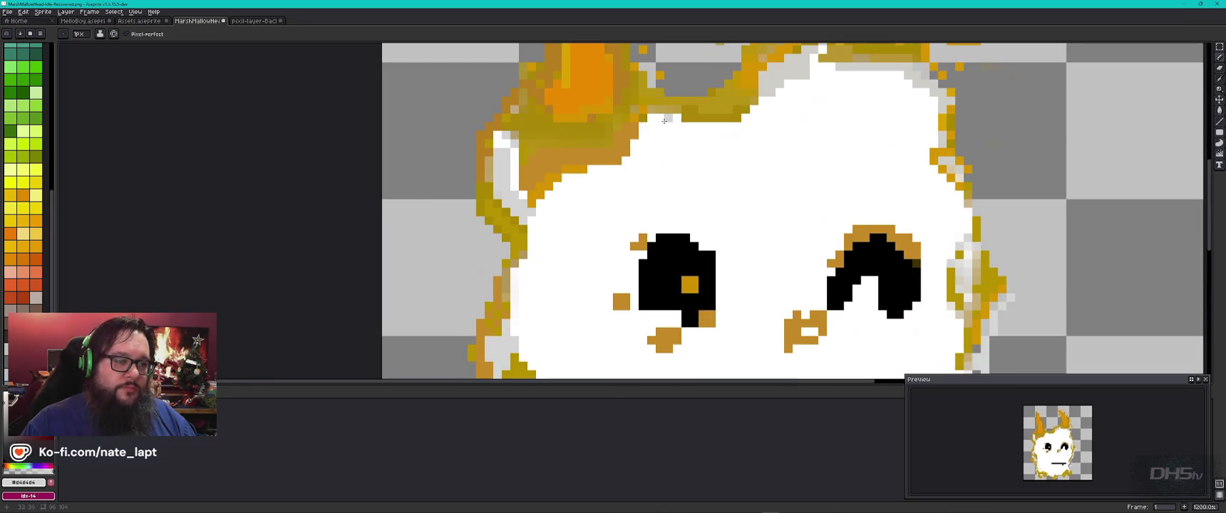
key("alt")
left_click(649, 103)
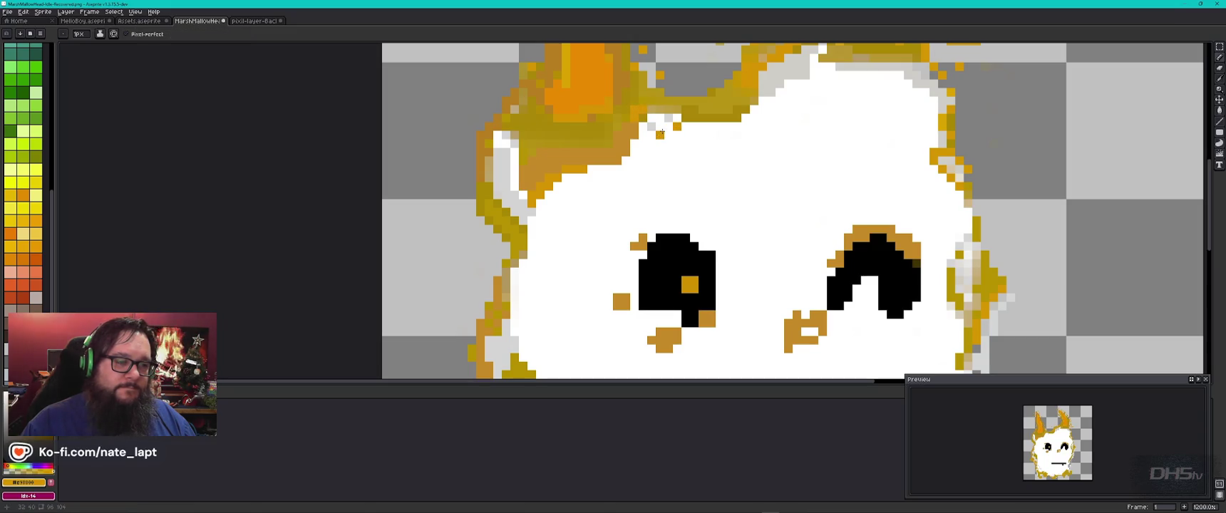
scroll(727, 156, "down", 2)
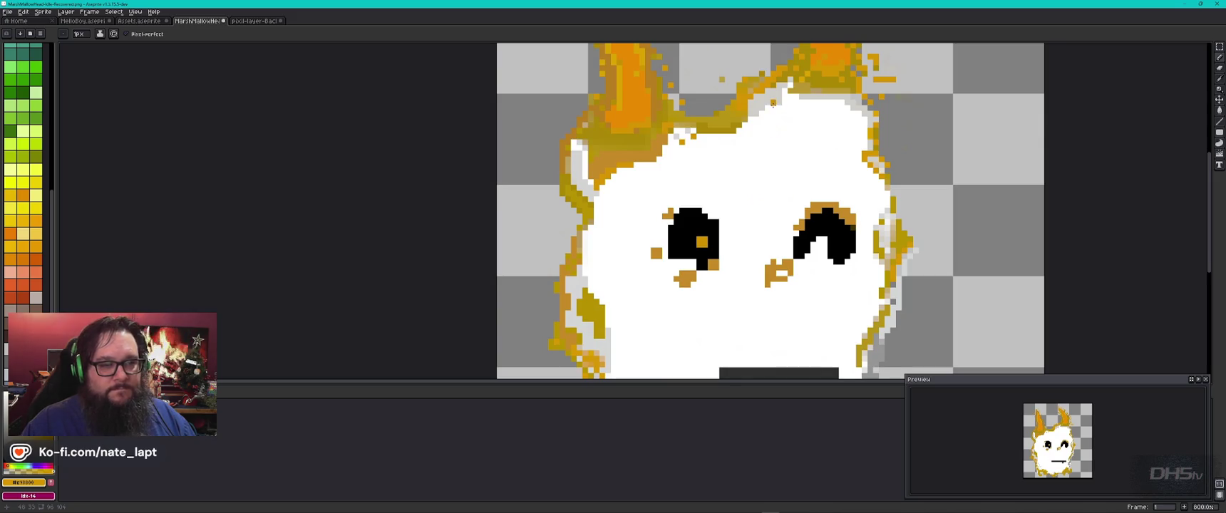
left_click(789, 98, "alt")
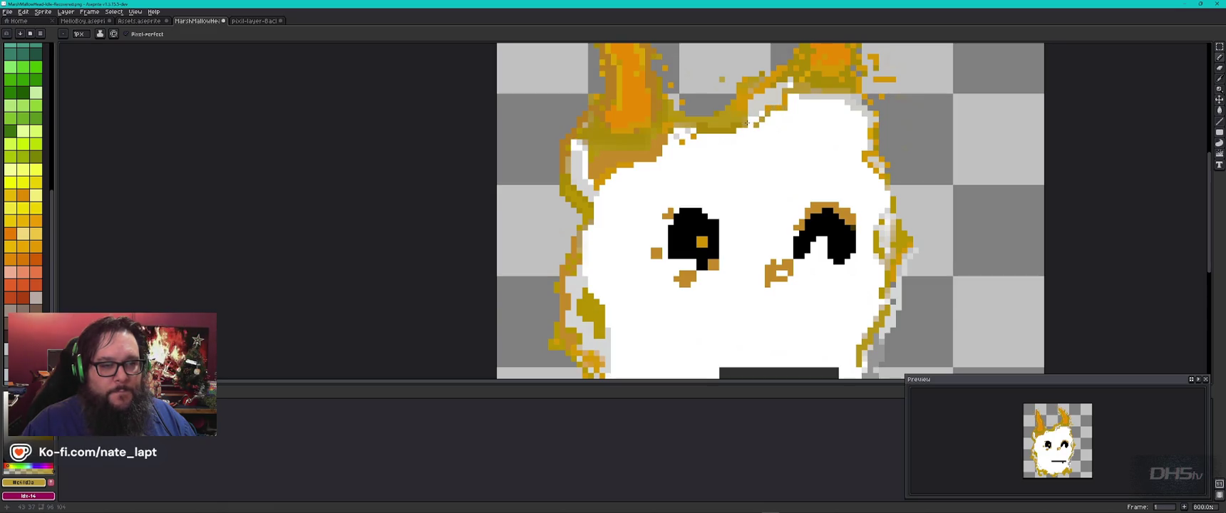
scroll(775, 147, "down", 2)
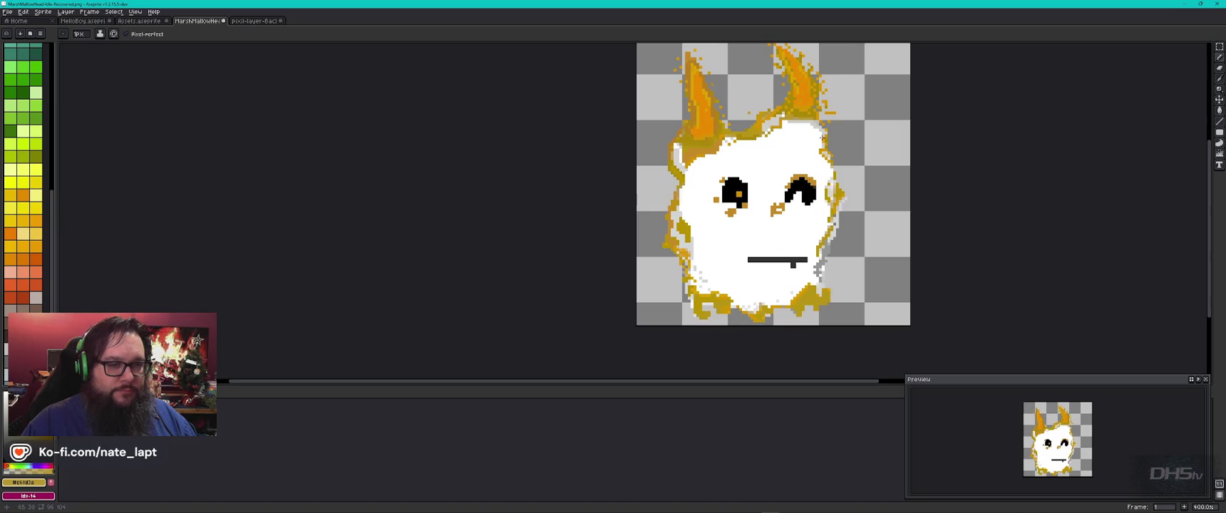
scroll(822, 135, "up", 3)
scroll(819, 131, "up", 3)
left_click_drag(796, 117, 717, 95)
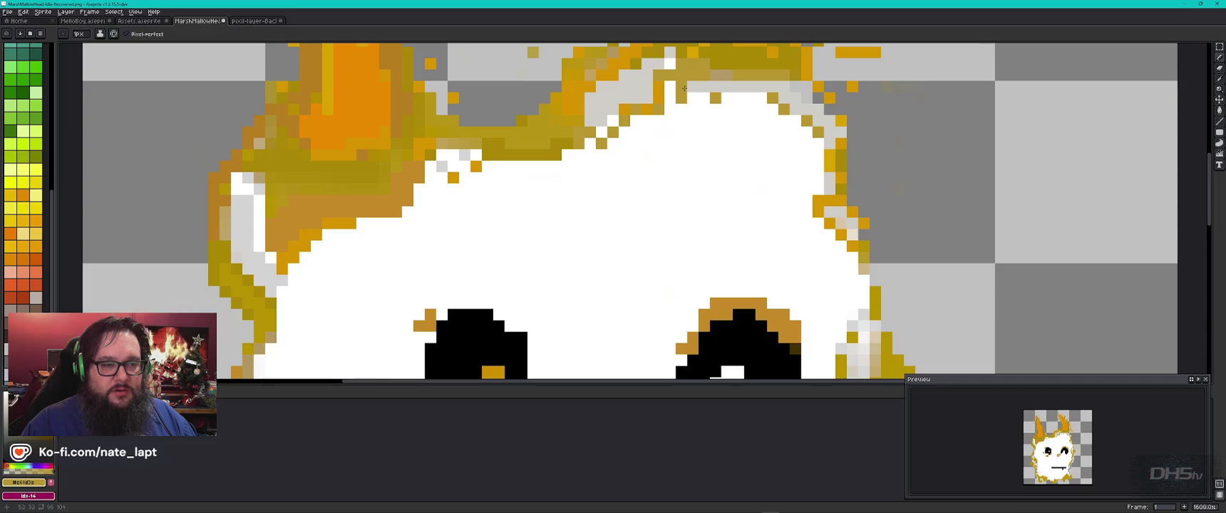
scroll(684, 87, "down", 4)
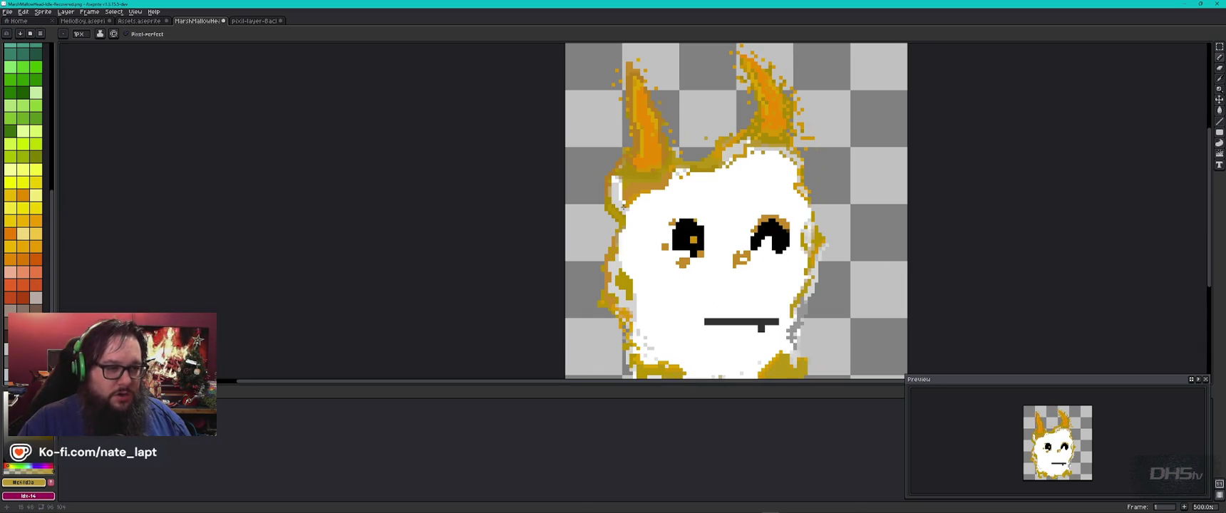
Repaint pixels around the left ear with sampled light grey and orange
scroll(622, 206, "up", 2)
scroll(623, 205, "up", 5)
key("alt")
left_click(673, 226, "alt")
left_click(639, 199)
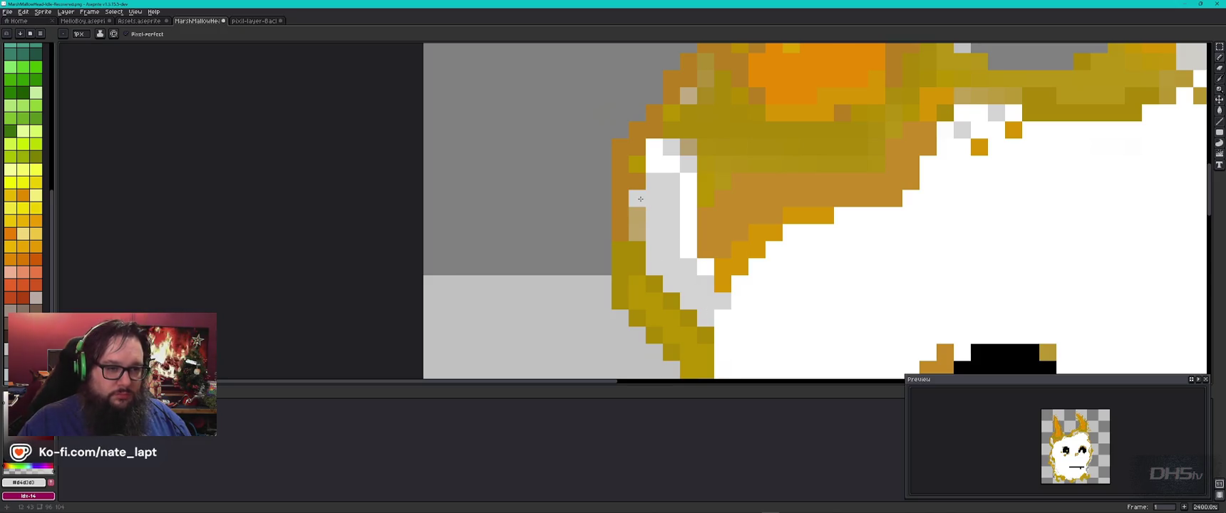
left_click(791, 216, "alt")
left_click_drag(638, 200, 639, 227)
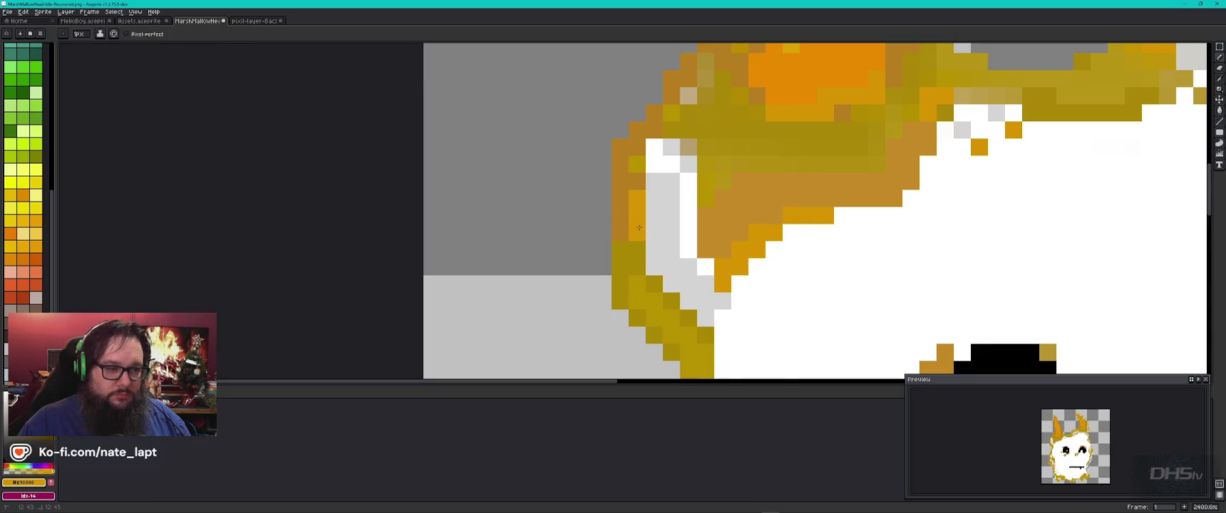
left_click(689, 147)
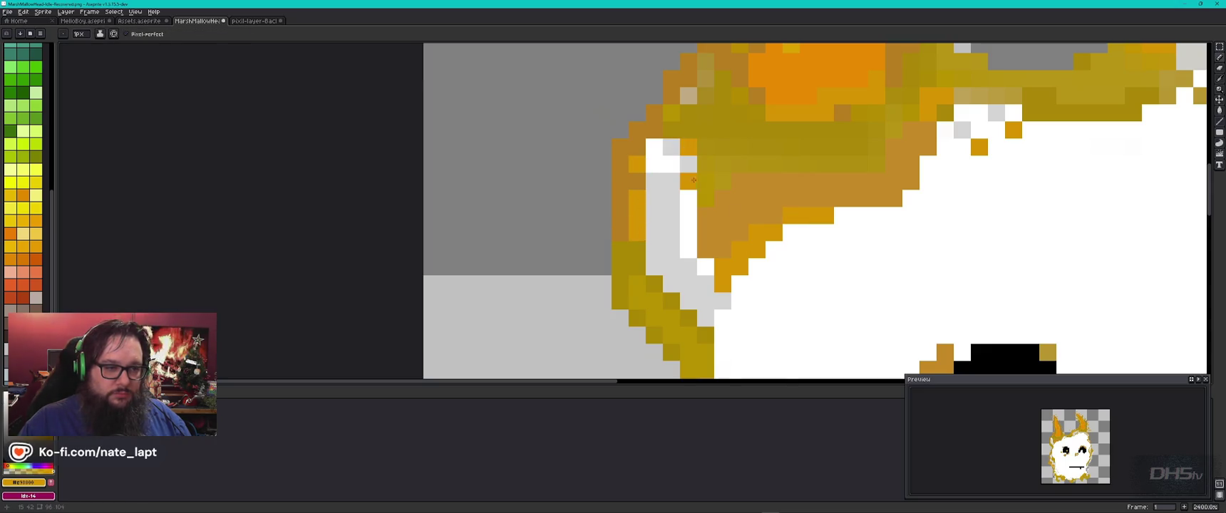
left_click(672, 178, "alt")
left_click(688, 164)
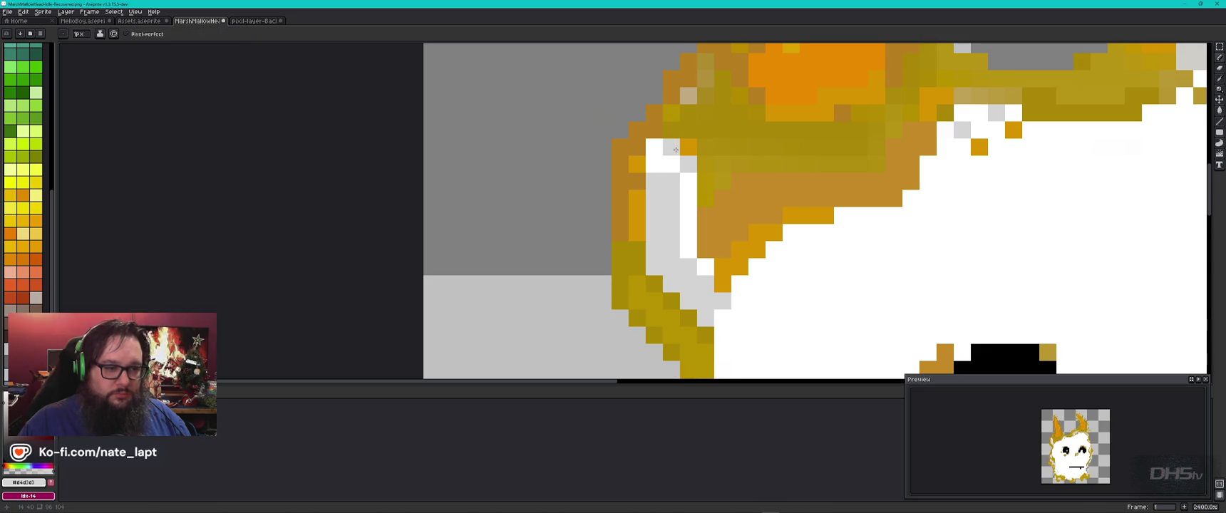
Repaint the face's left edge in the sampled olive outline colour
scroll(753, 280, "down", 5)
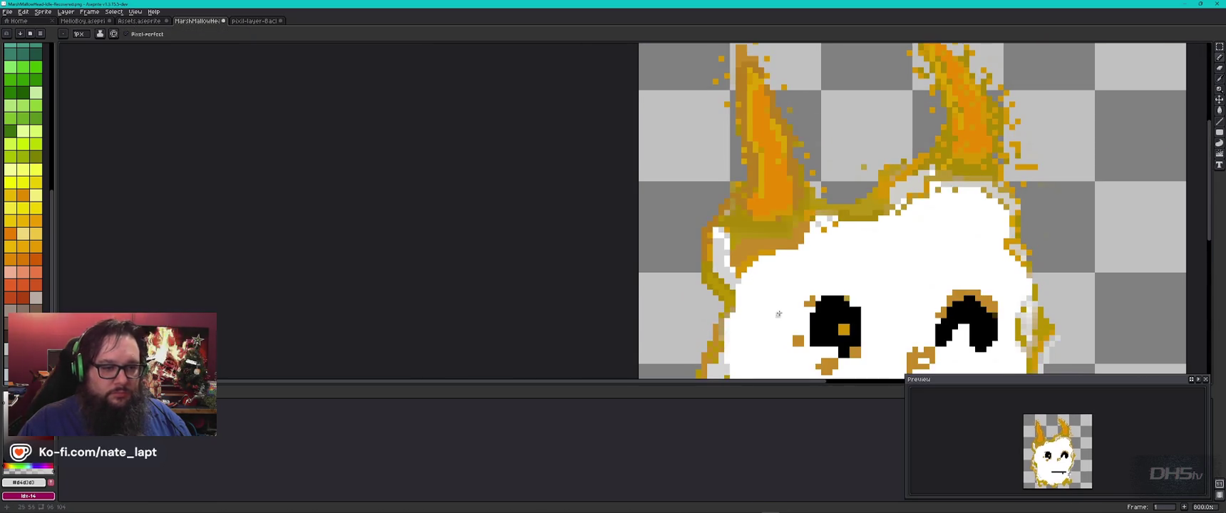
left_click_drag(778, 313, 662, 198)
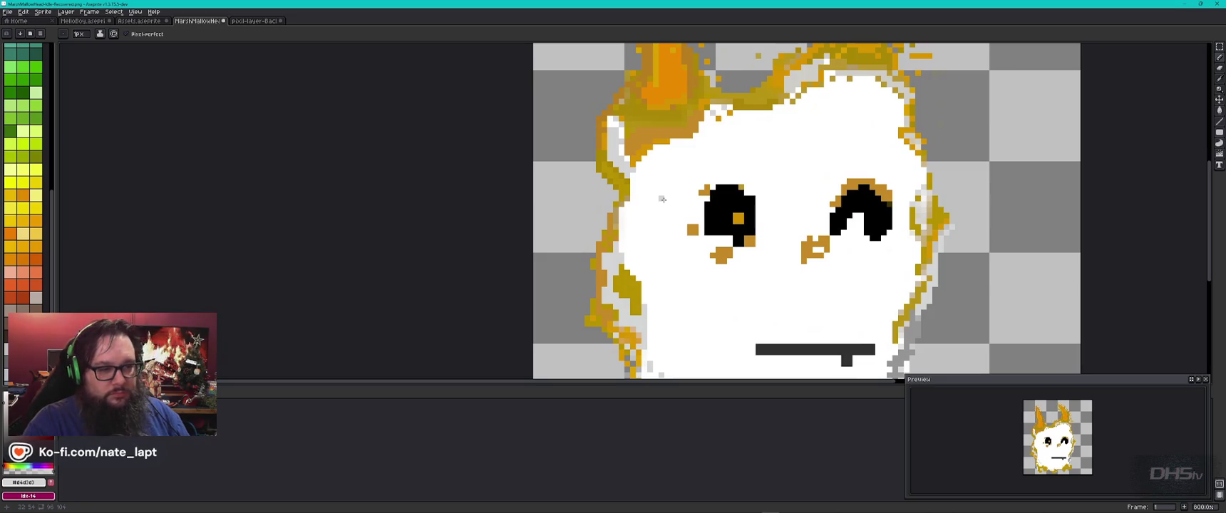
scroll(610, 188, "up", 5)
left_click(631, 233, "alt")
mouse_move(630, 250)
left_mouse_down()
mouse_move(654, 248)
mouse_move(662, 222)
left_mouse_up()
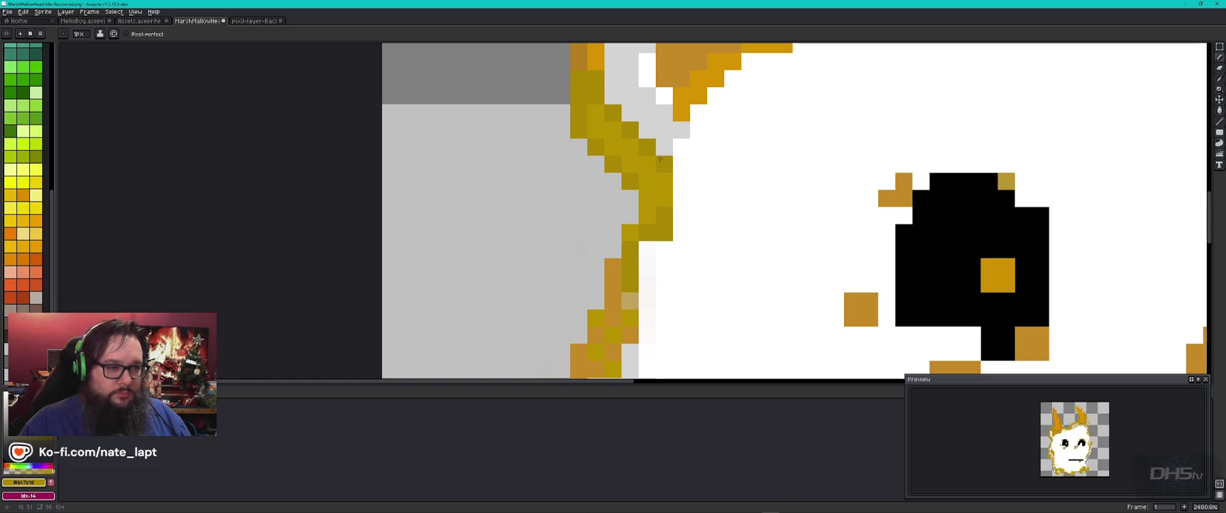
Erase two stray yellow pixels on the sprite's left edge
mouse_move(648, 289)
left_mouse_down()
mouse_move(657, 146)
mouse_move(620, 192)
left_mouse_up()
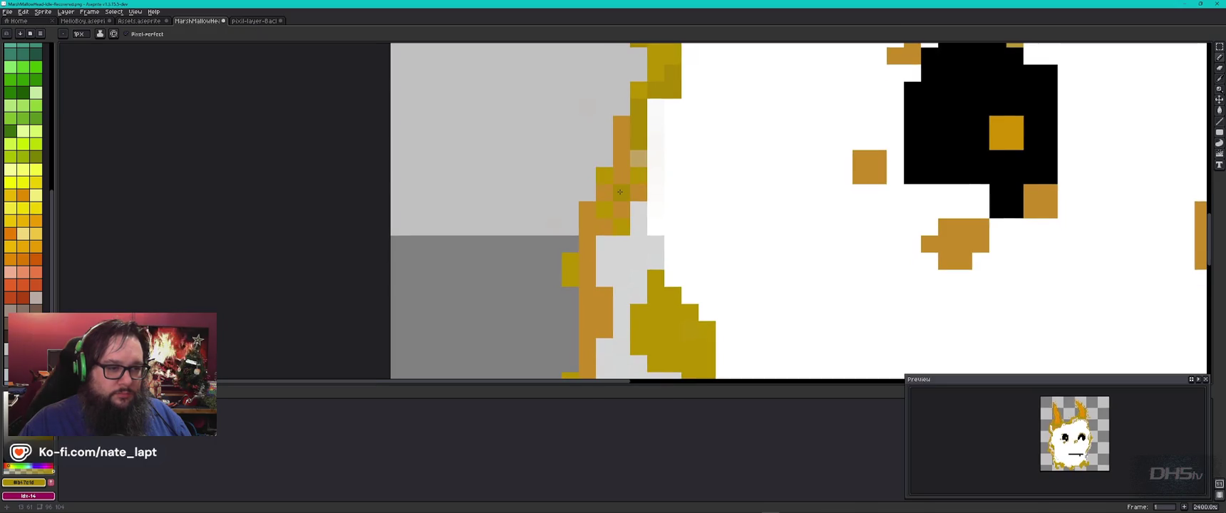
scroll(692, 255, "down", 7)
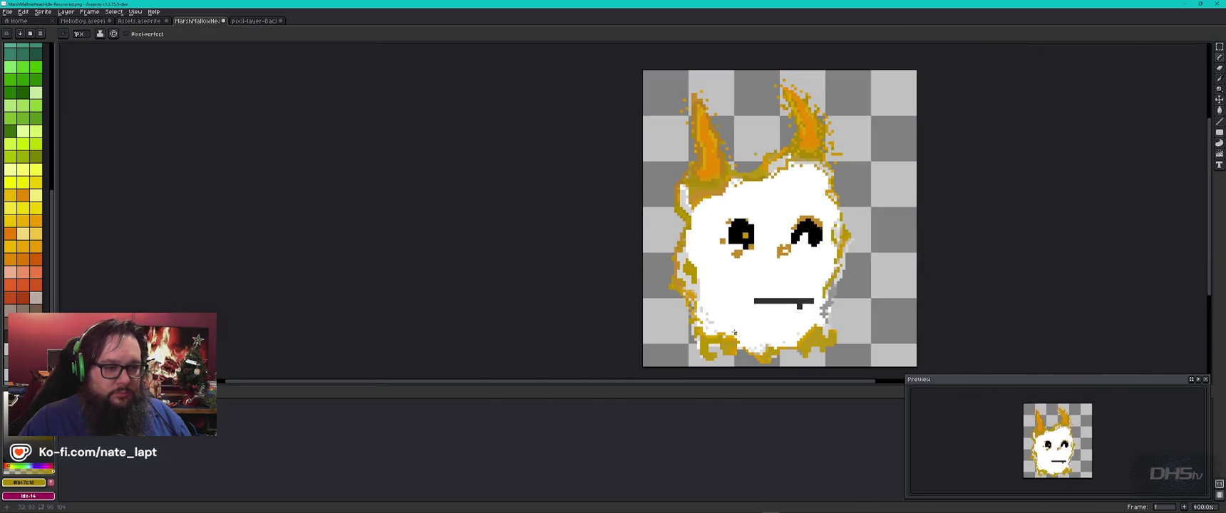
scroll(712, 296, "up", 3)
scroll(670, 260, "up", 2)
scroll(627, 225, "up", 2)
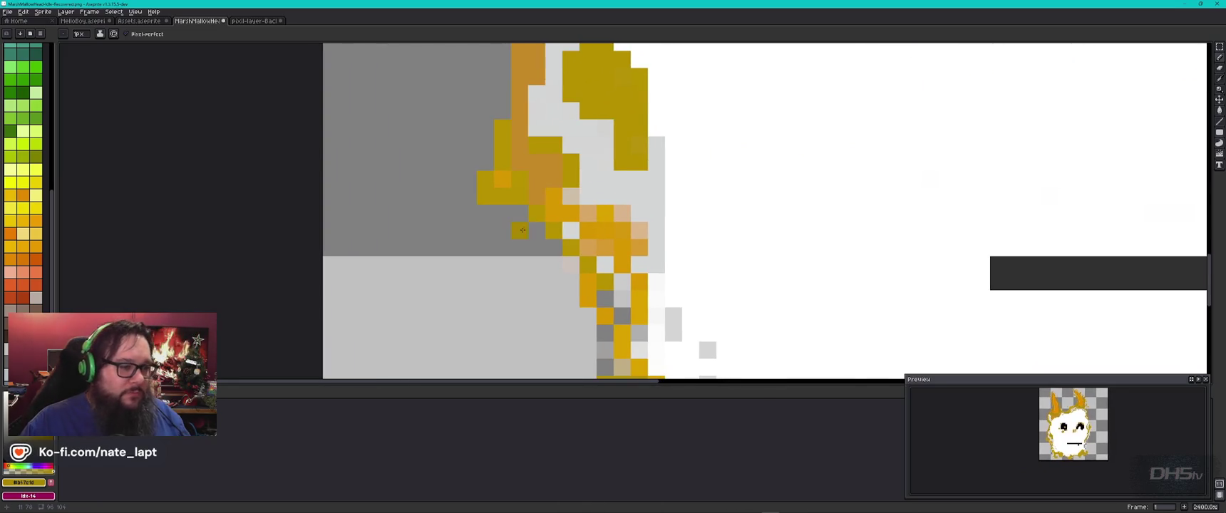
key("e")
left_click(486, 196)
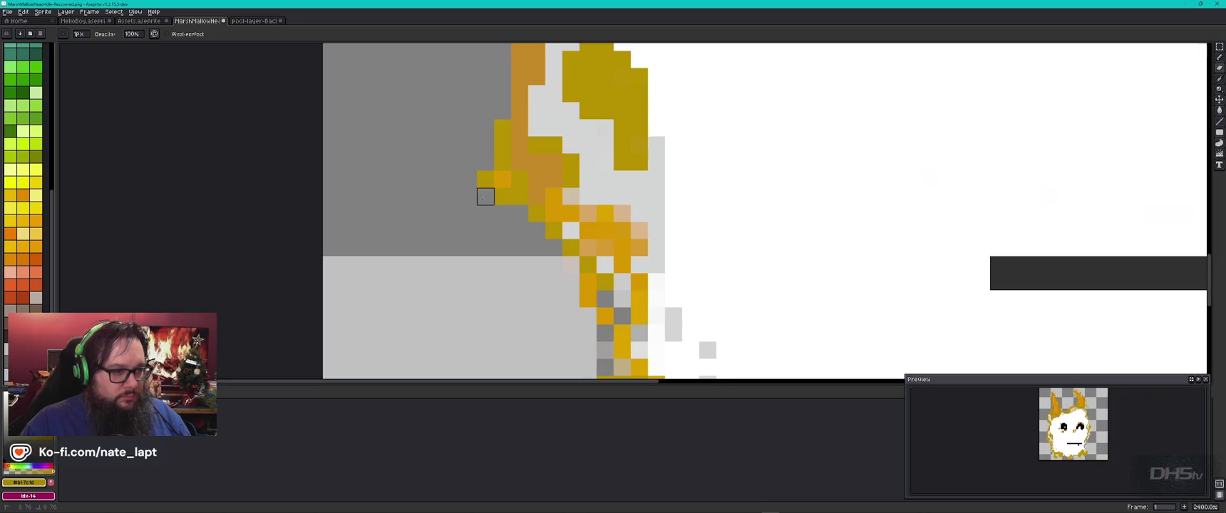
left_click(503, 196)
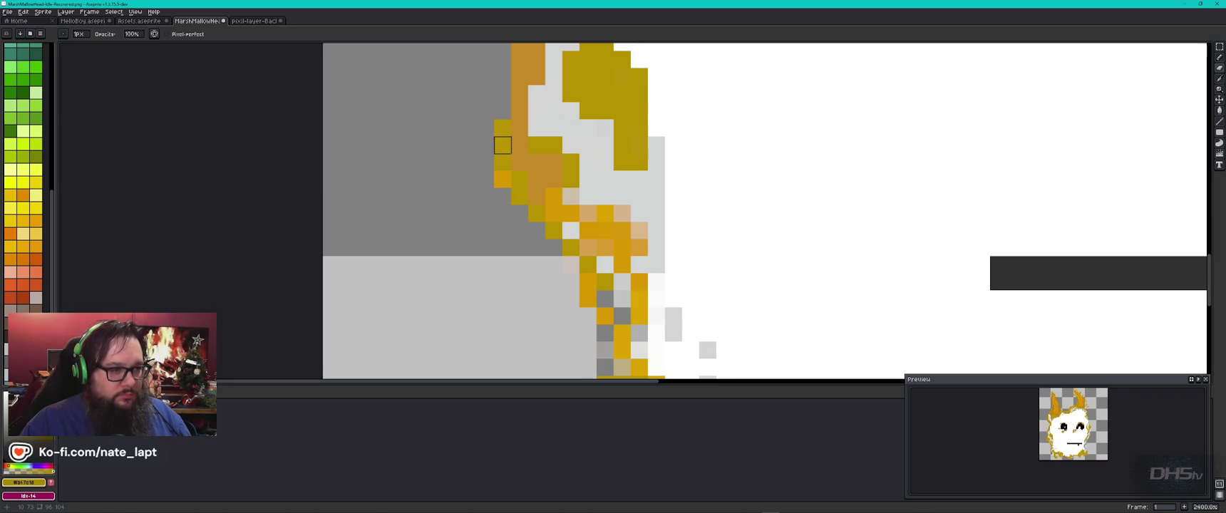
scroll(485, 231, "down", 5)
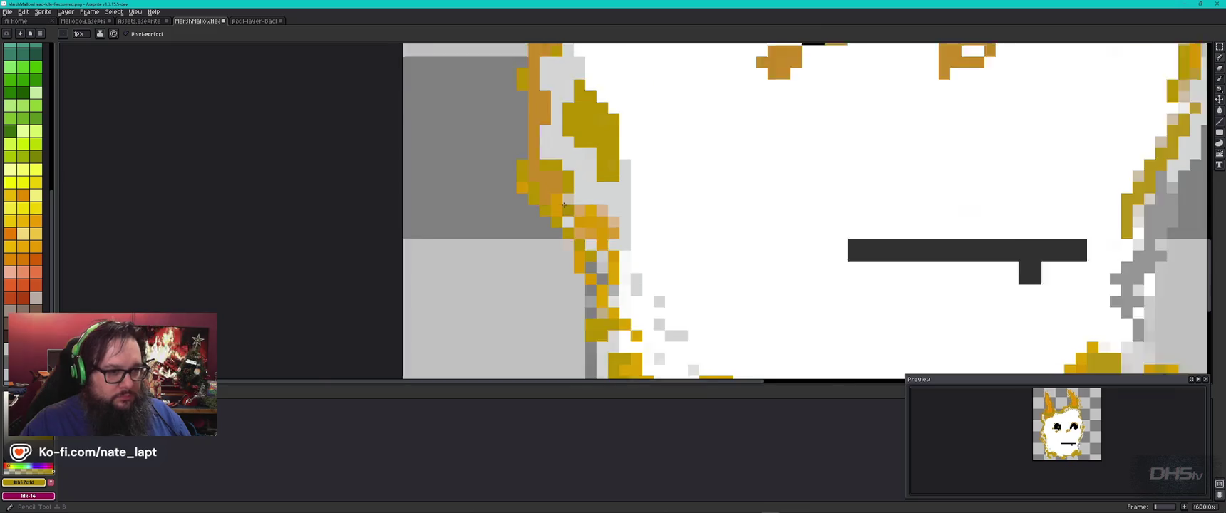
scroll(682, 316, "down", 3)
Compare the marshmallow against the small reference sprite tab
scroll(682, 316, "right", 3)
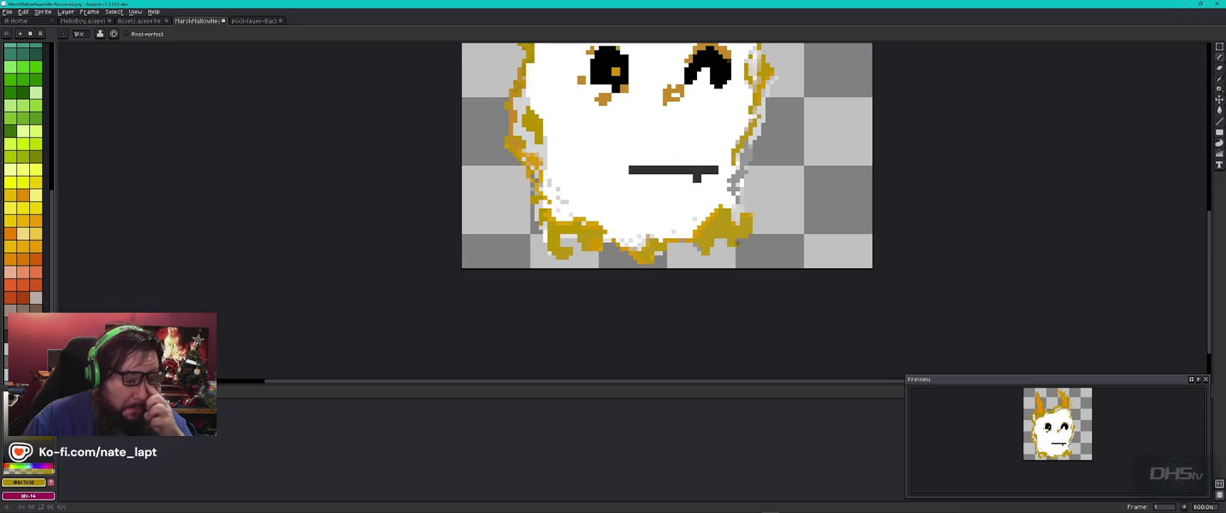
key("e")
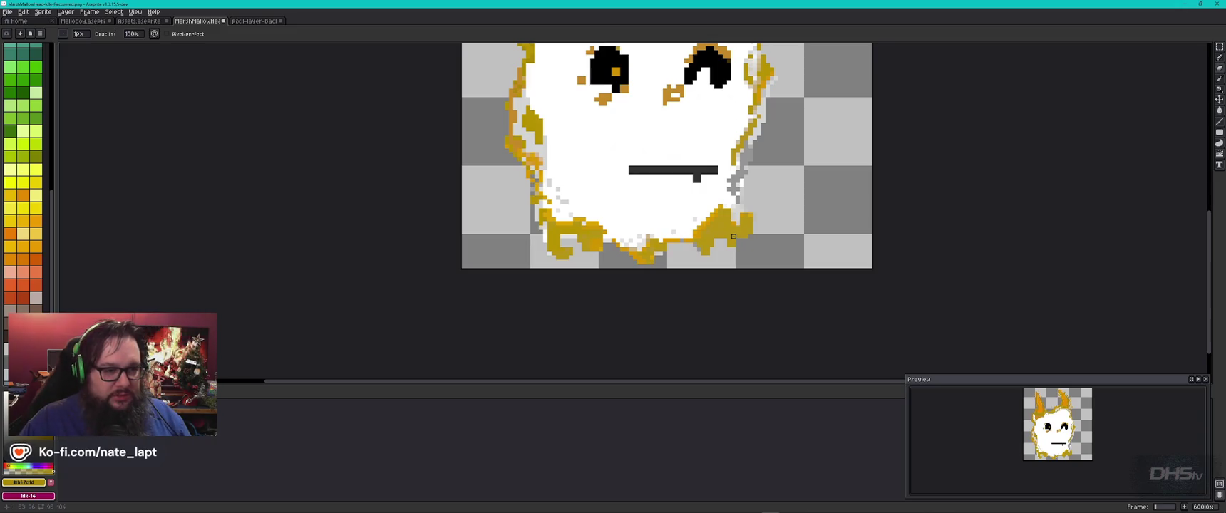
key("ctrl+Tab")
scroll(774, 256, "down", 1)
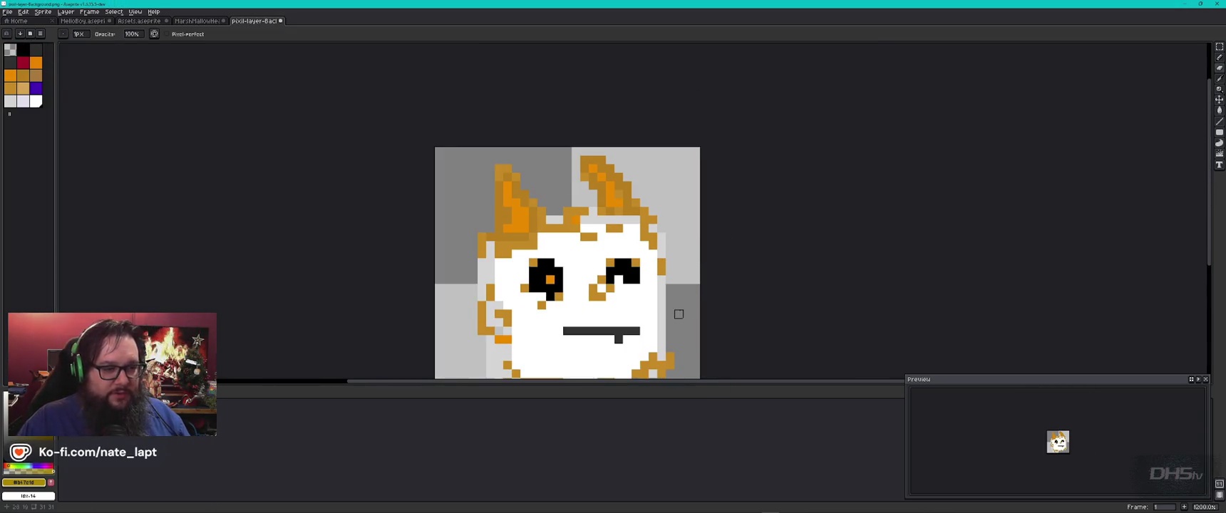
scroll(615, 149, "down", 3)
key("ctrl+shift+Tab")
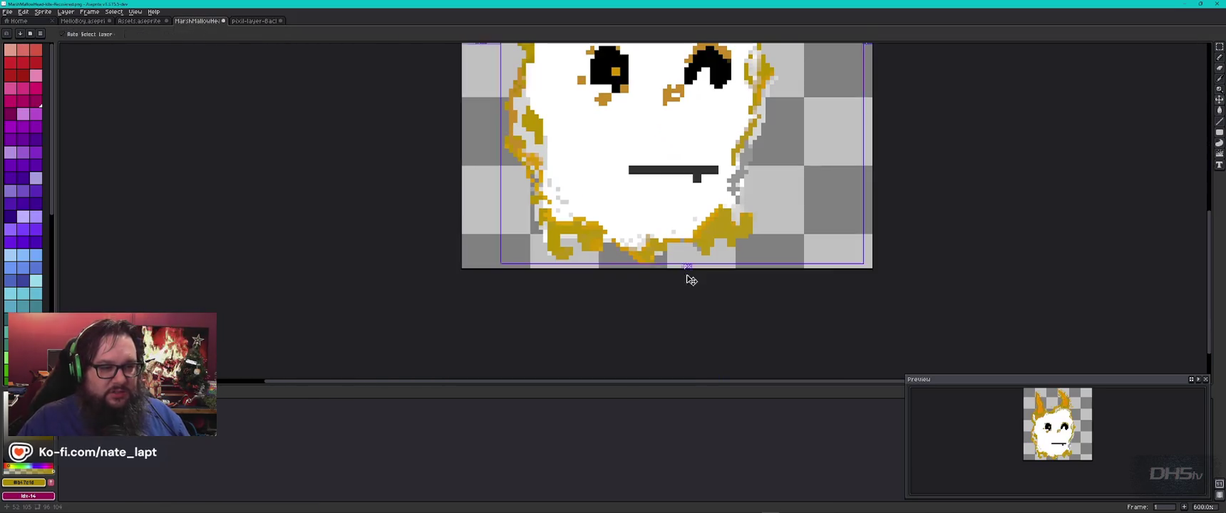
key("ctrl+Tab")
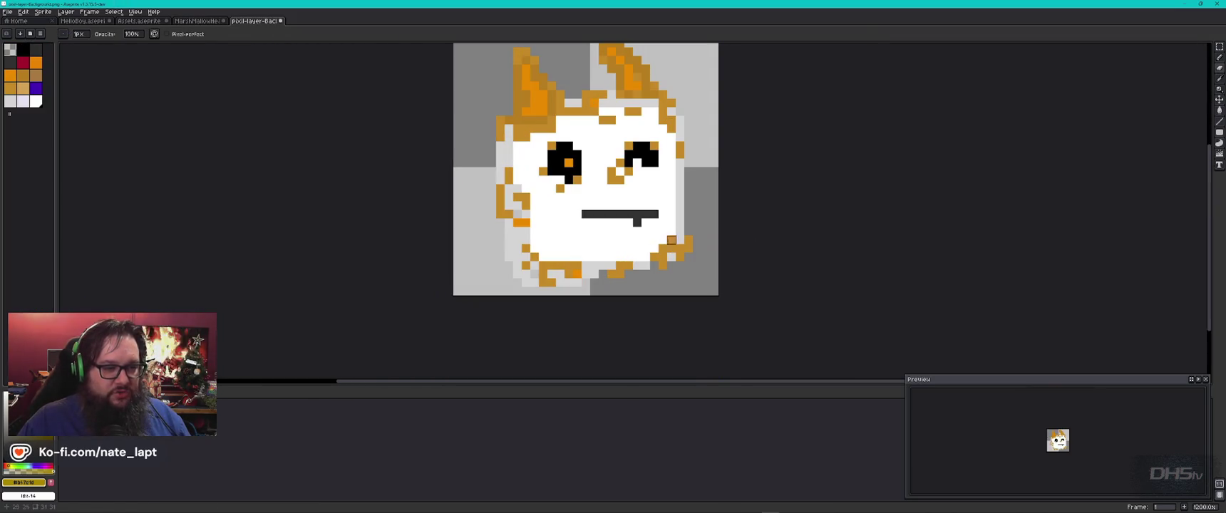
Erase the gold outline along the lower-right chin with a 3px eraser
key("v")
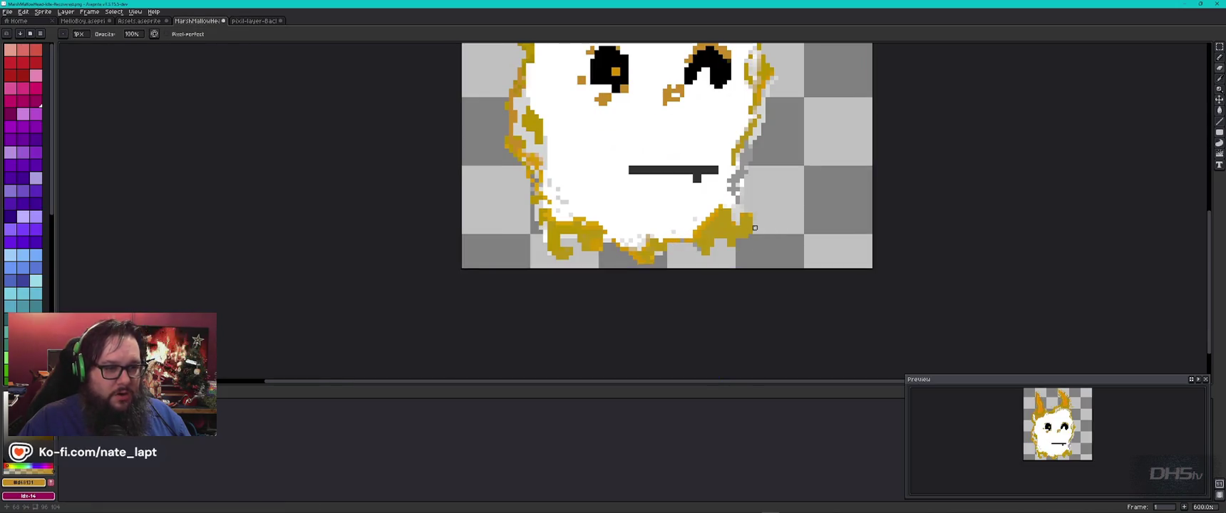
key("e")
key("plus")
key("plus")
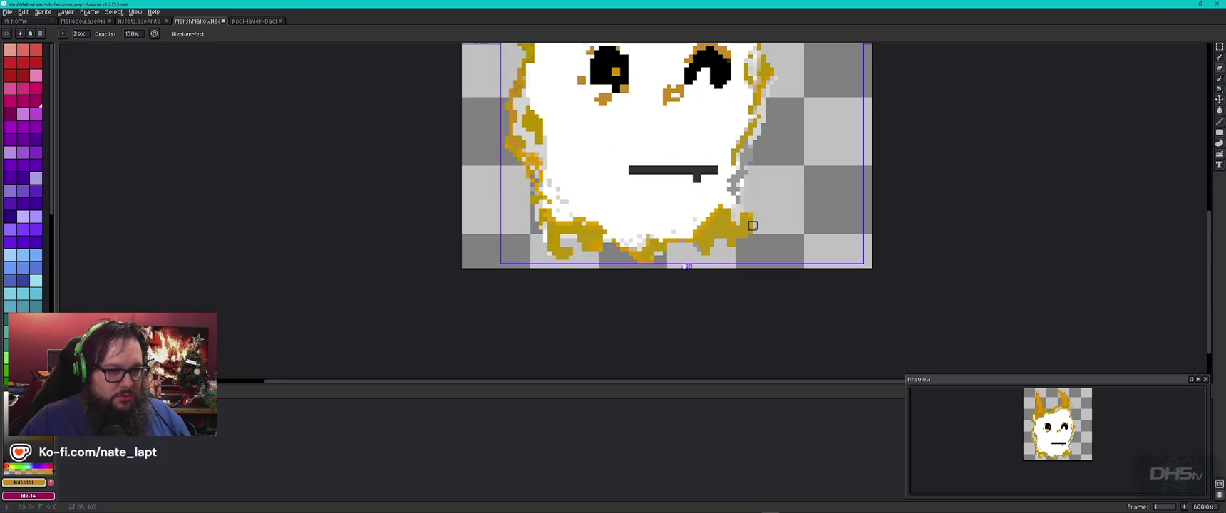
mouse_move(750, 219)
left_mouse_down()
mouse_move(720, 211)
mouse_move(713, 226)
mouse_move(745, 224)
mouse_move(707, 241)
mouse_move(725, 232)
left_mouse_up()
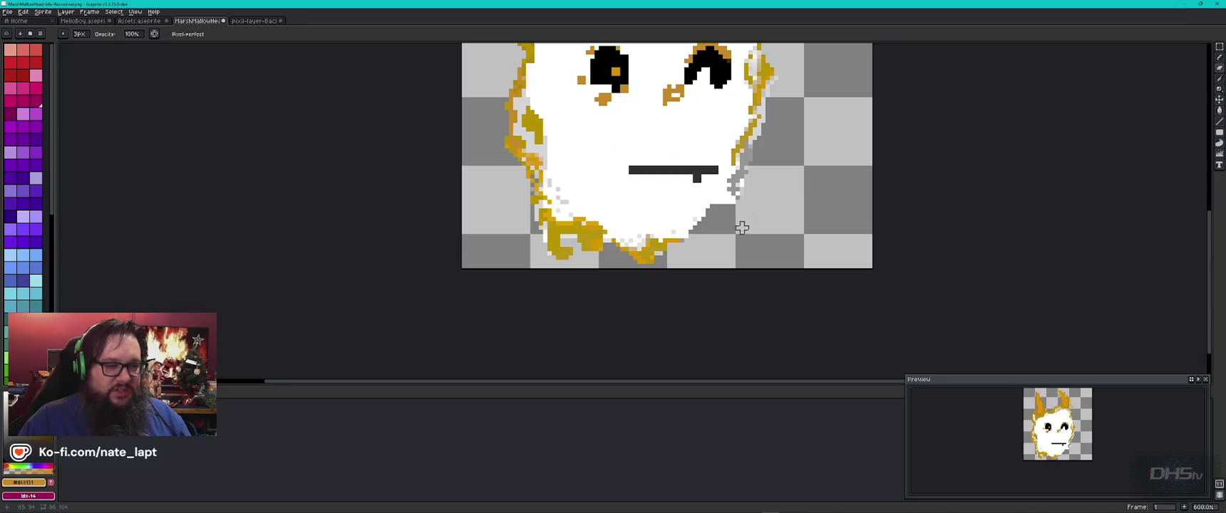
key("ctrl")
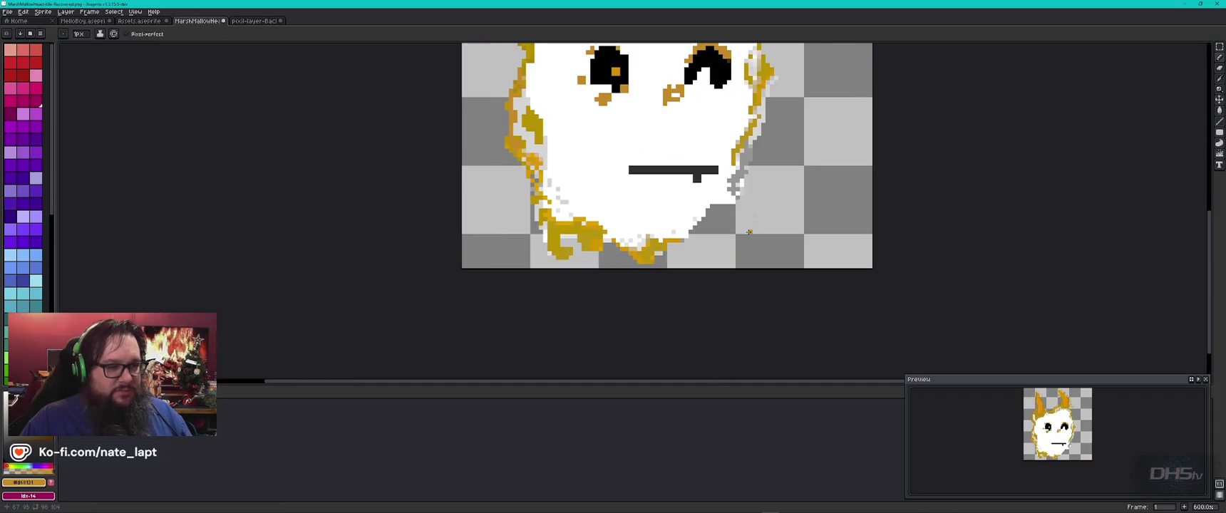
Add an orange pixel near the chin and paint white pixels along the chin edge
scroll(711, 206, "up", 1)
left_click(714, 200)
left_click(711, 205, "alt")
mouse_move(714, 202)
left_mouse_down()
mouse_move(695, 232)
mouse_move(728, 205)
left_mouse_up()
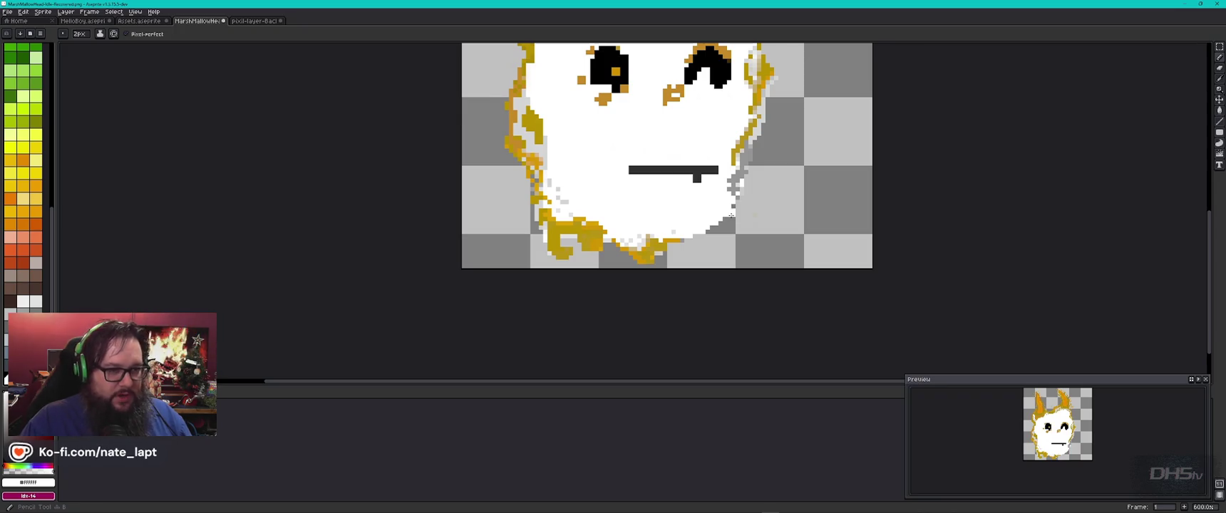
Thicken the face's lower-right outline with the eyedropped gold at 2px brush size
key("v")
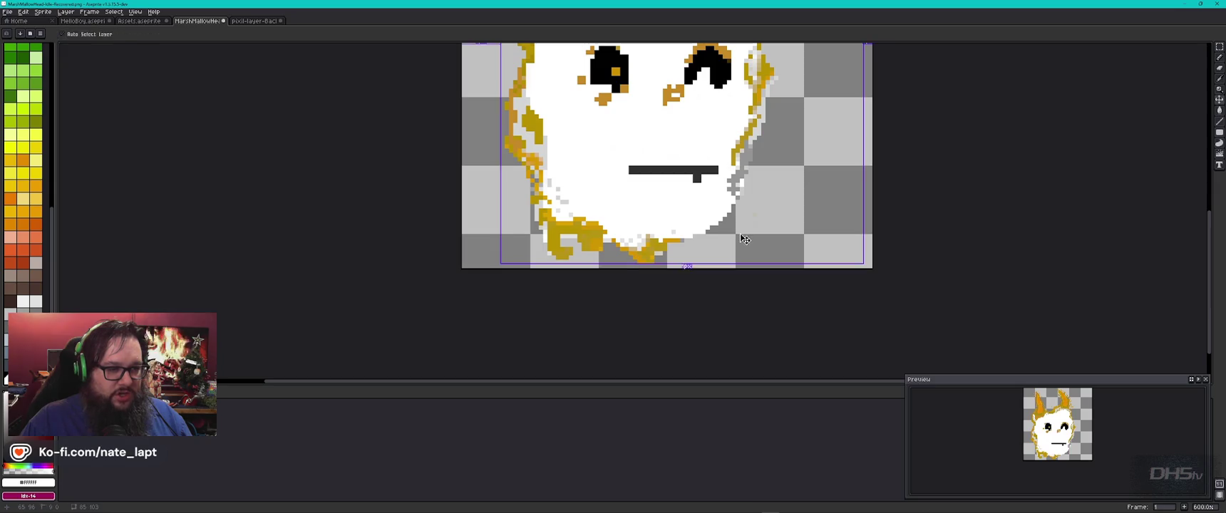
key("b")
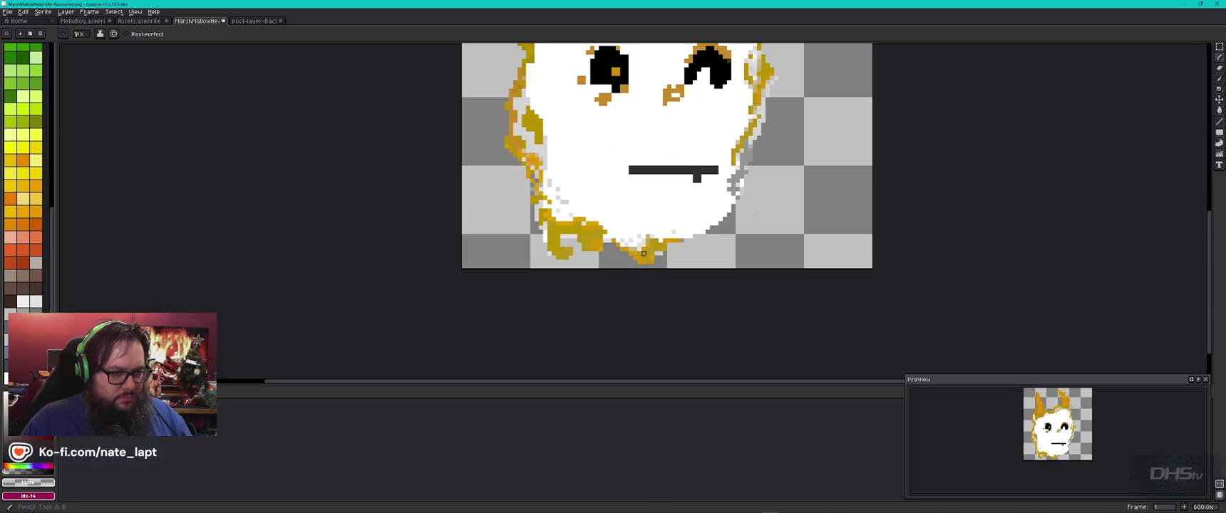
left_click(664, 246, "alt")
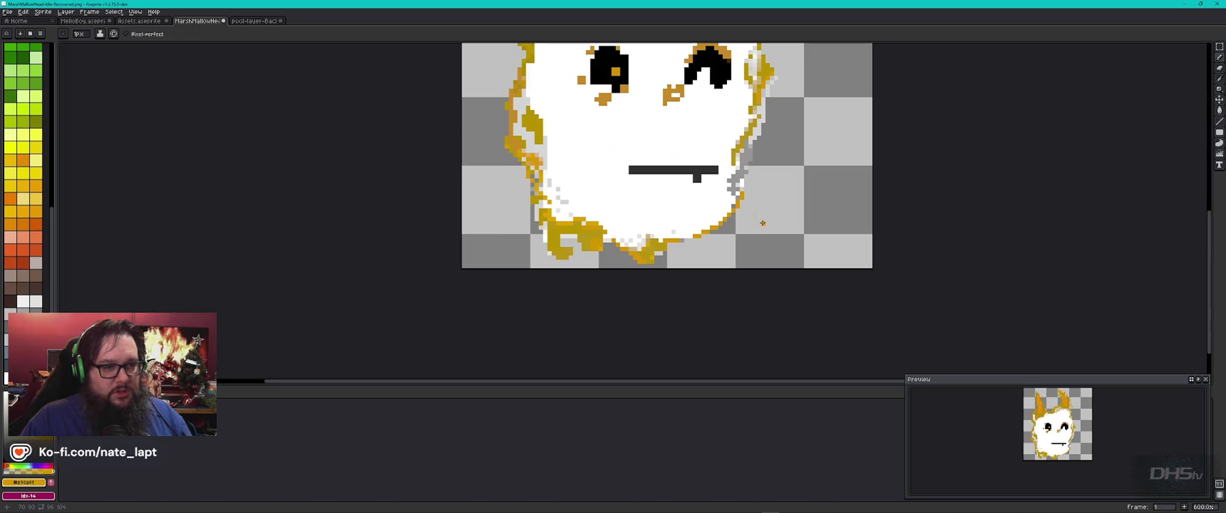
scroll(759, 218, "down", 1)
scroll(752, 208, "up", 1)
key("plus")
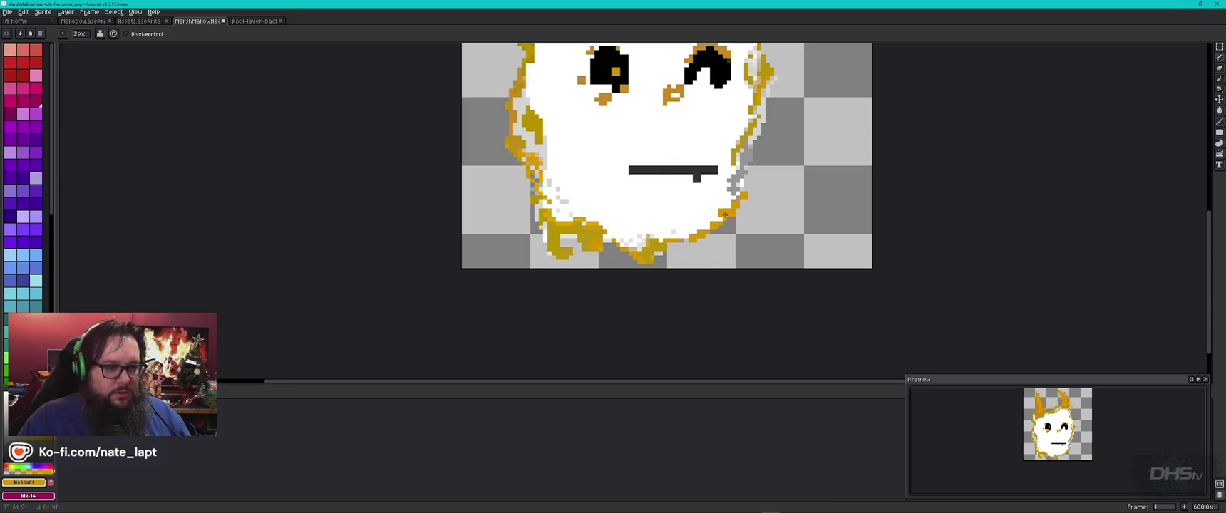
left_click_drag(743, 192, 730, 205)
Undo a stray gold pixel right of the outline and switch to the Assets sprite
scroll(761, 235, "down", 1)
scroll(760, 235, "up", 1)
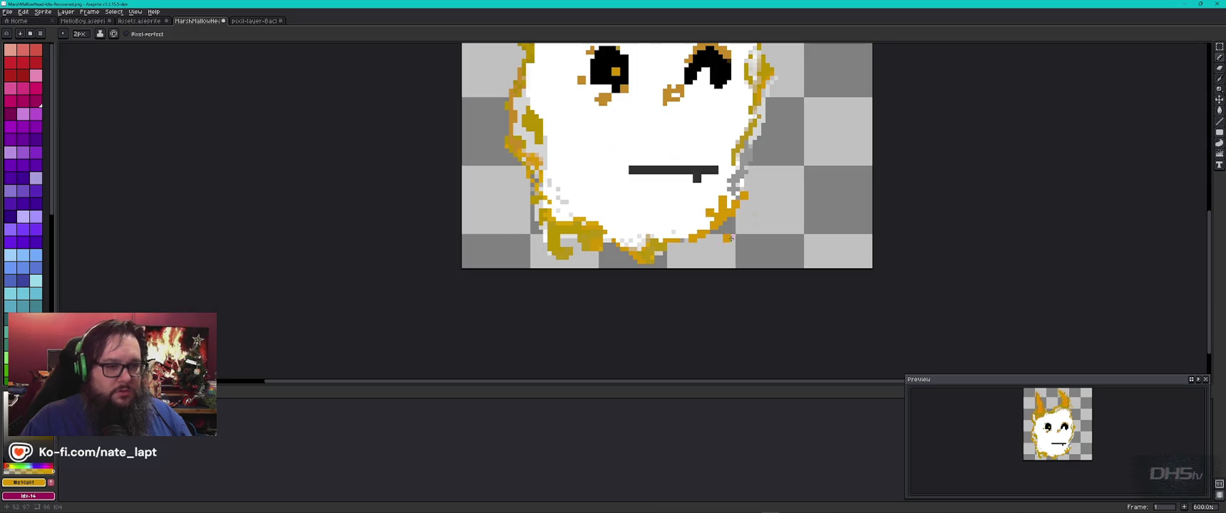
scroll(784, 227, "down", 1)
scroll(784, 228, "up", 1)
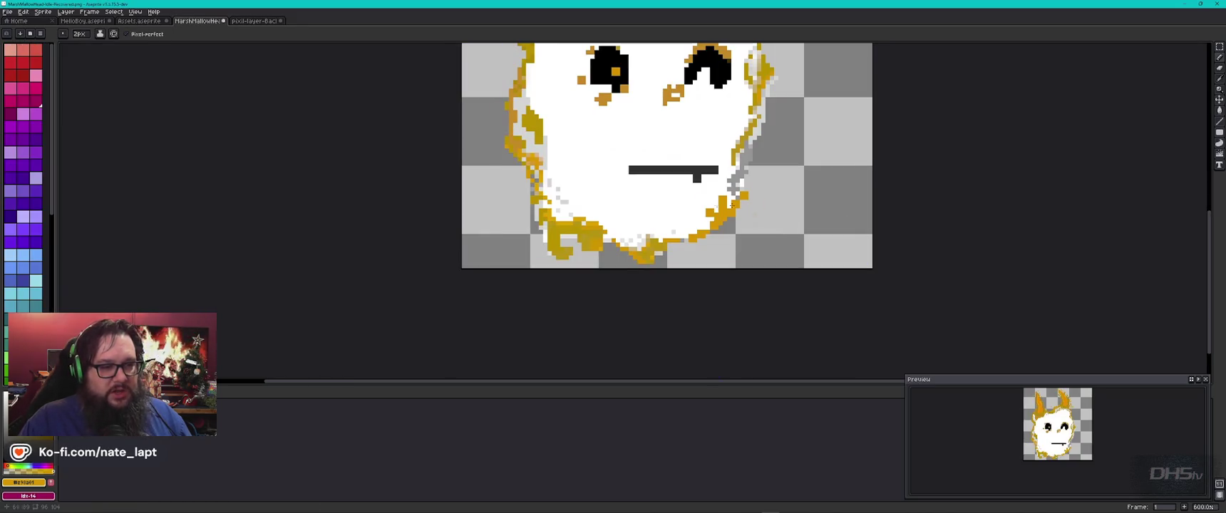
left_click(765, 226)
key("ctrl+z")
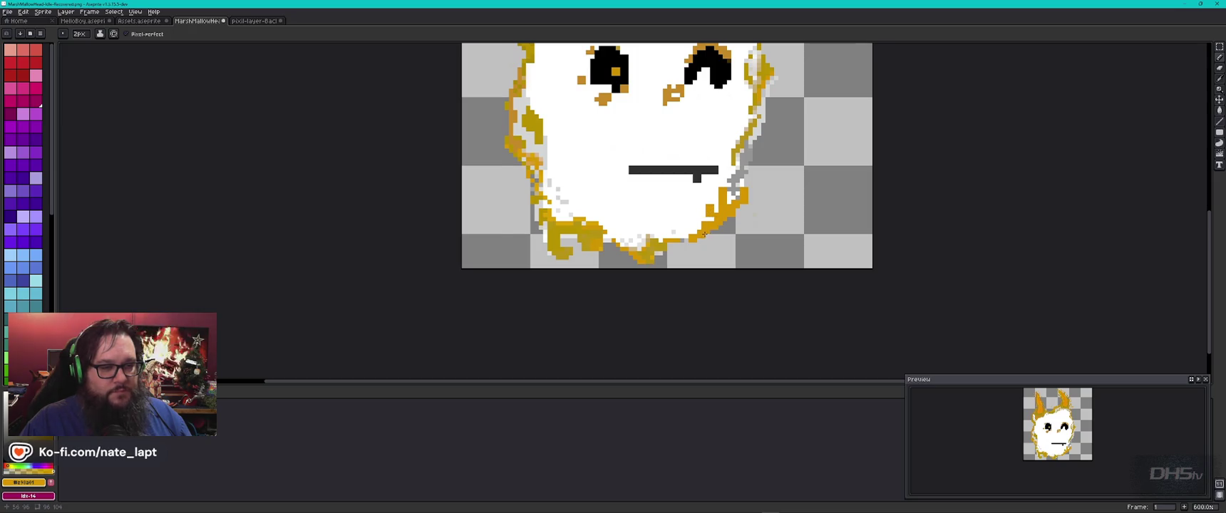
key("ctrl+shift+Tab")
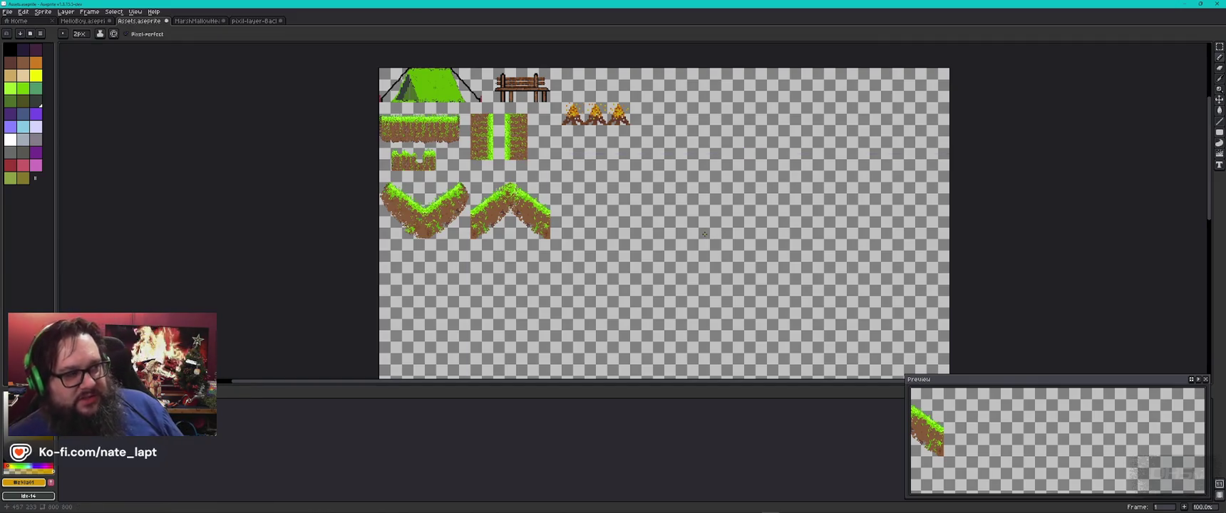
Paint a two-pixel gold stub at the small reference sprite's lower-right edge
key("ctrl+Tab")
key("ctrl+Tab")
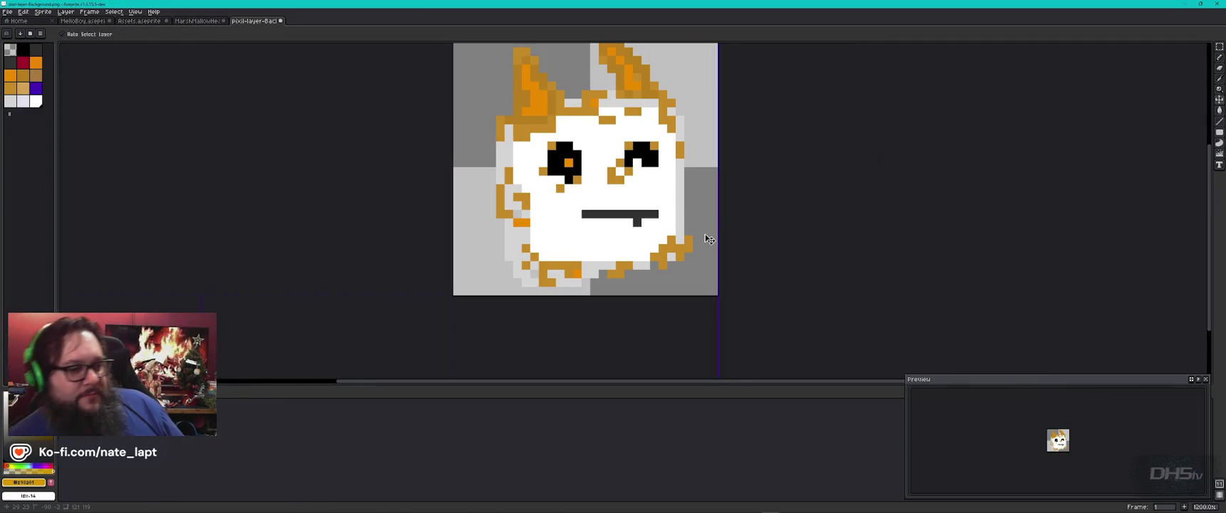
key("b")
left_click(694, 236)
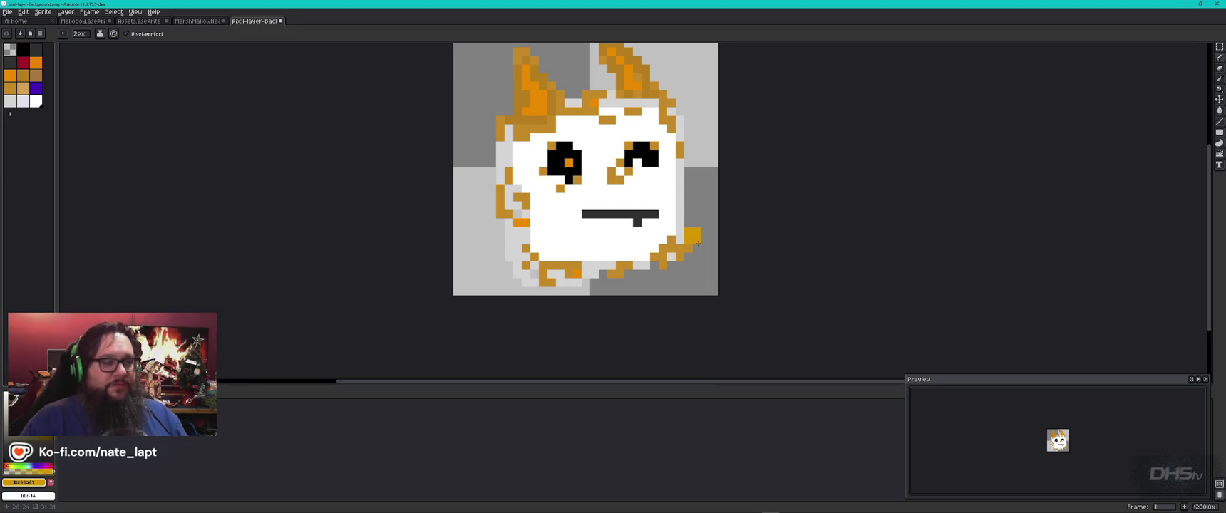
left_click(703, 240)
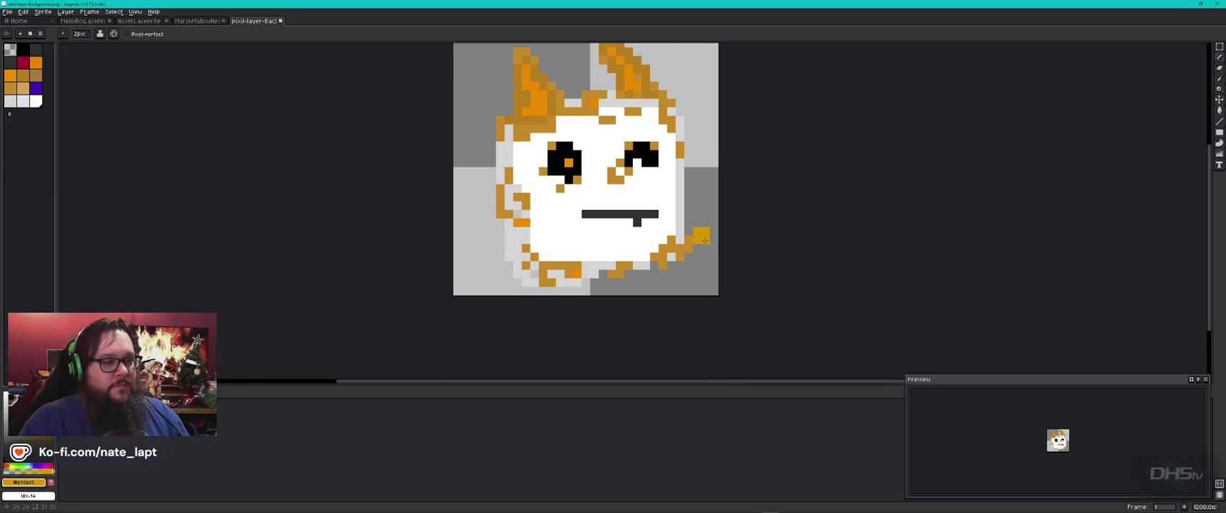
key("ctrl+shift+Tab")
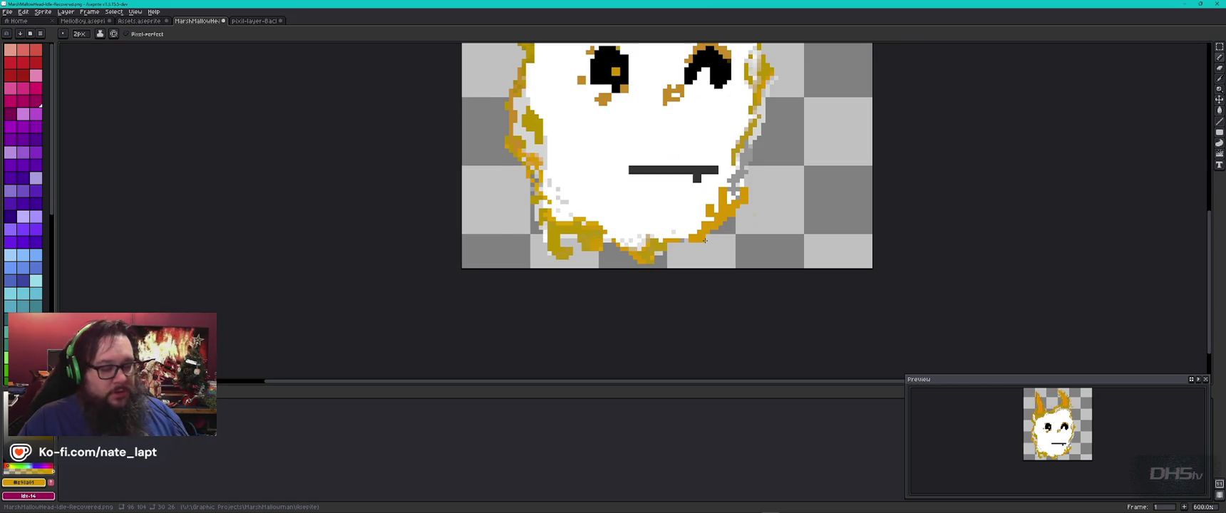
Marquee-select the reference face's lower-right corner, then return to the marshmallow sprite
key("ctrl+Tab")
key("b")
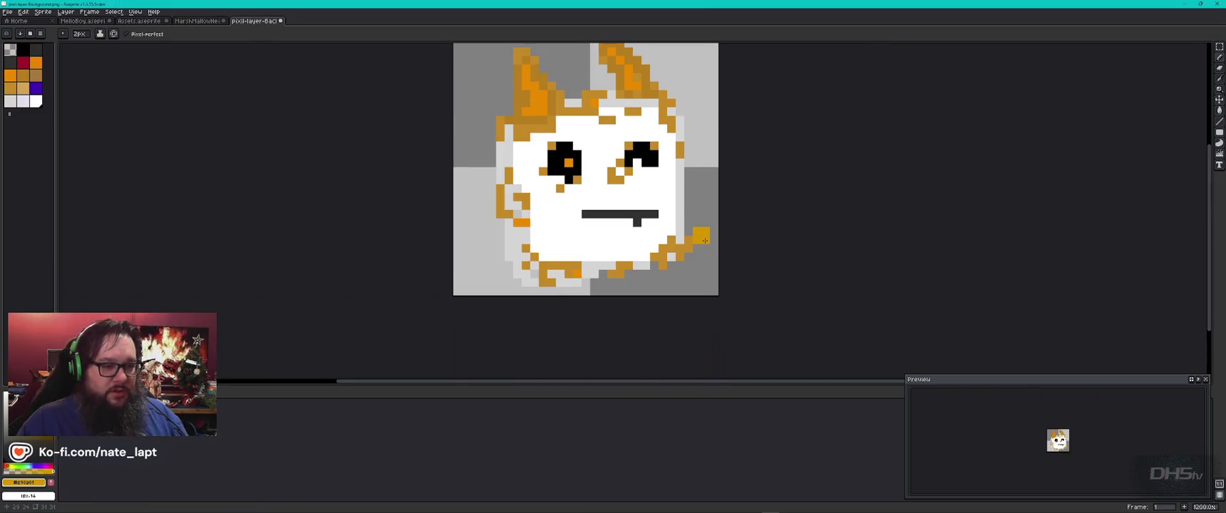
key("m")
left_click_drag(708, 227, 633, 278)
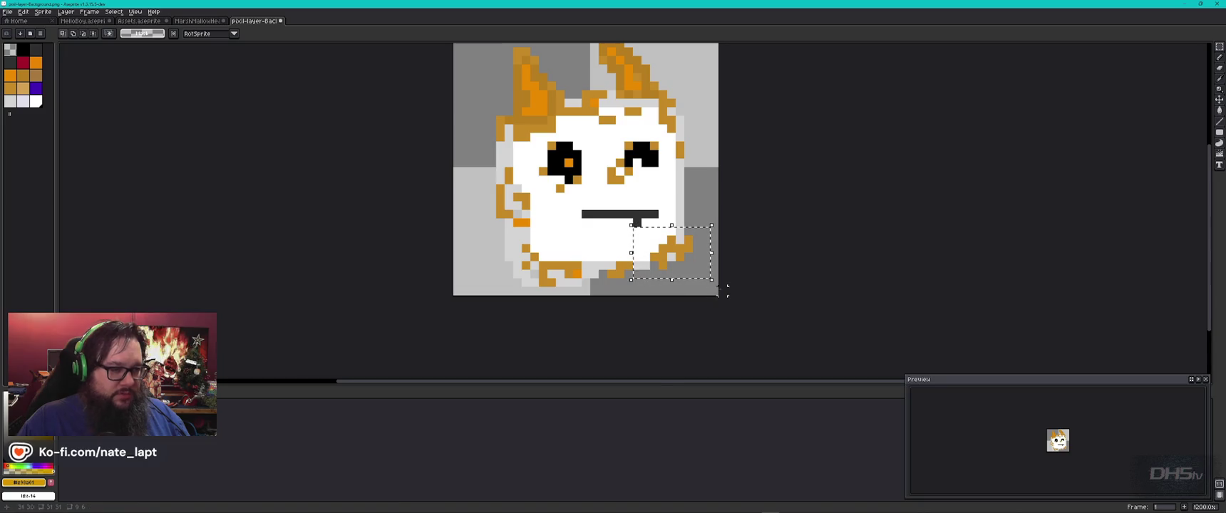
key("ctrl+shift+Tab")
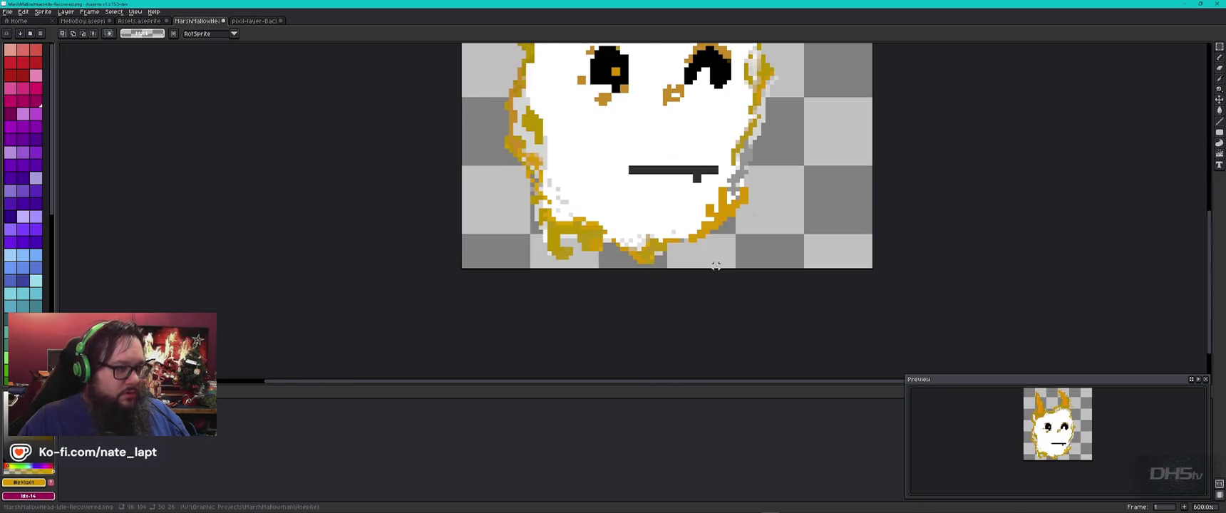
Paste the reference gold curl, scale it to 21x14, and set it at the face's lower right
key("ctrl+v")
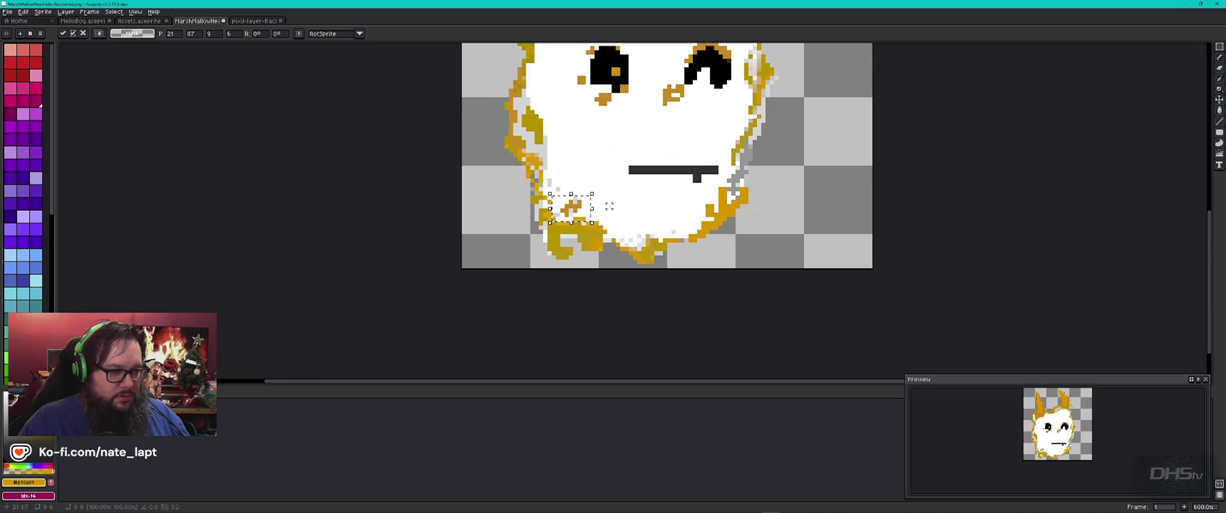
left_click_drag(577, 210, 731, 227)
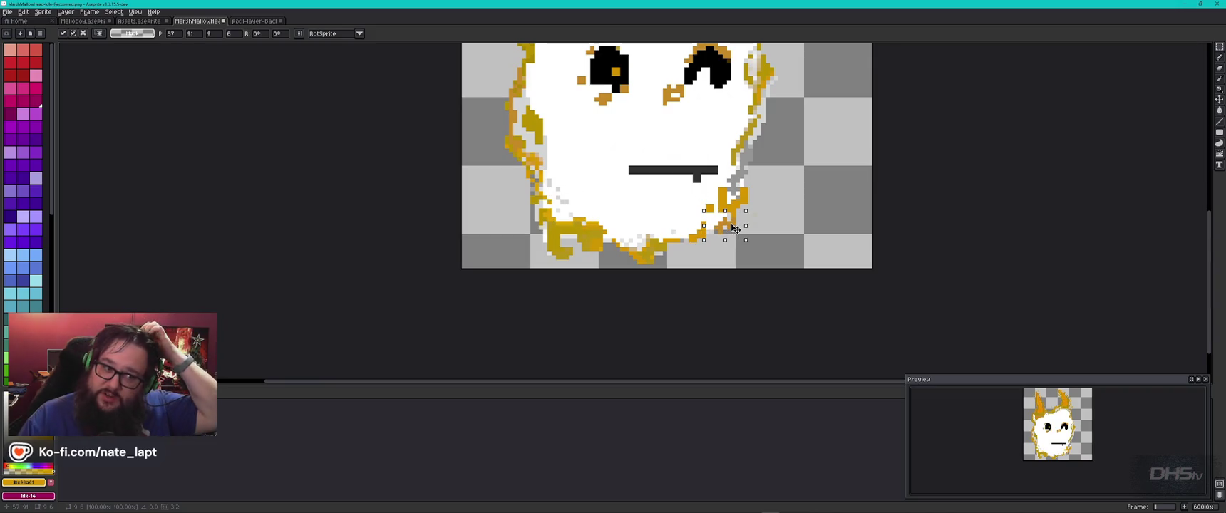
left_click_drag(742, 211, 794, 176)
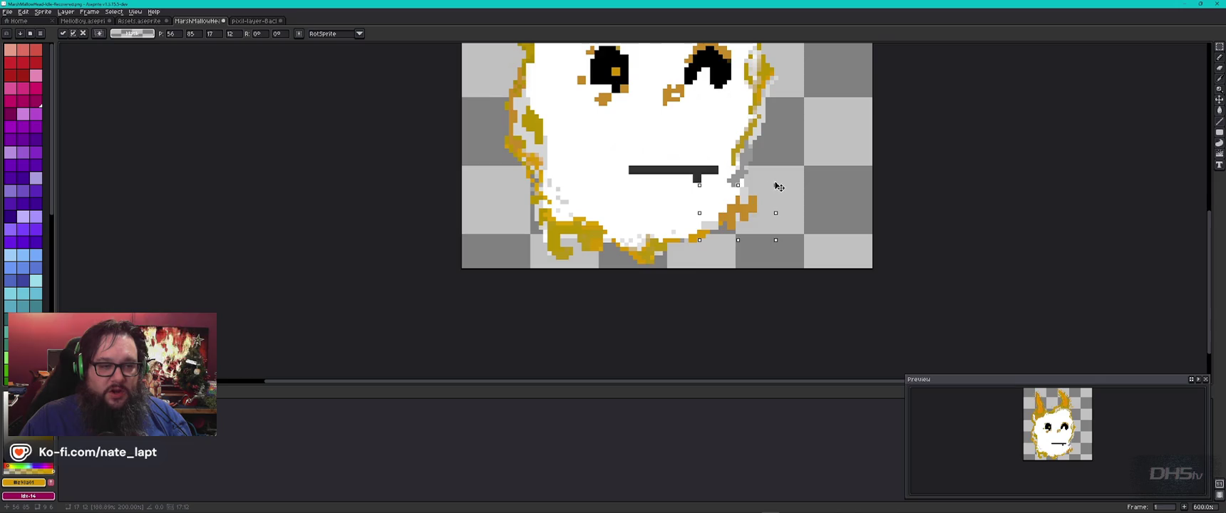
left_click_drag(742, 218, 727, 226)
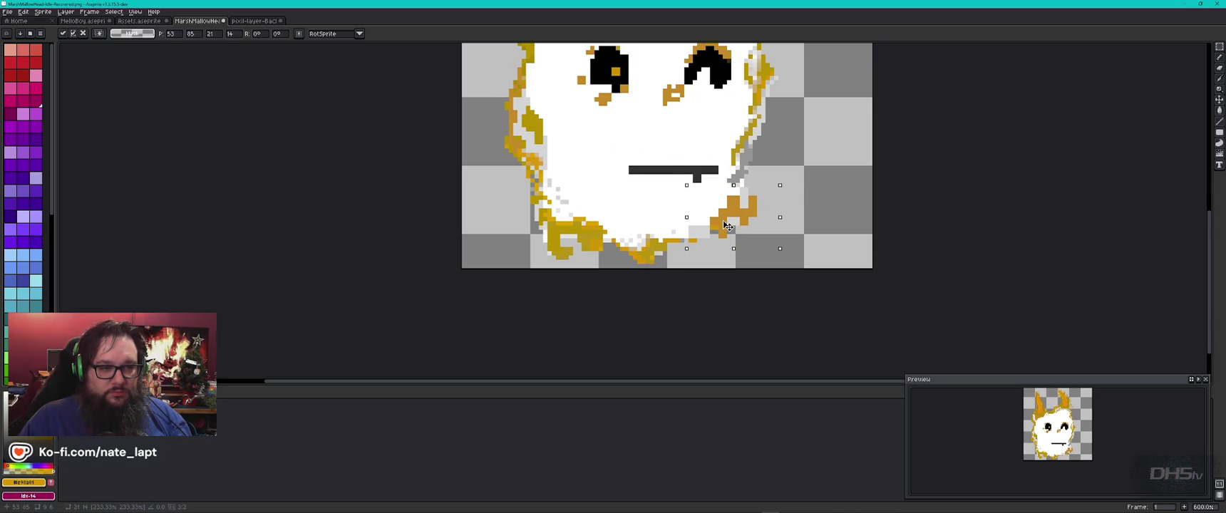
left_click(801, 237)
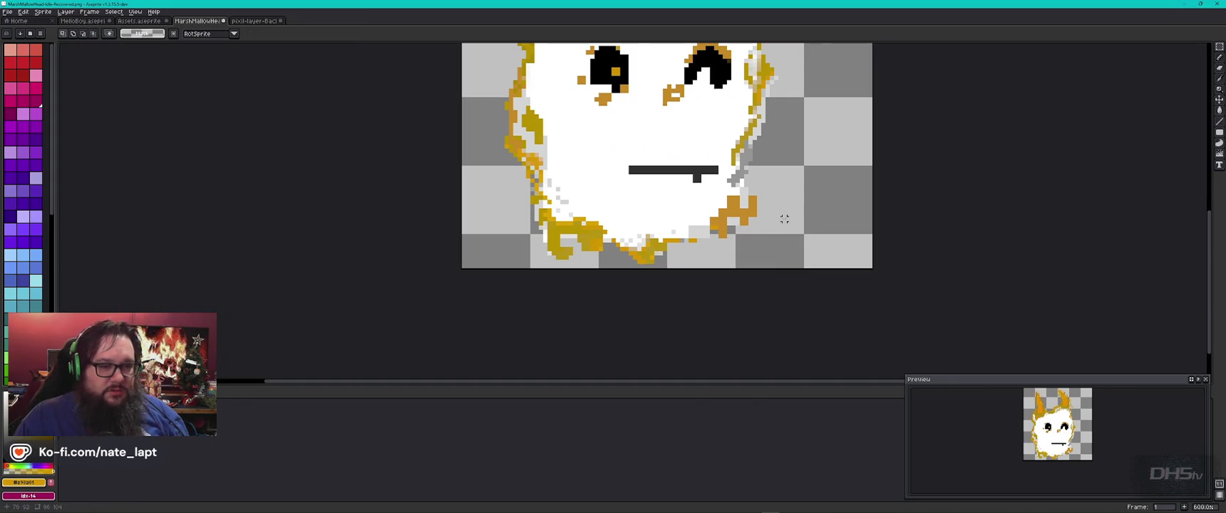
key("b")
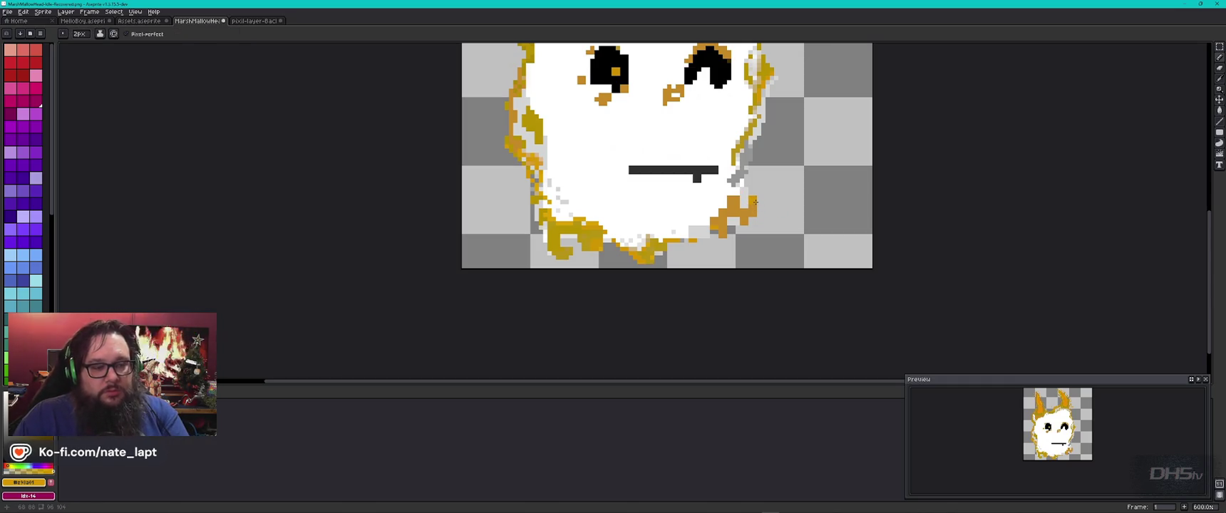
key("g")
left_click(755, 202)
key("ctrl+z")
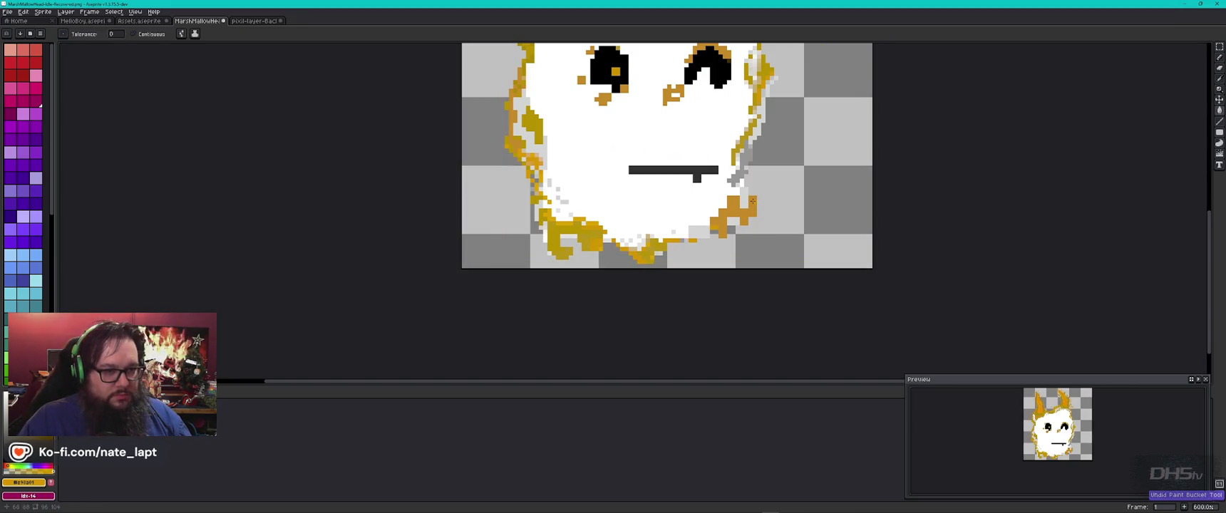
key("b")
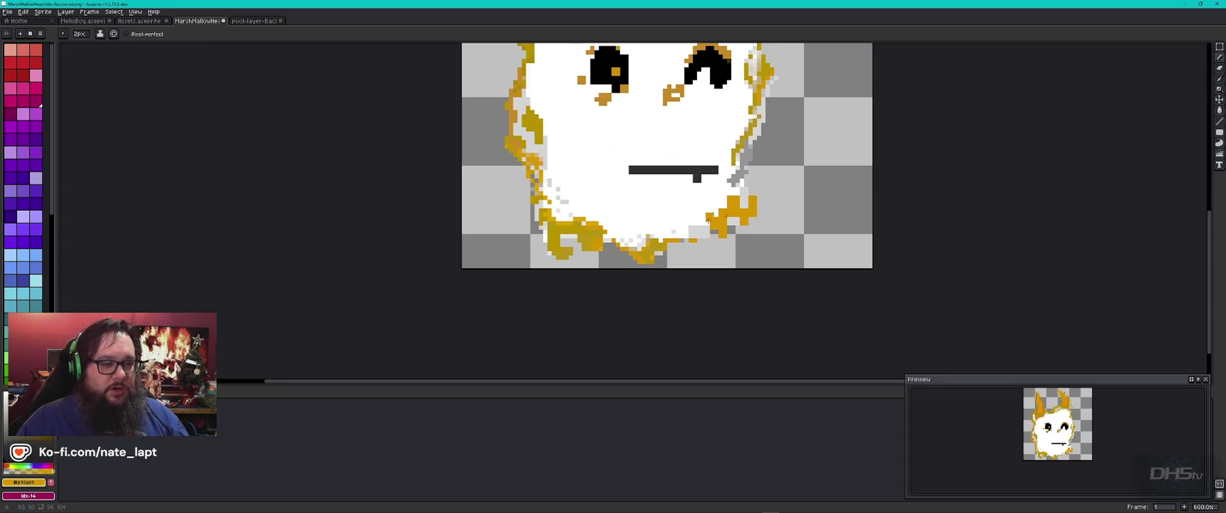
key("g")
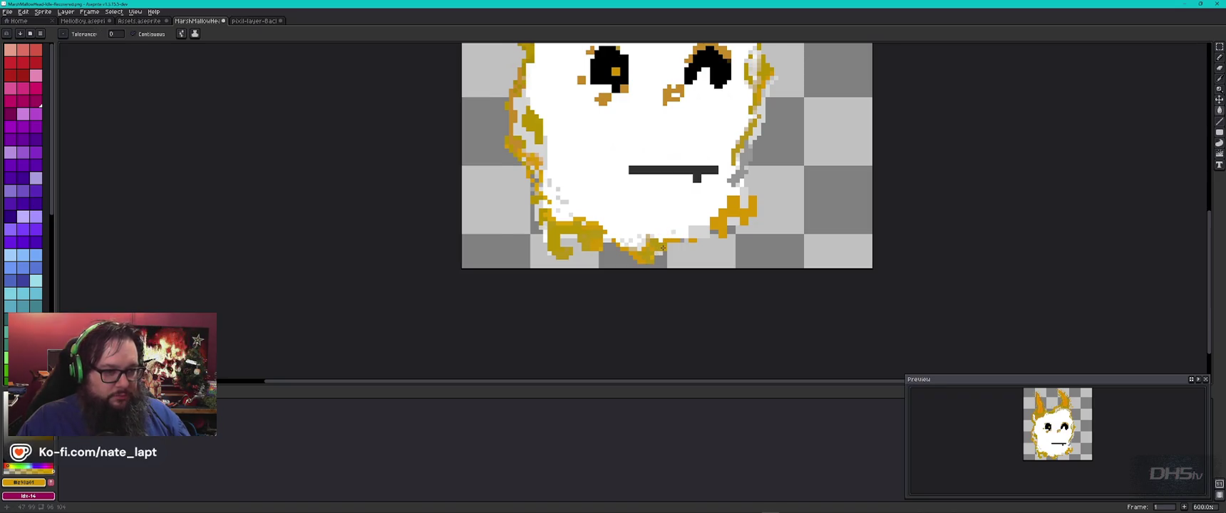
key("ctrl")
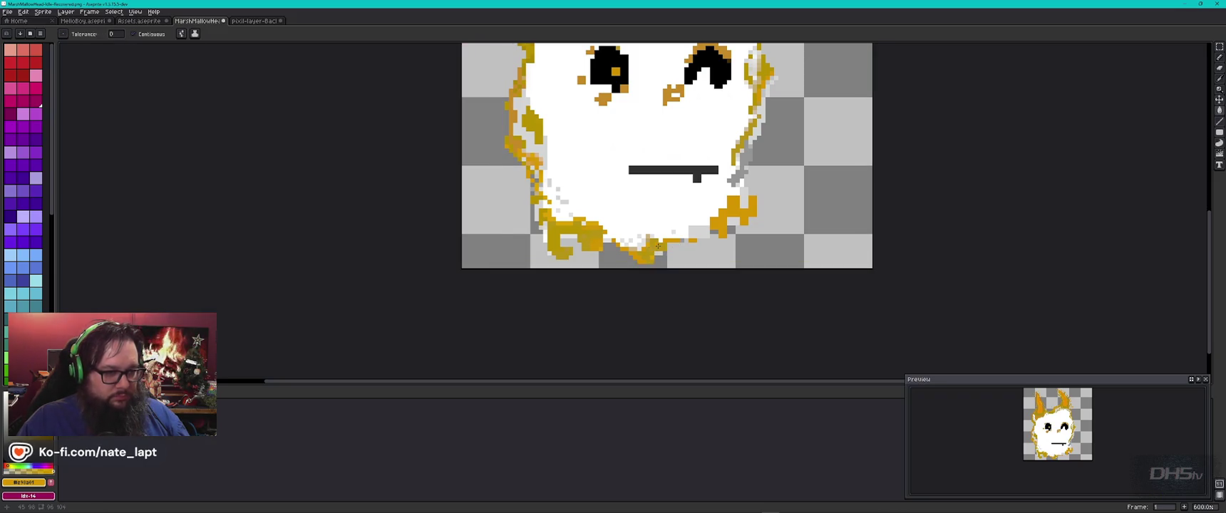
key("ctrl+z")
scroll(663, 248, "up", 10)
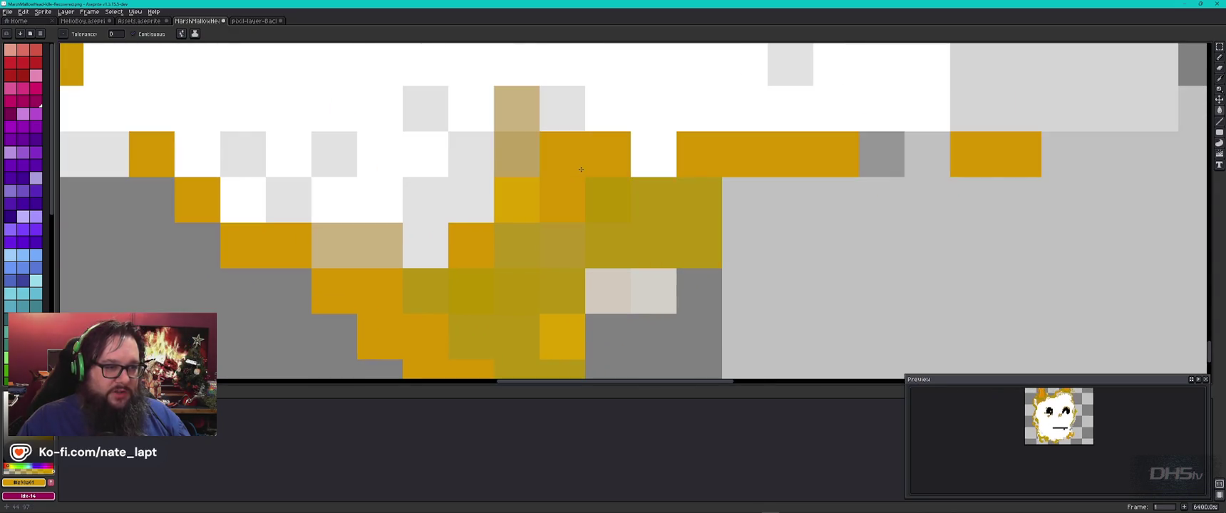
Recolour the curl's olive and yellow pixels orange using a 1-pixel brush
left_click_drag(627, 203, 539, 285)
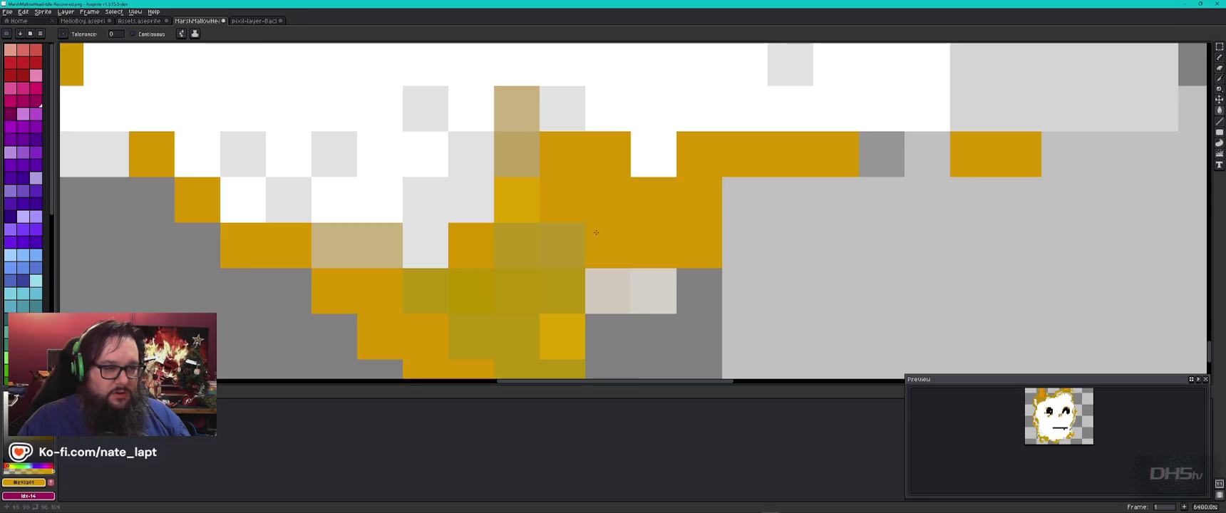
key("b")
left_click(472, 291)
key("ctrl+z")
key("minus")
left_click(470, 291)
left_click(425, 291)
left_click(563, 336)
Eyedrop light beige and fill beige pixels inside the outline and along the curl
scroll(549, 315, "down", 1)
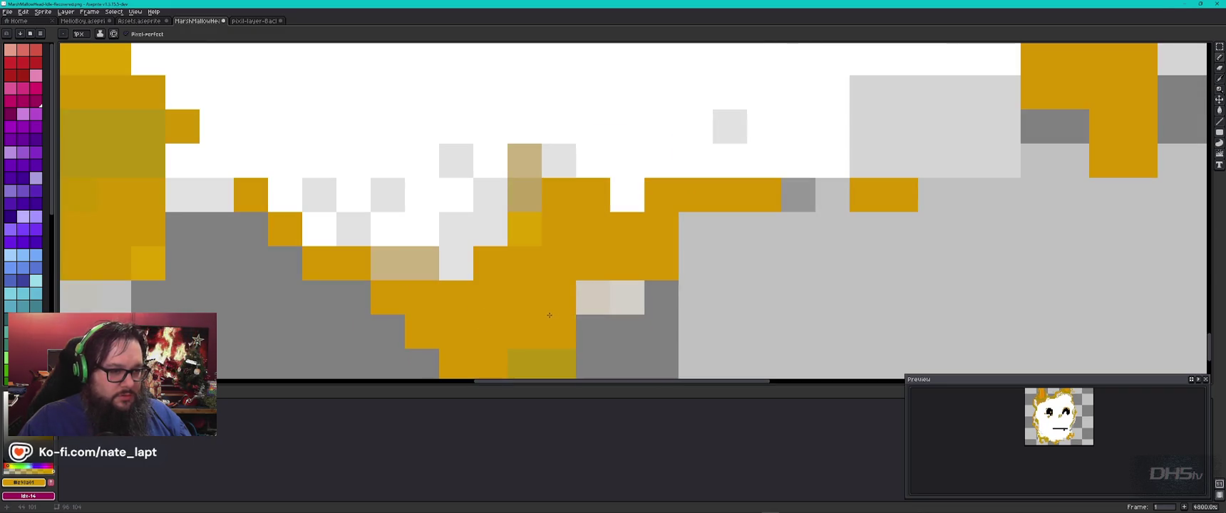
left_click(593, 297, "alt")
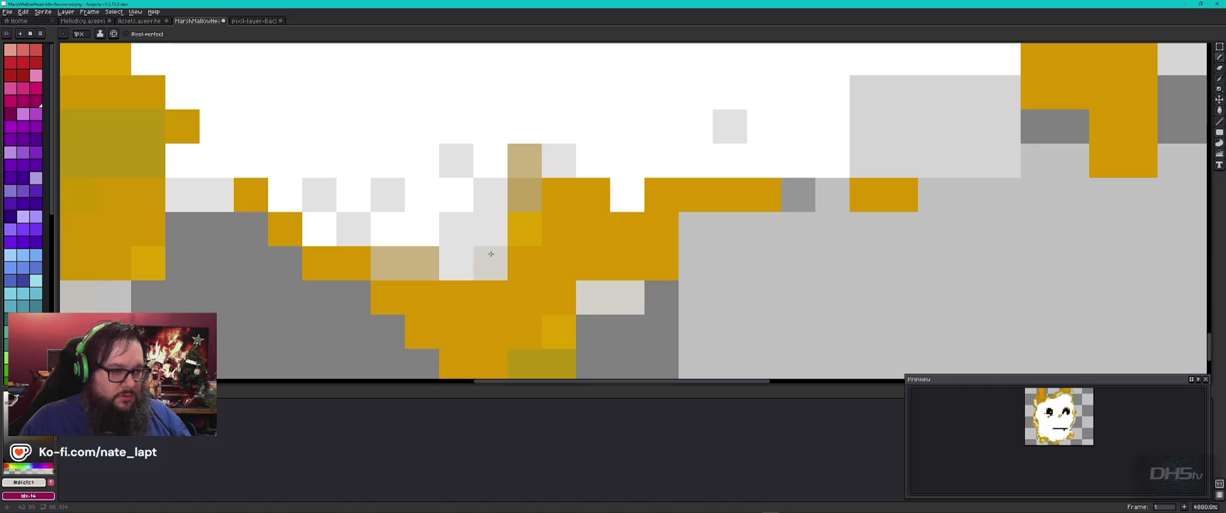
left_click(490, 230)
left_click(490, 195)
left_click(524, 230)
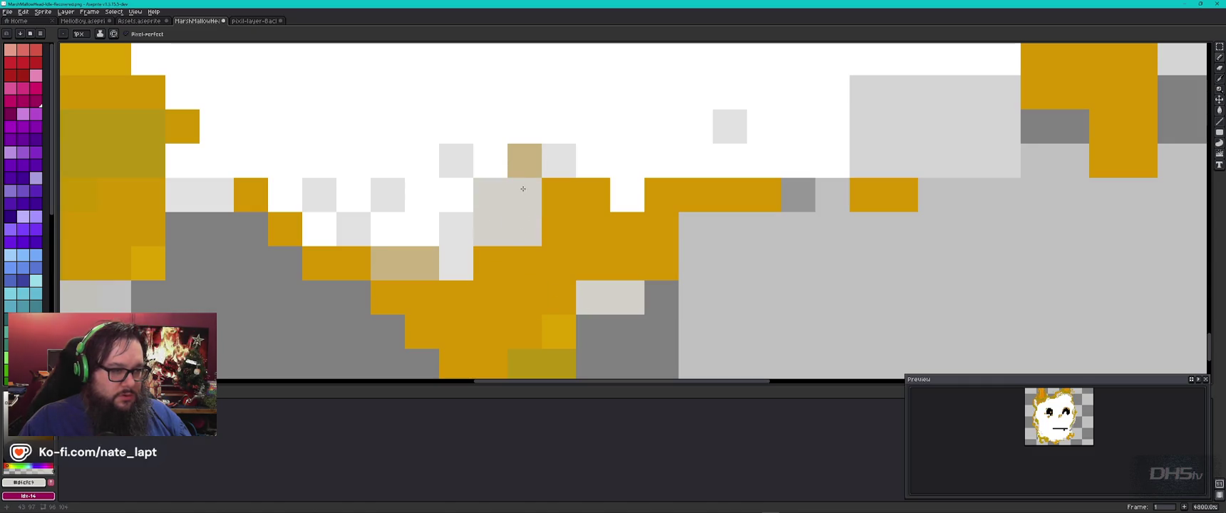
left_click(525, 161)
left_click(730, 126)
left_click(787, 191)
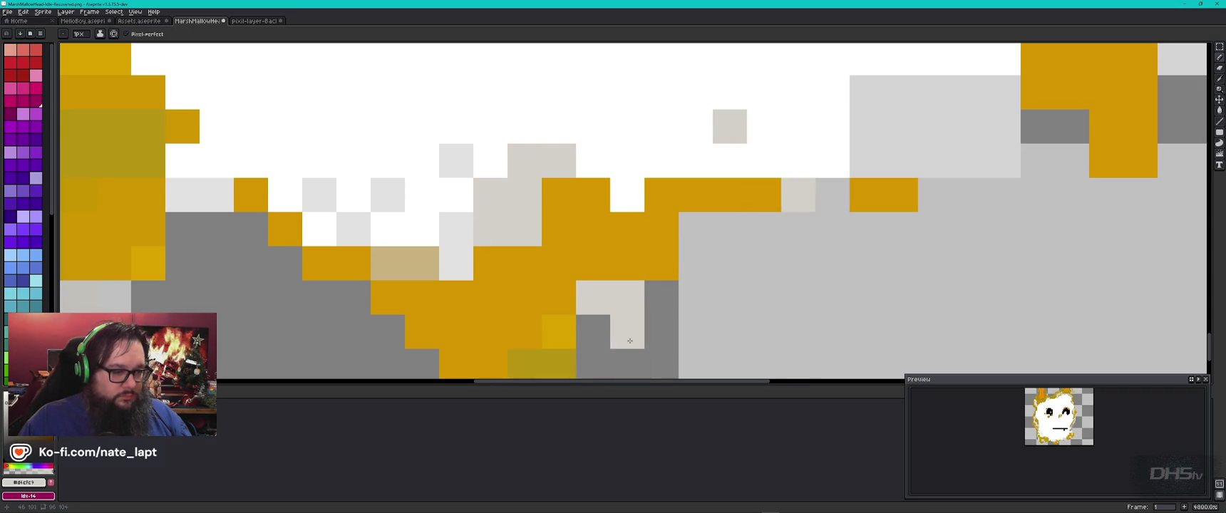
scroll(629, 340, "down", 3)
left_click_drag(560, 264, 526, 278)
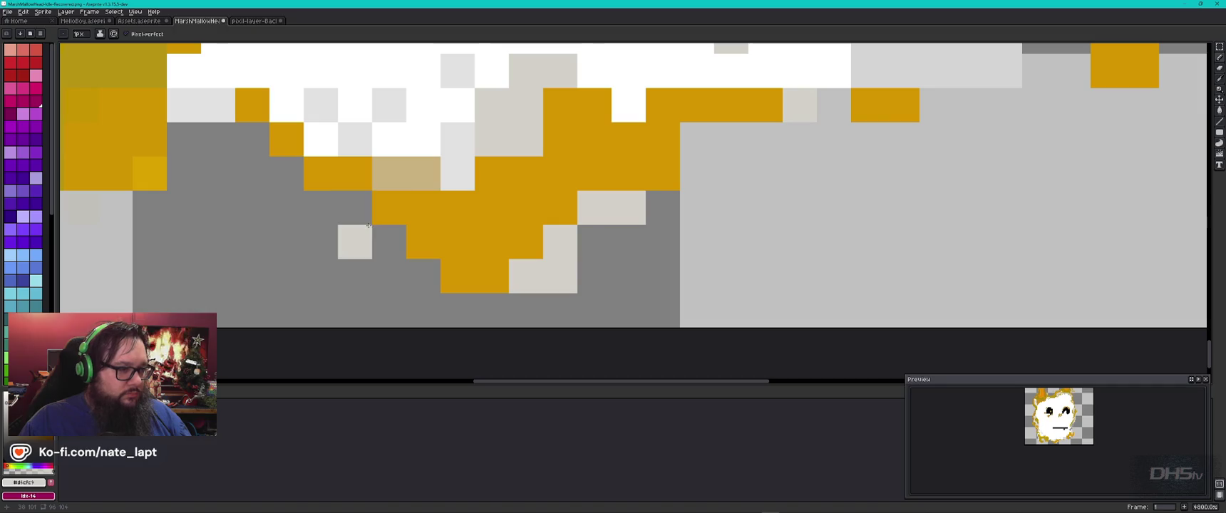
left_click_drag(423, 173, 389, 173)
Repaint the grey toasted-edge pixels, including the top row of grey cells, in light beige
left_click(362, 150)
left_click(388, 106)
left_click(320, 105)
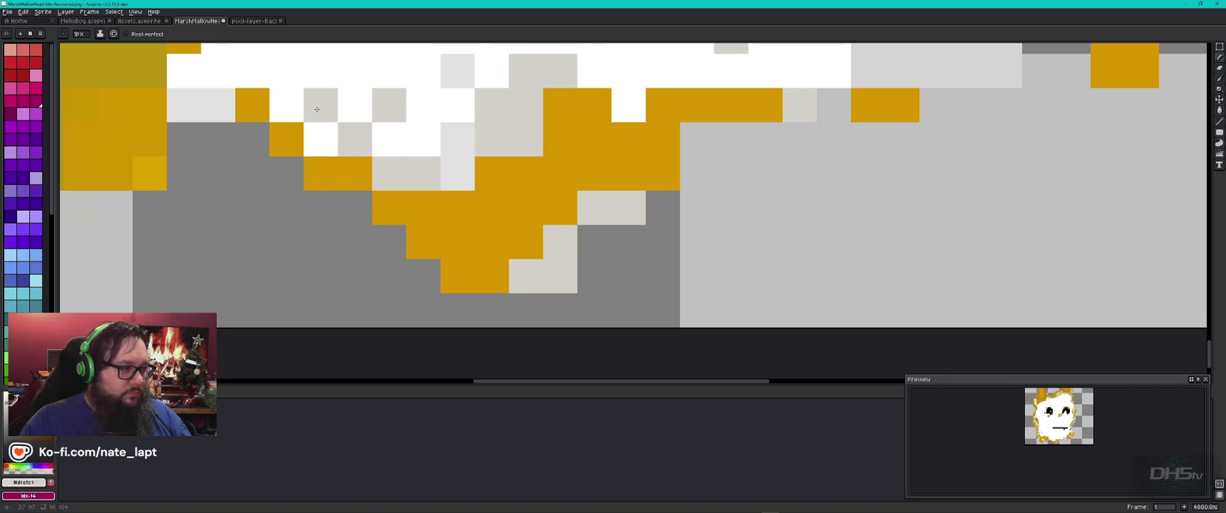
left_click_drag(184, 105, 218, 105)
left_click(458, 174)
left_click(458, 140)
left_click(458, 71)
left_click(628, 139)
scroll(695, 163, "down", 3)
scroll(696, 163, "down", 3)
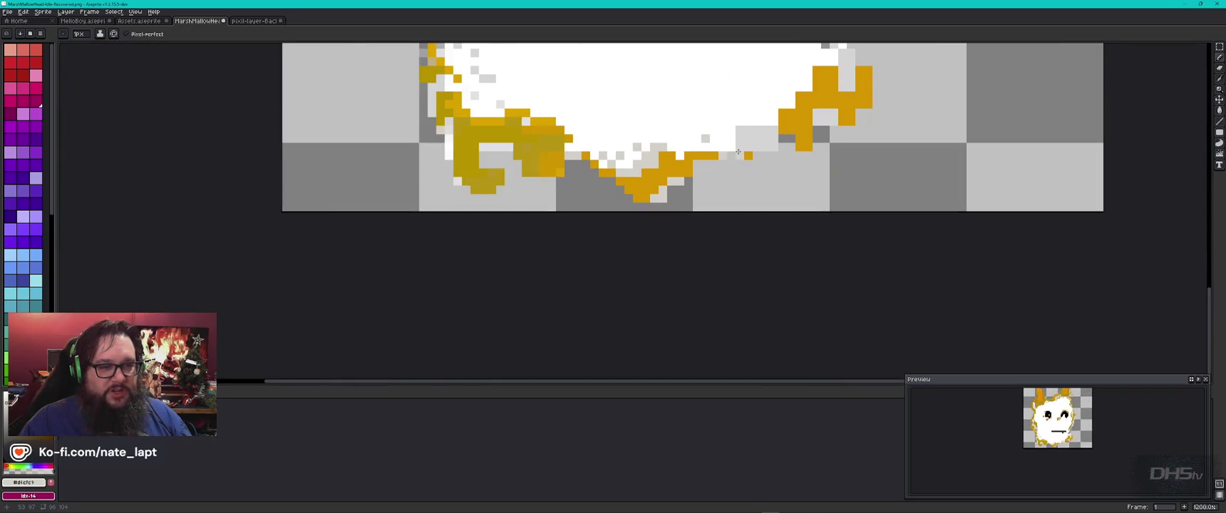
scroll(737, 152, "up", 5)
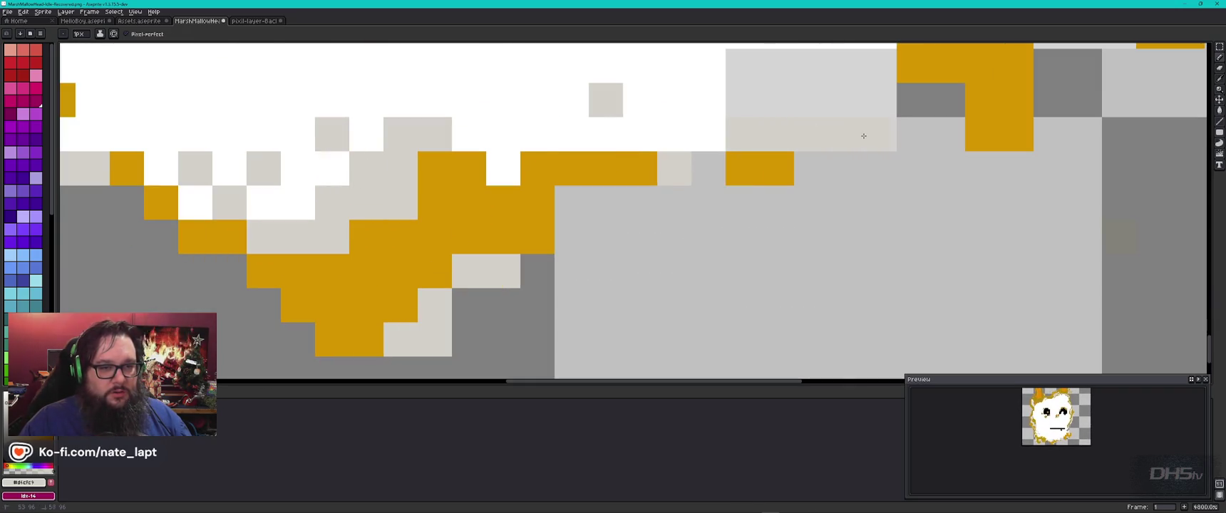
left_click_drag(846, 65, 753, 72)
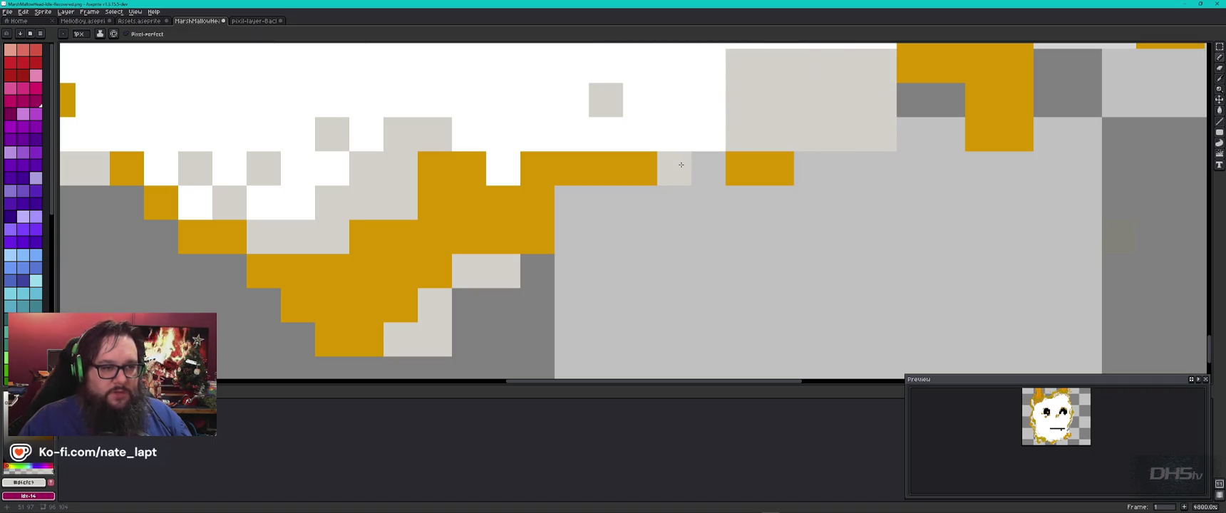
left_click(42, 12)
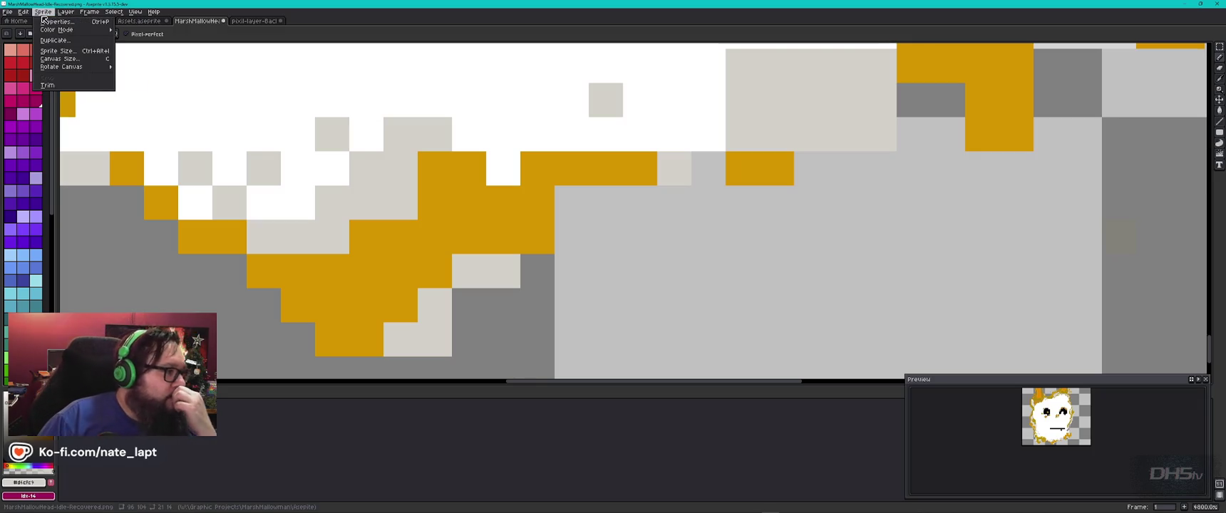
mouse_move(23, 12)
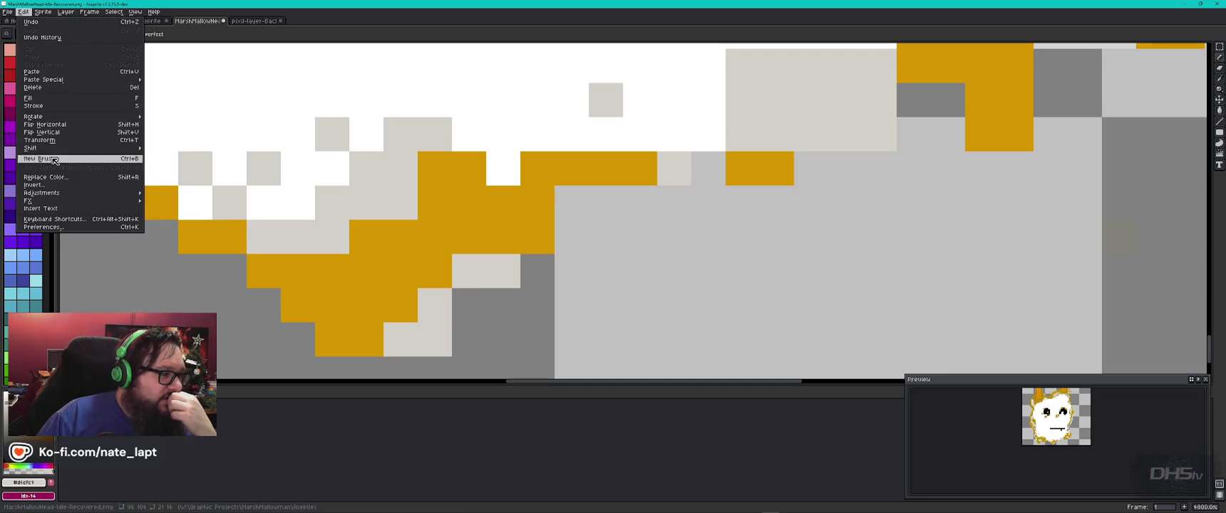
Trial Replace Color with other replacement colours, cancelling the magenta attempt and undoing it
left_click(63, 177)
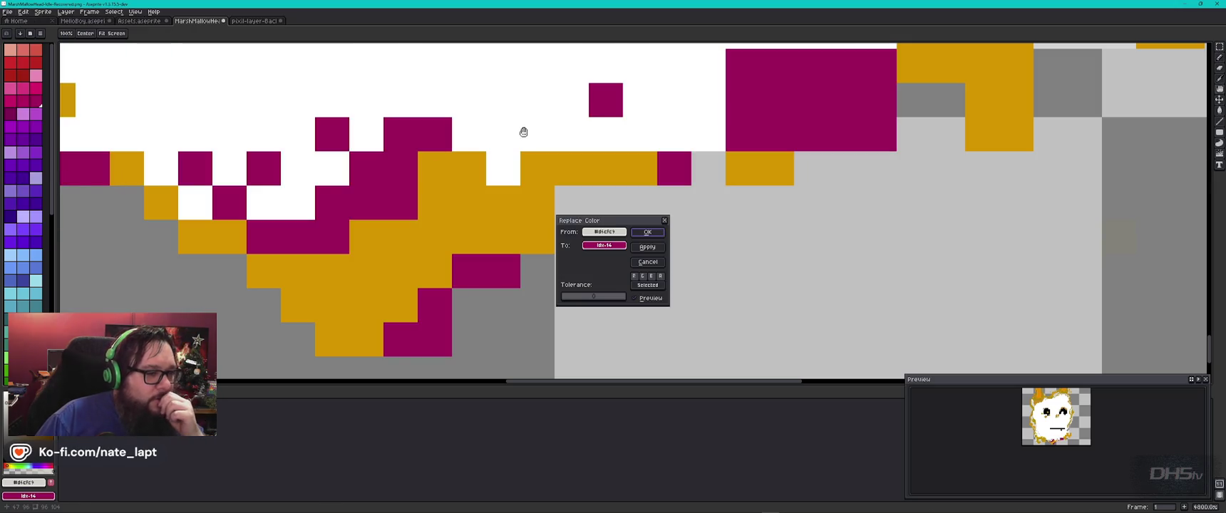
left_click(604, 245)
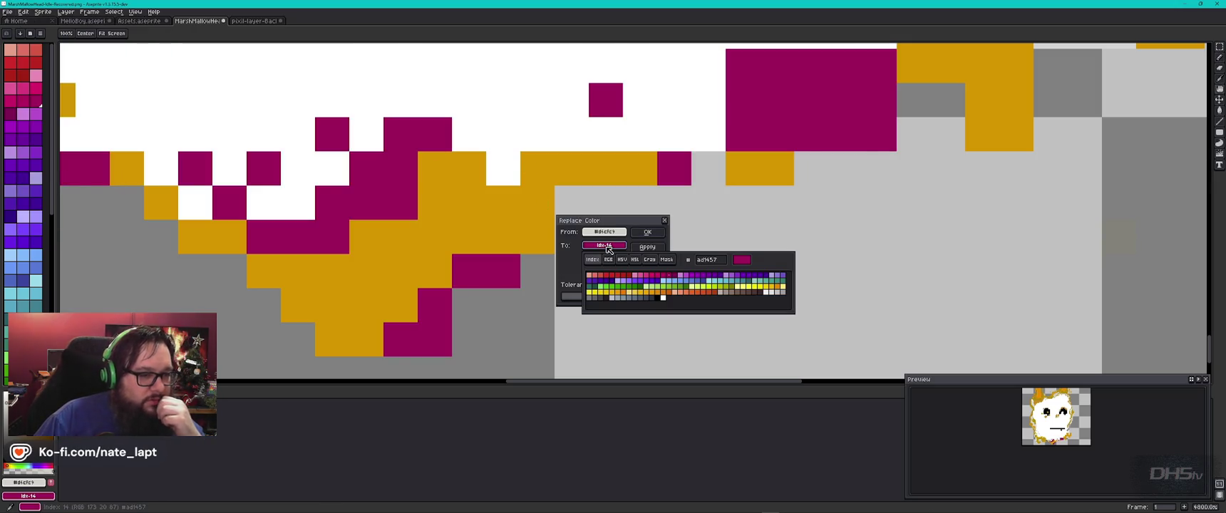
key("Escape")
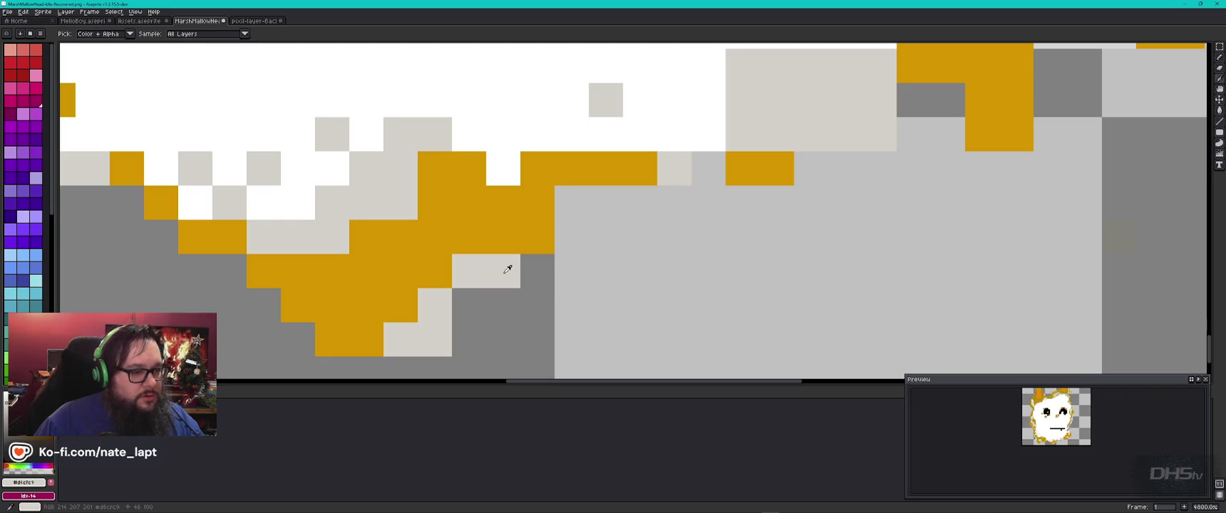
key("shift+r")
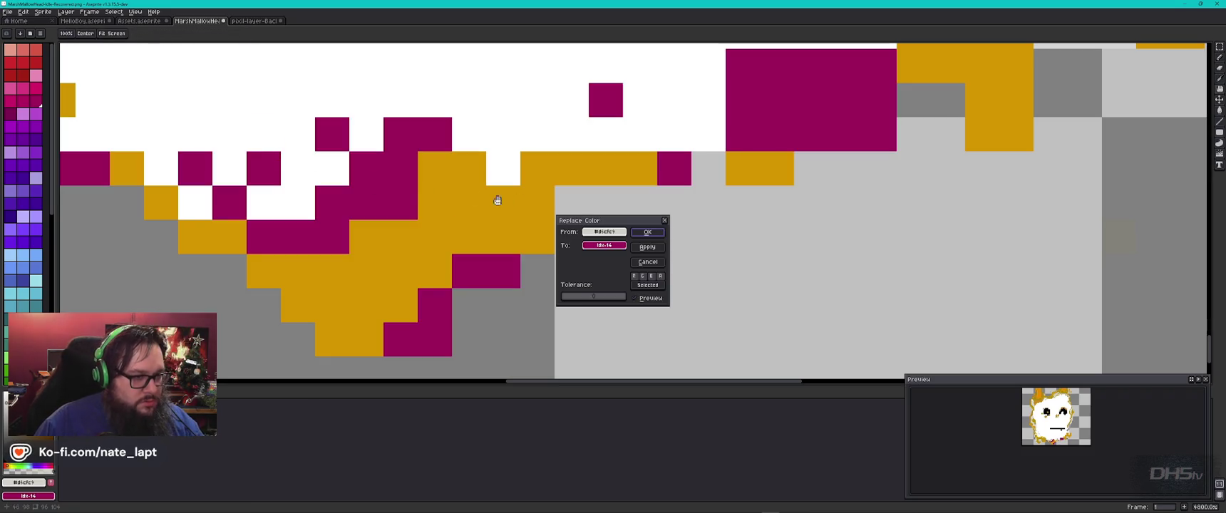
left_click(610, 246)
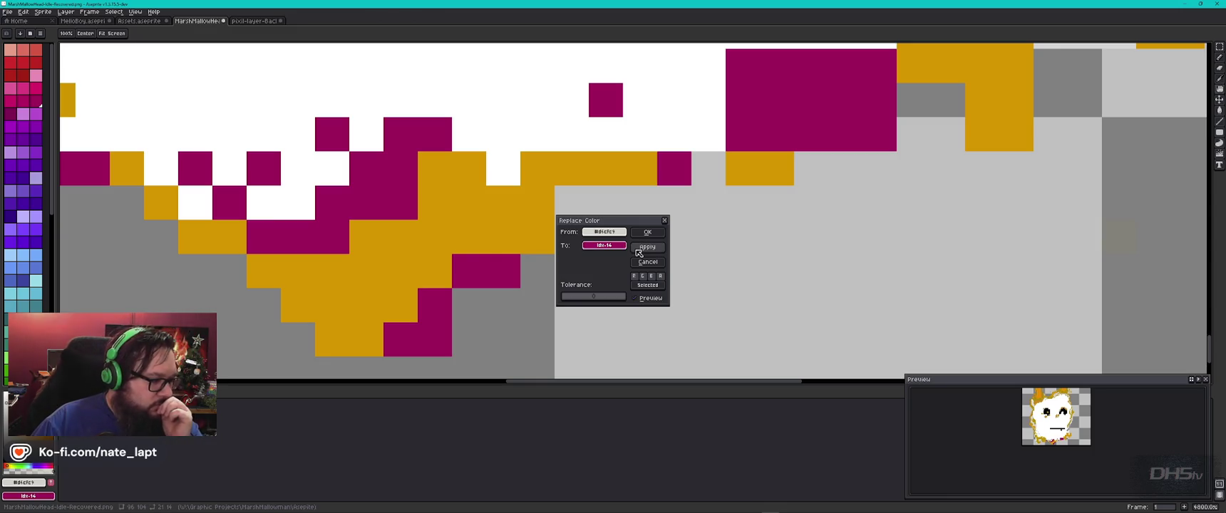
left_click(646, 262)
key("ctrl+z")
key("v")
Eyedrop the stray light grey and replace it sprite-wide with the matching light tone
key("i")
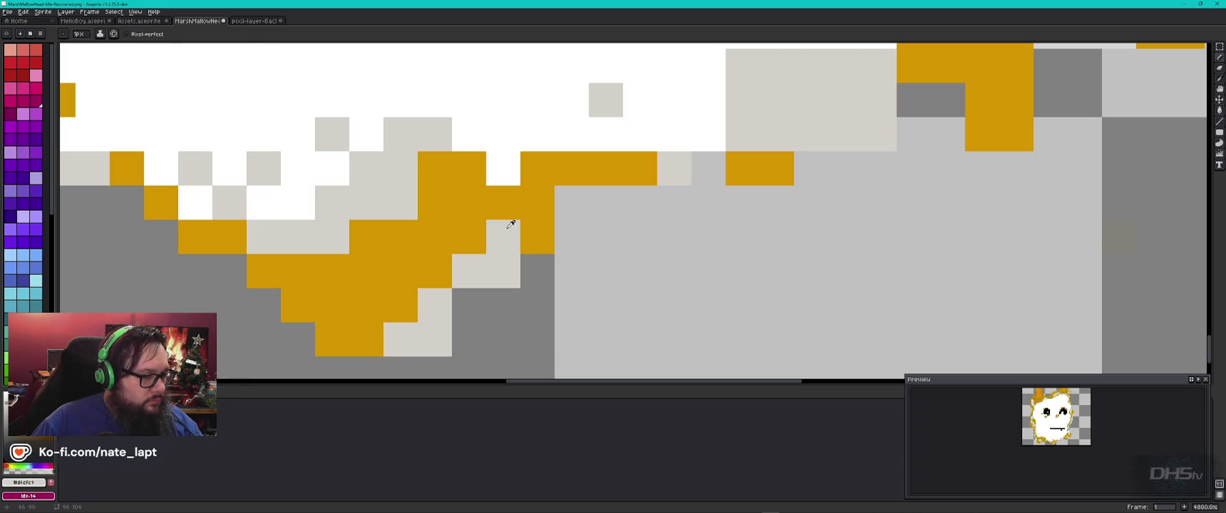
left_click(508, 227)
left_click(433, 129)
key("b")
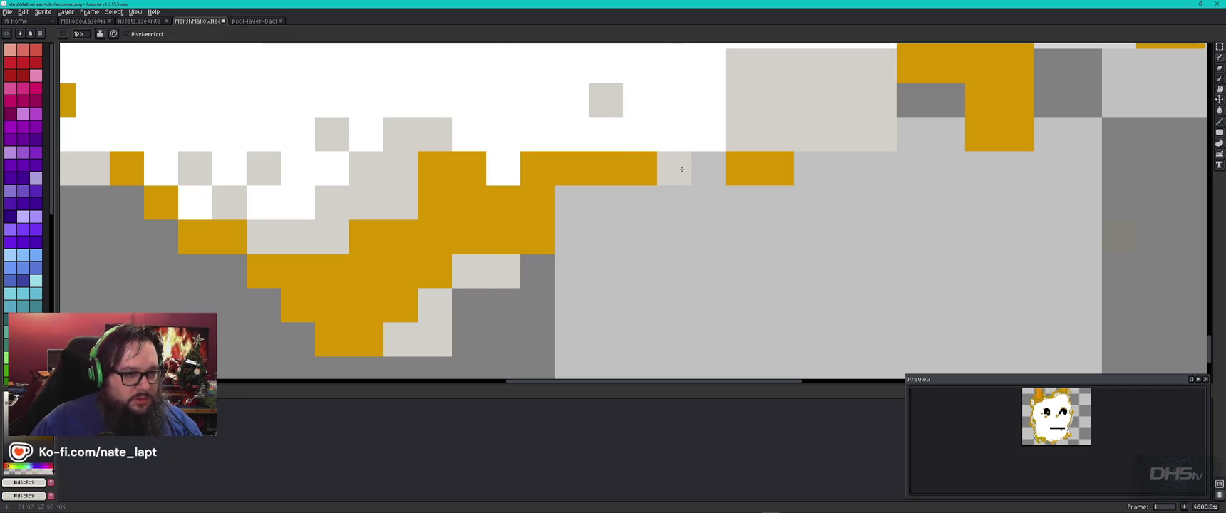
key("shift+r")
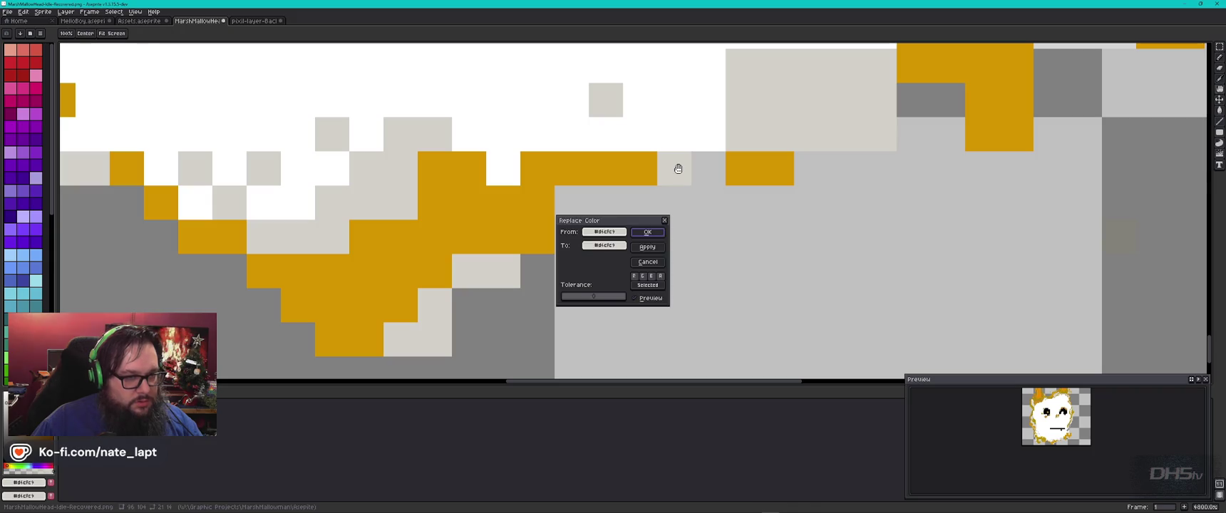
left_click(655, 232)
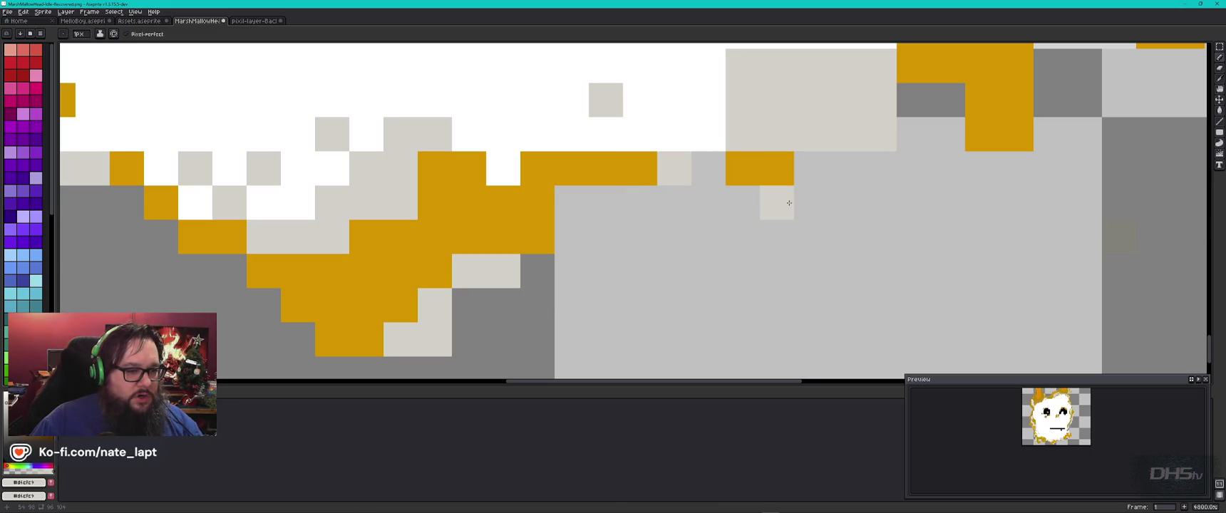
Frame the face edge, paint a beige column and apply Replace Color to the current shade
scroll(675, 238, "down", 5)
left_click_drag(569, 181, 441, 324)
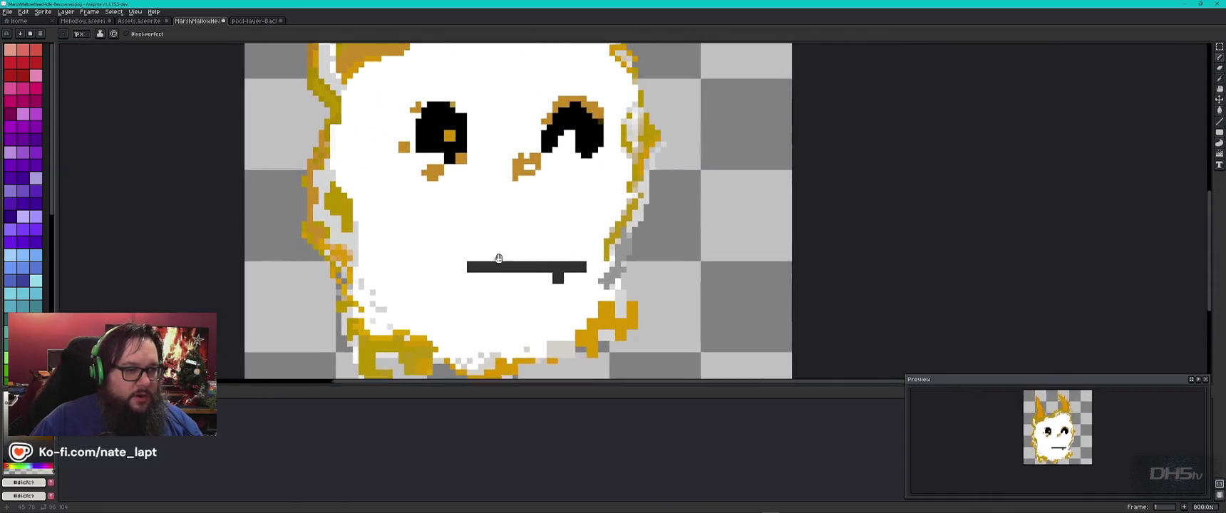
scroll(626, 146, "up", 6)
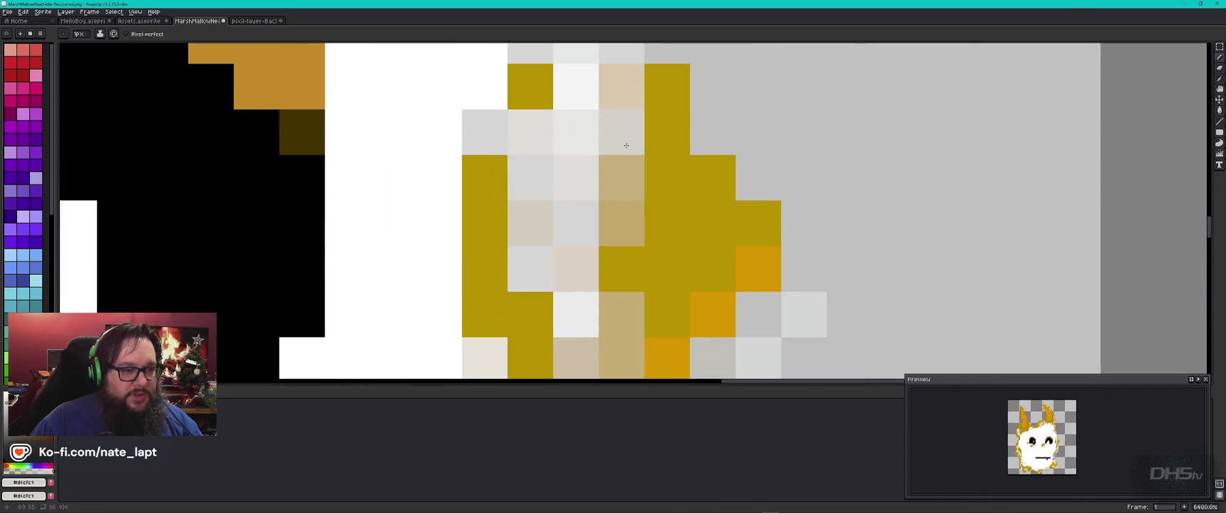
left_click(532, 176, "shift")
key("shift+r")
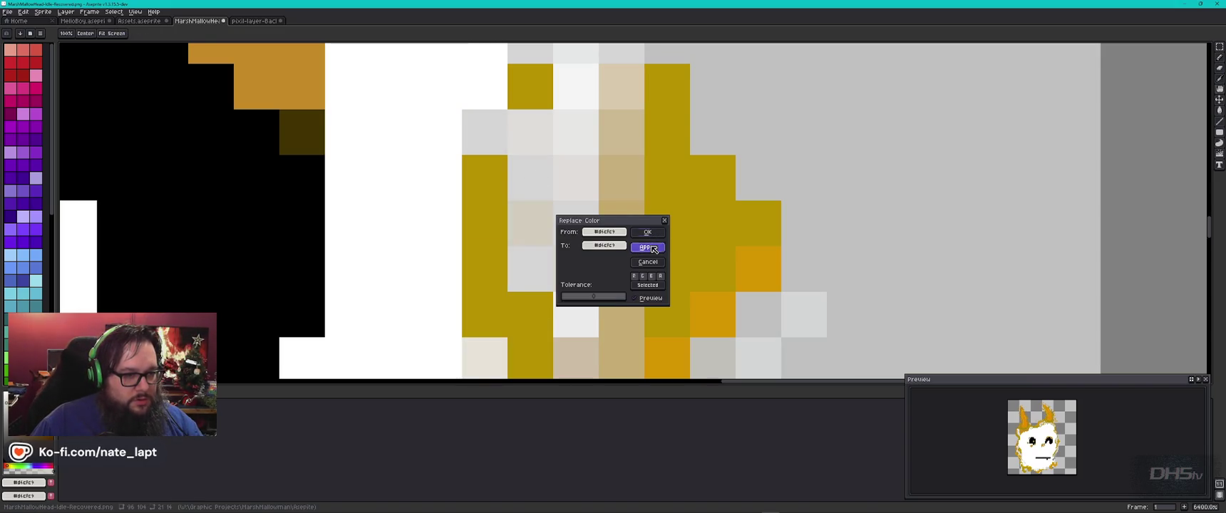
left_click(647, 234)
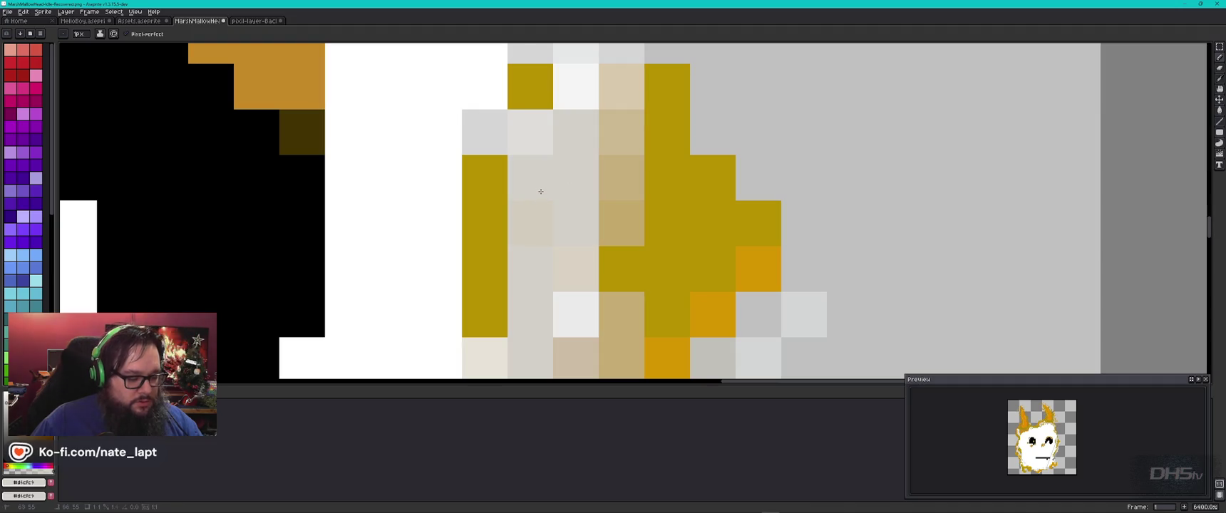
key("shift+r")
left_click(657, 247)
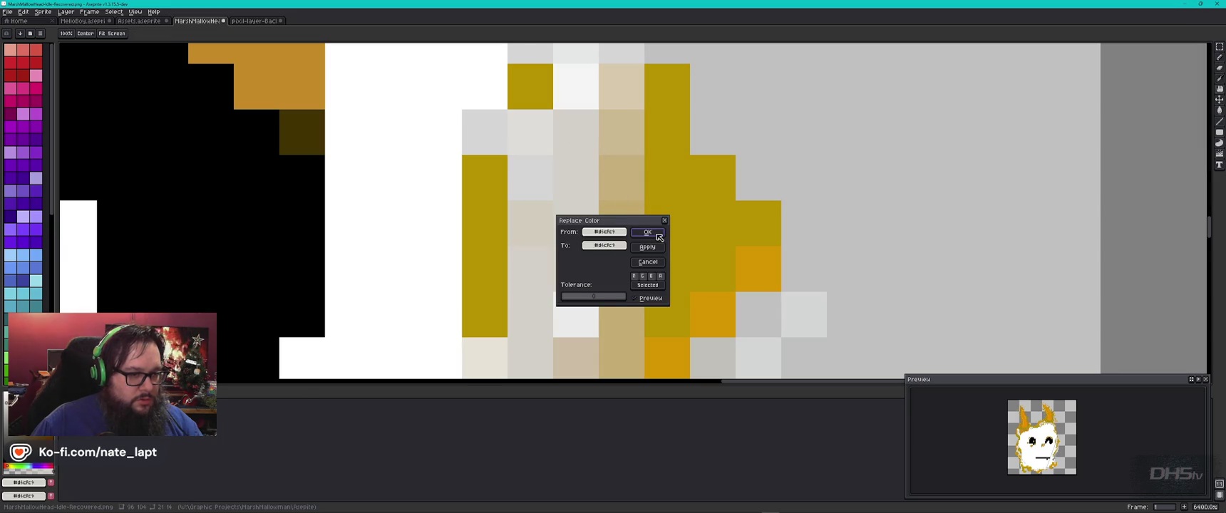
left_click(583, 142)
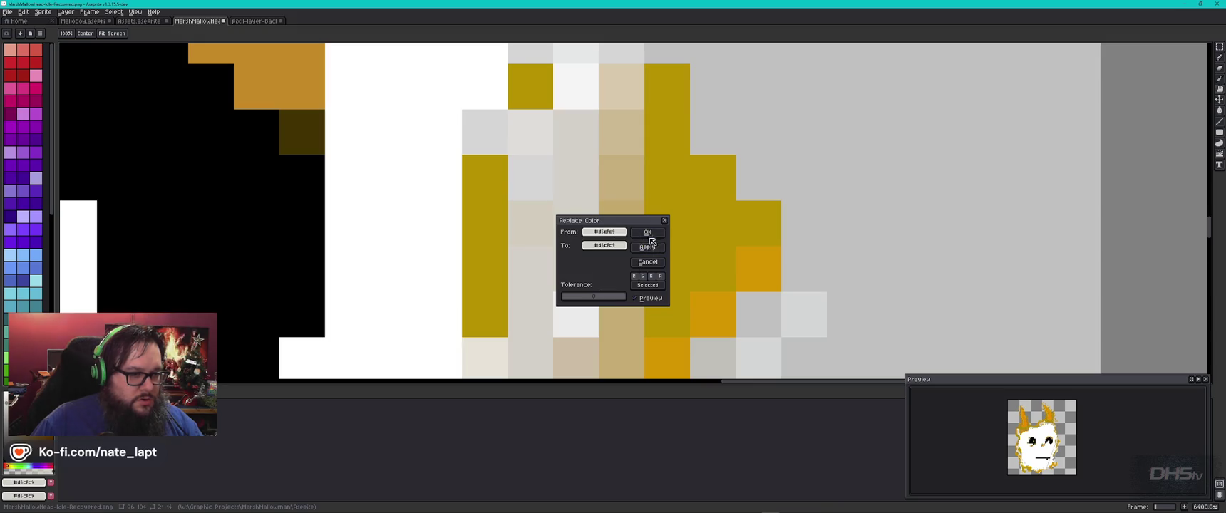
left_click(650, 233)
left_click(547, 142)
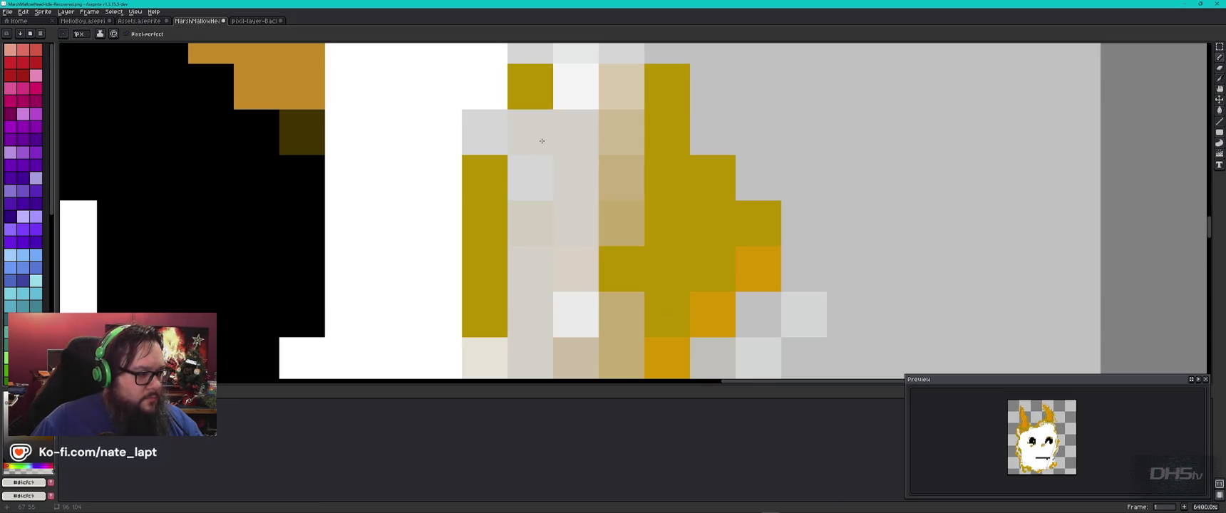
key("ctrl+z")
Merge the pale #e9ddda shade and the #d5d5d5 grey into the light beige
left_click(542, 135, "alt")
key("shift+r")
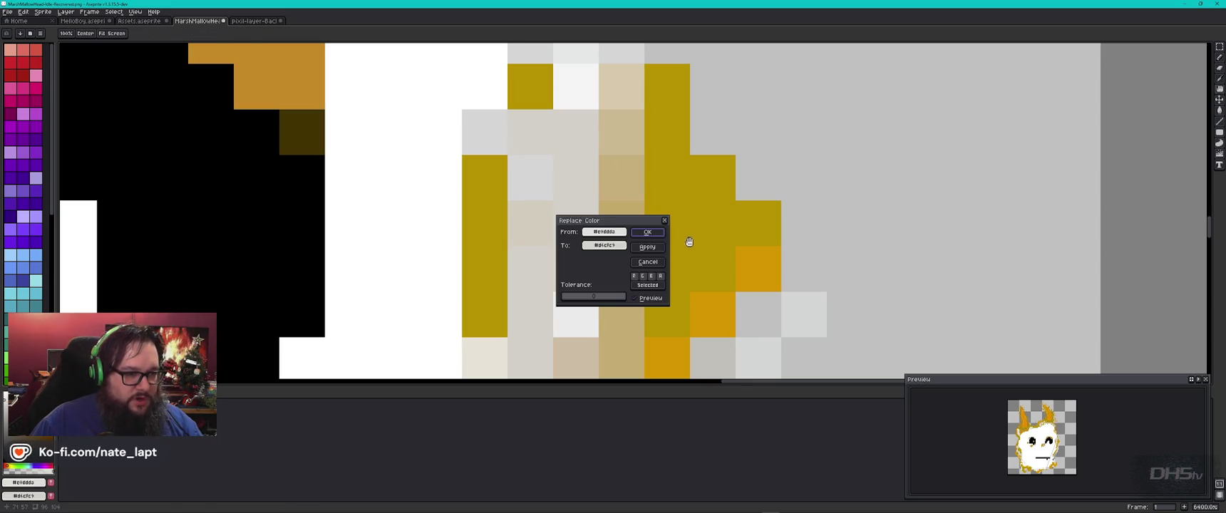
left_click(648, 233)
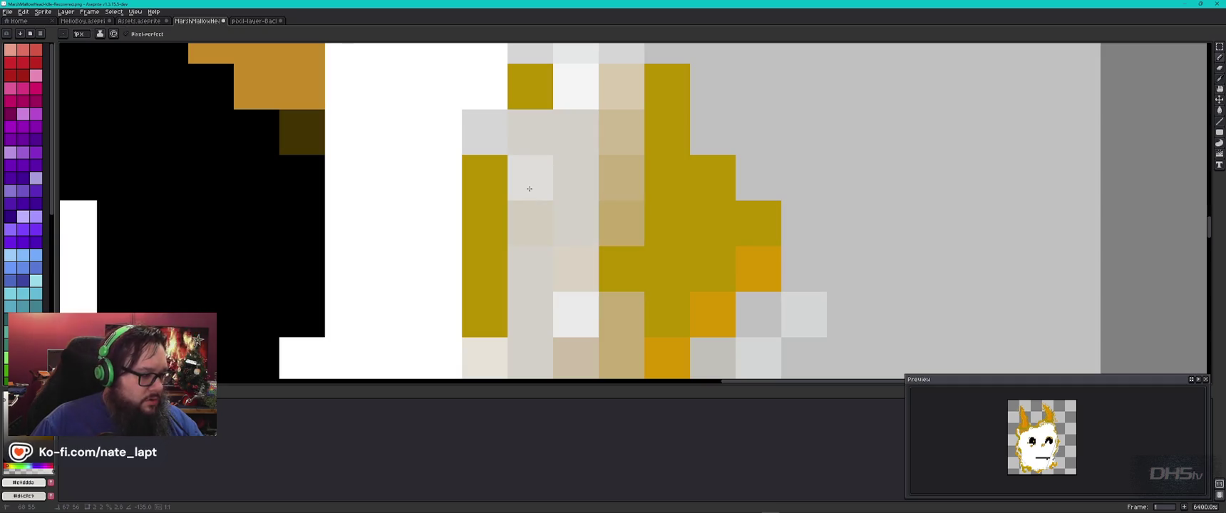
key("alt")
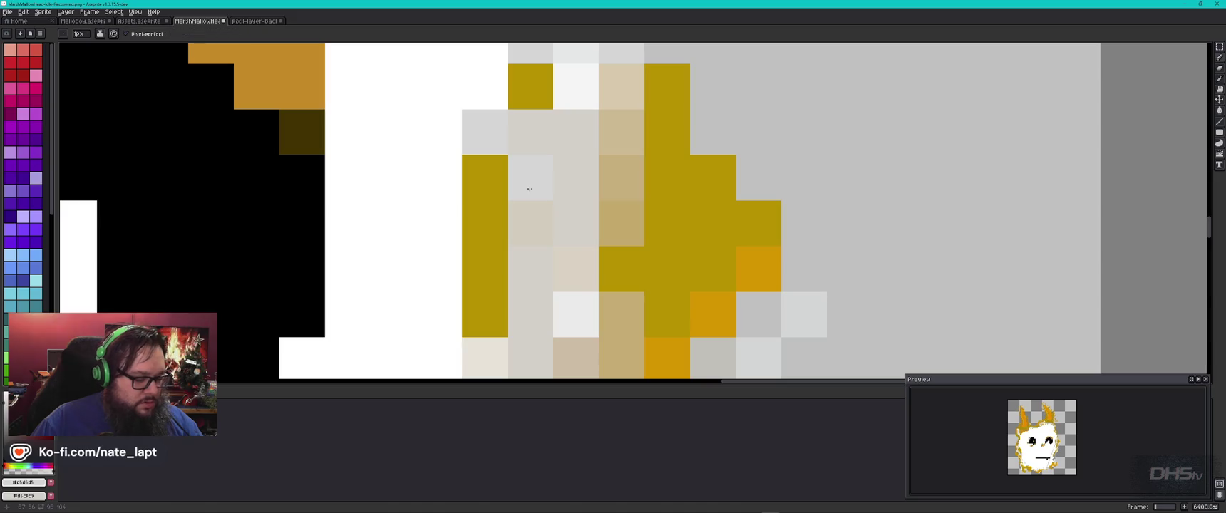
key("shift+r")
left_click(657, 248)
left_click(658, 249)
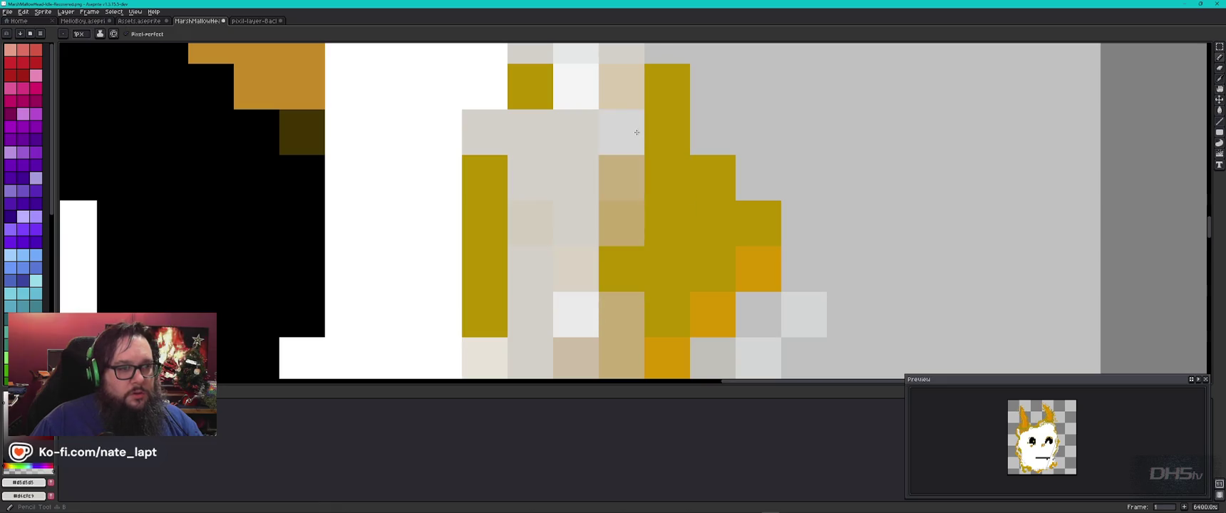
Replace the tan #d5b493 shade with #dcdcc9 and sample the olive outline colour
key("shift+r")
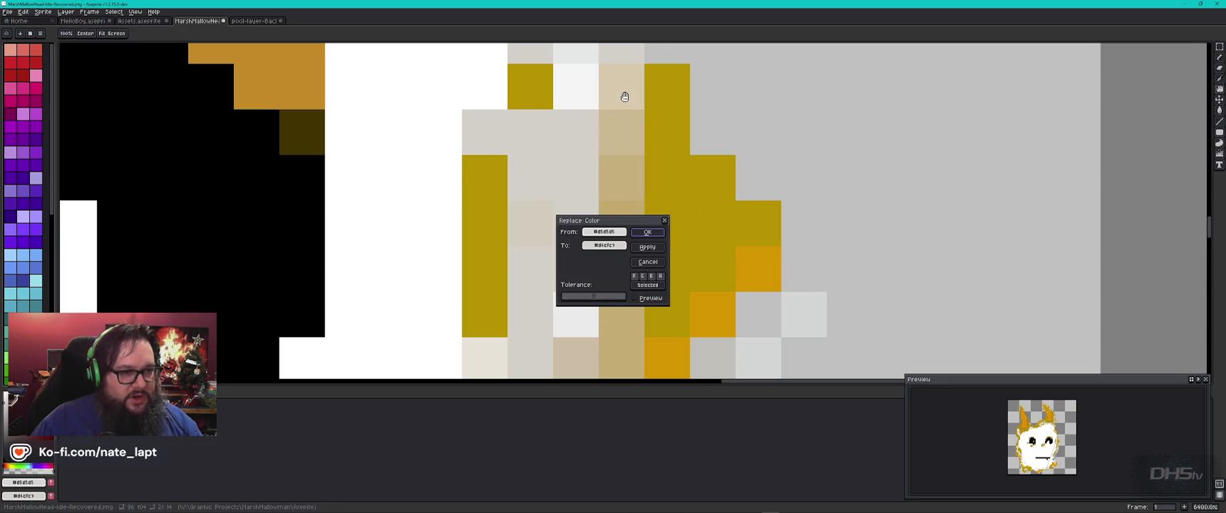
left_click(656, 251)
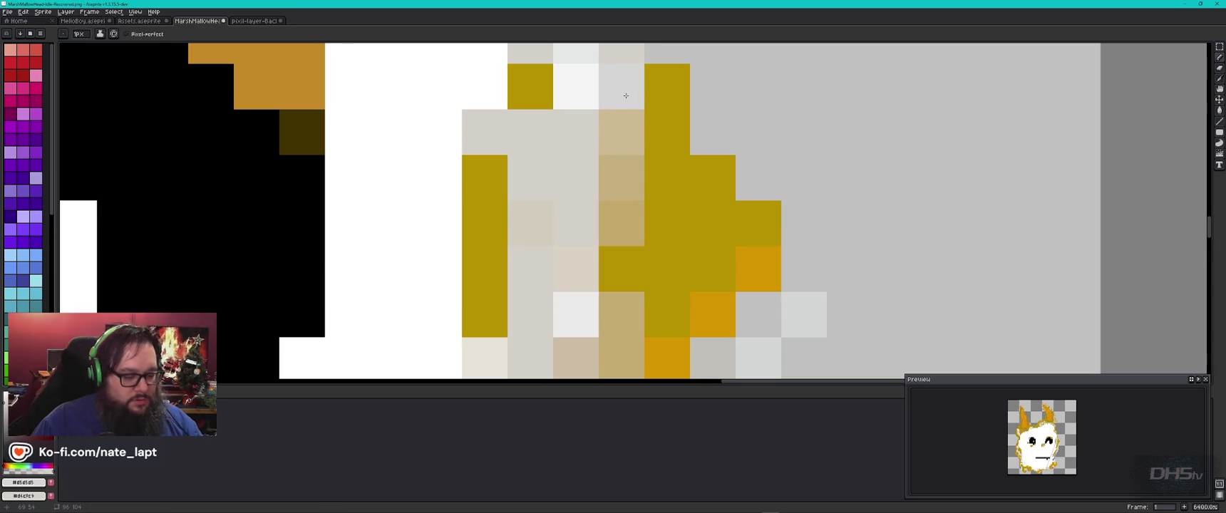
left_click(631, 125, "alt")
key("shift+r")
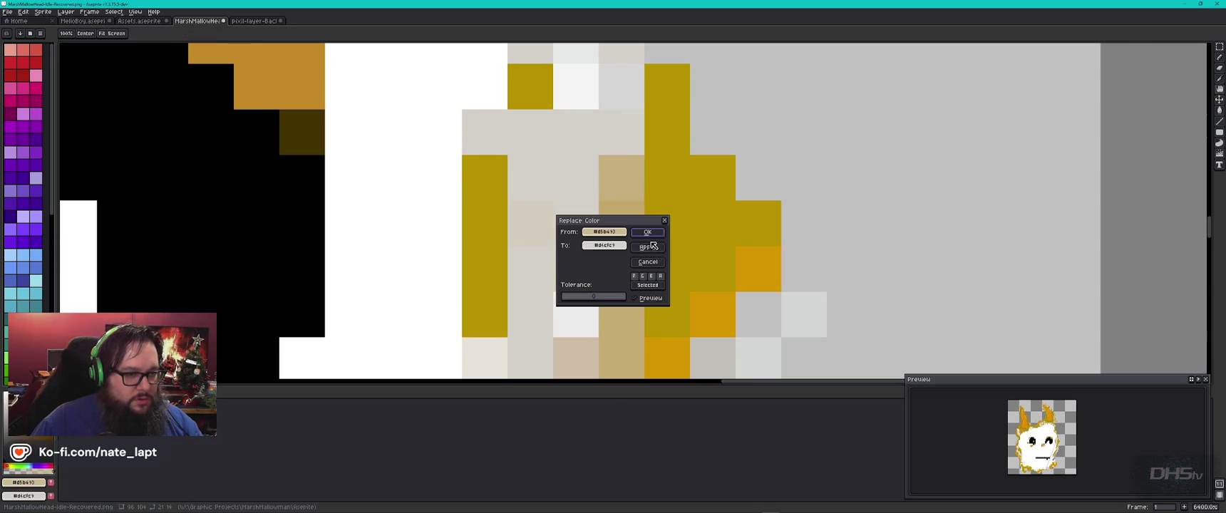
left_click(656, 249)
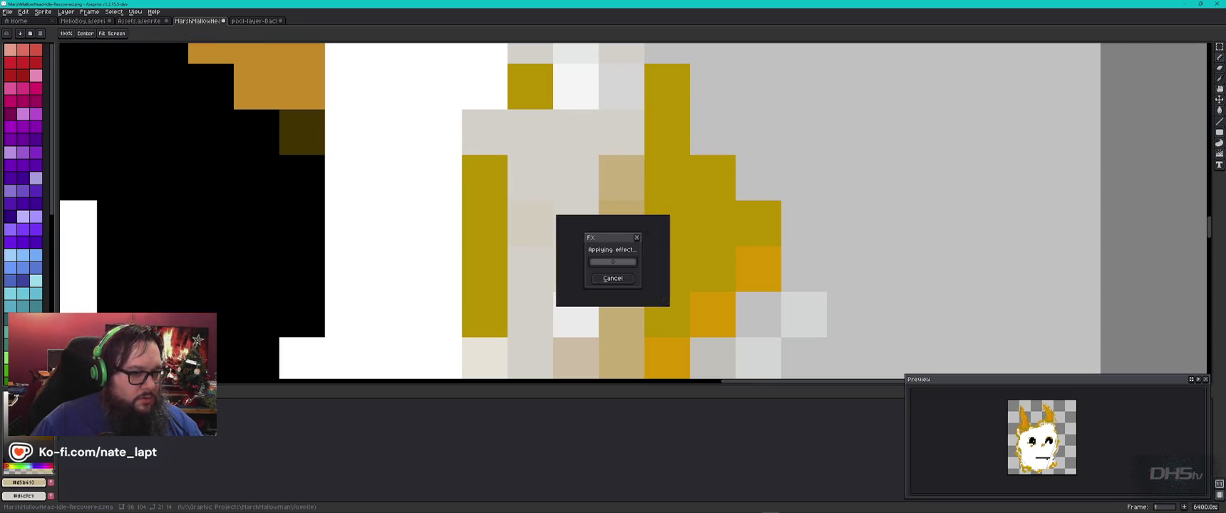
left_click(682, 185, "alt")
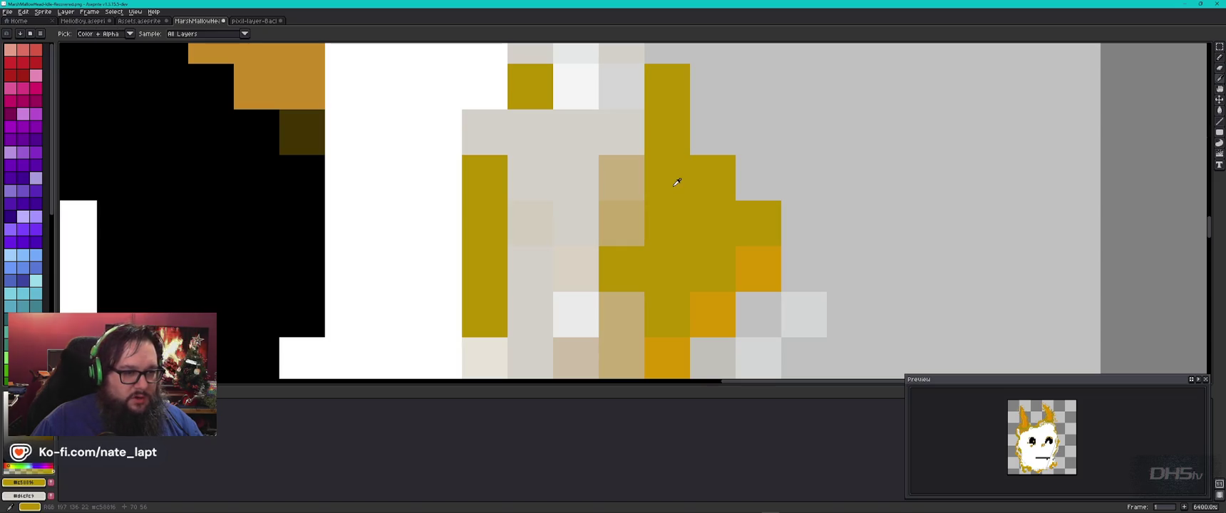
Try Replace Color on the olive outline and the #d6cfc9 beige, applying neither
key("shift+r")
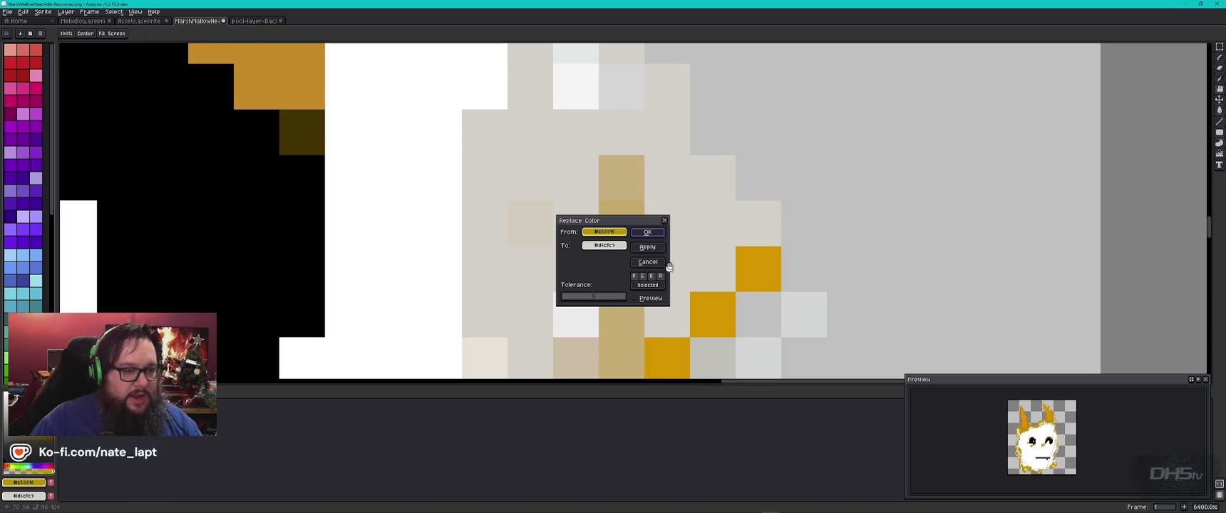
key("Escape")
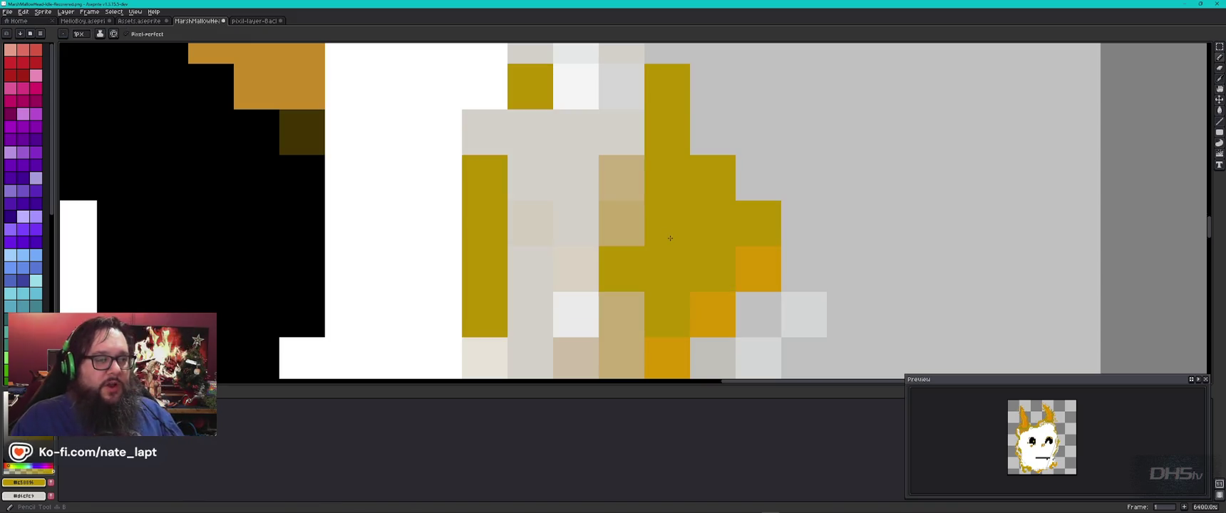
left_click(535, 265)
key("ctrl+z")
left_click(535, 264, "alt")
key("shift+r")
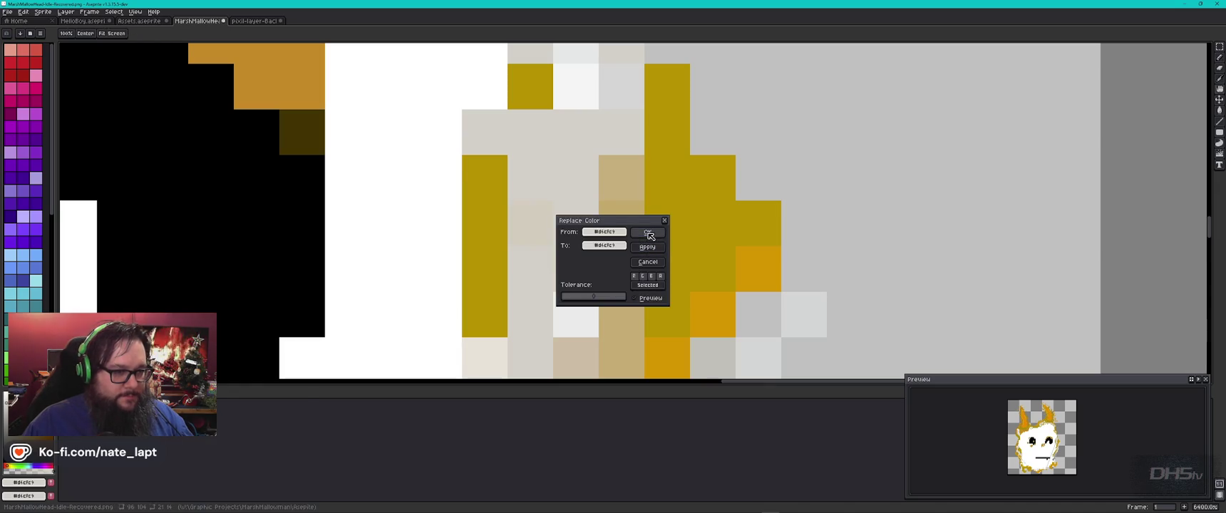
left_click(649, 253)
Replace the tan face shade with grey, cancelling an attempt that greyed the background
left_click(755, 317, "alt")
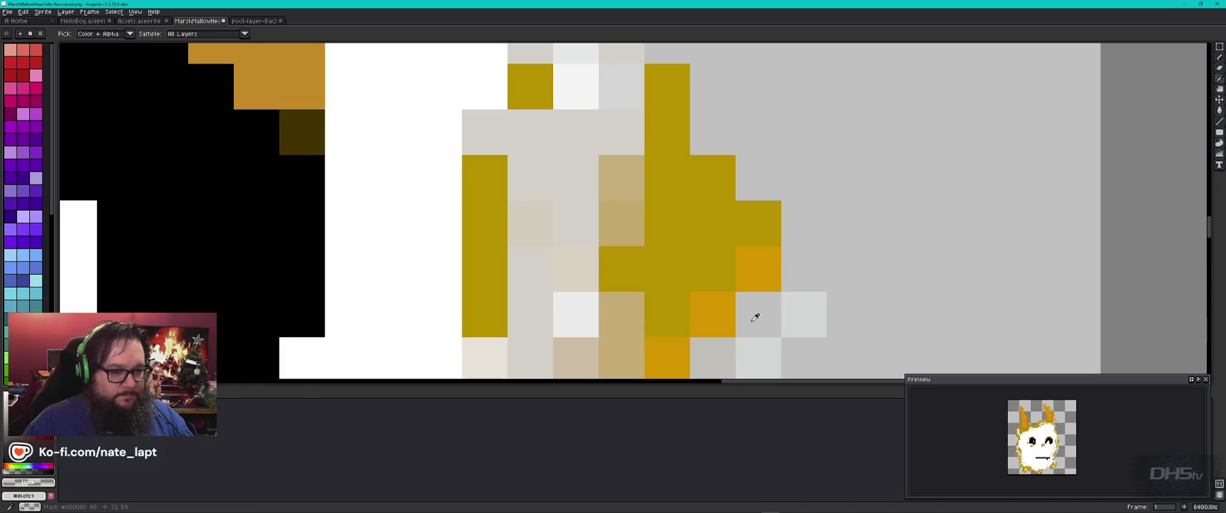
key("shift+r")
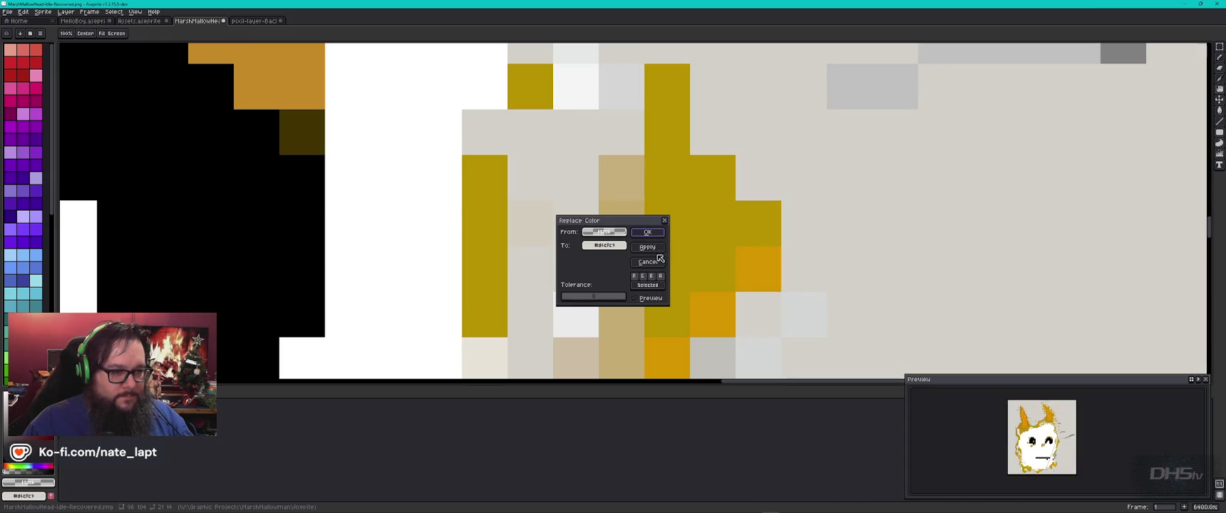
left_click(649, 262)
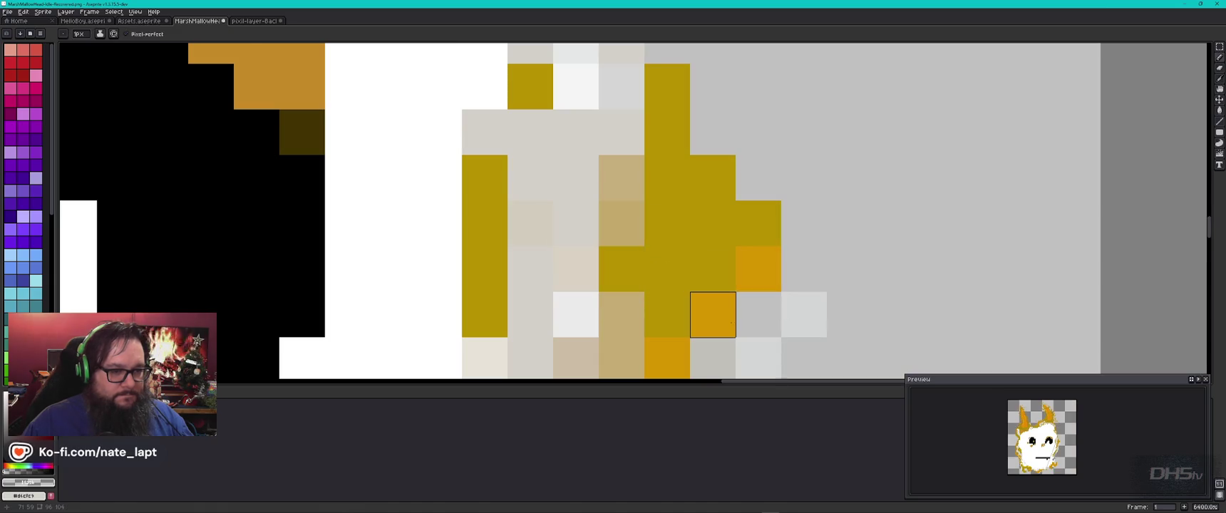
left_click(618, 315, "alt")
key("shift+r")
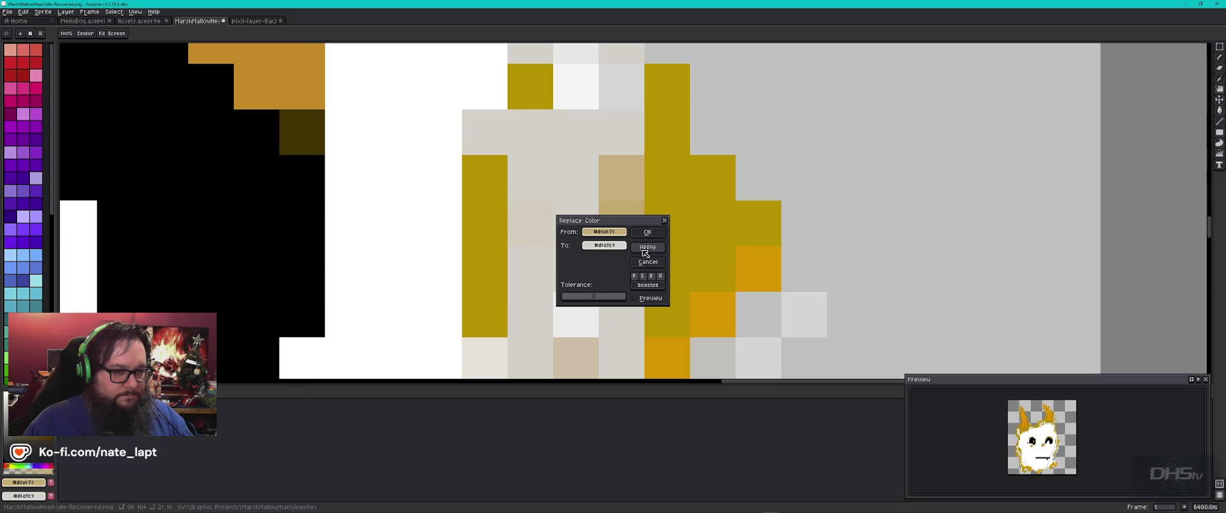
left_click(646, 253)
Sample the yellow outline and tan shades for replacement without applying either
left_click(670, 182, "alt")
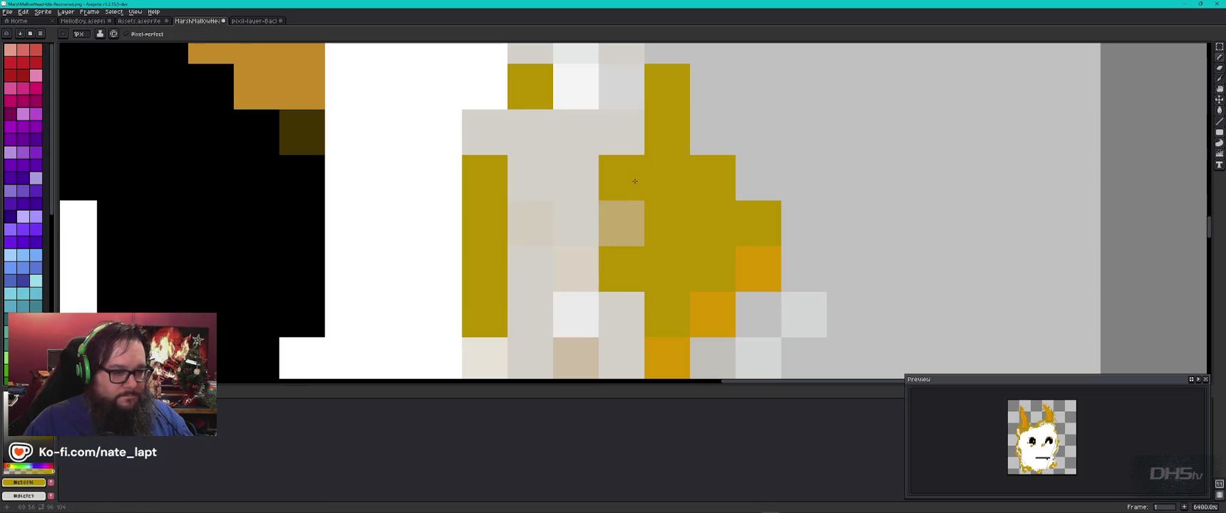
key("shift+r")
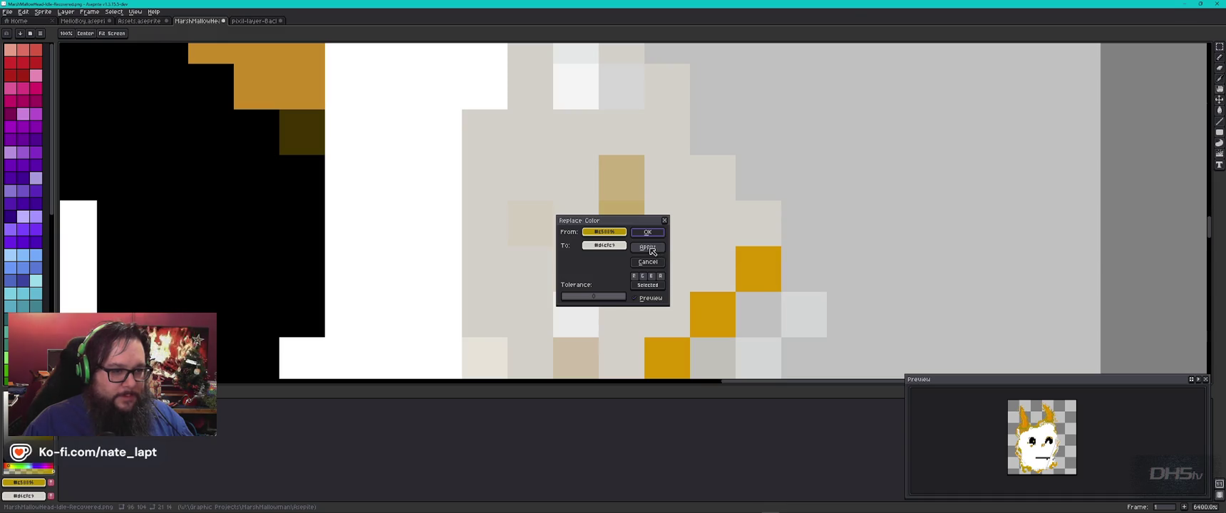
key("Escape")
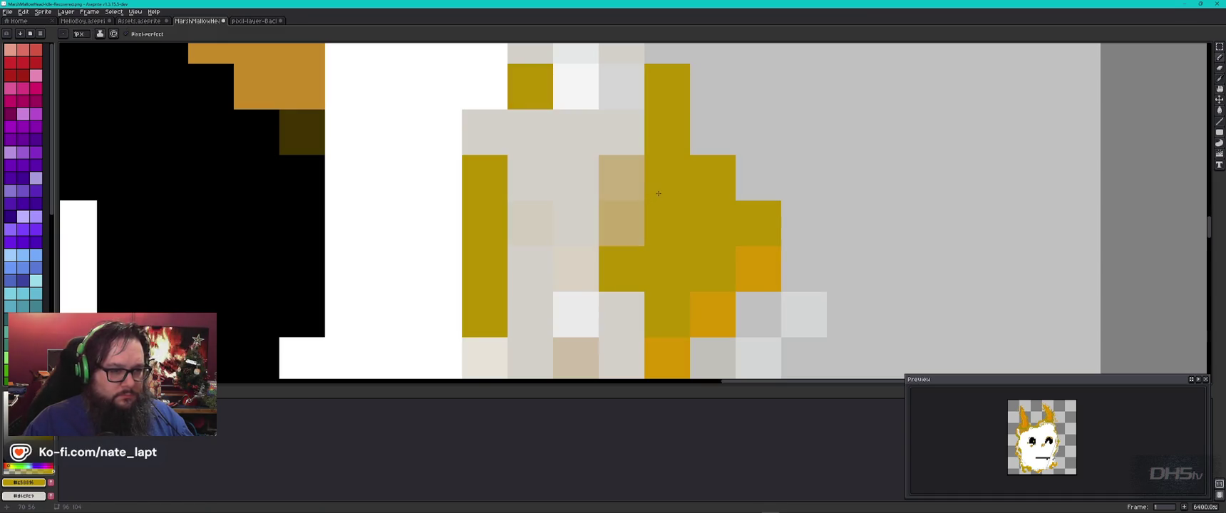
left_click(624, 188)
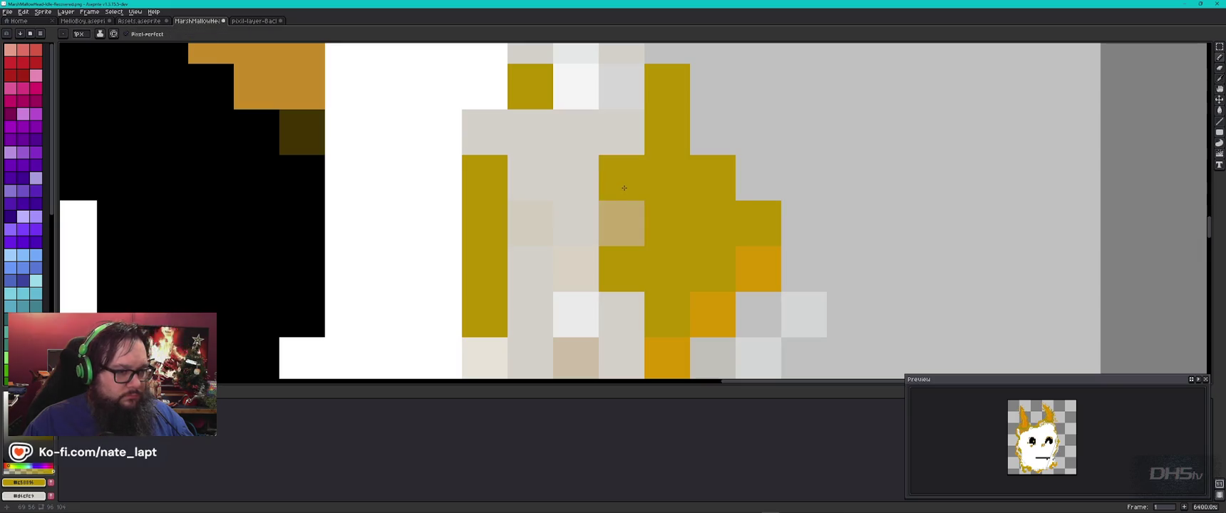
key("ctrl+z")
left_click(623, 187, "alt")
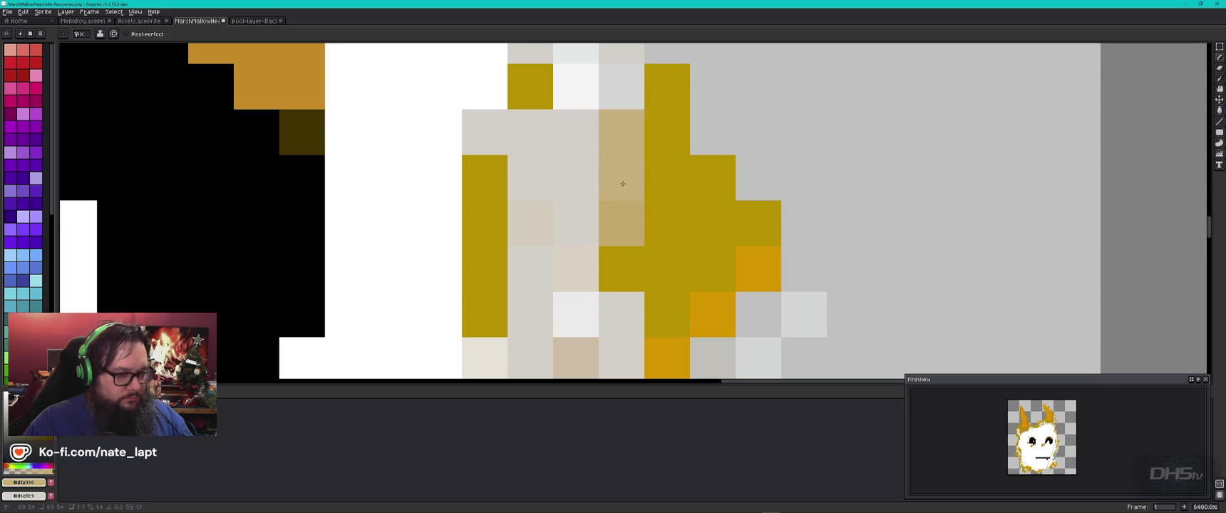
key("shift+r")
left_click(646, 248)
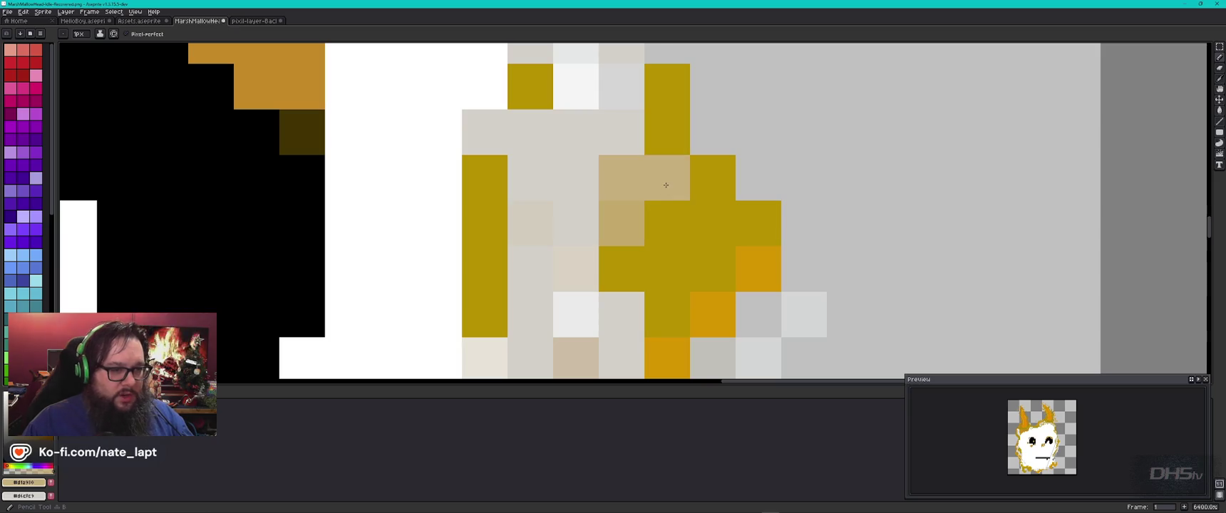
Merge the two tan shades into one colour
left_click(622, 132)
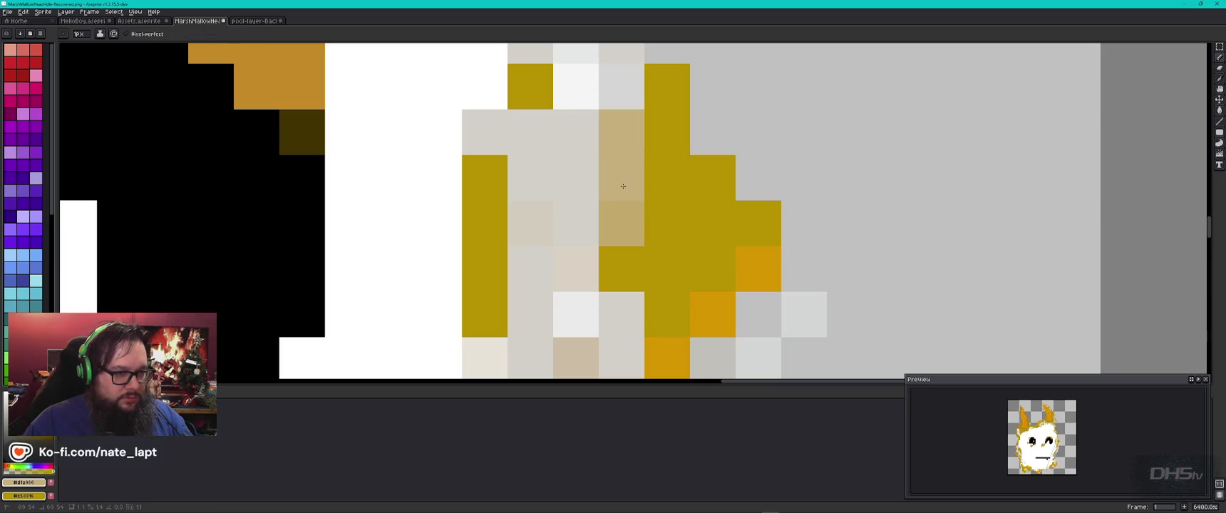
key("shift+r")
left_click(646, 232)
key("ctrl+z")
key("shift+r")
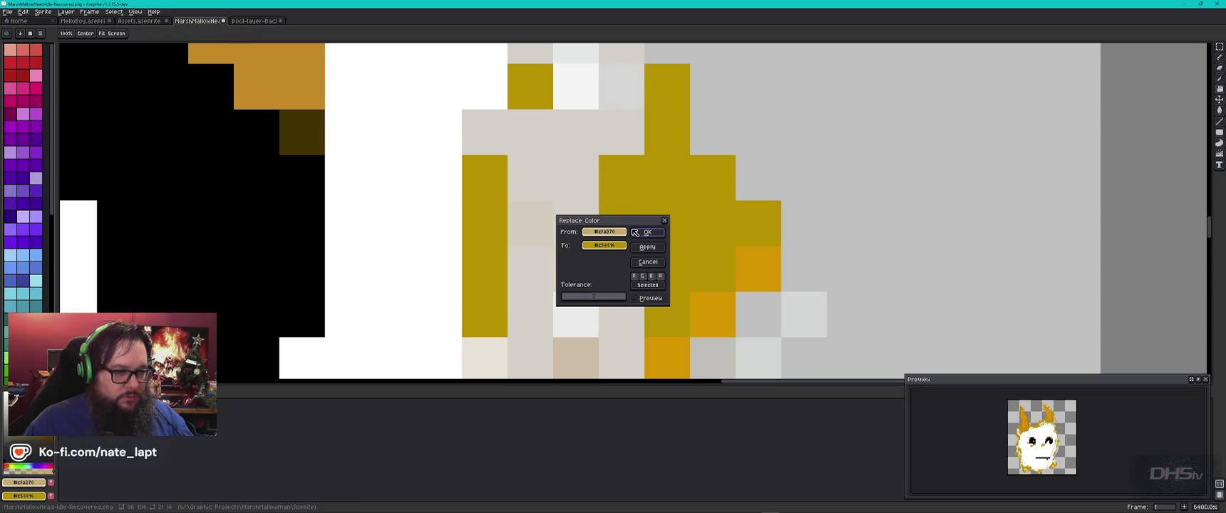
left_click(648, 248)
left_click(649, 250)
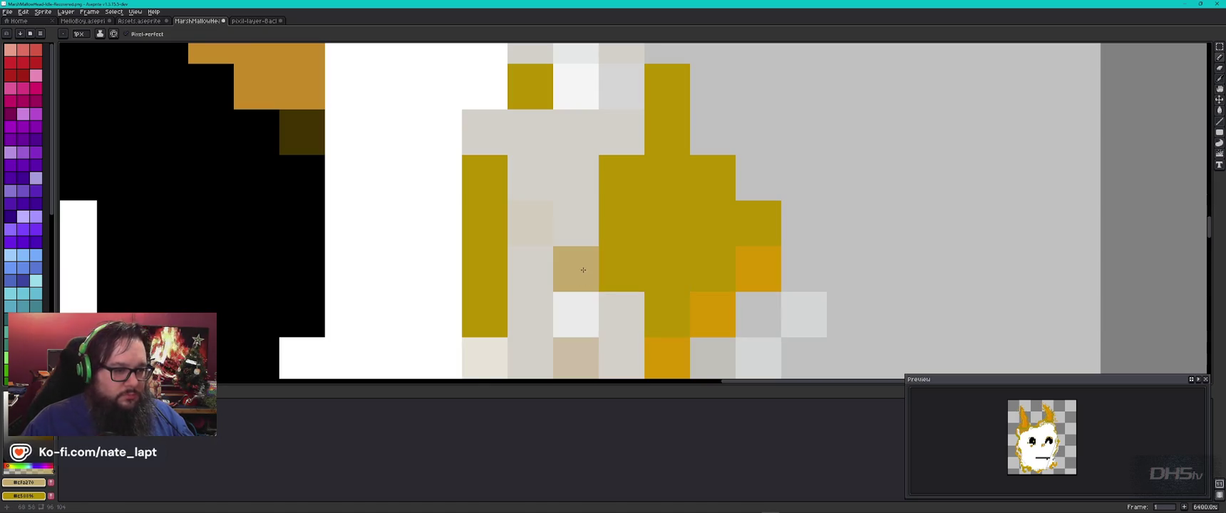
Replace the beige face shade with the light grey
key("i")
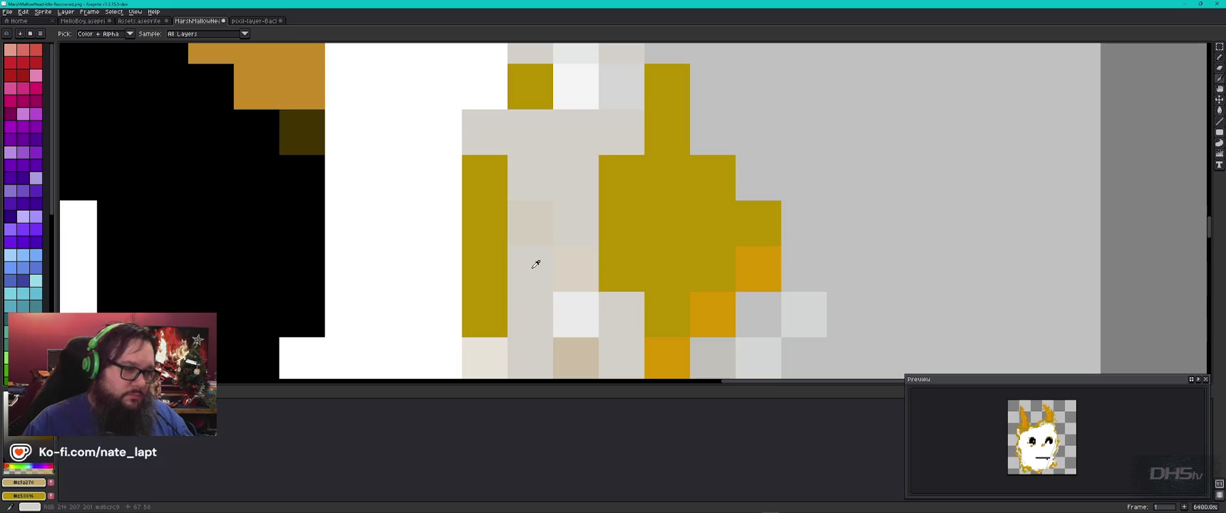
left_click(535, 229)
right_click(539, 261)
key("shift+r")
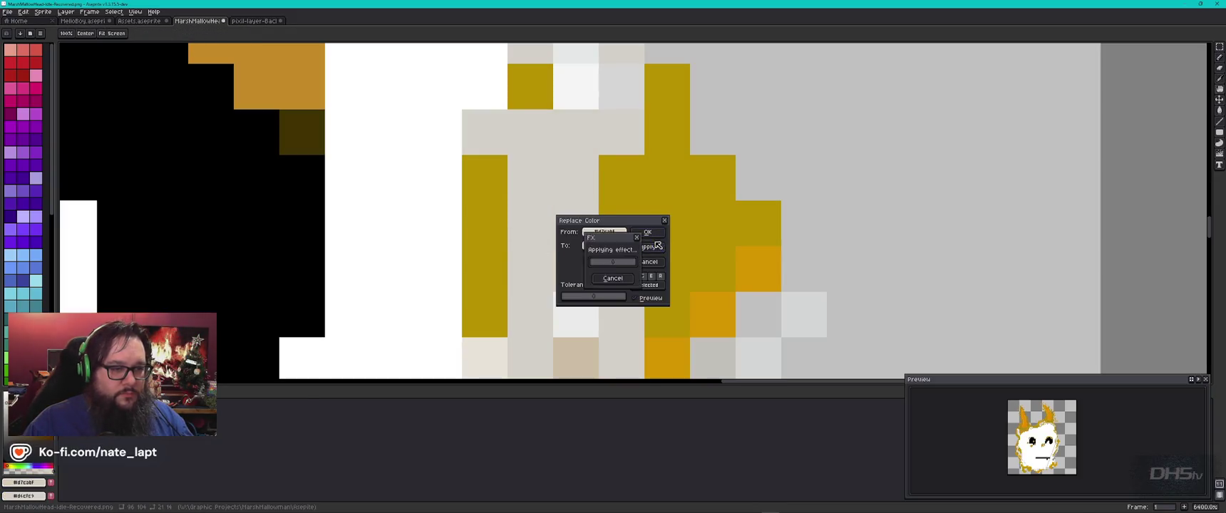
key("Return")
left_click(647, 254)
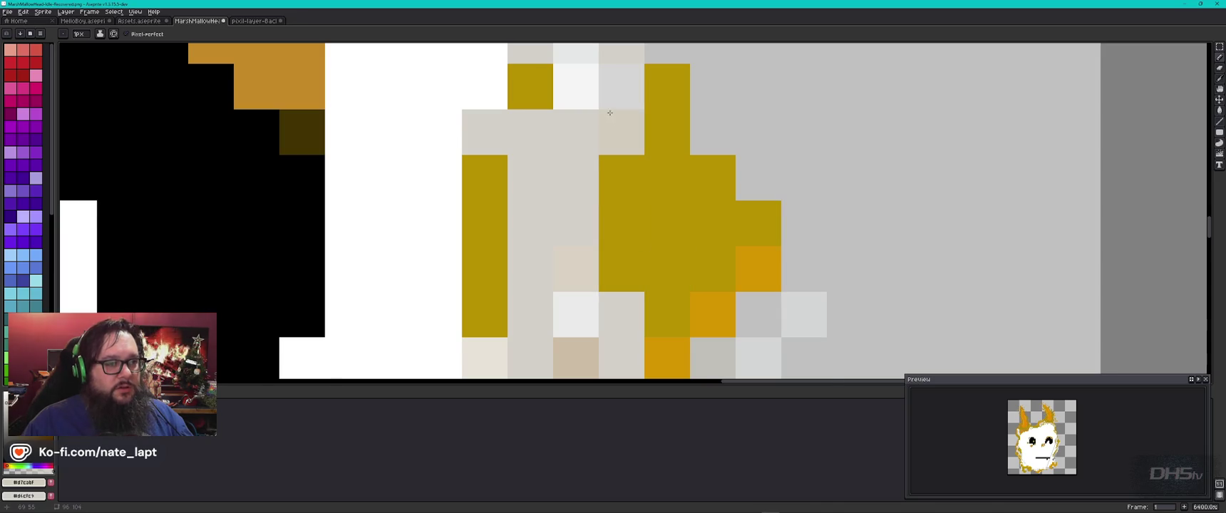
Replace the tan pixels on the outline with orange
scroll(607, 243, "down", 2)
scroll(607, 243, "down", 5)
scroll(606, 243, "up", 7)
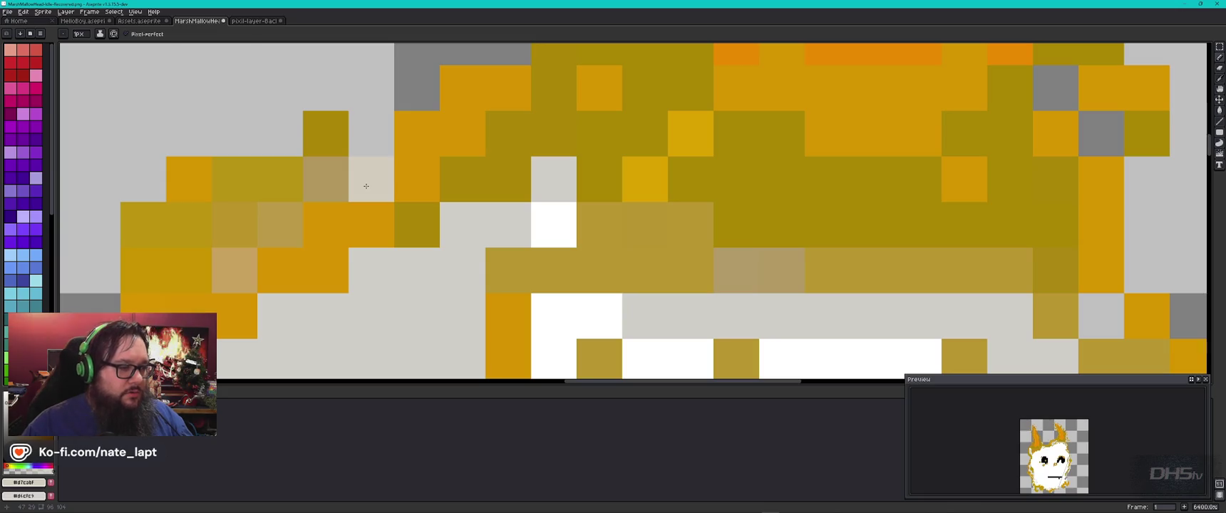
right_click(366, 186, "alt")
left_click(324, 182, "alt")
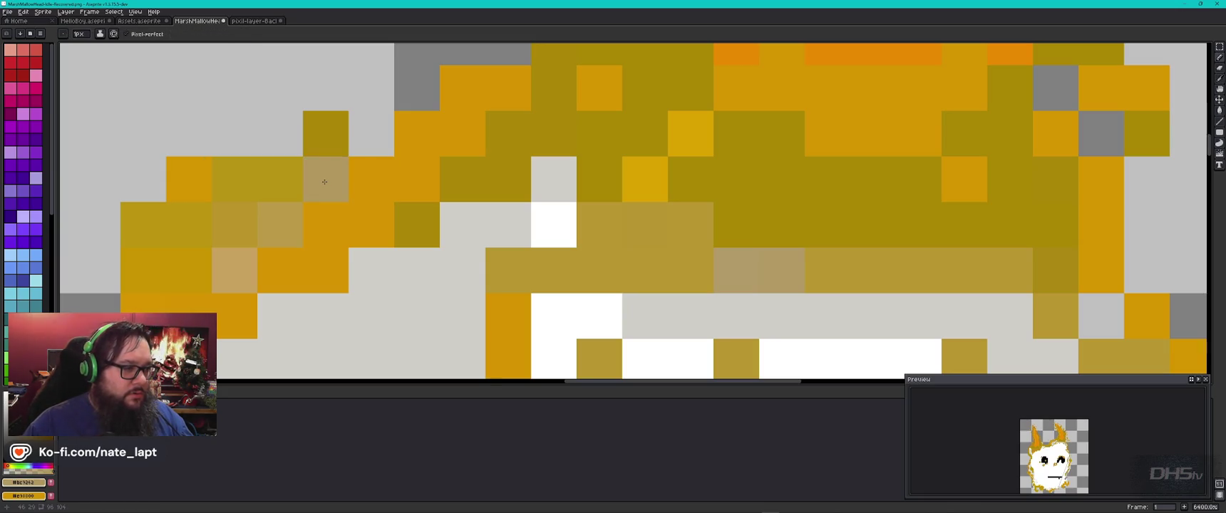
key("shift+r")
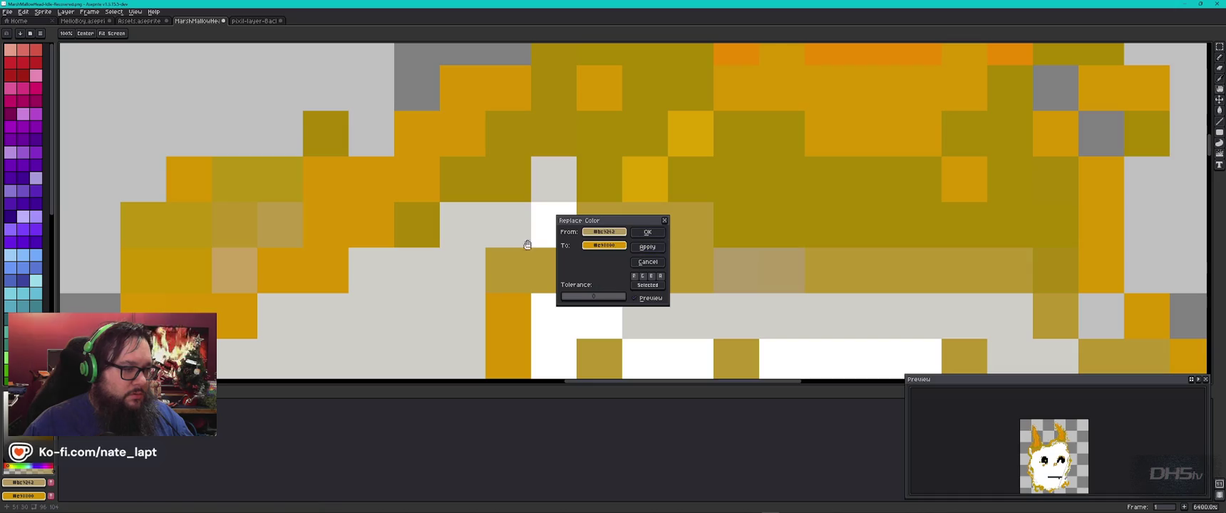
left_click(647, 231)
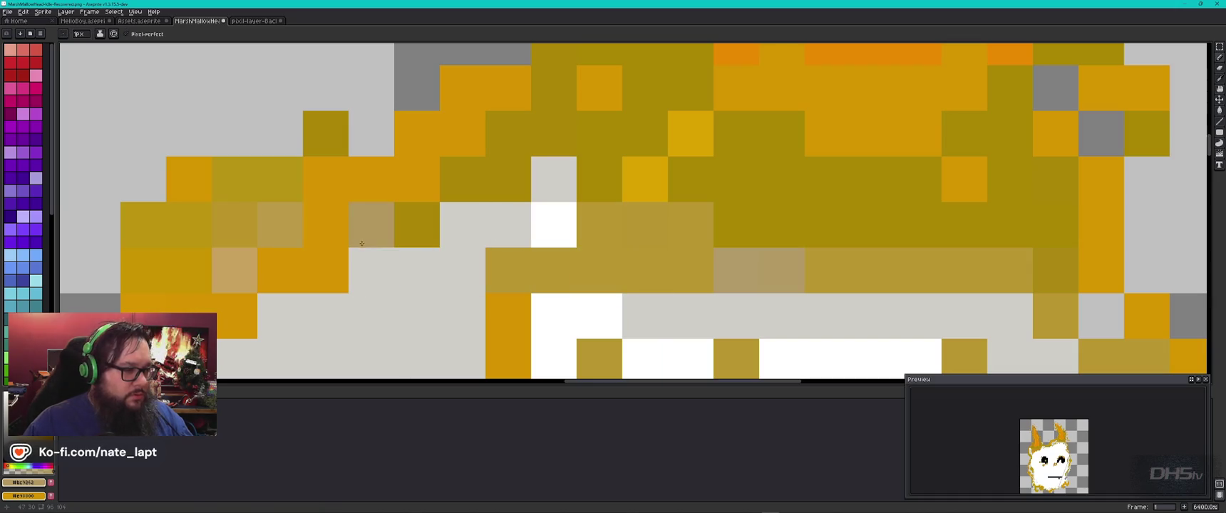
Merge the remaining tan and orange-tan outline shades into fewer tones
key("alt")
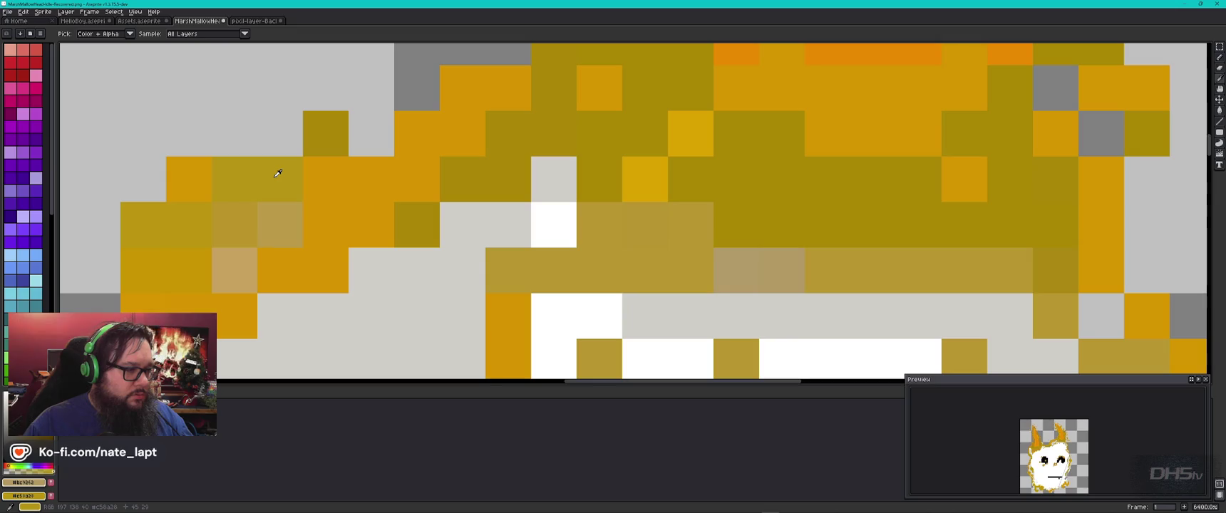
left_click(286, 229, "alt")
key("shift+r")
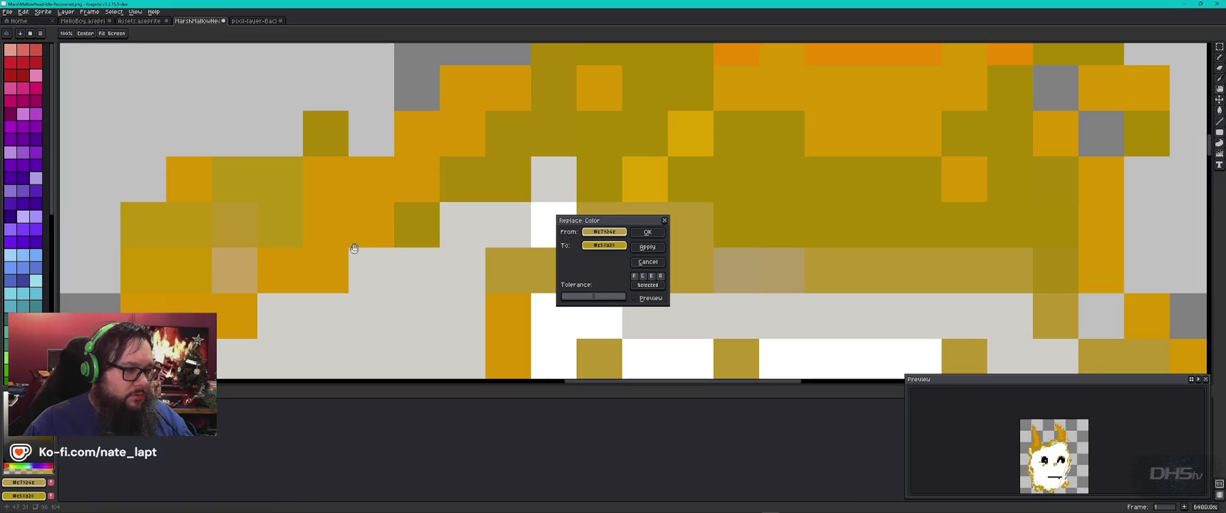
left_click_drag(235, 232, 531, 167)
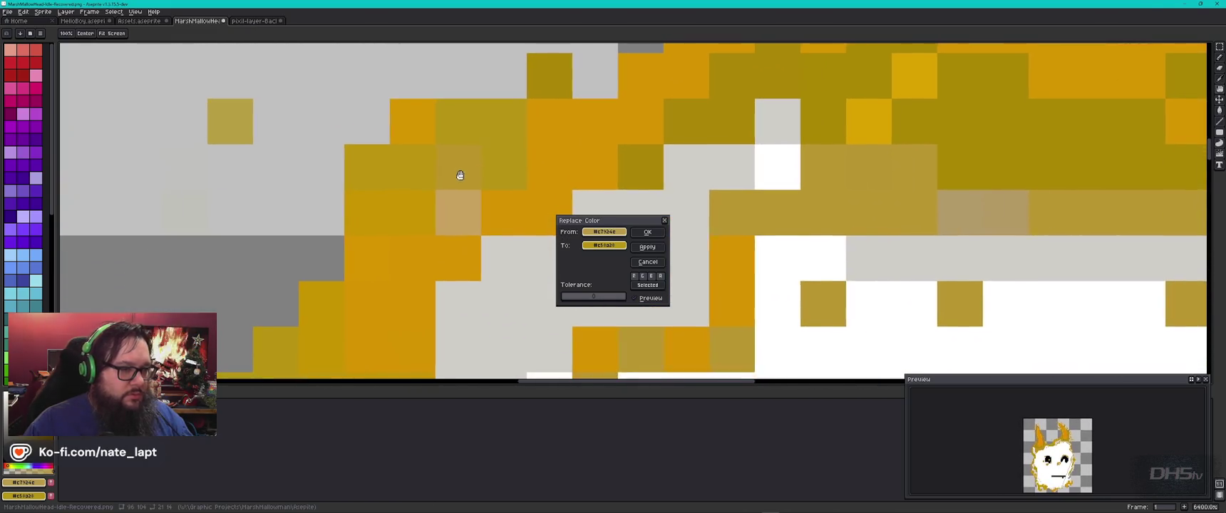
left_click(665, 221)
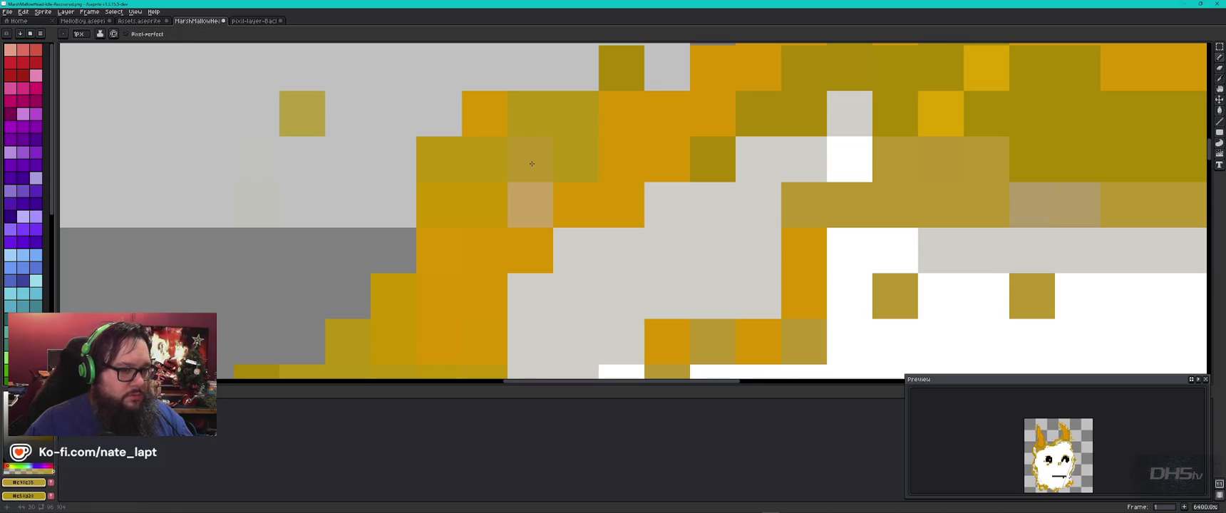
key("shift+r")
left_click(648, 233)
key("shift+r")
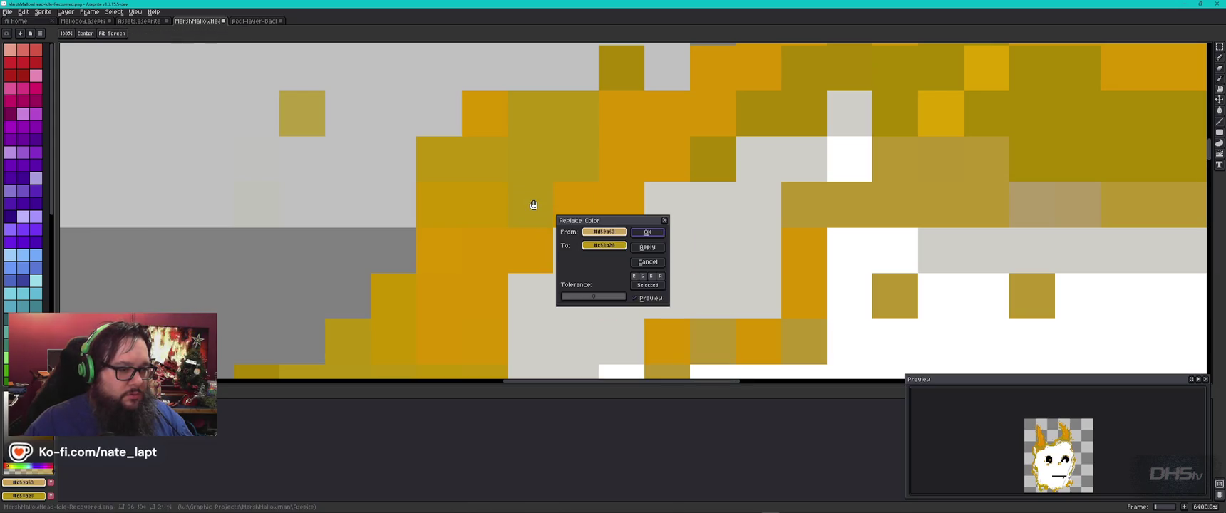
left_click(648, 233)
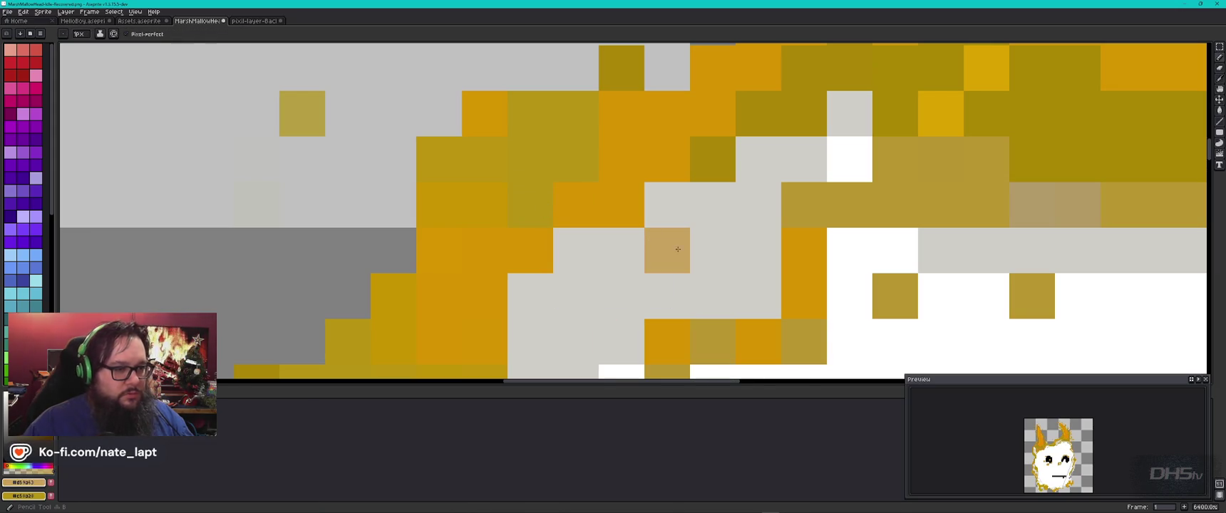
Replace the darker mustard shade on the toasted rim
scroll(663, 243, "down", 6)
scroll(517, 293, "up", 6)
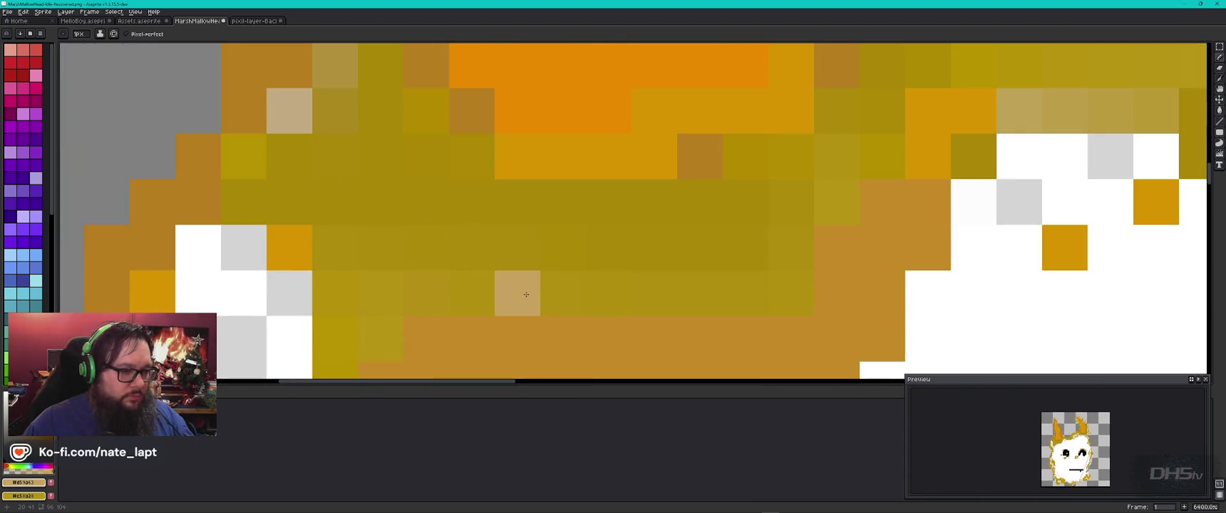
left_click(515, 243, "alt")
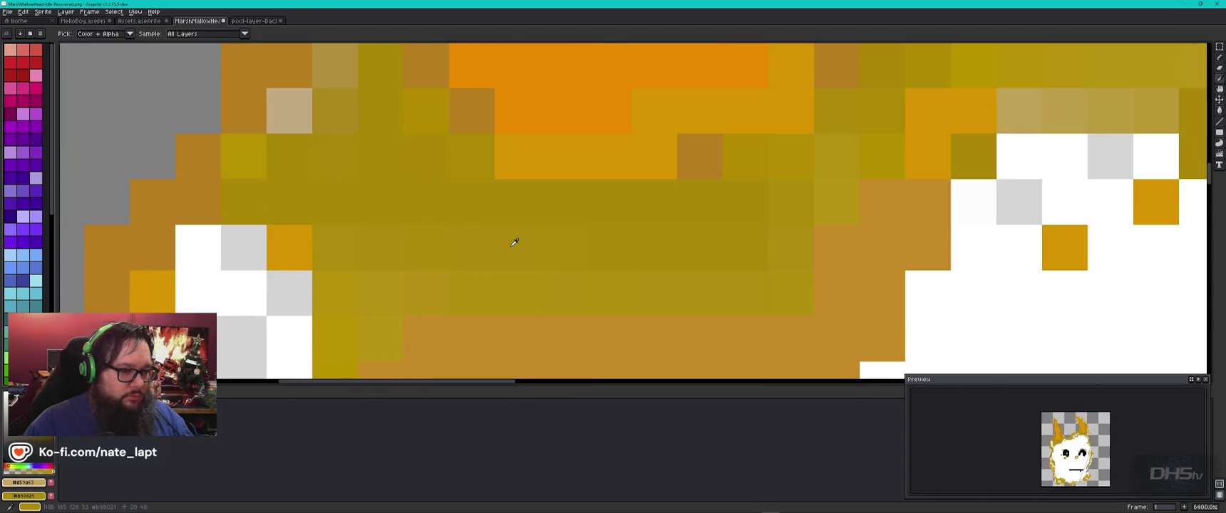
left_click(529, 282, "alt")
key("shift+r")
left_click(662, 247)
left_click(647, 232)
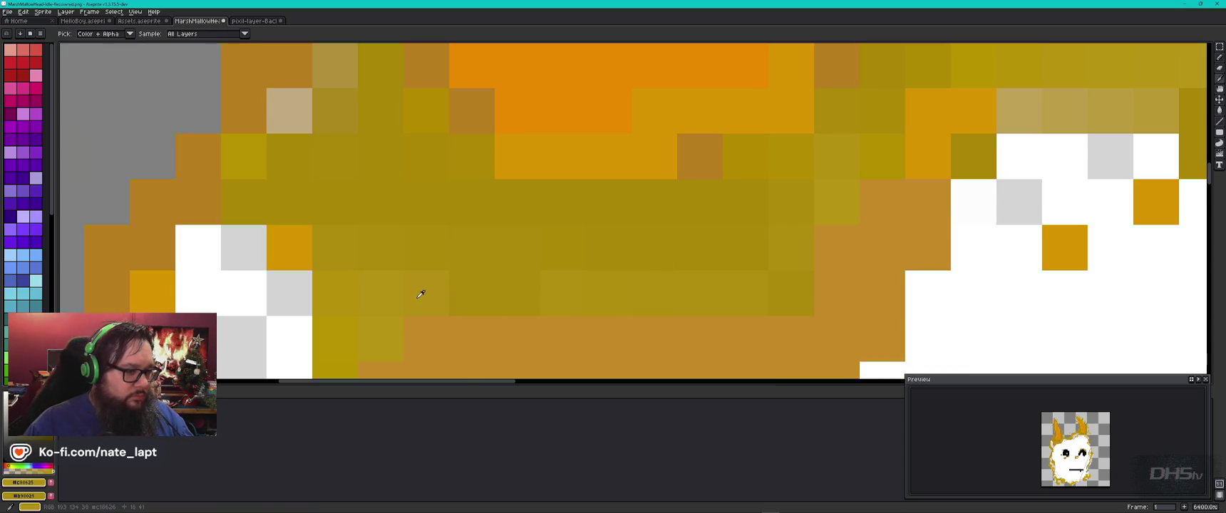
key("shift+r")
key("Escape")
Recolour the mustard rim shade and the next neighbouring rim shade
key("alt")
left_click(381, 292, "alt")
key("shift+r")
left_click(651, 234)
left_click(749, 232, "alt")
key("shift+r")
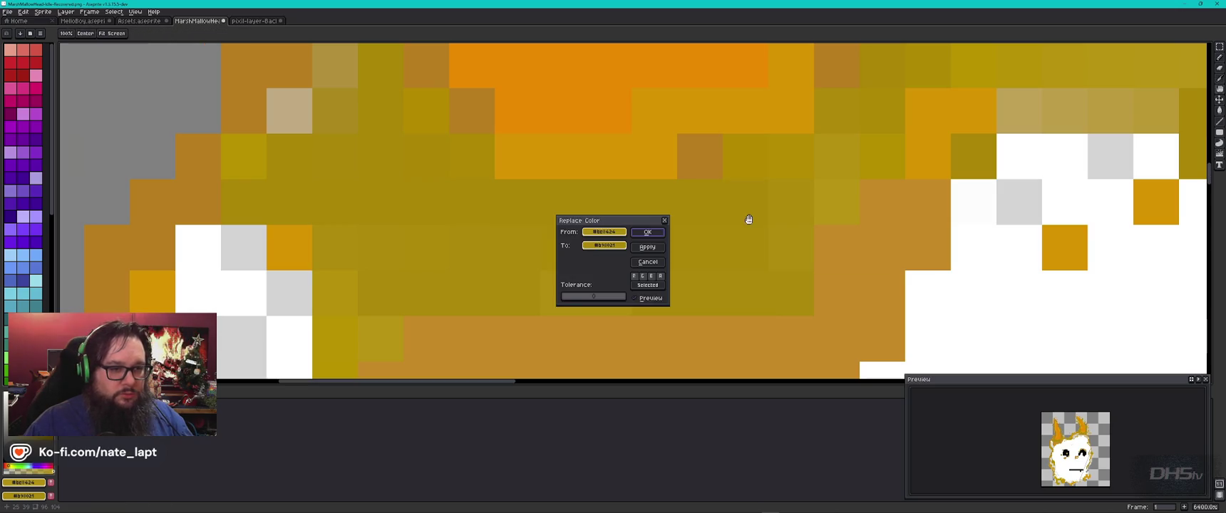
left_click(650, 234)
Merge another golden rim shade into olive gold, undoing and redoing the replacement
left_click(846, 189, "alt")
key("shift+r")
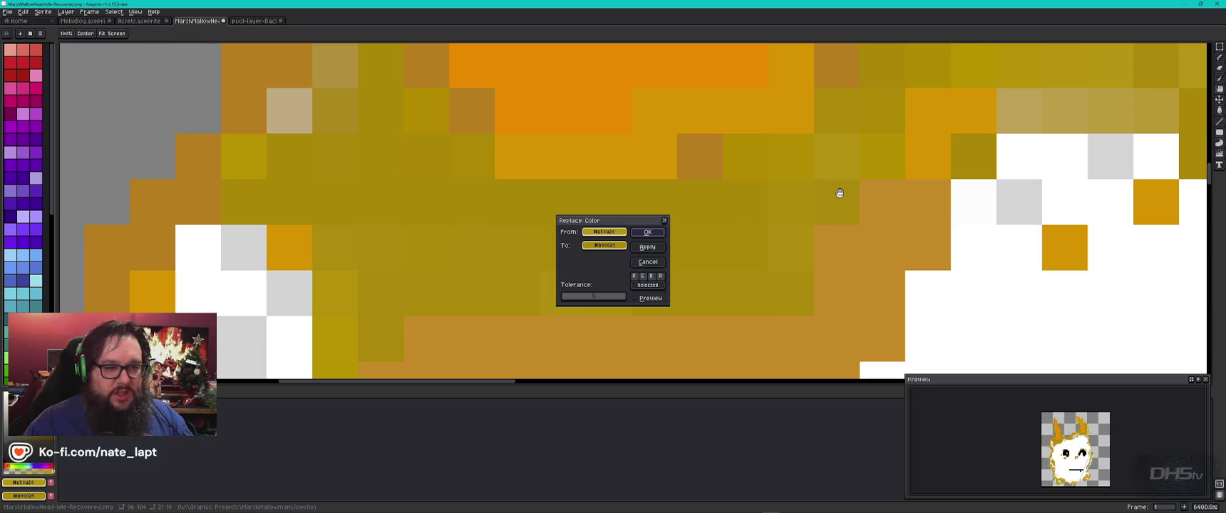
key("Return")
left_click(841, 160, "alt")
key("ctrl+z")
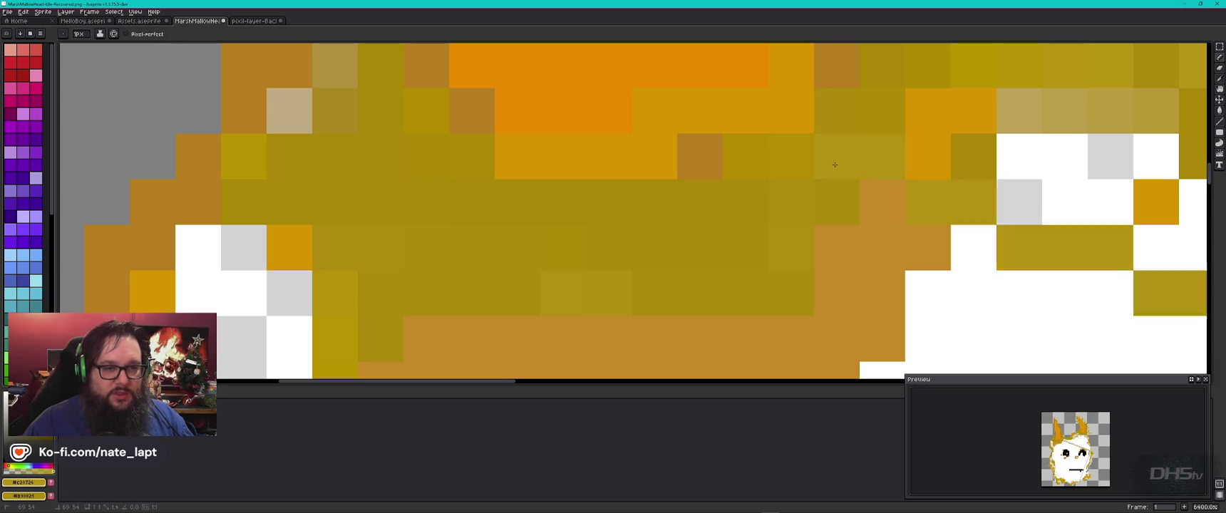
key("ctrl+z")
key("ctrl+z")
key("ctrl+z")
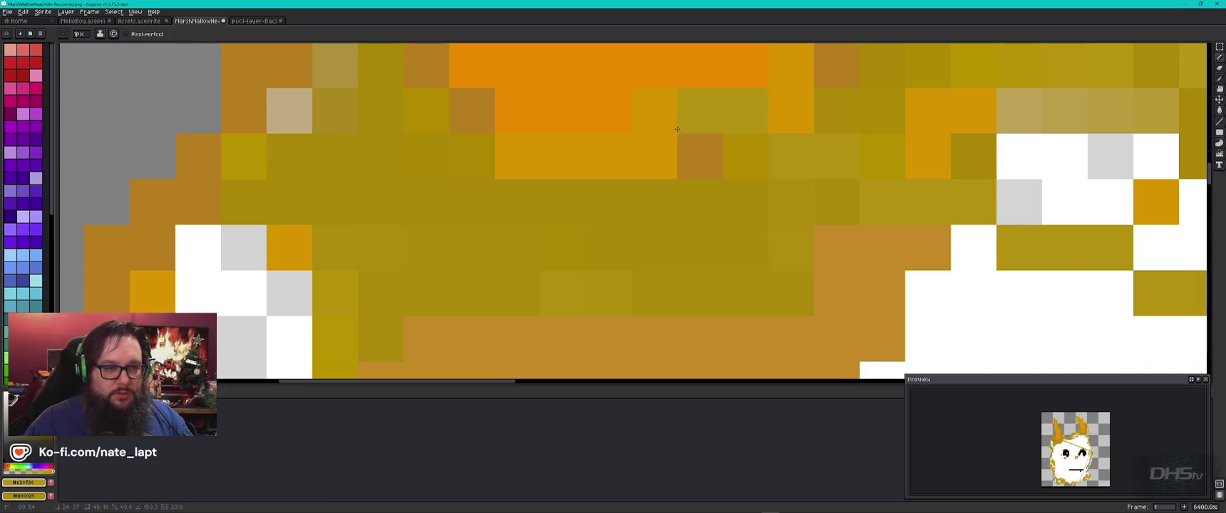
key("shift+r")
key("Return")
scroll(690, 223, "down", 8)
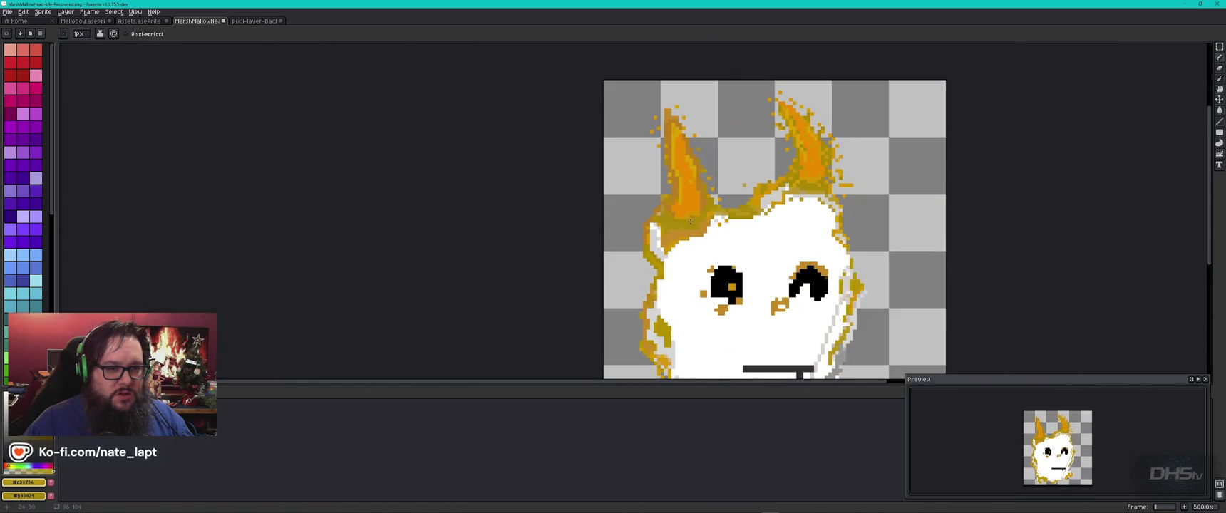
Paint white with a 2px pencil over the grey pixels beside and below the mouth
left_click_drag(829, 333, 694, 154)
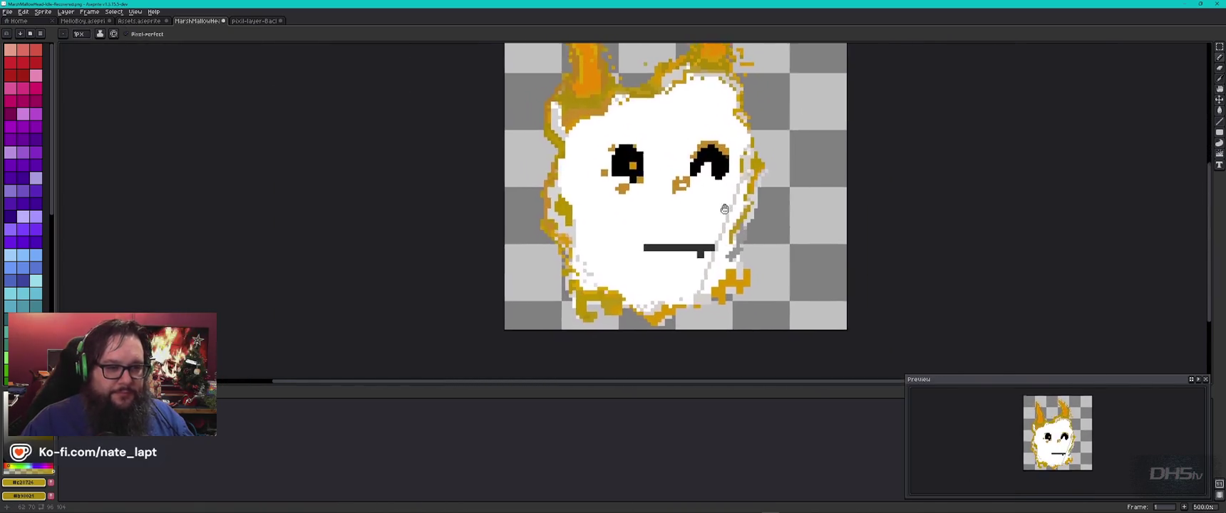
scroll(695, 152, "up", 7)
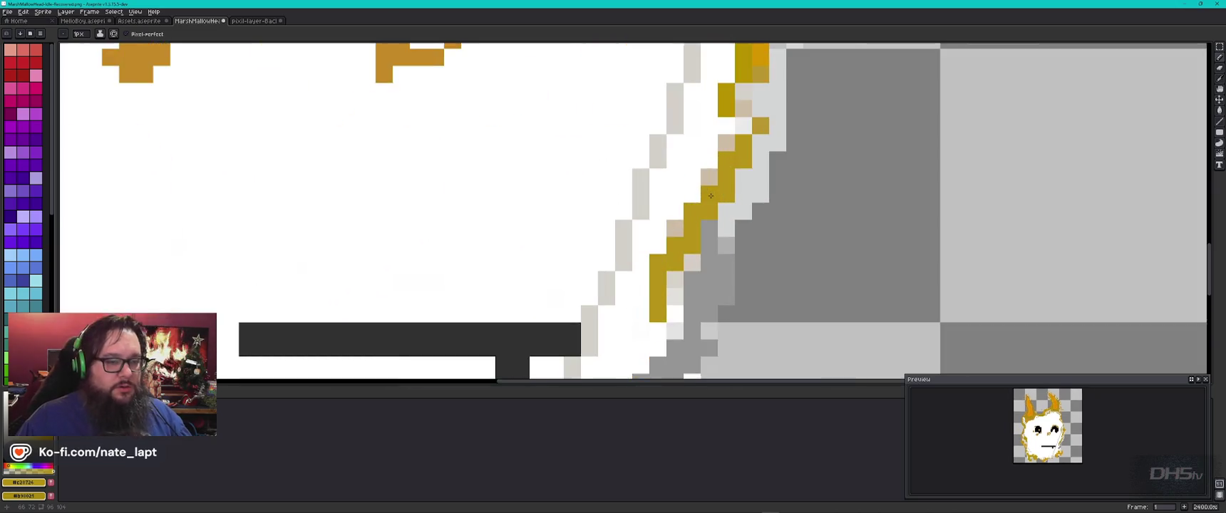
scroll(717, 212, "down", 3)
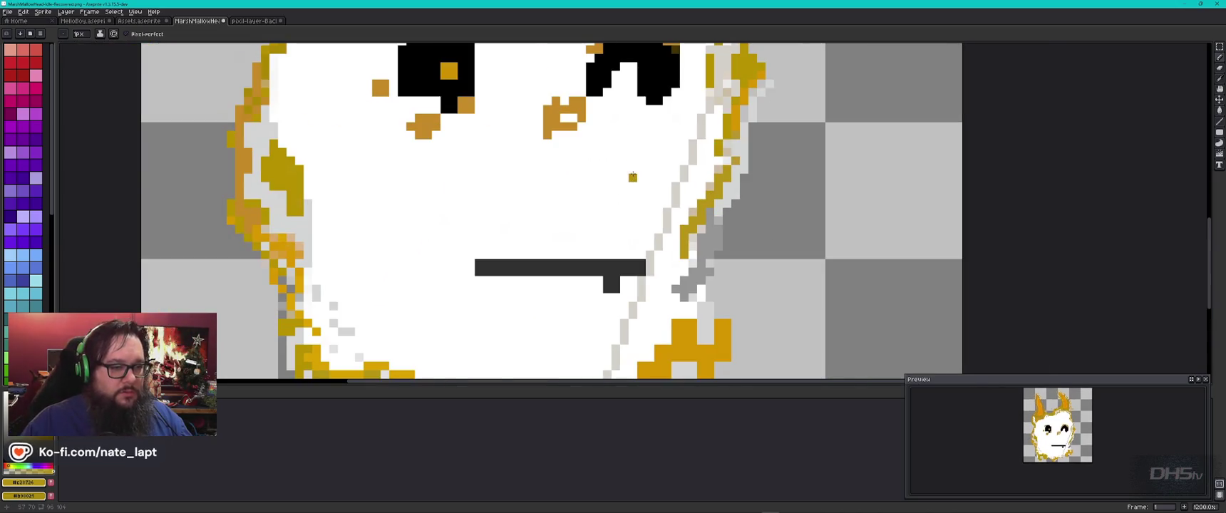
left_click(637, 171, "alt")
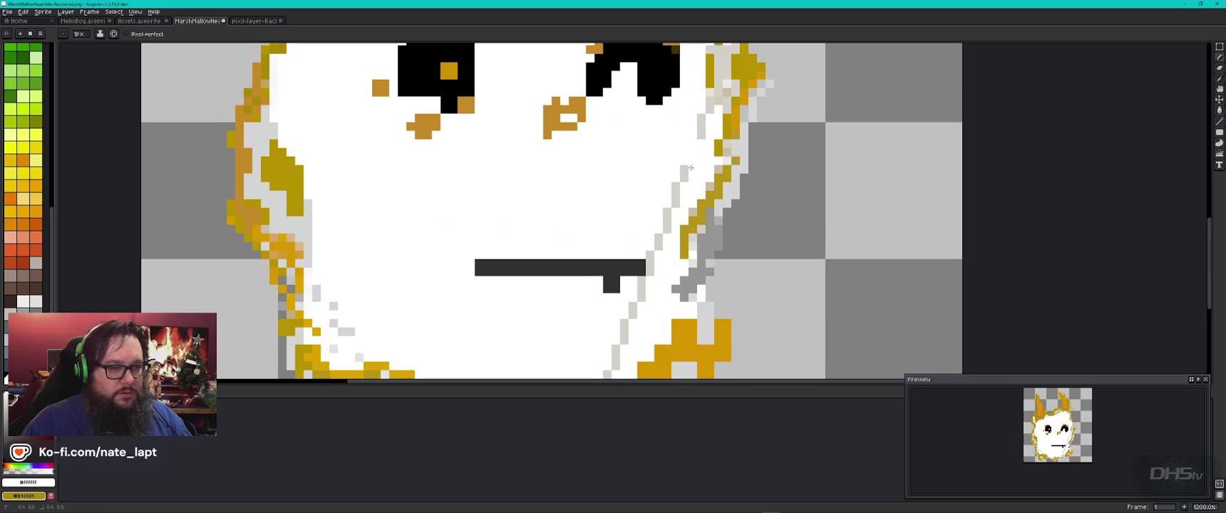
key("plus")
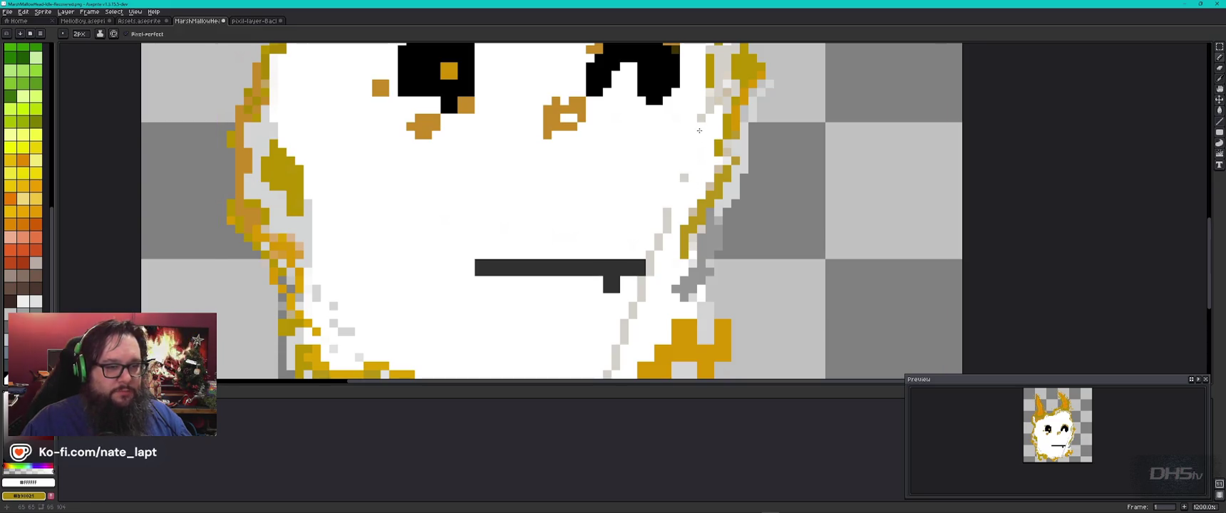
left_click_drag(663, 211, 656, 267)
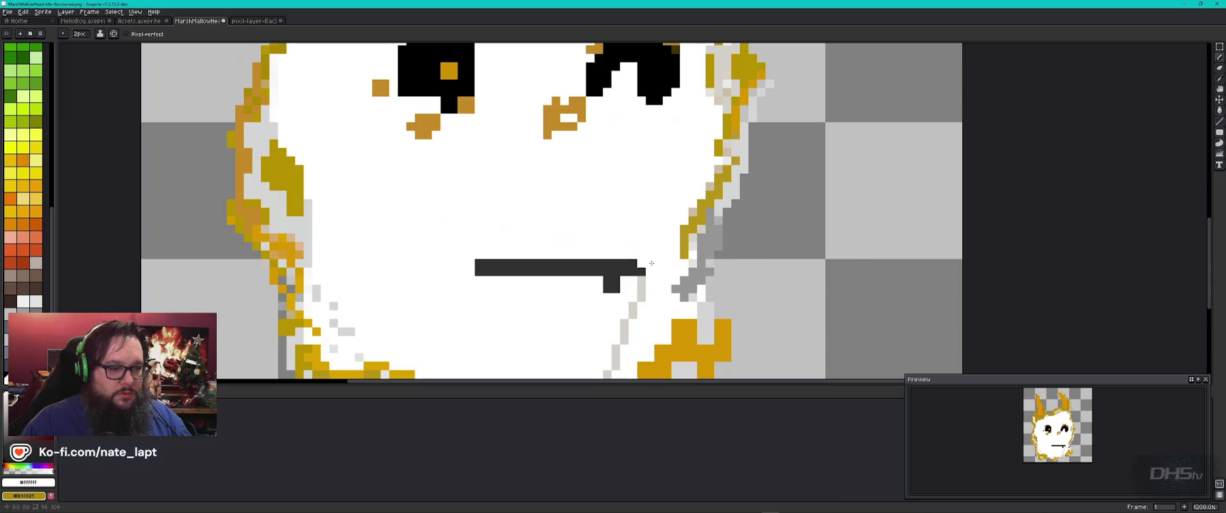
left_click_drag(644, 289, 634, 314)
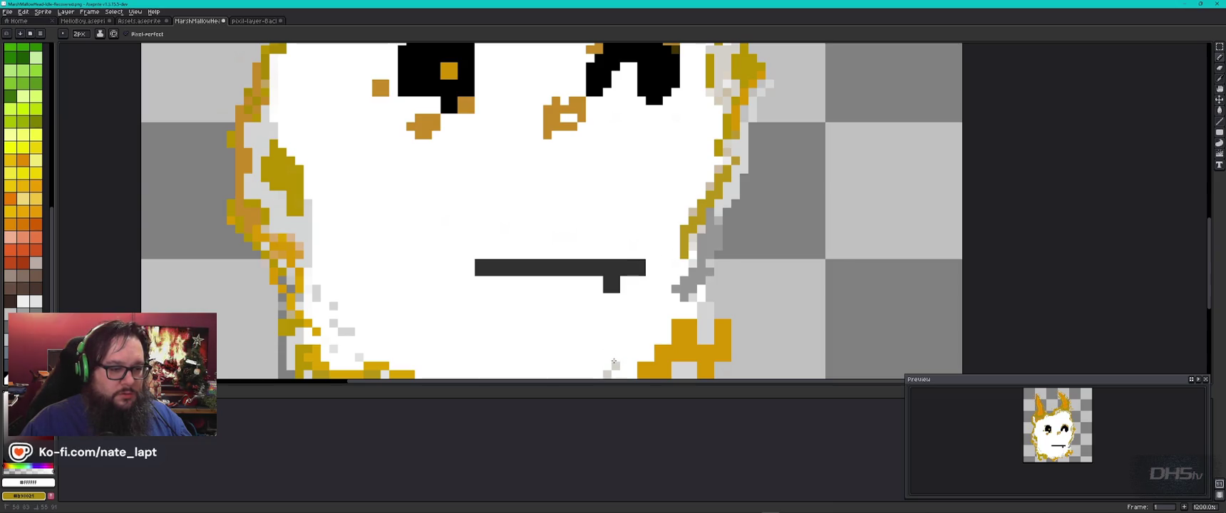
scroll(614, 362, "down", 1)
scroll(616, 300, "down", 3)
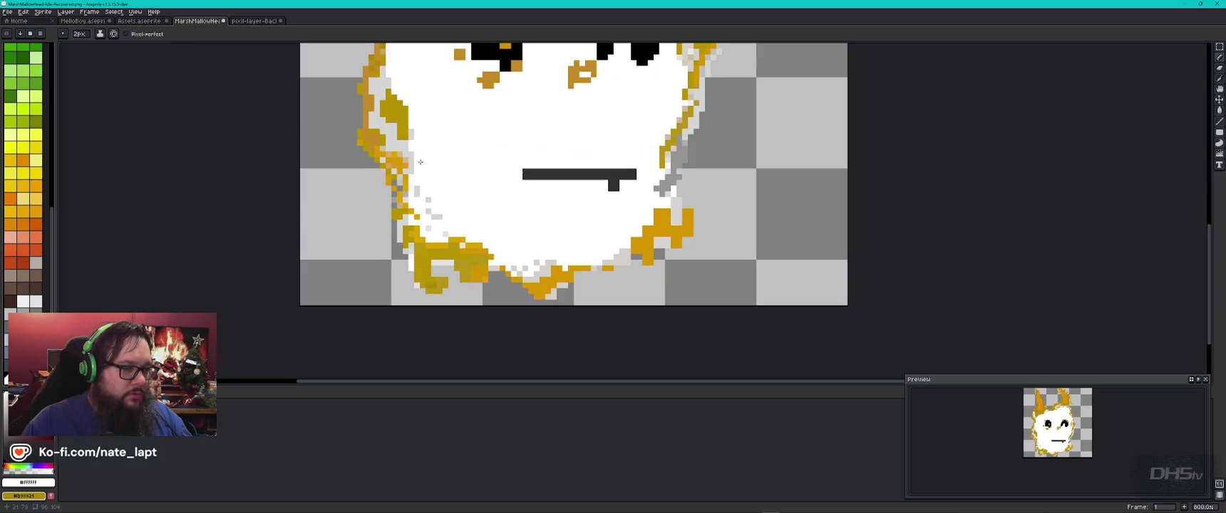
left_click_drag(496, 140, 590, 259)
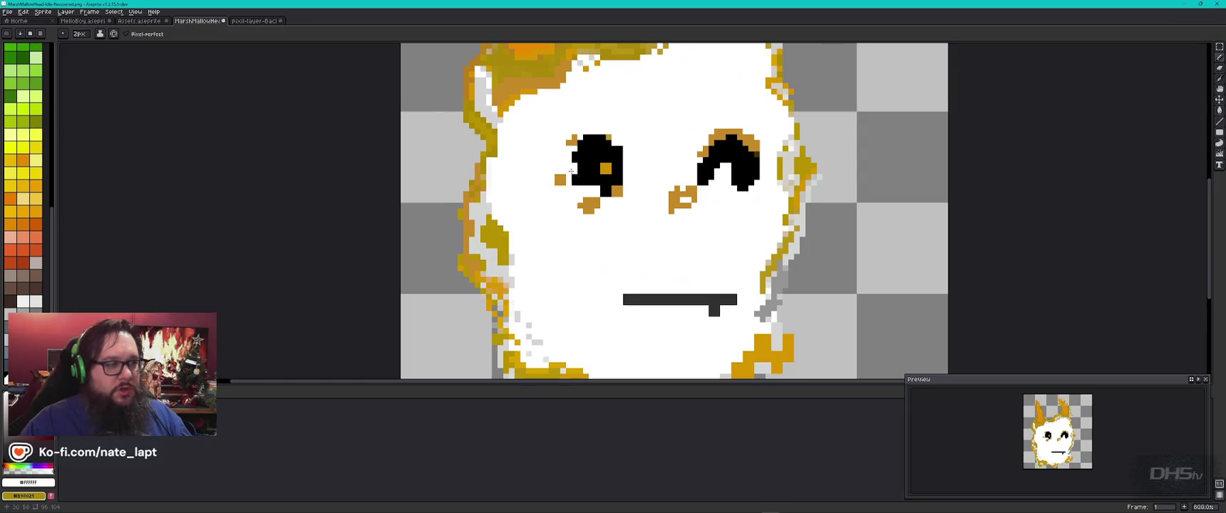
scroll(563, 288, "down", 3)
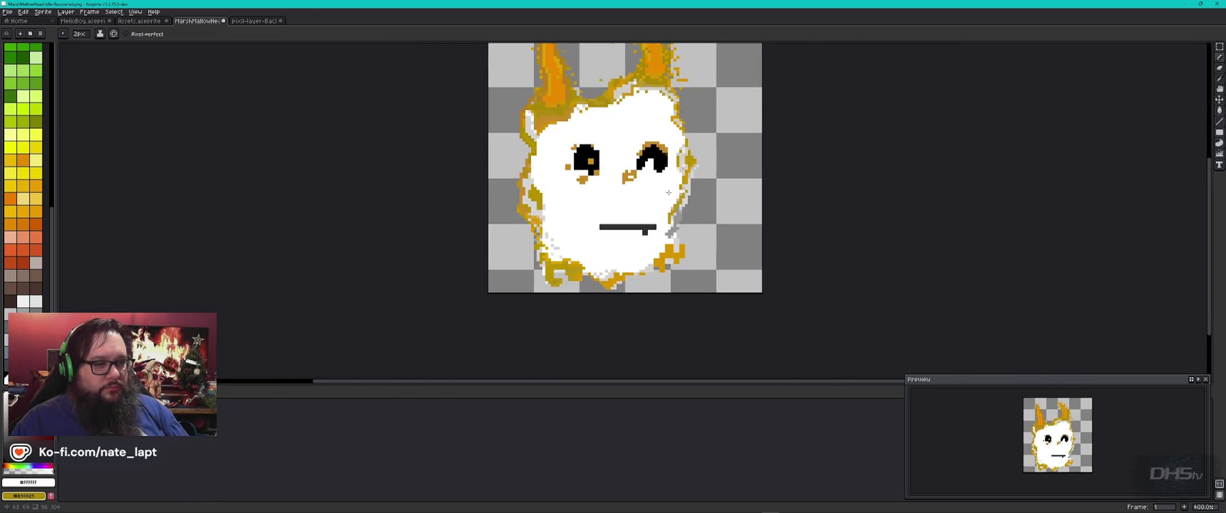
Sample the orange from the left horn as the drawing colour
key("v")
scroll(543, 104, "up", 5)
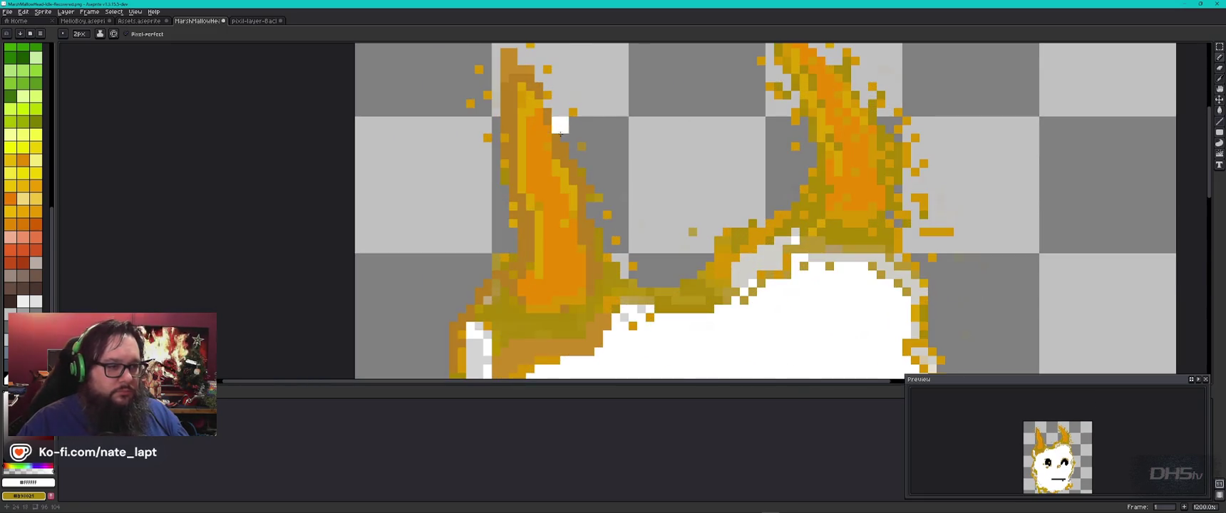
key("i")
left_click(541, 159)
key("b")
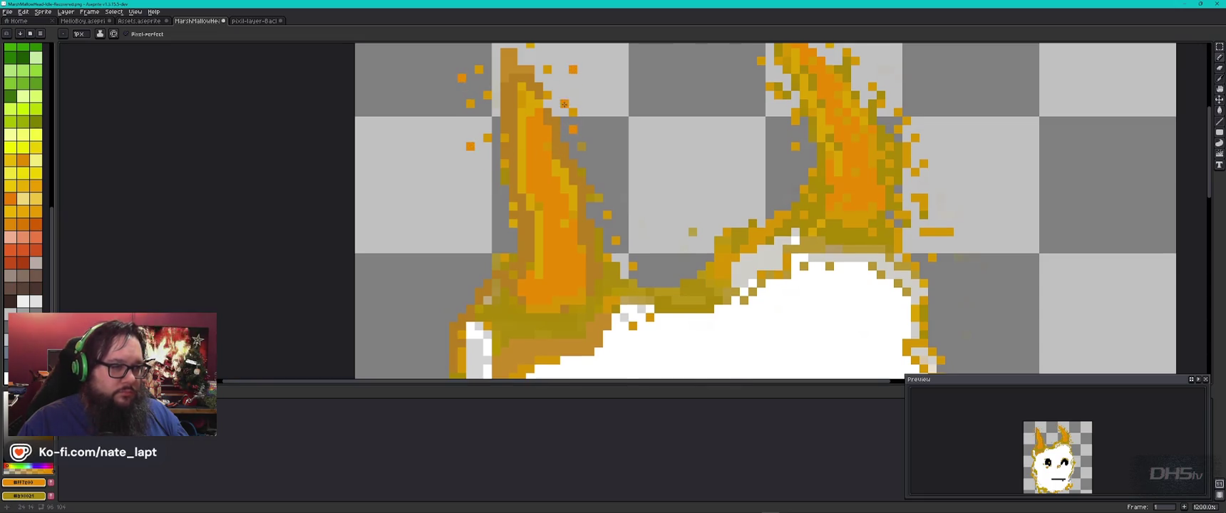
Sample gold and add two golden specks around the right horn
left_click_drag(564, 104, 590, 233)
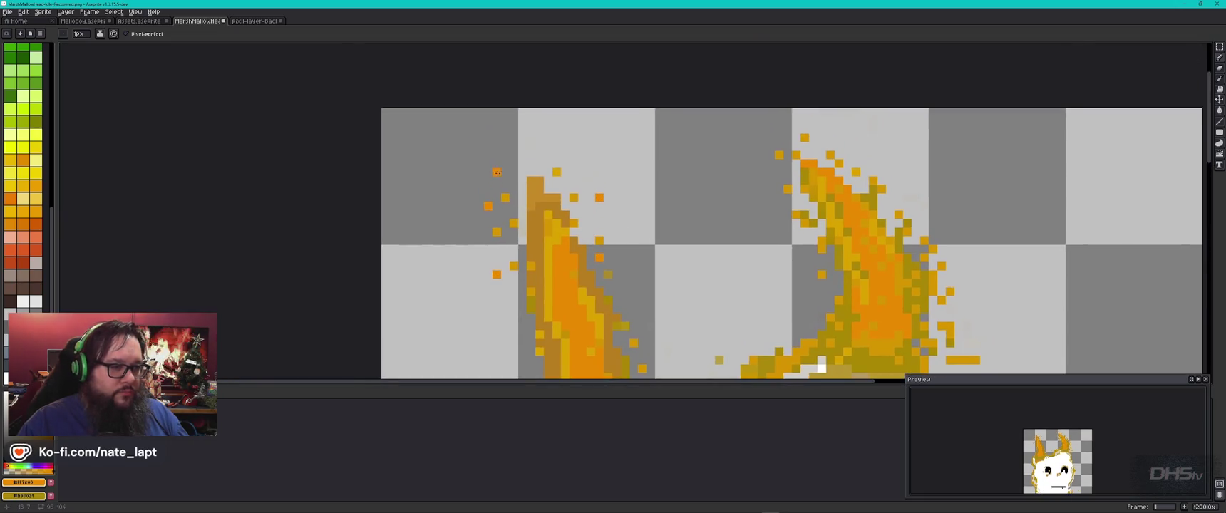
left_click(557, 172, "alt")
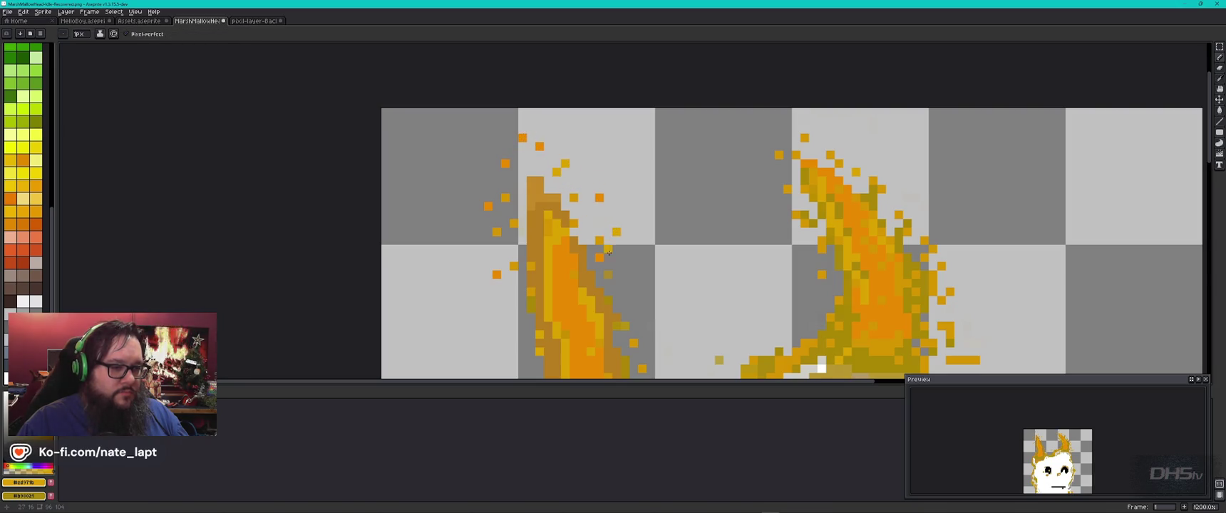
left_click(479, 172)
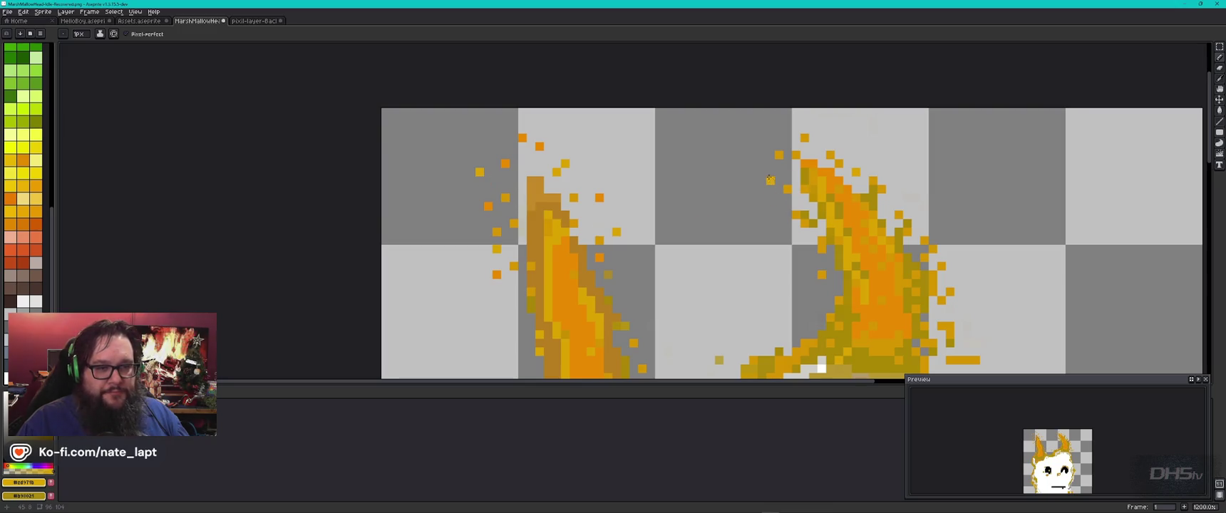
scroll(784, 261, "down", 5)
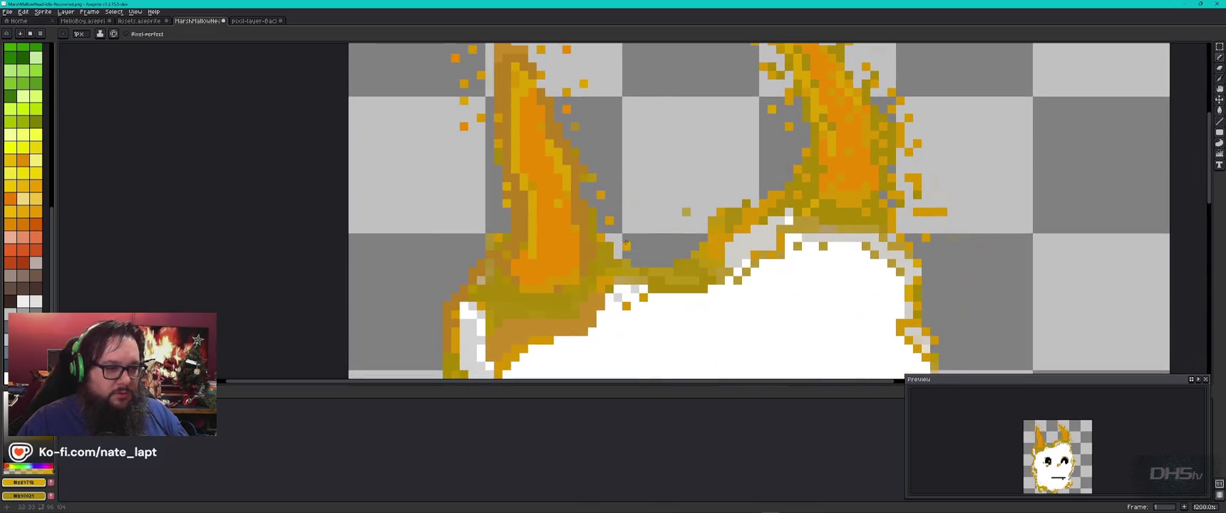
left_click(609, 151)
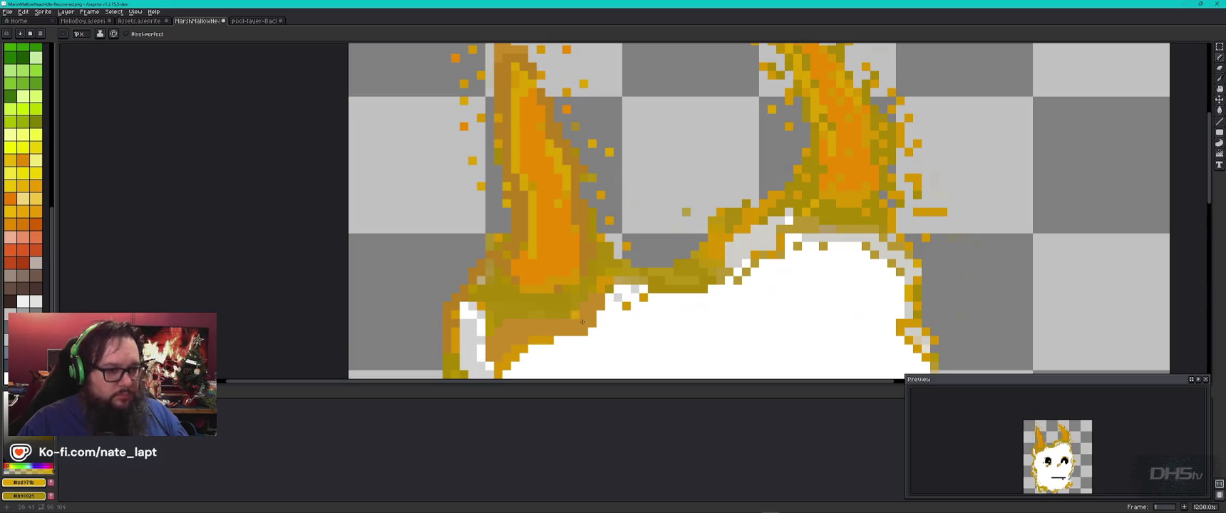
scroll(545, 289, "down", 6)
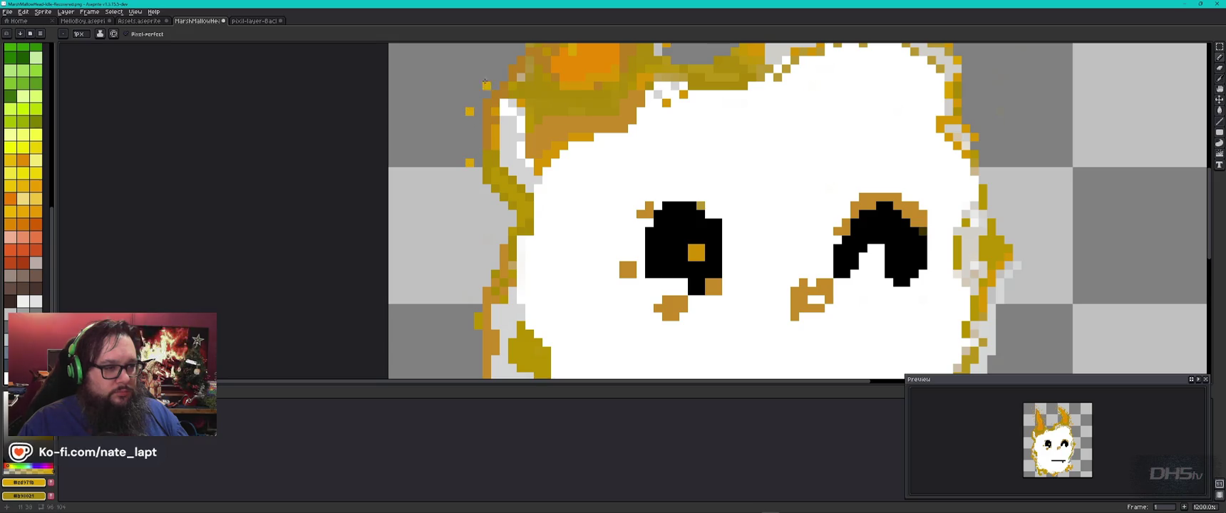
left_click_drag(771, 144, 765, 172)
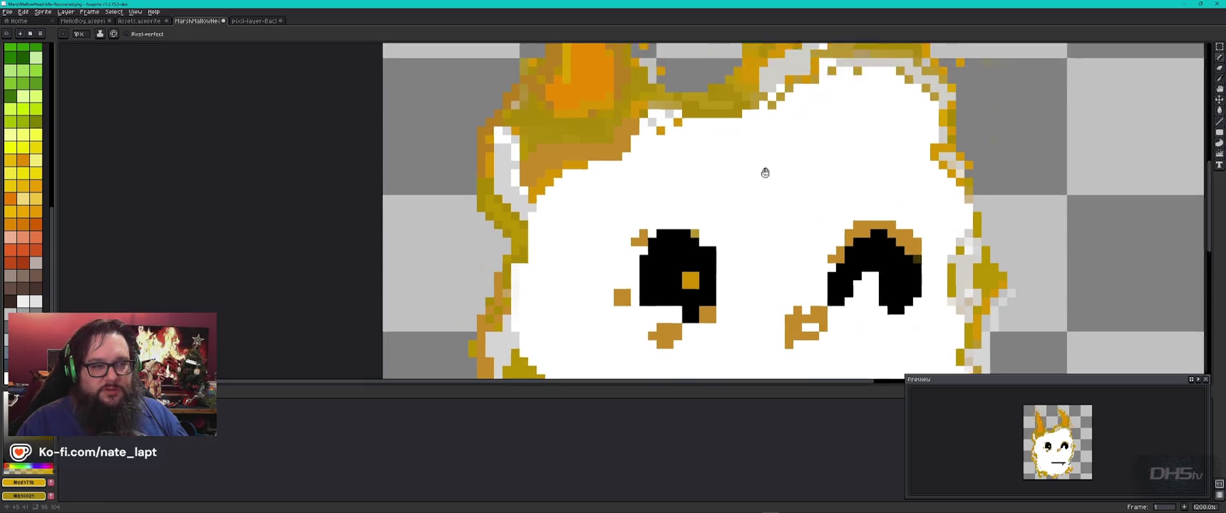
scroll(766, 173, "down", 3)
scroll(756, 129, "down", 1)
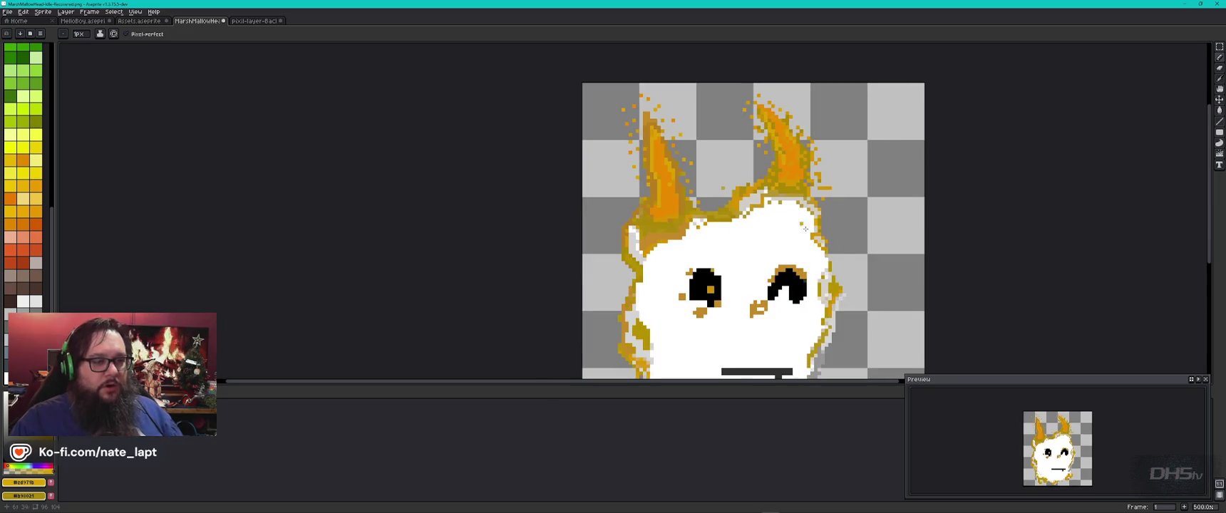
scroll(757, 189, "down", 1)
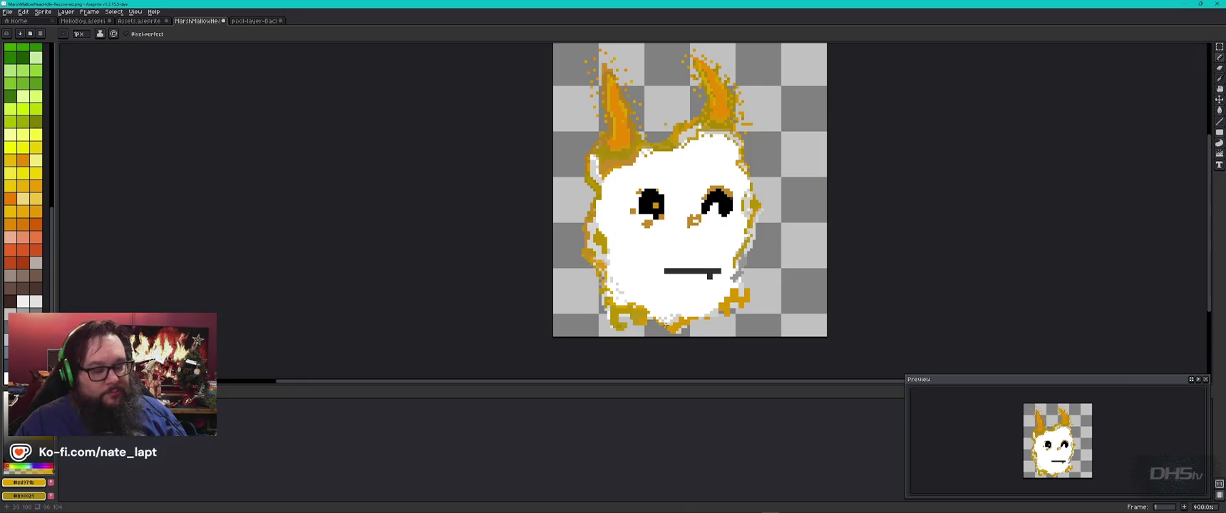
Flip between the reference sprite and MarshMallowHead to compare their faces
scroll(715, 254, "down", 2)
scroll(720, 267, "up", 2)
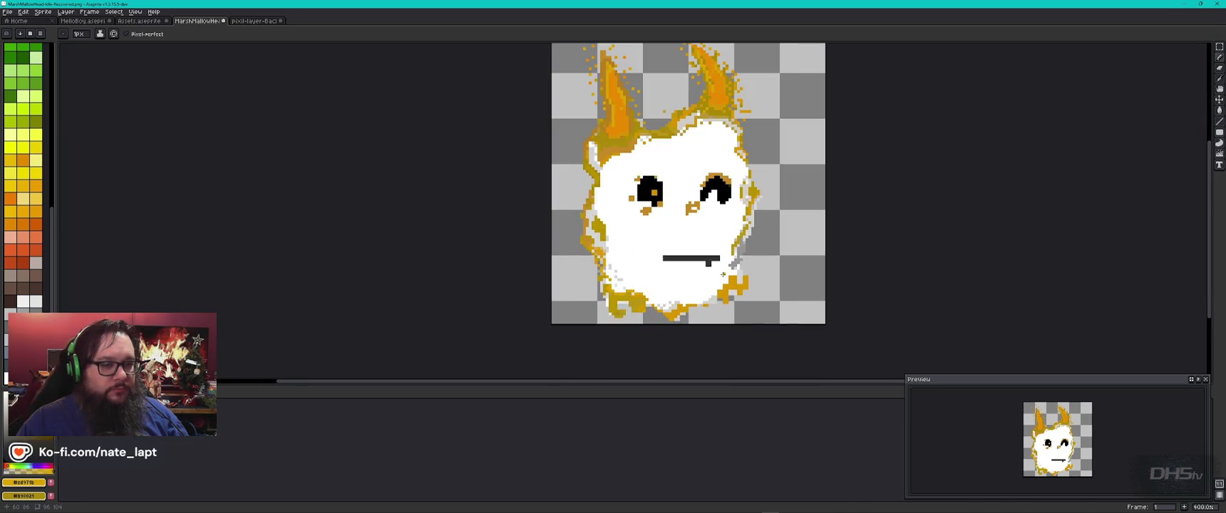
key("ctrl+Tab")
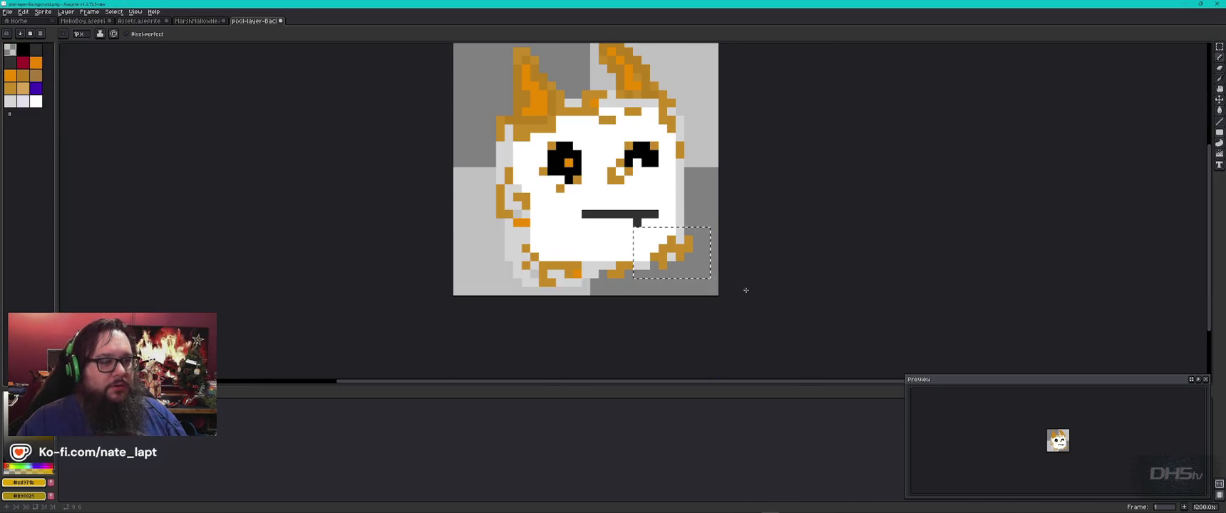
left_click_drag(714, 232, 757, 246)
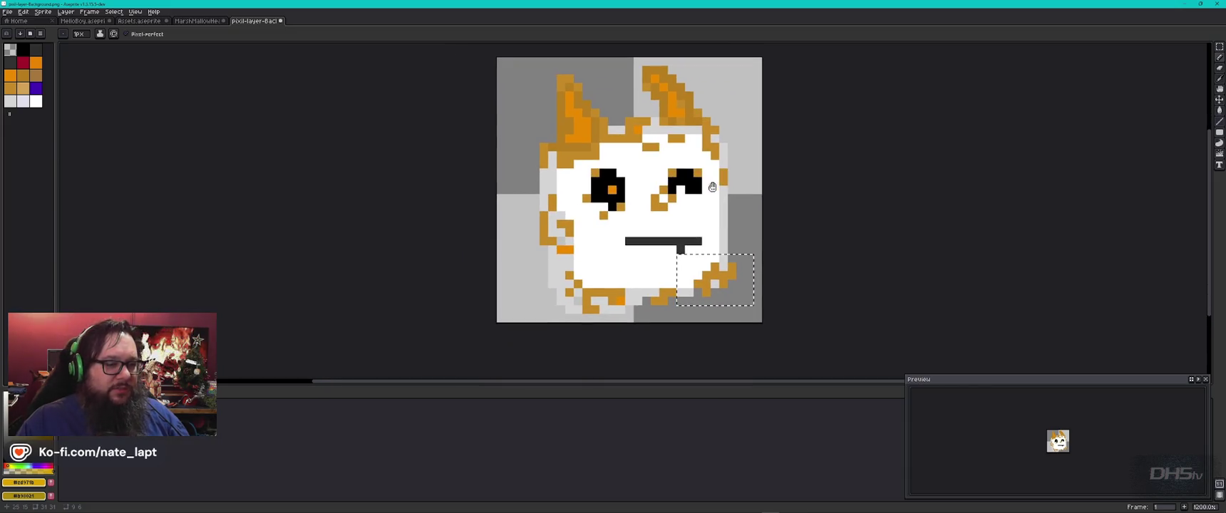
key("ctrl+shift+Tab")
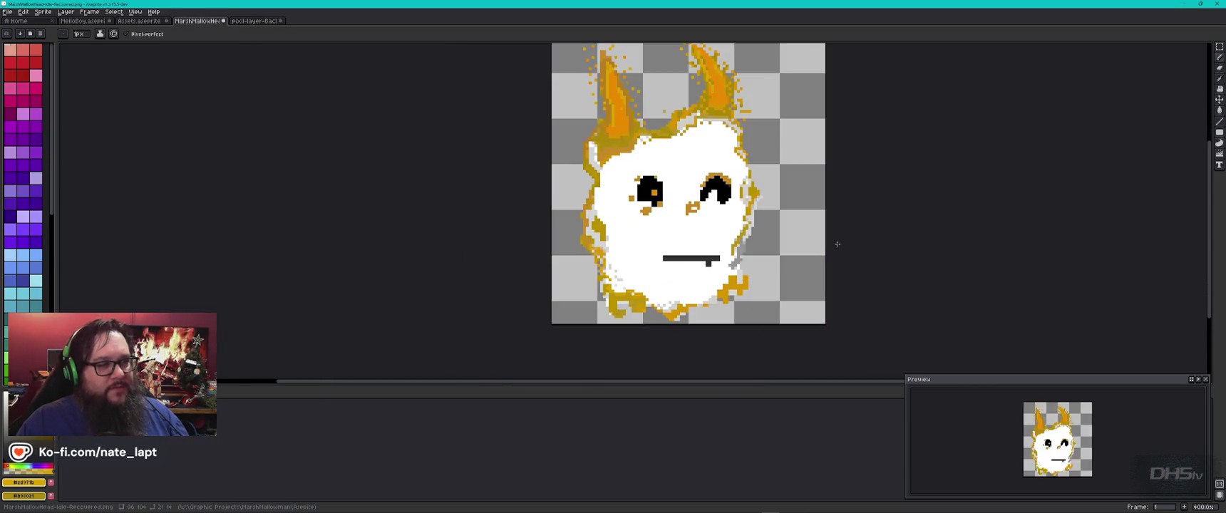
key("ctrl+Tab")
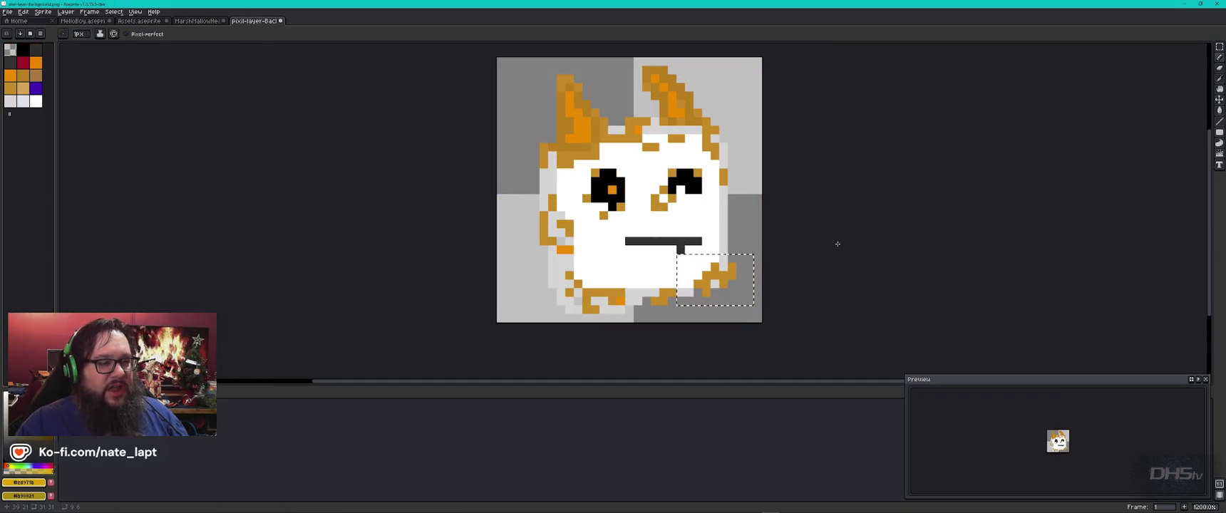
key("ctrl+shift+Tab")
key("ctrl+Tab")
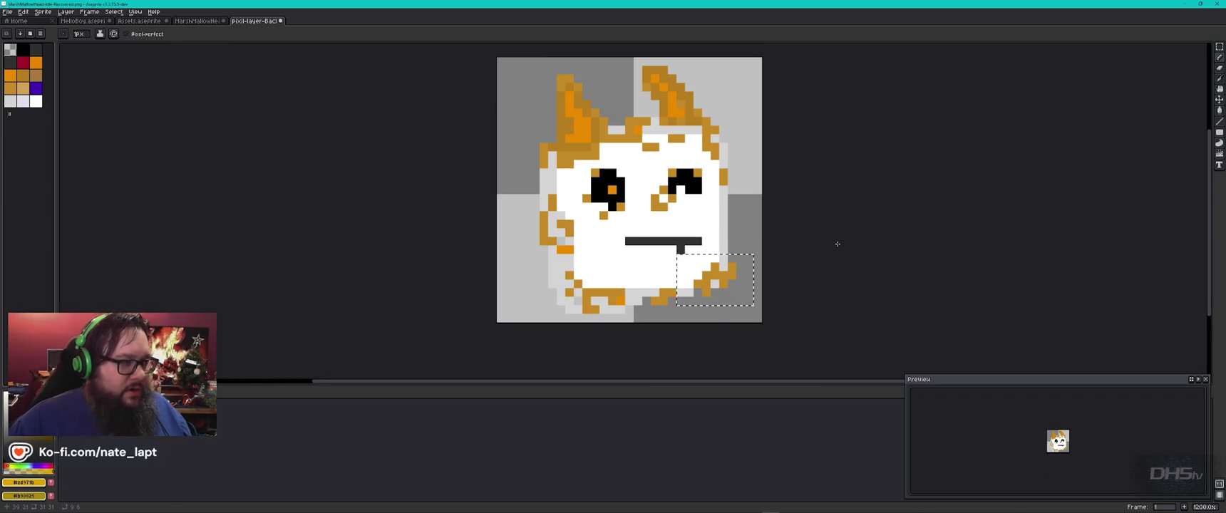
key("ctrl+shift+Tab")
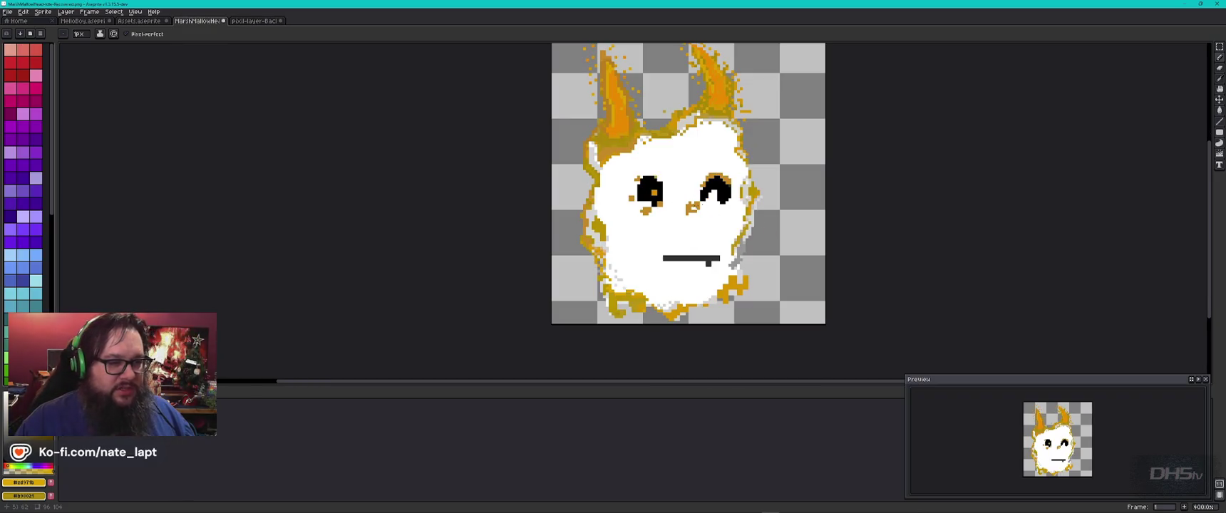
Sample white as the background colour and raise the pencil brush to 2px
key("ctrl+Tab")
key("i")
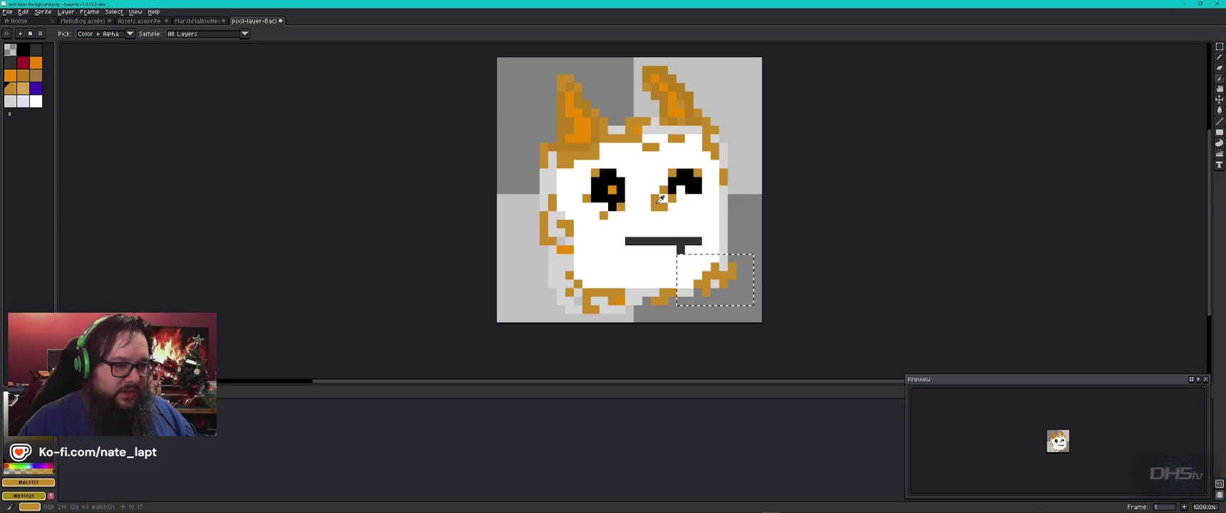
key("ctrl+shift+Tab")
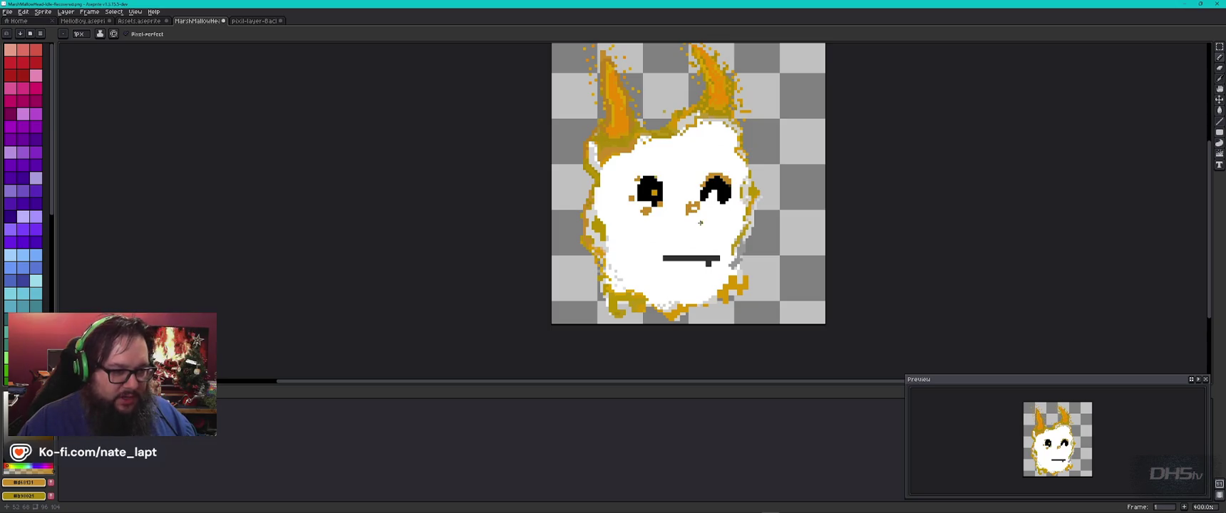
right_click(700, 227, "alt")
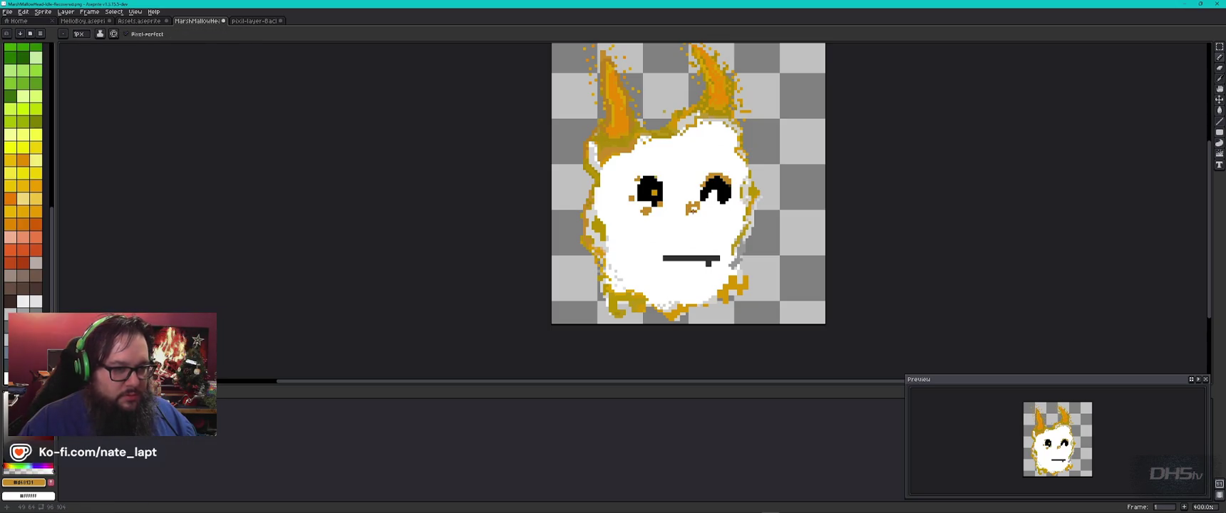
key("plus")
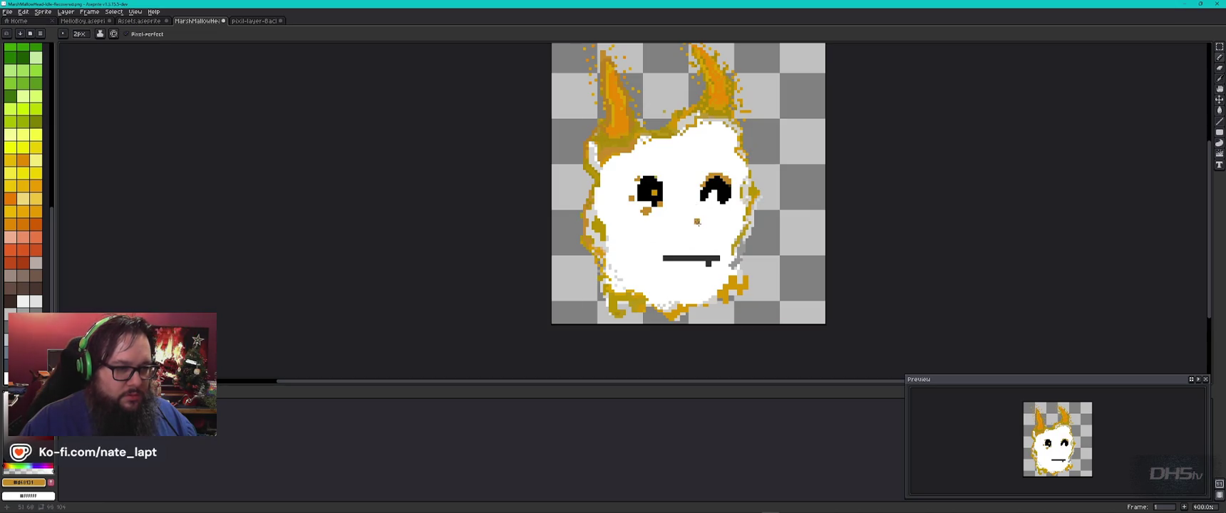
scroll(689, 218, "up", 1)
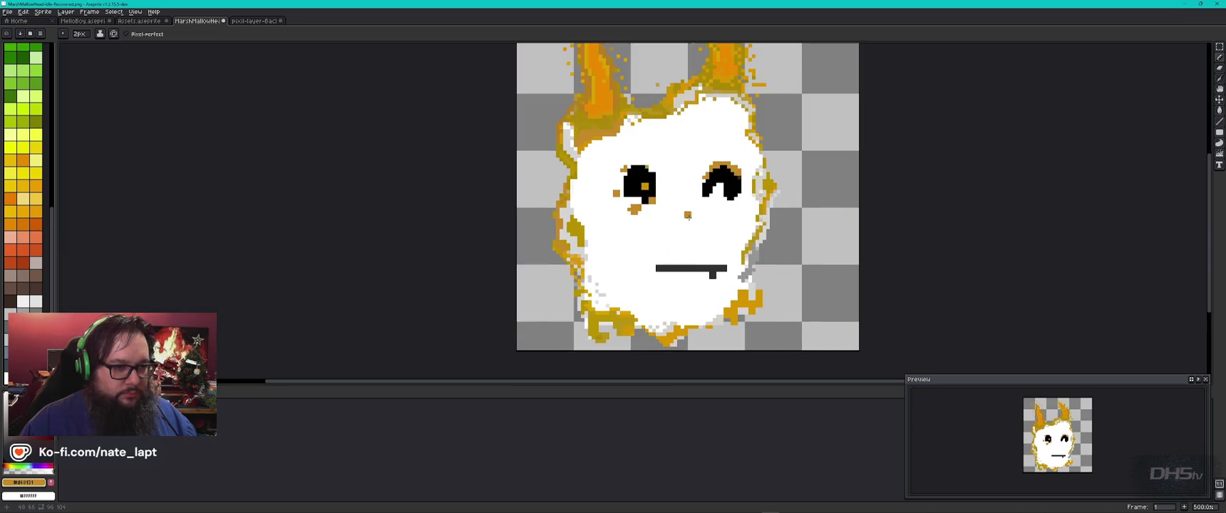
Paint orange pixels below the eyes and over the mouth line
scroll(689, 218, "up", 1)
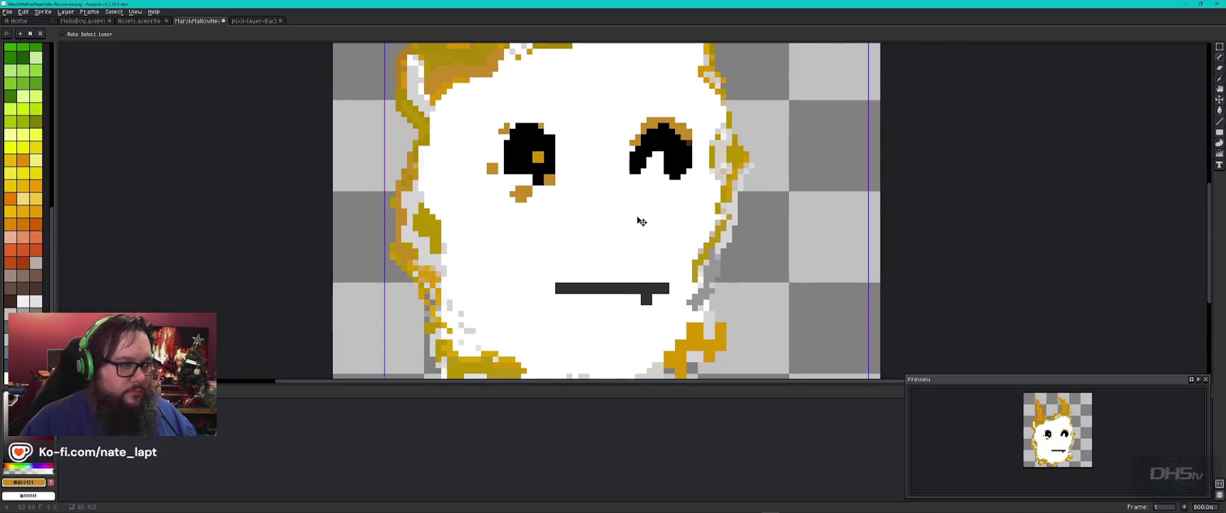
key("ctrl+Tab")
key("b")
left_click(630, 218)
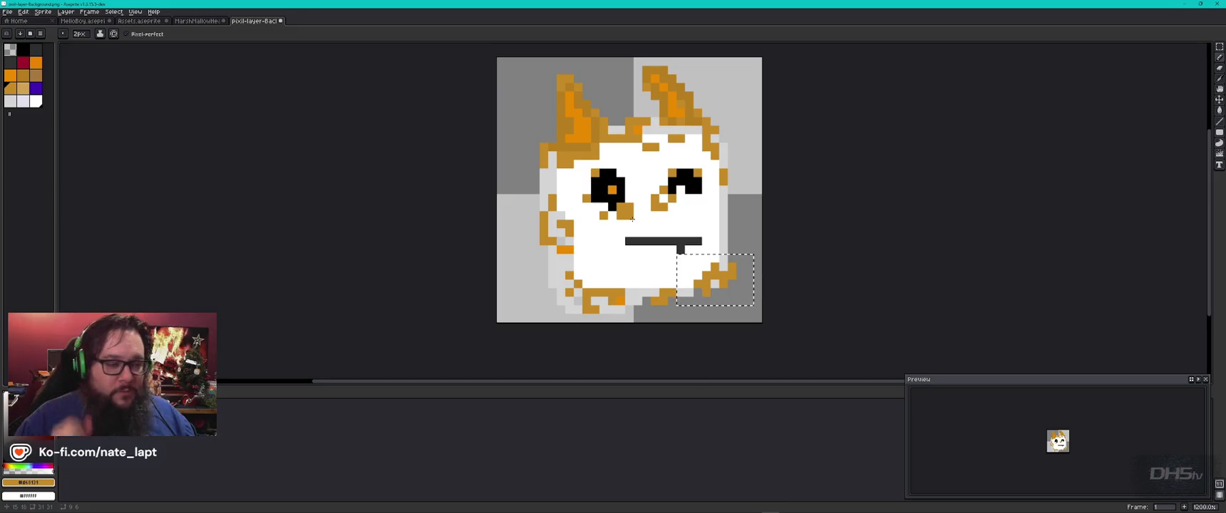
left_click(659, 212)
key("ctrl+d")
left_click_drag(671, 233, 683, 243)
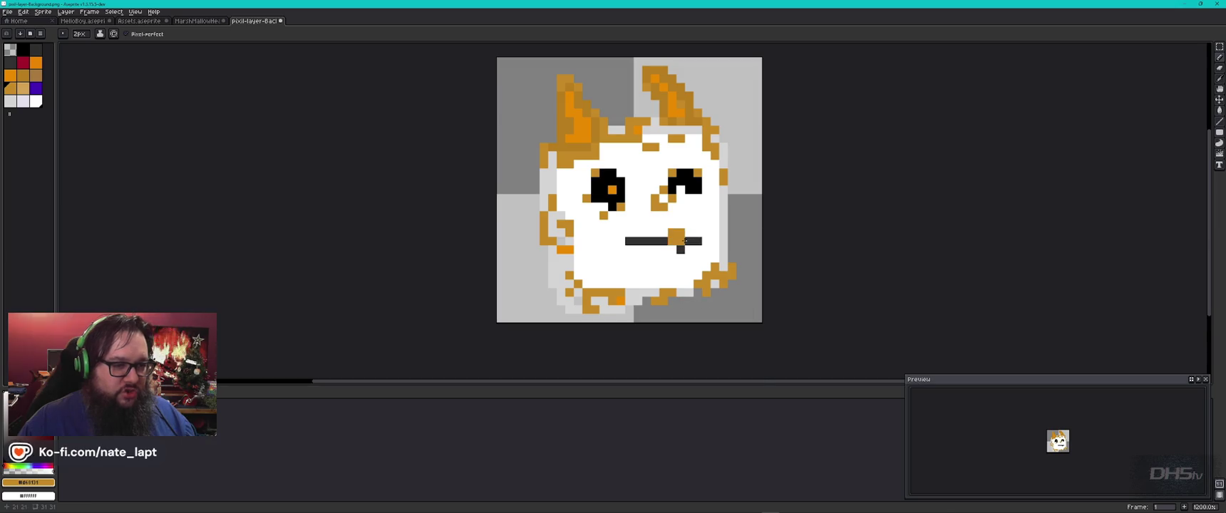
key("ctrl+shift+Tab")
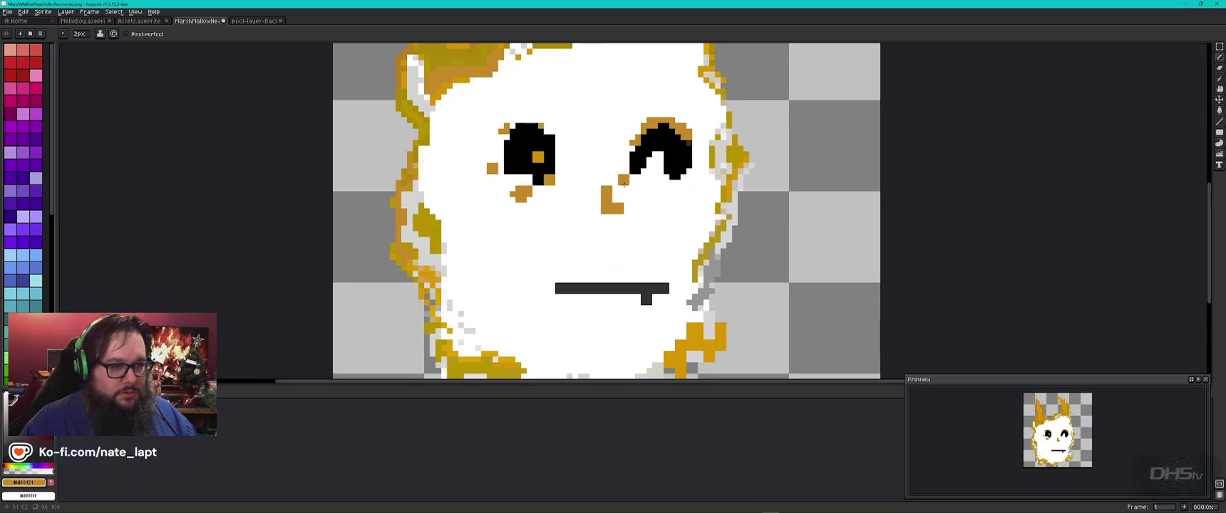
Compare the marshmallow sprite against the reference sprite twice
scroll(654, 233, "down", 3)
scroll(649, 207, "up", 3)
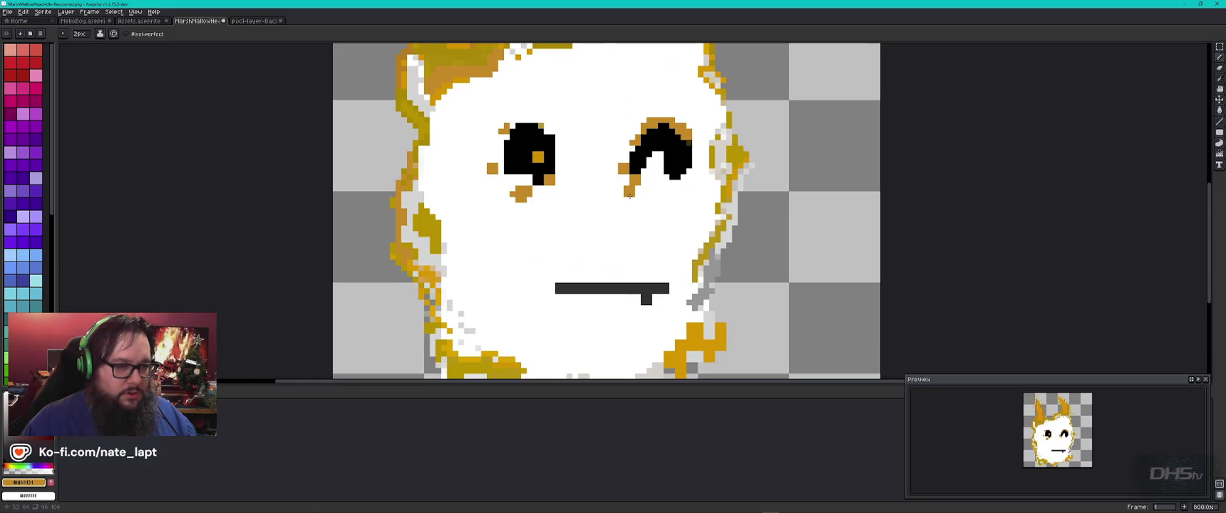
key("ctrl+Tab")
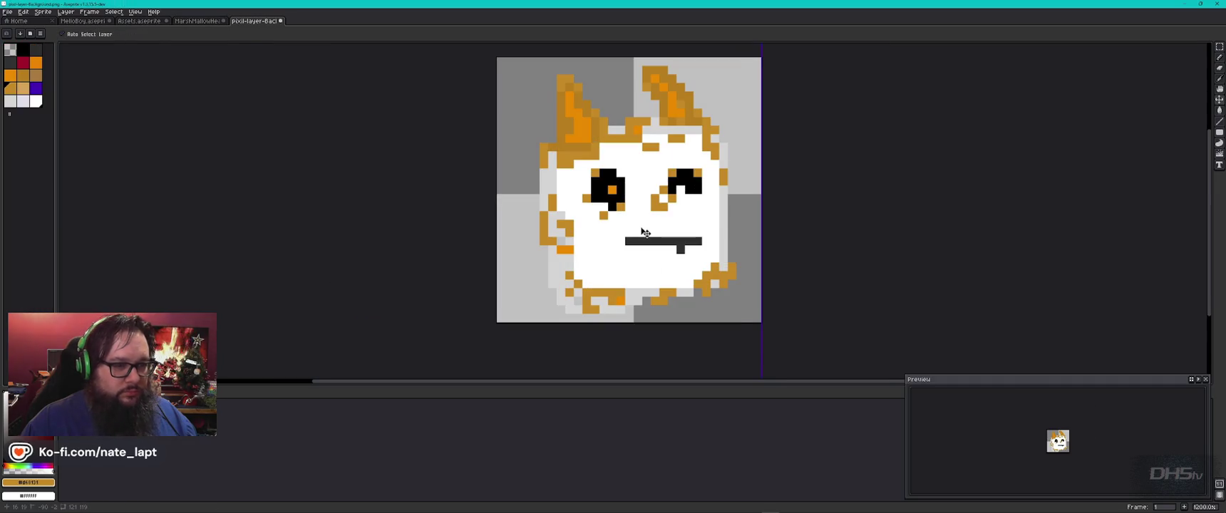
key("ctrl+shift+Tab")
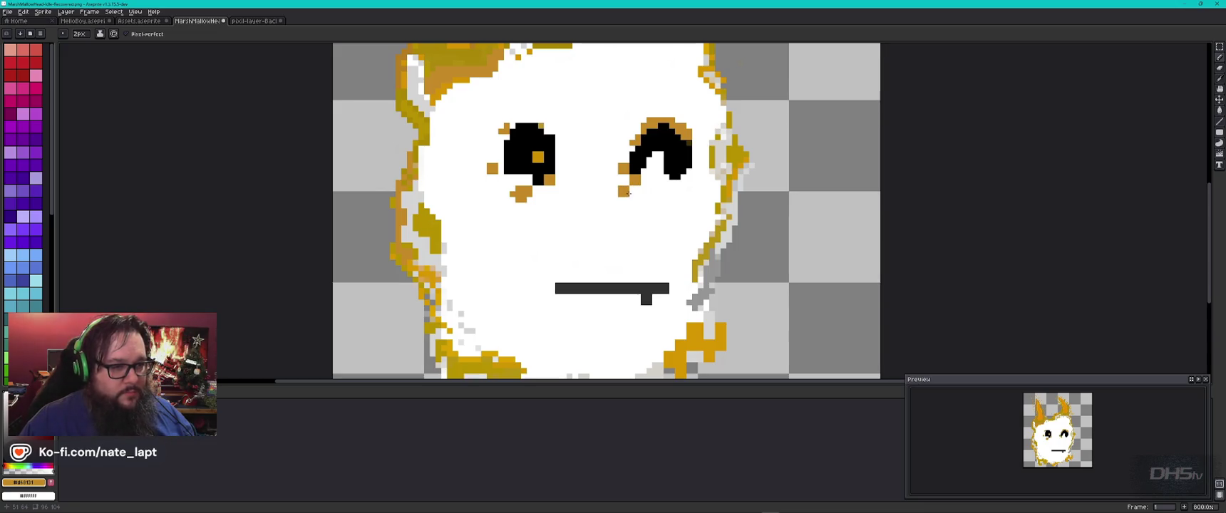
key("ctrl+Tab")
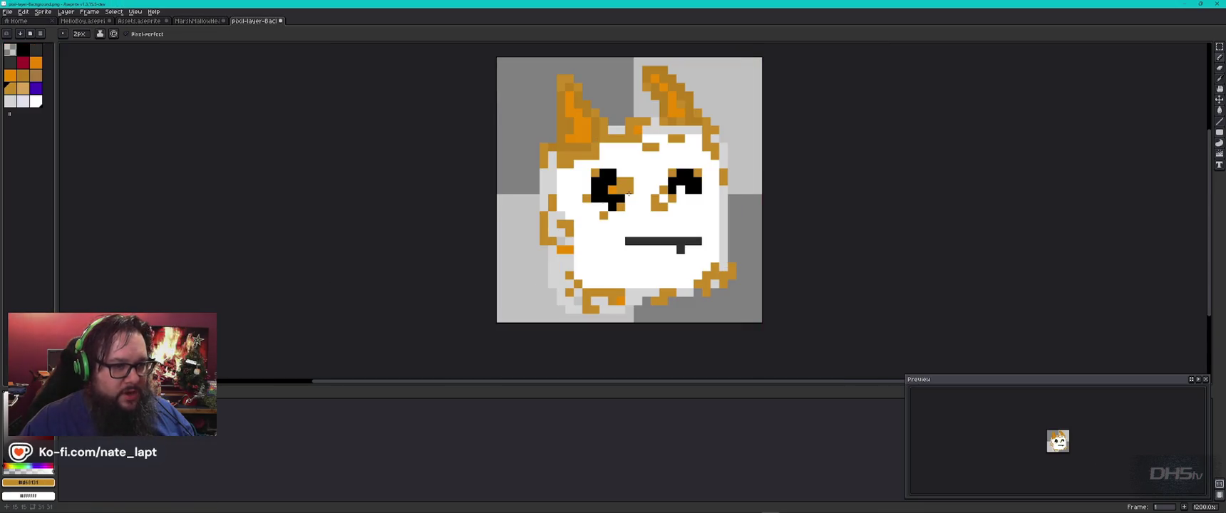
key("ctrl+shift+Tab")
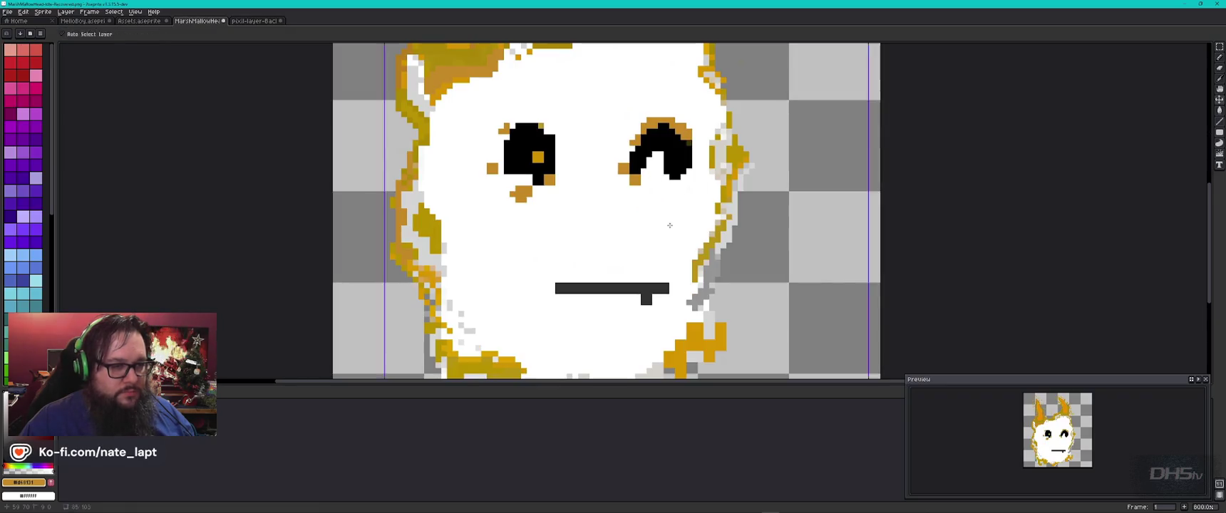
Draw a short 2px orange curved stroke under the right eye
key("plus")
key("plus")
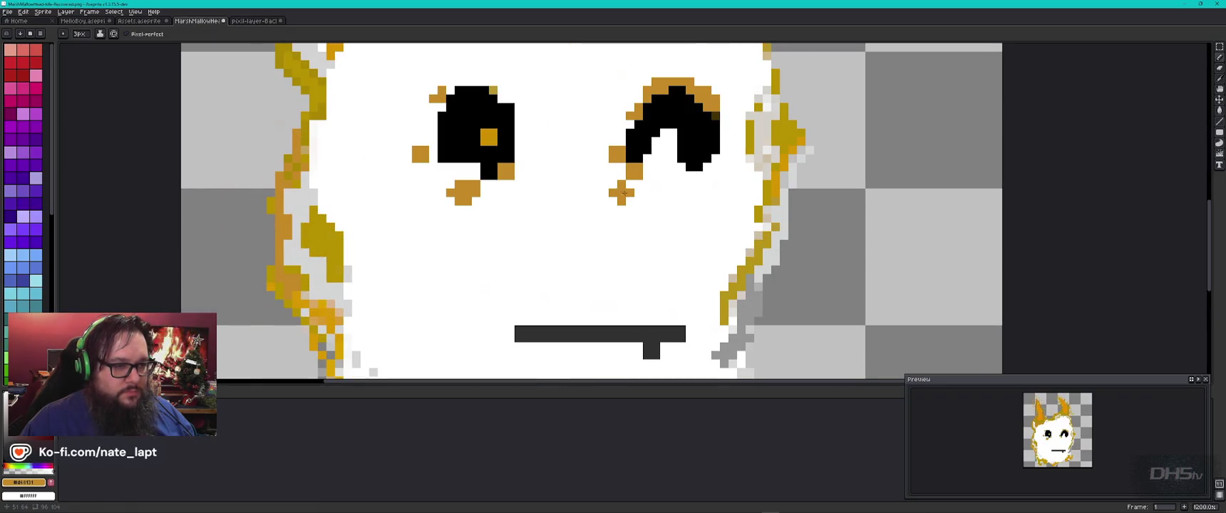
key("minus")
key("minus")
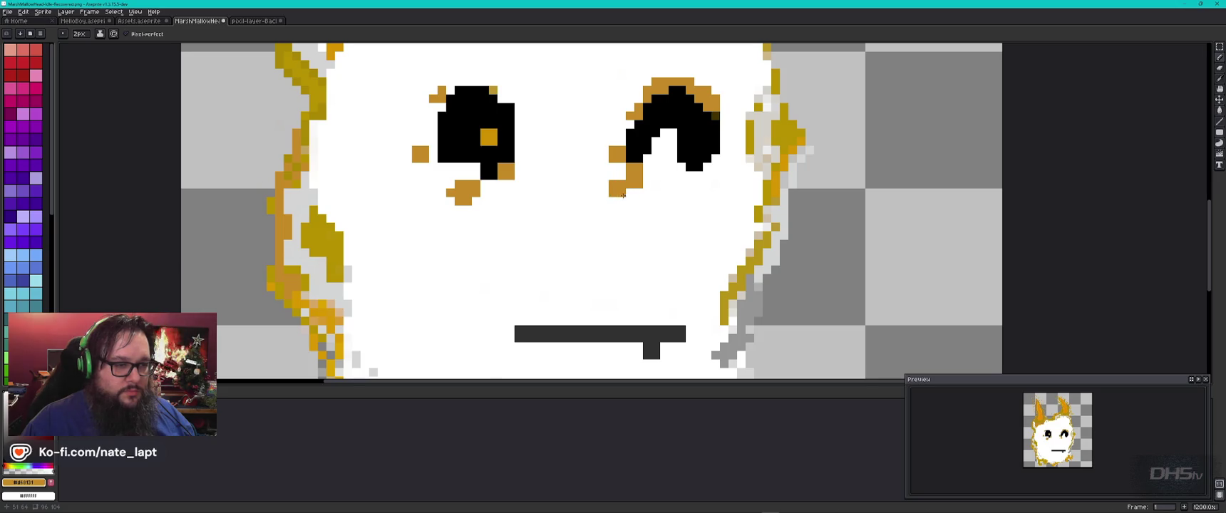
mouse_move(617, 197)
left_mouse_down()
mouse_move(604, 199)
mouse_move(603, 178)
left_mouse_up()
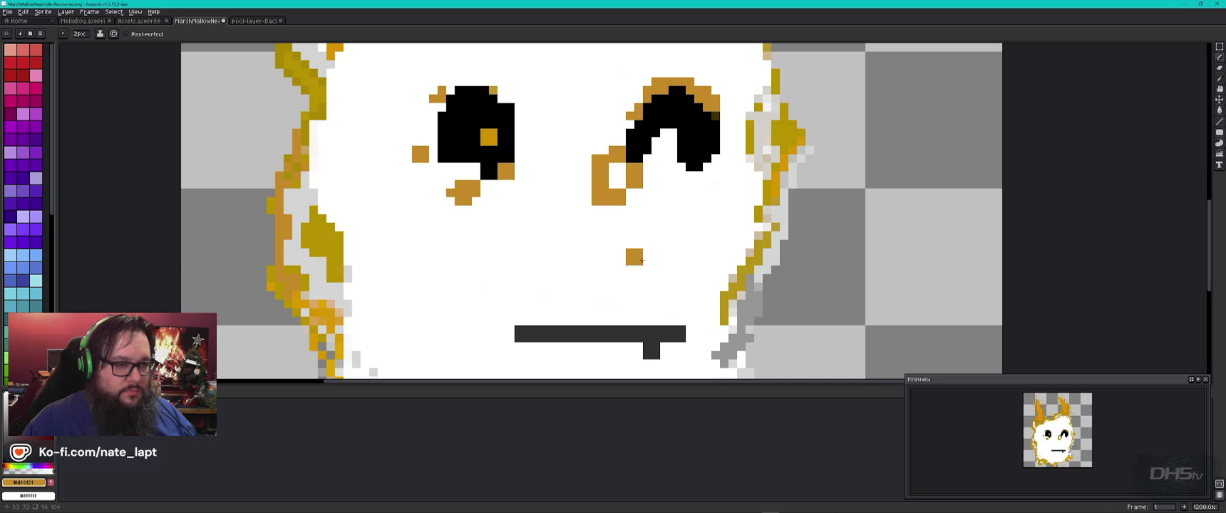
scroll(674, 223, "down", 3)
scroll(680, 236, "down", 1)
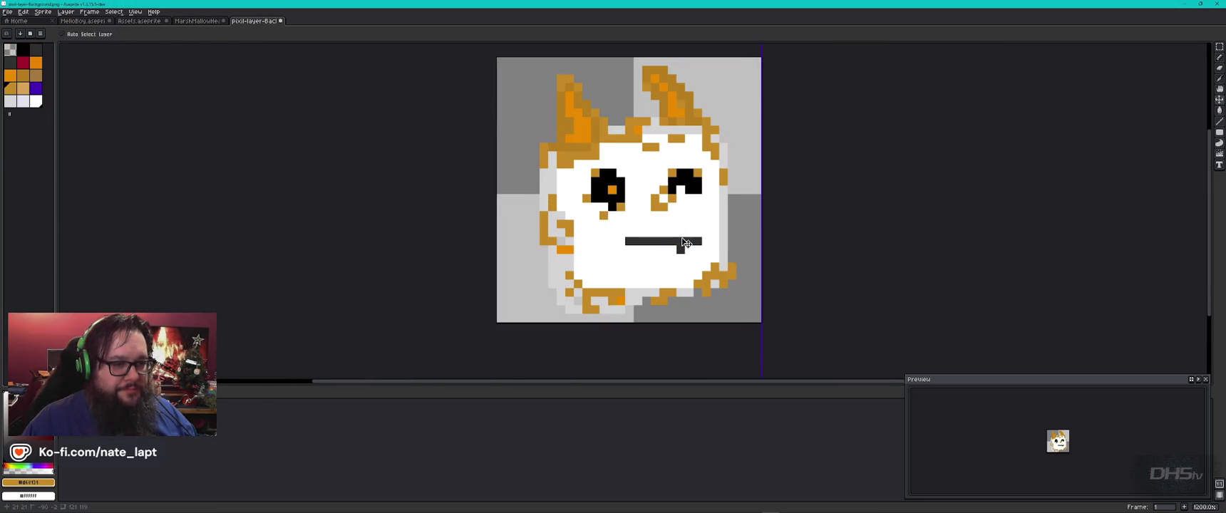
scroll(681, 236, "up", 1)
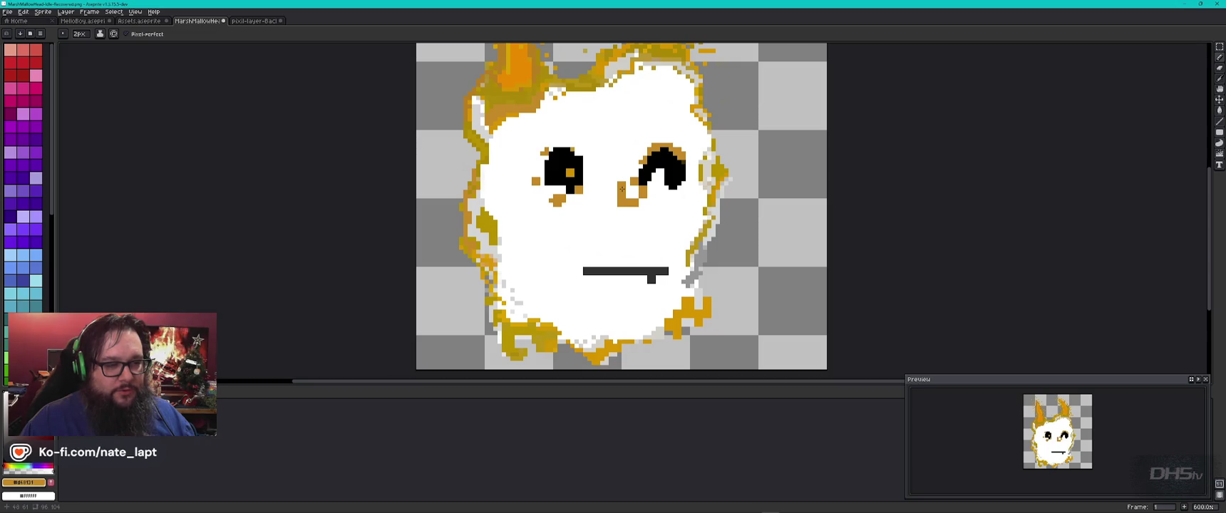
Undo the latest orange nose stroke, then glance at the reference sprite and return
key("ctrl+z")
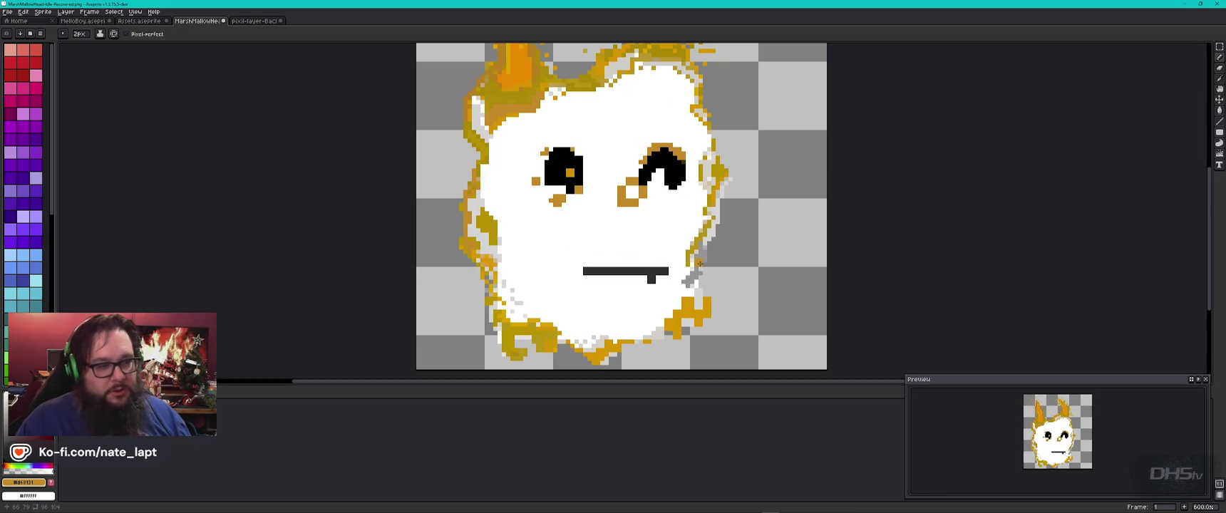
key("ctrl+Tab")
key("ctrl+shift+Tab")
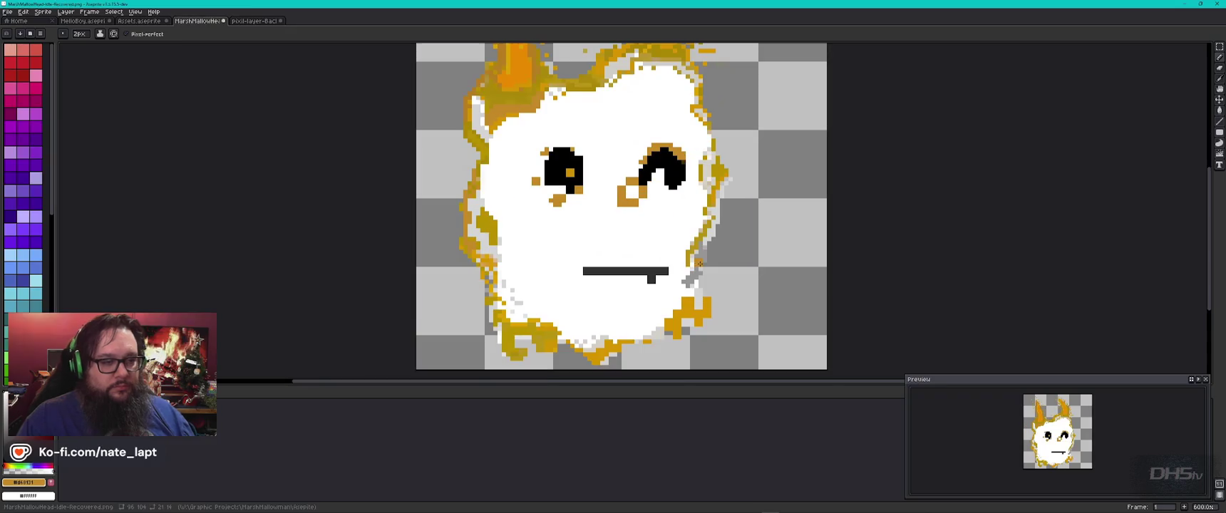
key("v")
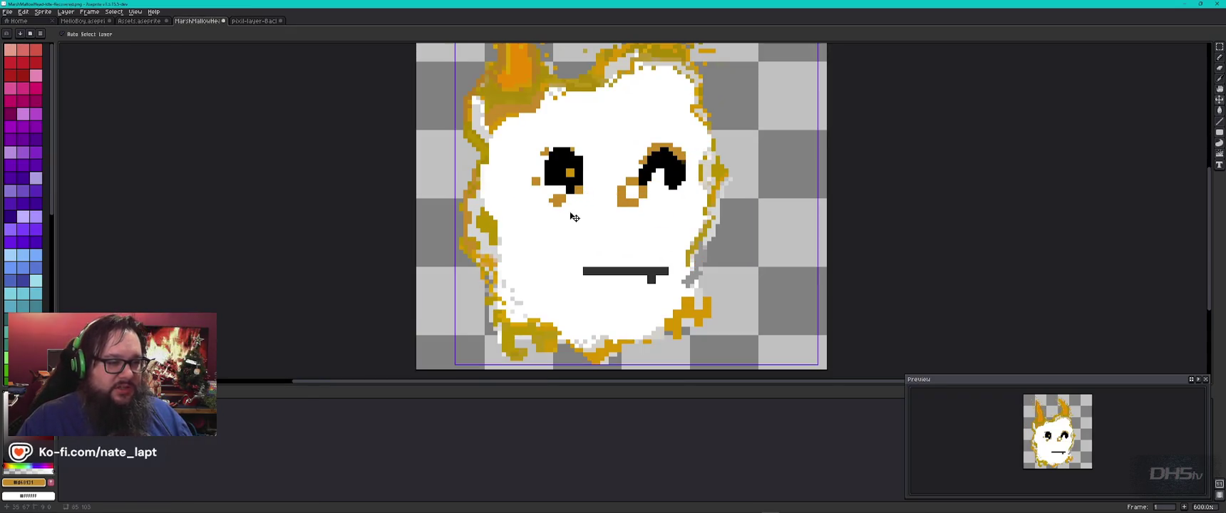
Flip repeatedly between the marshmallow and reference sprites to compare the face details
key("ctrl+Tab")
key("ctrl+shift+Tab")
key("ctrl+Tab")
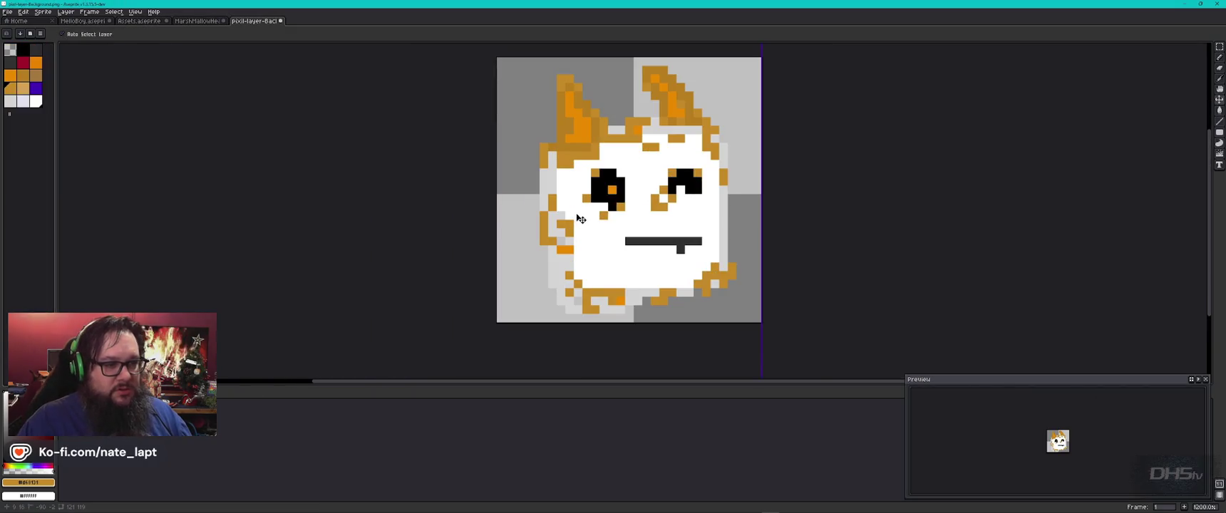
key("ctrl+shift+Tab")
key("b")
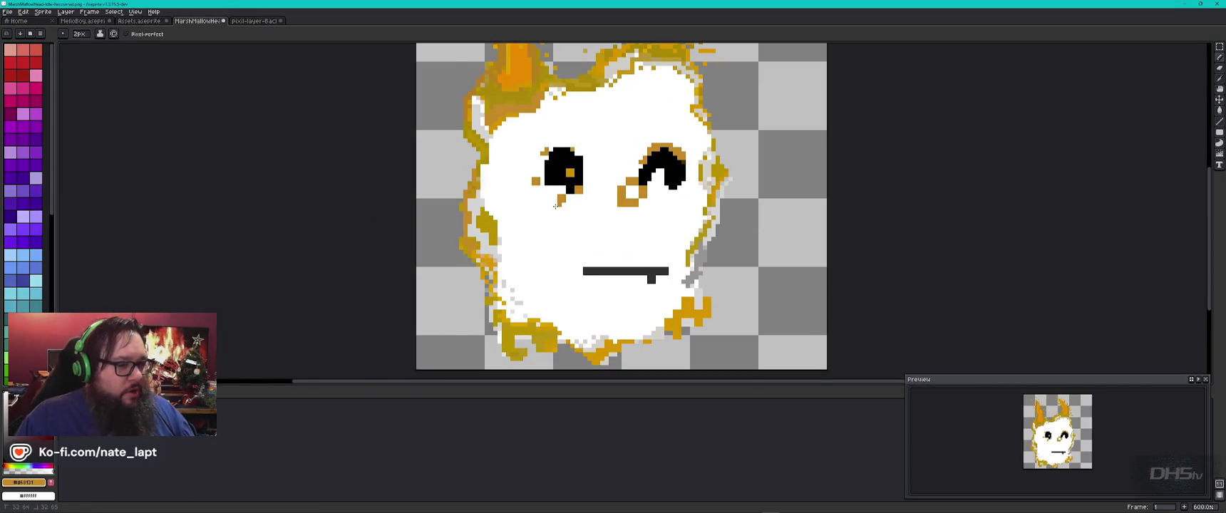
key("ctrl+Tab")
key("ctrl+Tab")
key("ctrl+shift+Tab")
key("ctrl+shift+Tab")
key("ctrl+Tab")
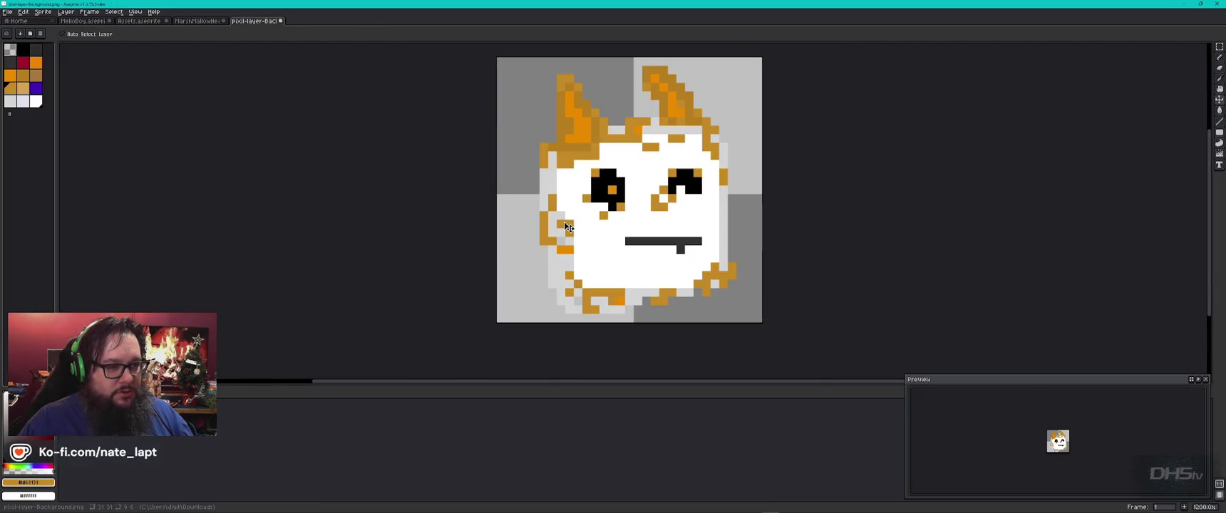
key("ctrl+shift+Tab")
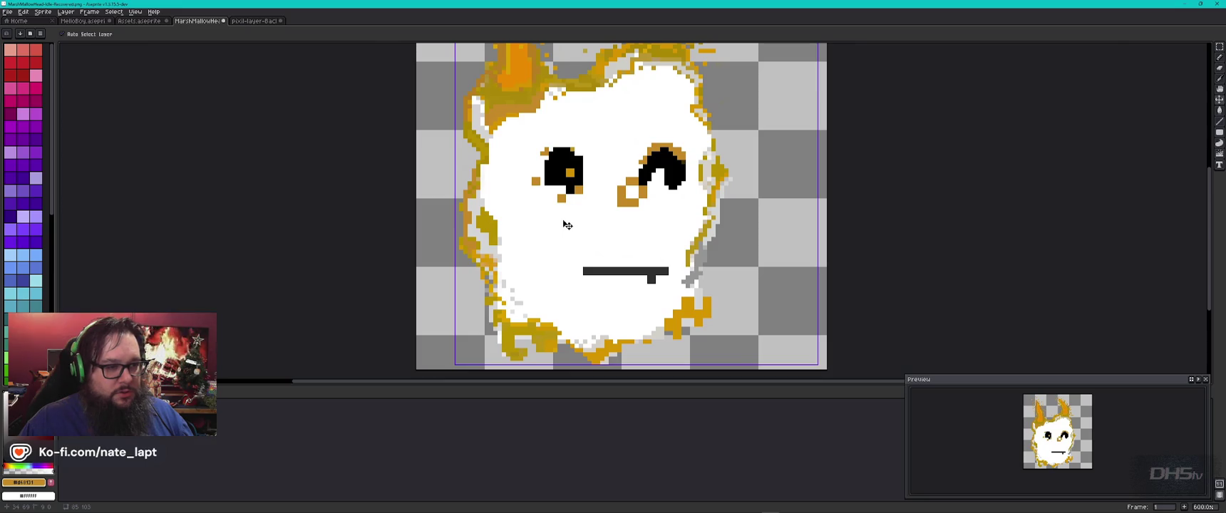
key("ctrl+Tab")
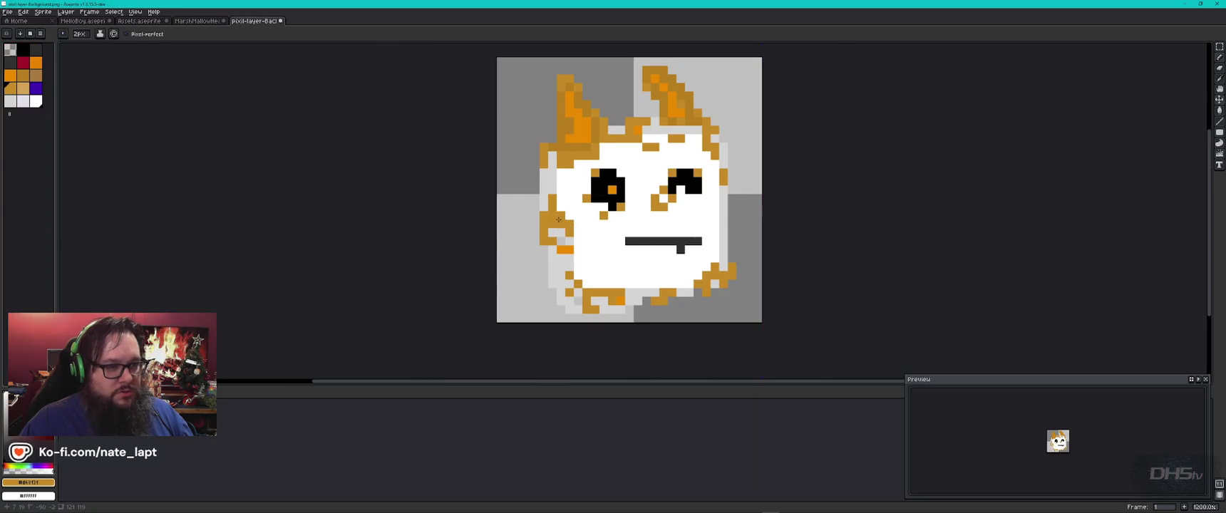
key("ctrl+shift+Tab")
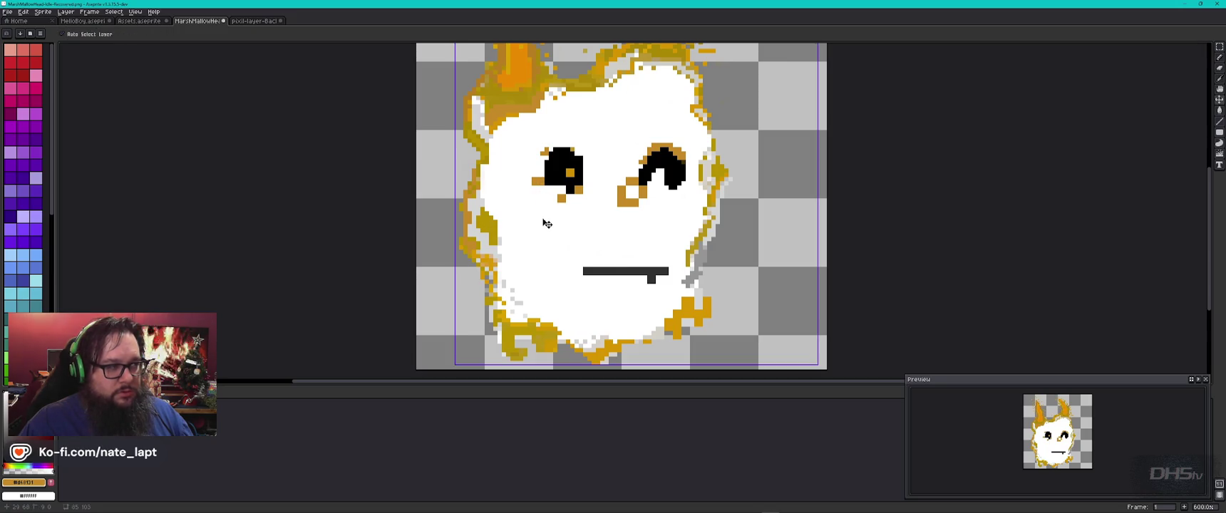
key("ctrl+Tab")
key("ctrl+shift+Tab")
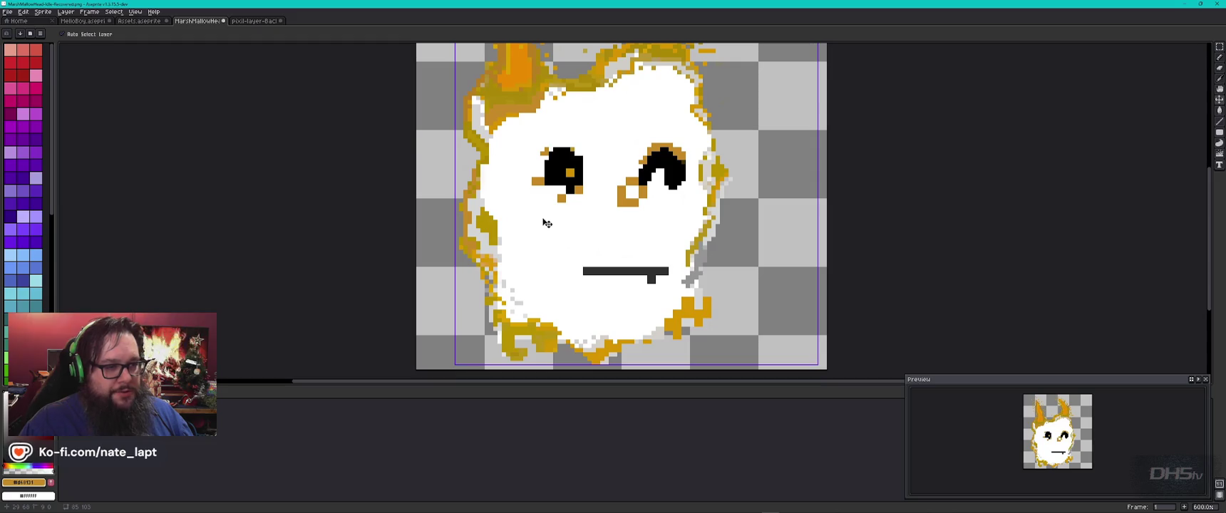
key("ctrl+Tab")
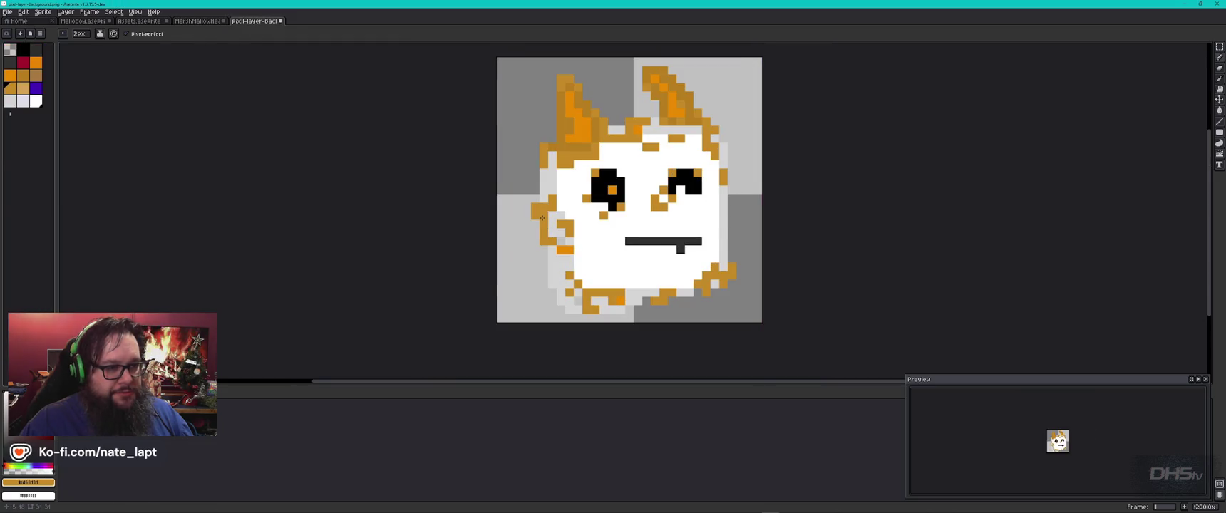
key("ctrl+shift+Tab")
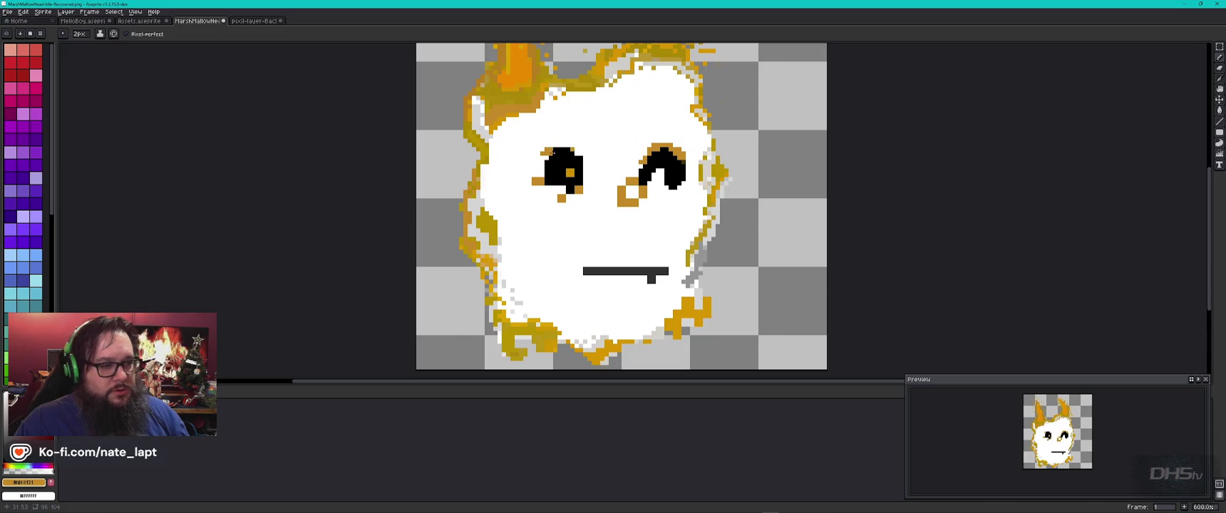
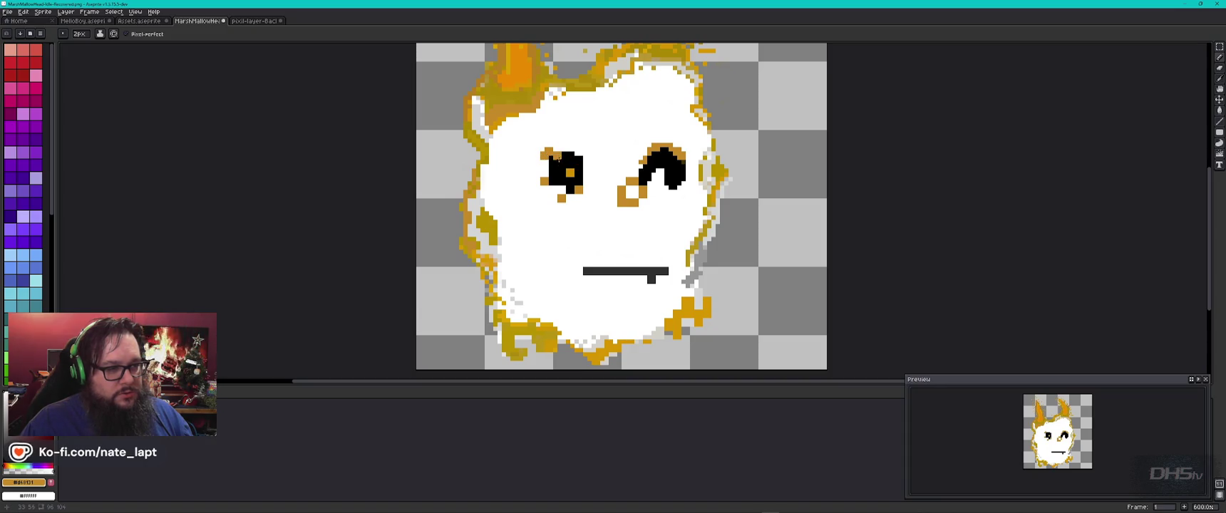
Pencil orange pixels at the left eye's top-left and beside the right eye, checking against the reference sprite
key("v")
key("b")
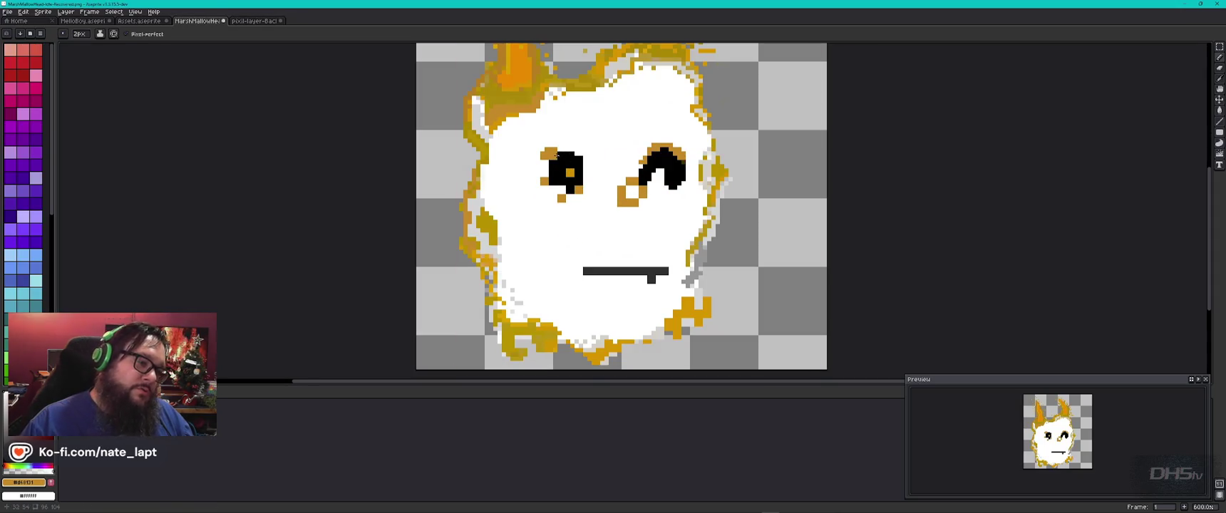
left_click(540, 153)
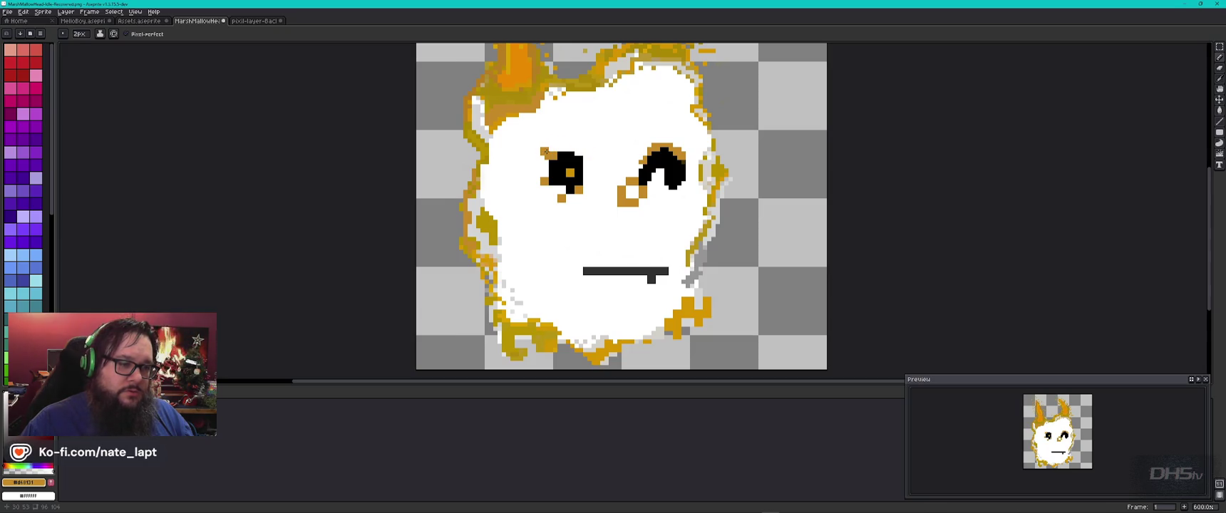
key("ctrl+Tab")
key("ctrl+shift+Tab")
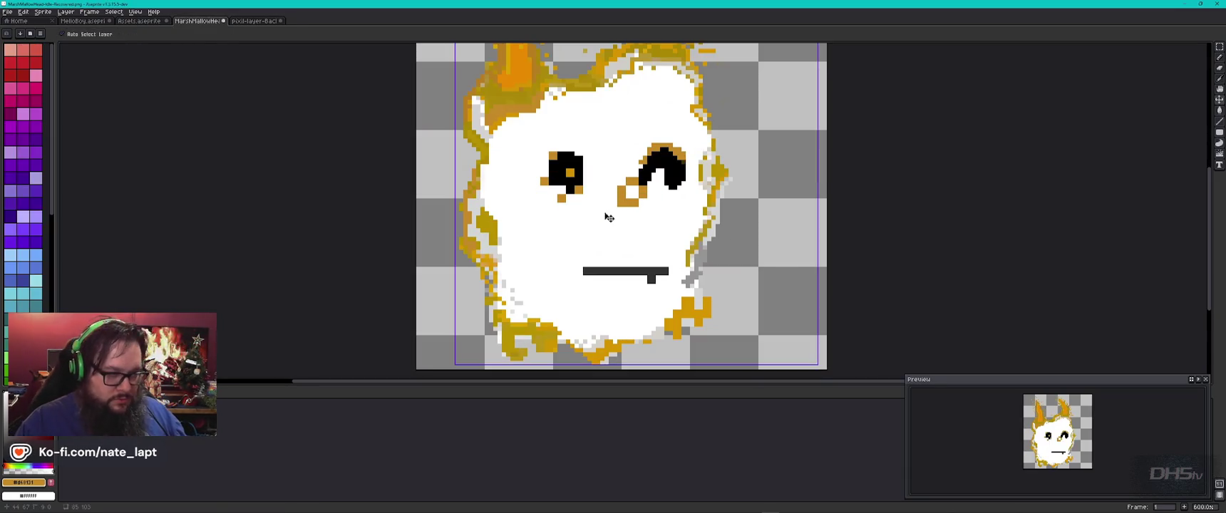
key("ctrl+Tab")
key("ctrl+shift+Tab")
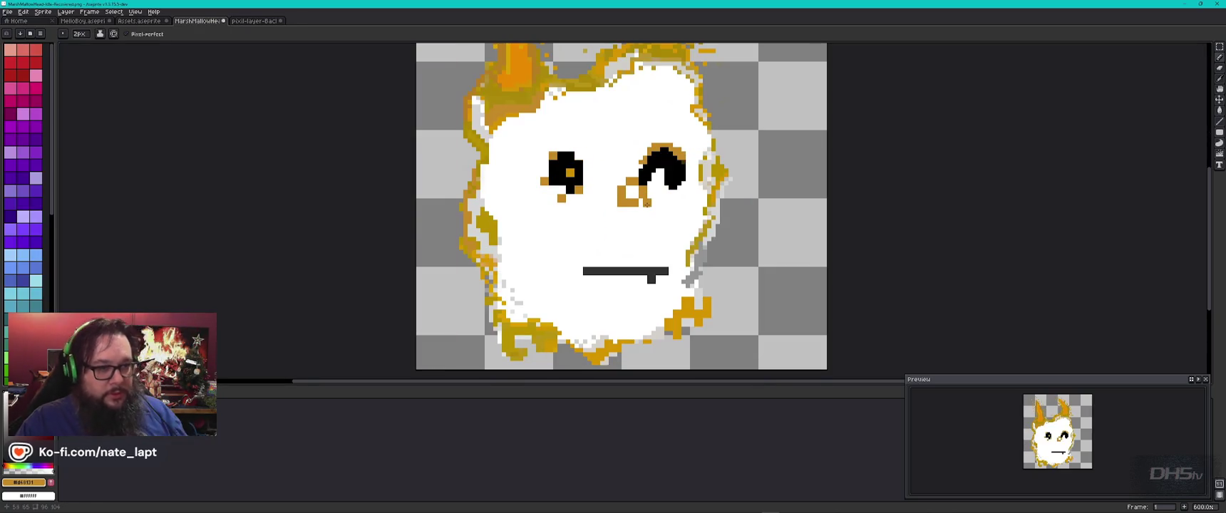
key("ctrl+Tab")
key("ctrl+shift+Tab")
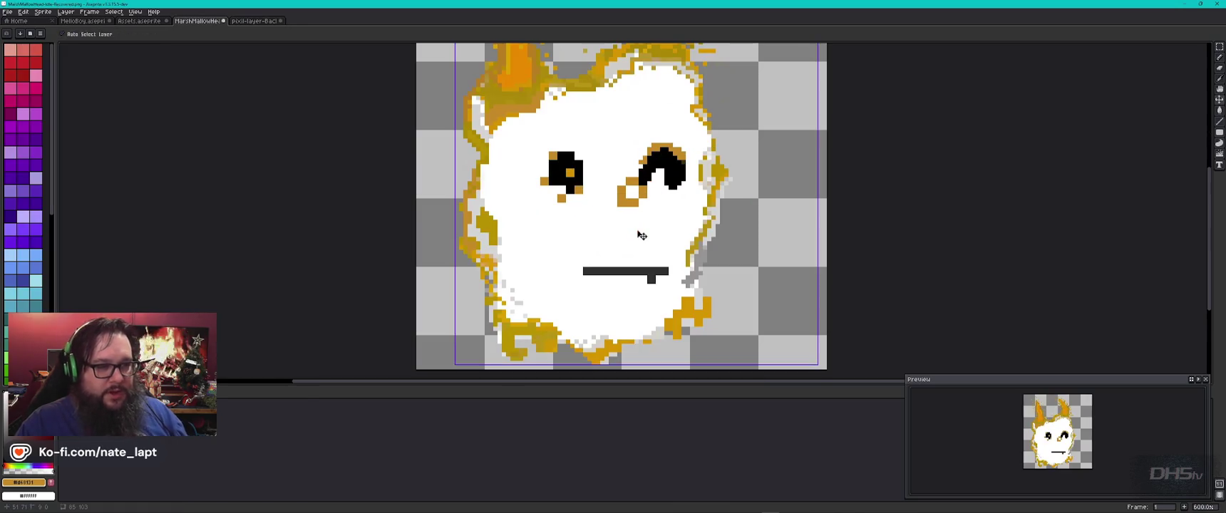
key("ctrl+Tab")
key("ctrl+shift+Tab")
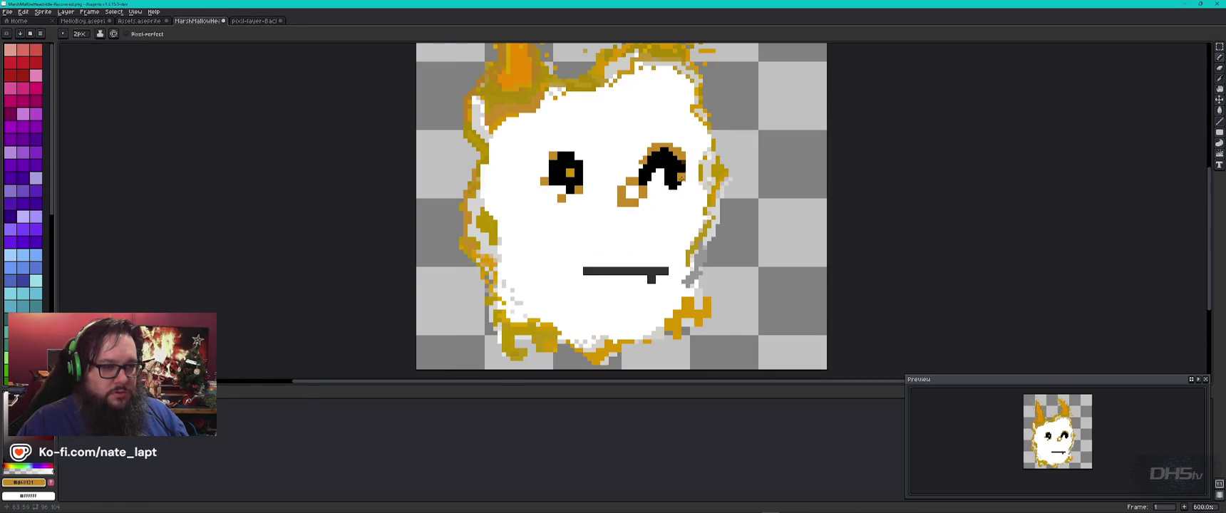
left_click(676, 181)
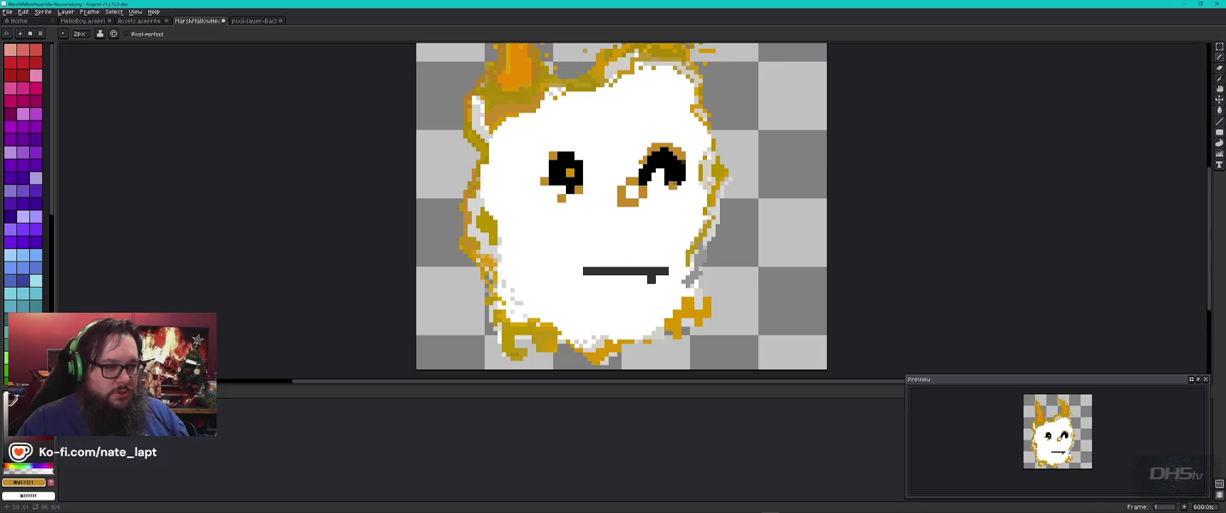
Undo the stray pencil mark near the eyebrow and bring up the pixil-layer-Background reference sprite
key("ctrl+Tab")
key("ctrl+shift+Tab")
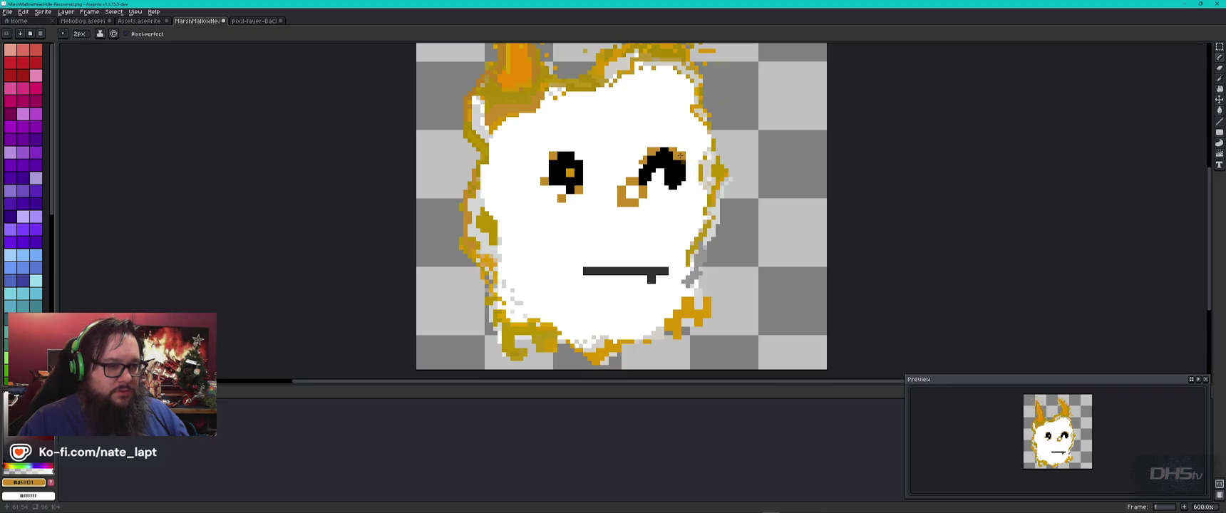
key("ctrl+z")
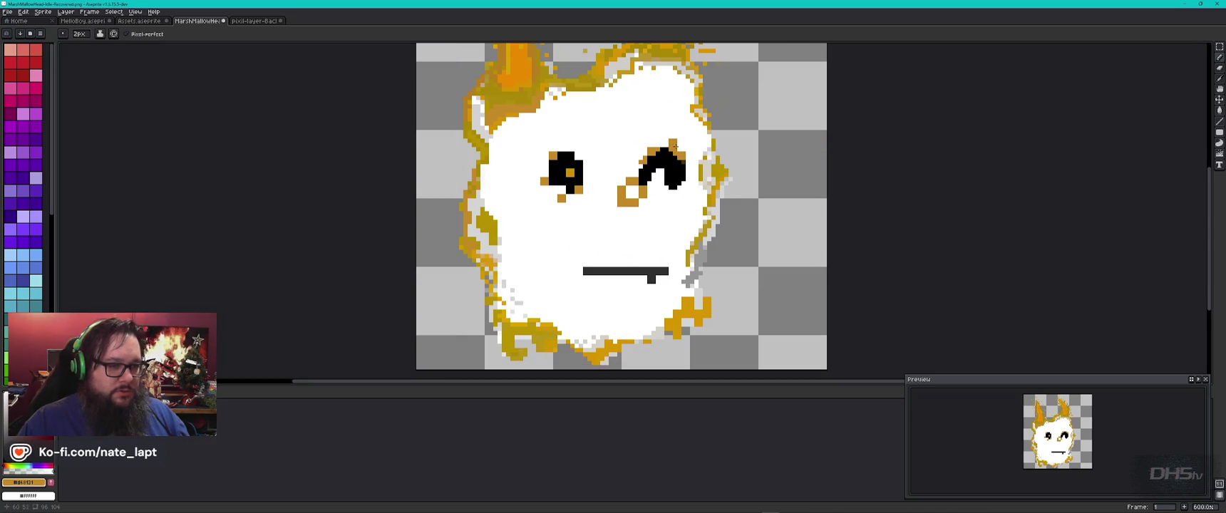
key("ctrl+Tab")
key("ctrl+shift+Tab")
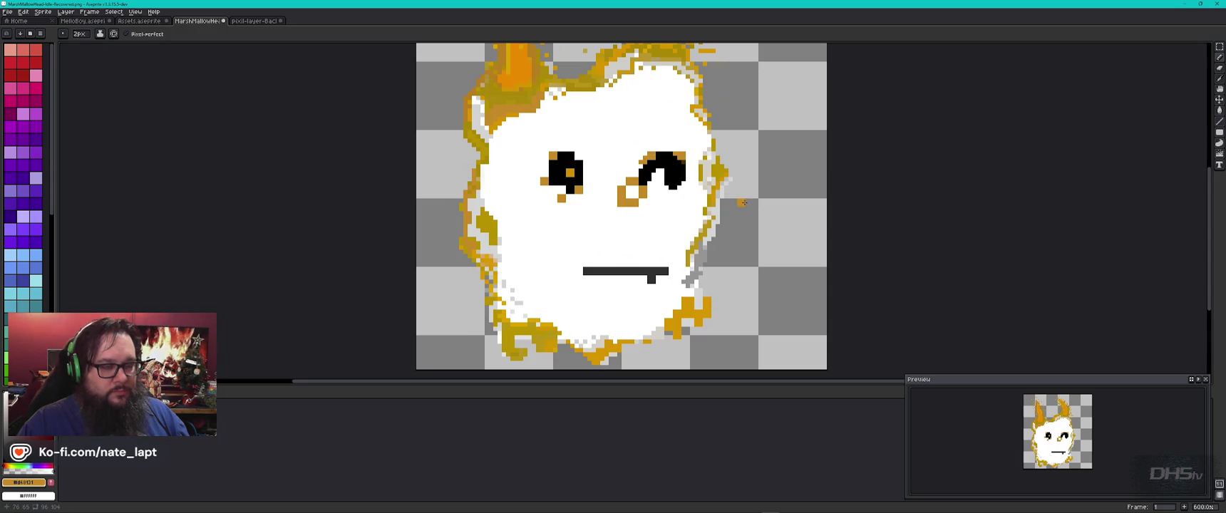
key("ctrl+Tab")
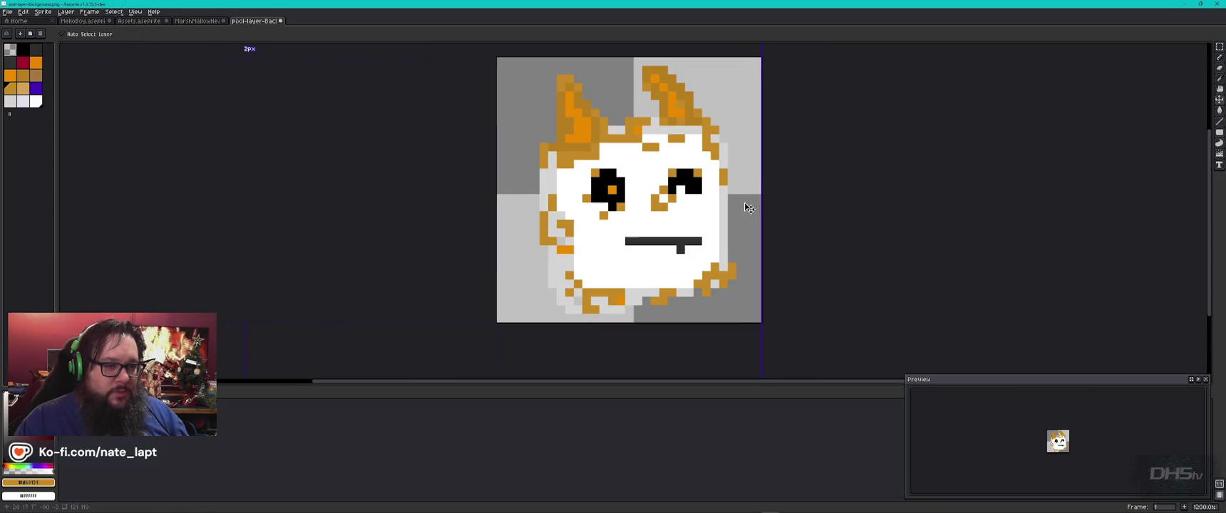
Eyedrop the eye's black, then its orange #d6a121 as both secondary and drawing colour
key("ctrl+shift+Tab")
left_click(675, 175, "alt")
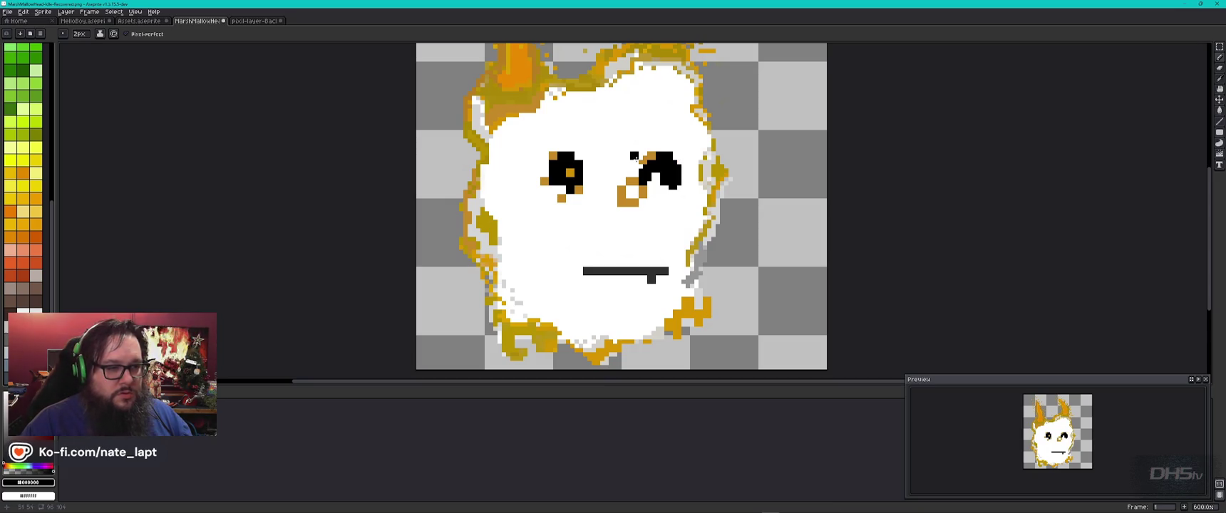
right_click(648, 156, "alt")
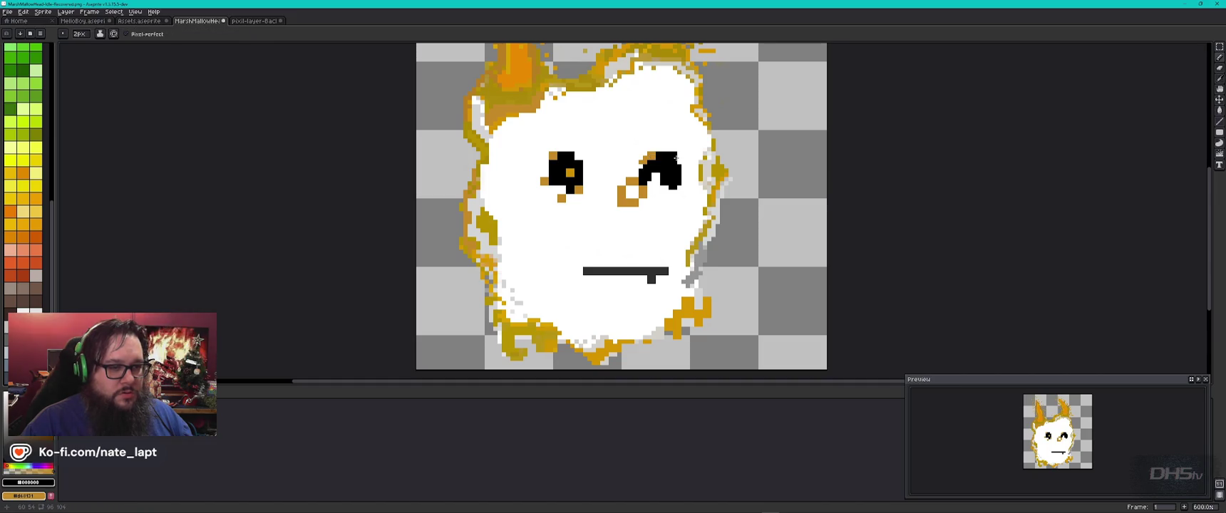
left_click(654, 157, "alt")
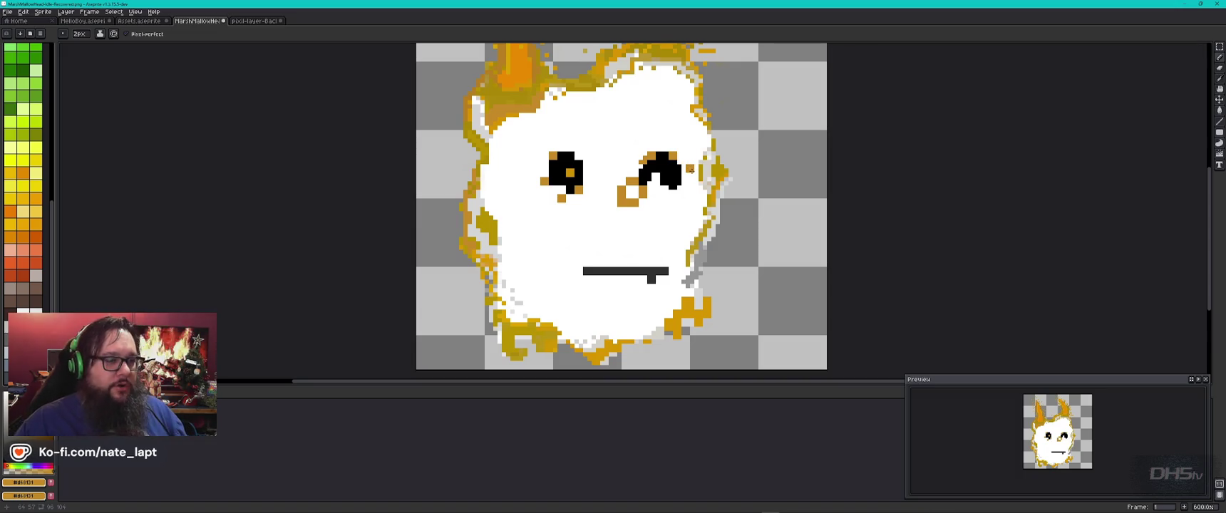
key("ctrl+Tab")
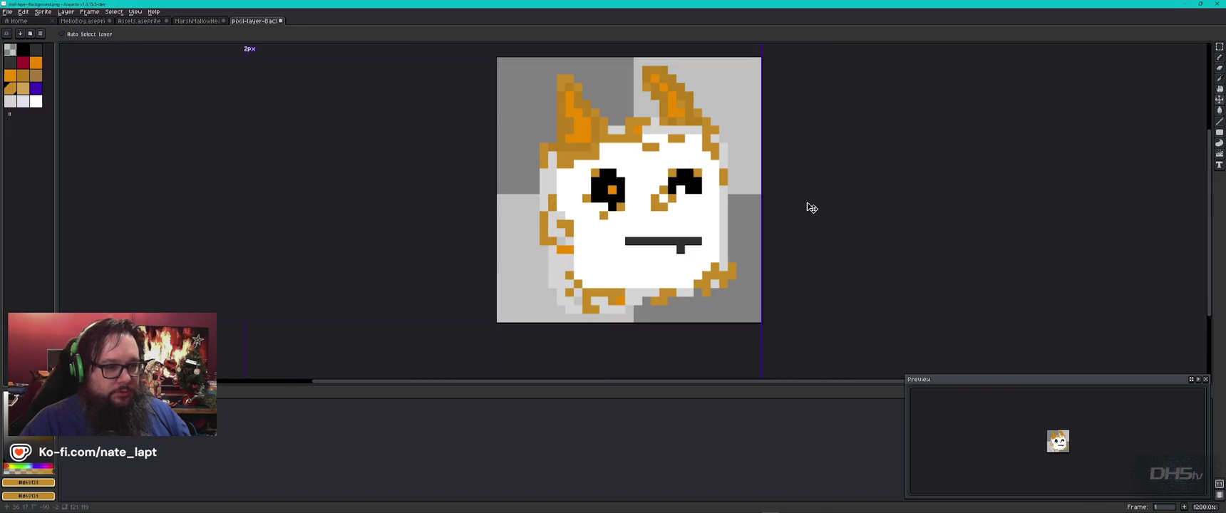
key("ctrl+shift+Tab")
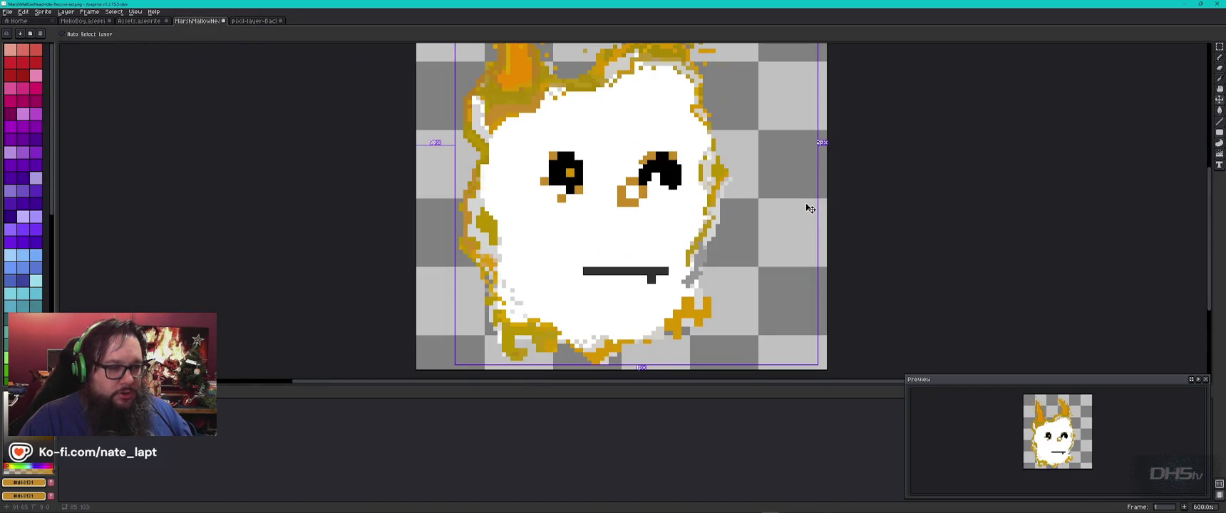
key("ctrl+Tab")
key("ctrl+shift+Tab")
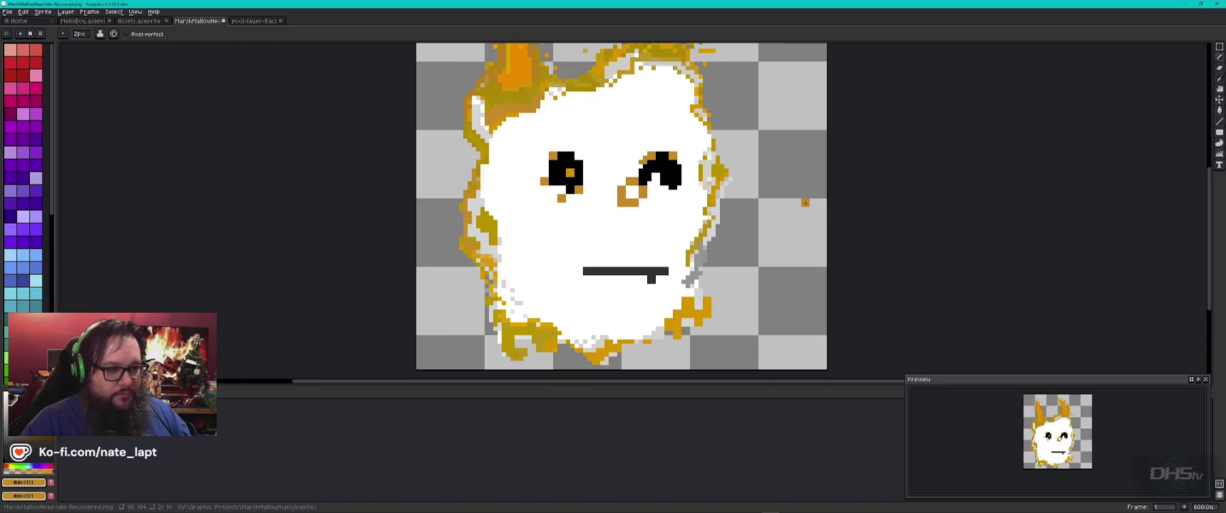
key("b")
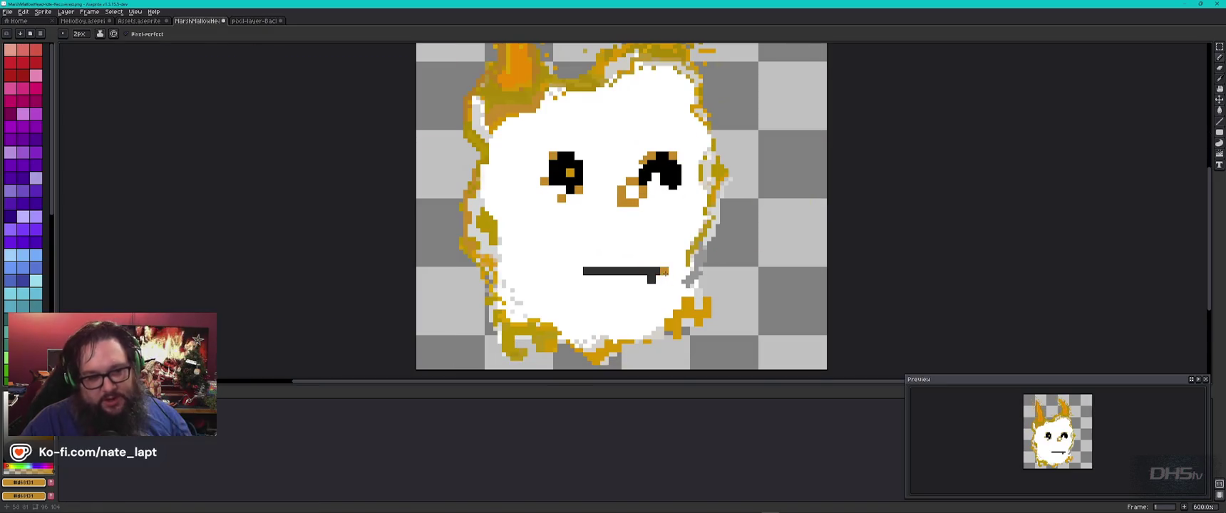
Sample the mouth's dark grey and draw a straight 2px line just above the mouth
right_click(664, 270, "alt")
left_click(665, 271, "alt")
left_click_drag(664, 251, 602, 251)
key("ctrl+z")
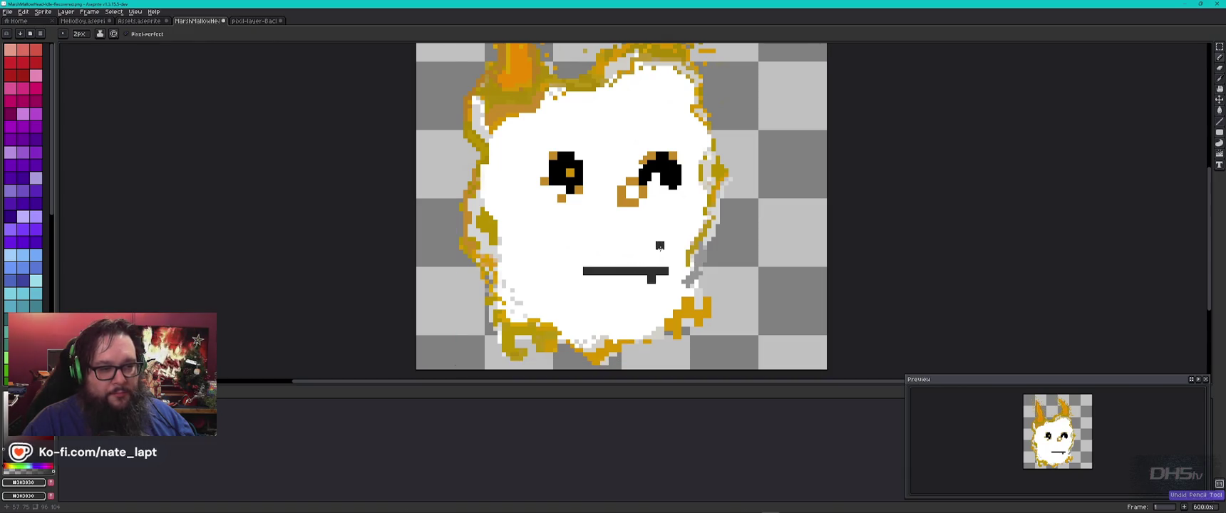
key("l")
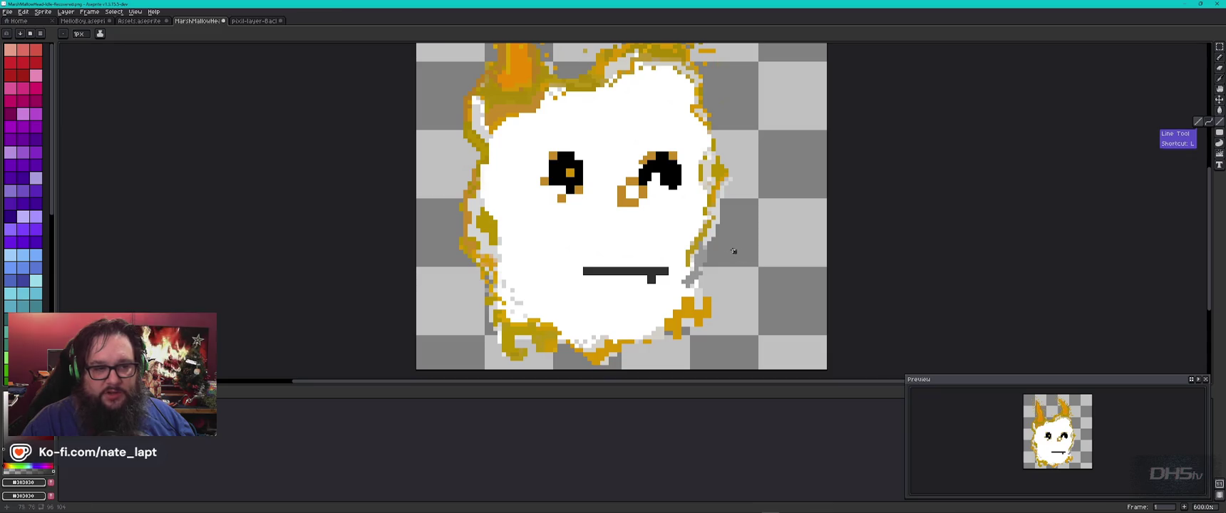
key("plus")
left_click_drag(671, 246, 593, 247)
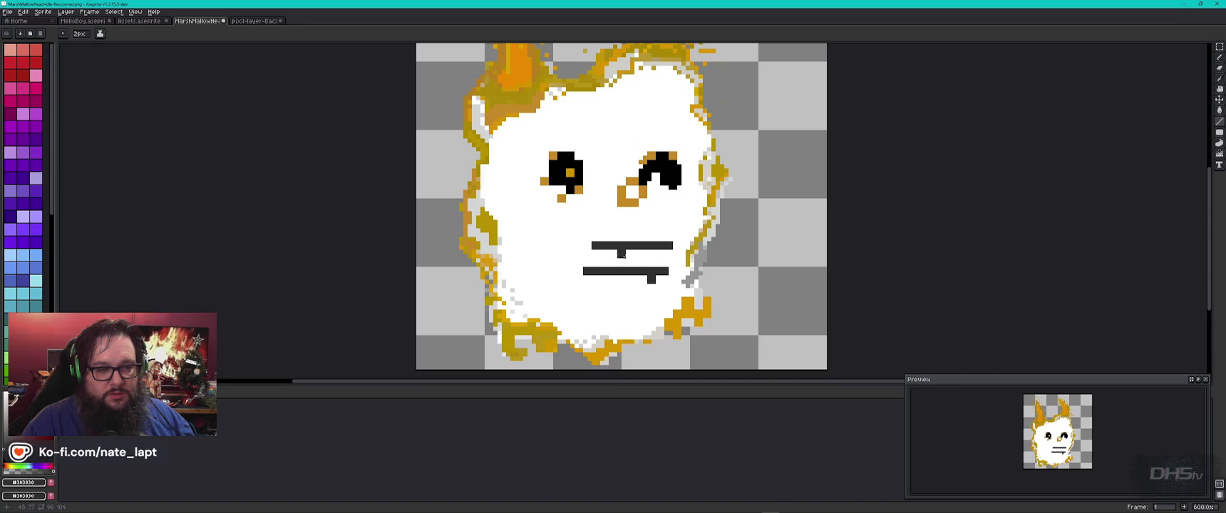
Paint over the old lower mouth line in white with the pencil
key("b")
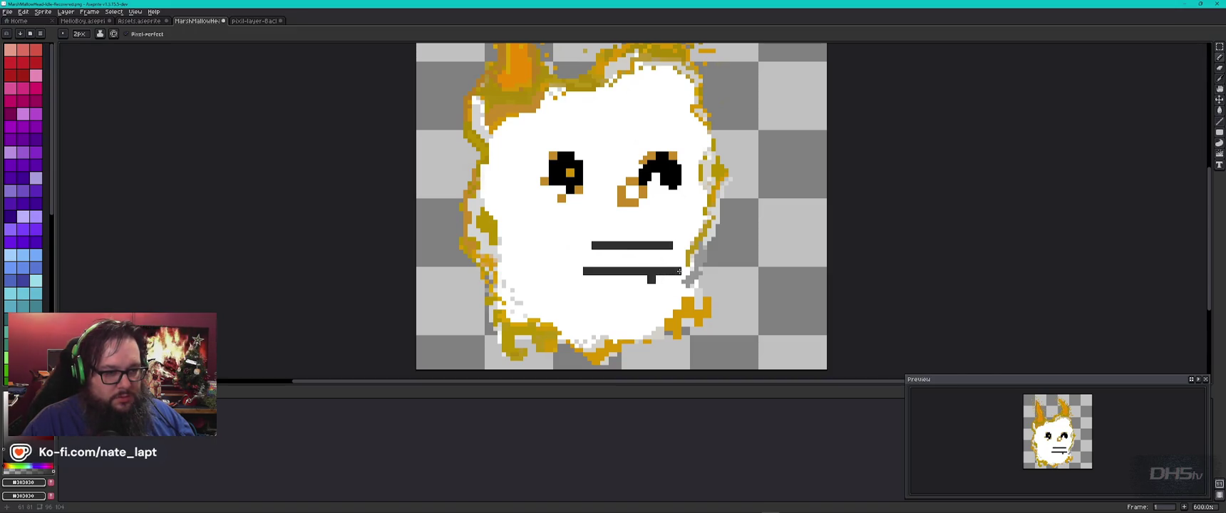
right_click(679, 271, "alt")
left_click_drag(668, 272, 580, 272)
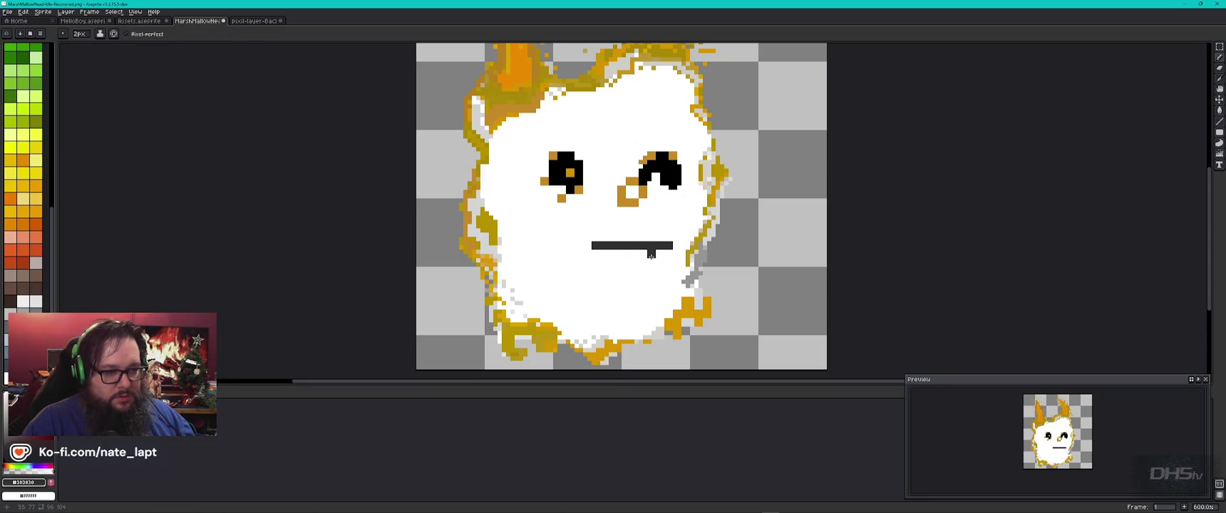
scroll(793, 274, "down", 1)
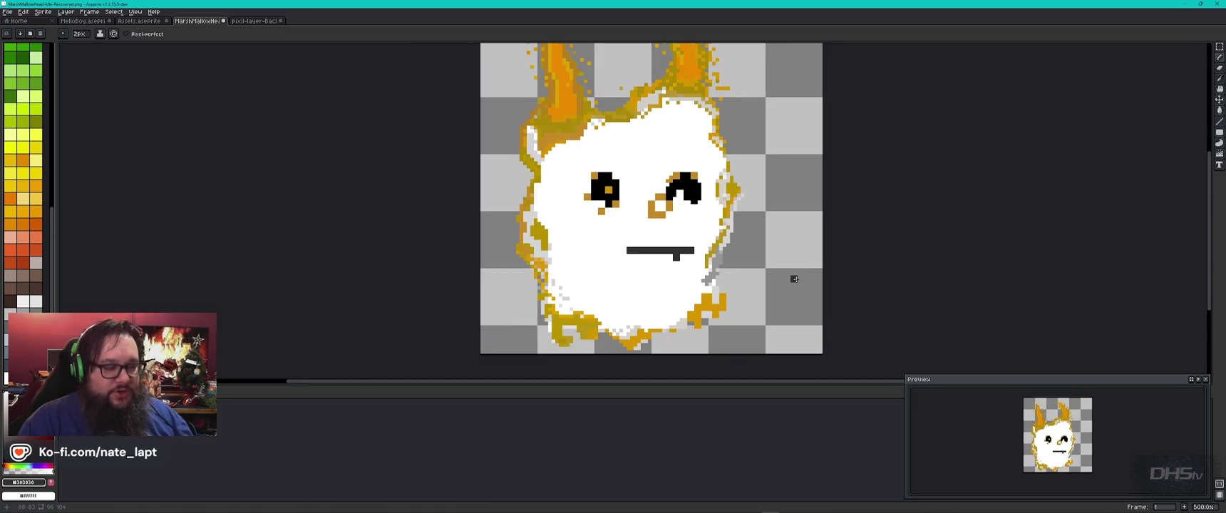
key("ctrl+z")
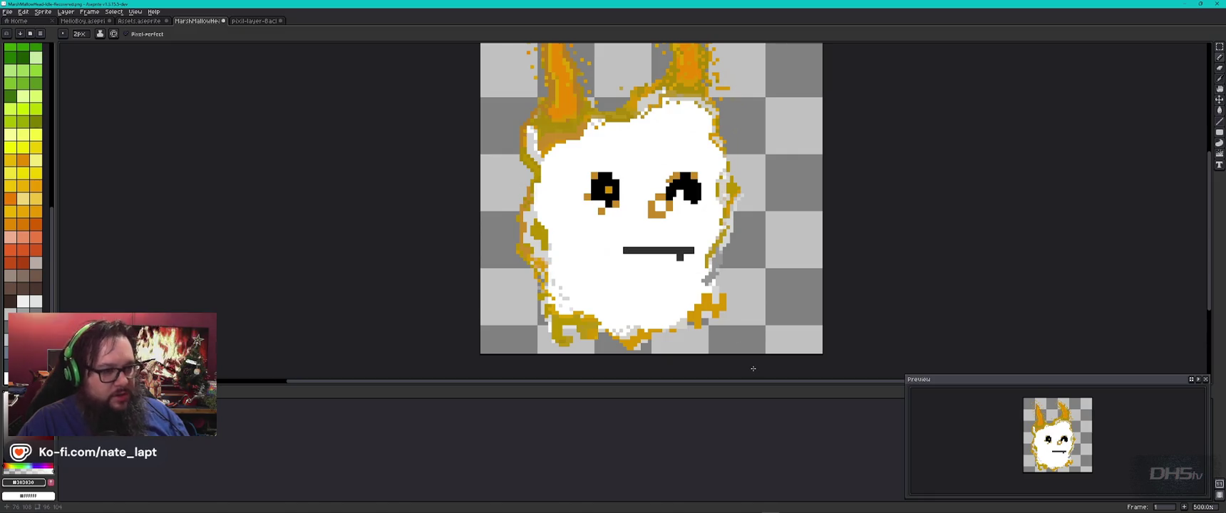
key("ctrl+Tab")
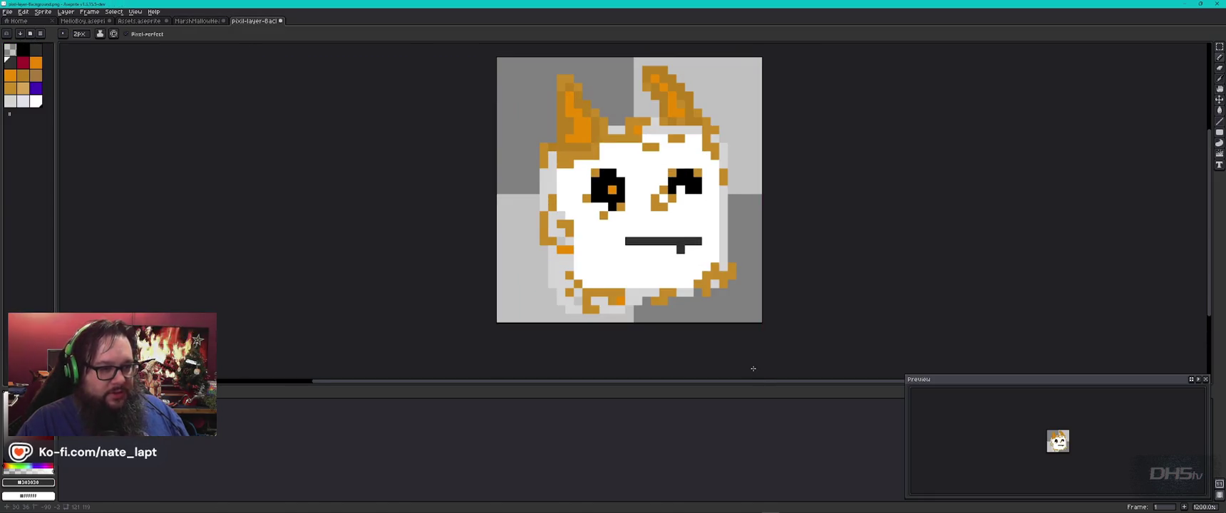
key("ctrl+shift+Tab")
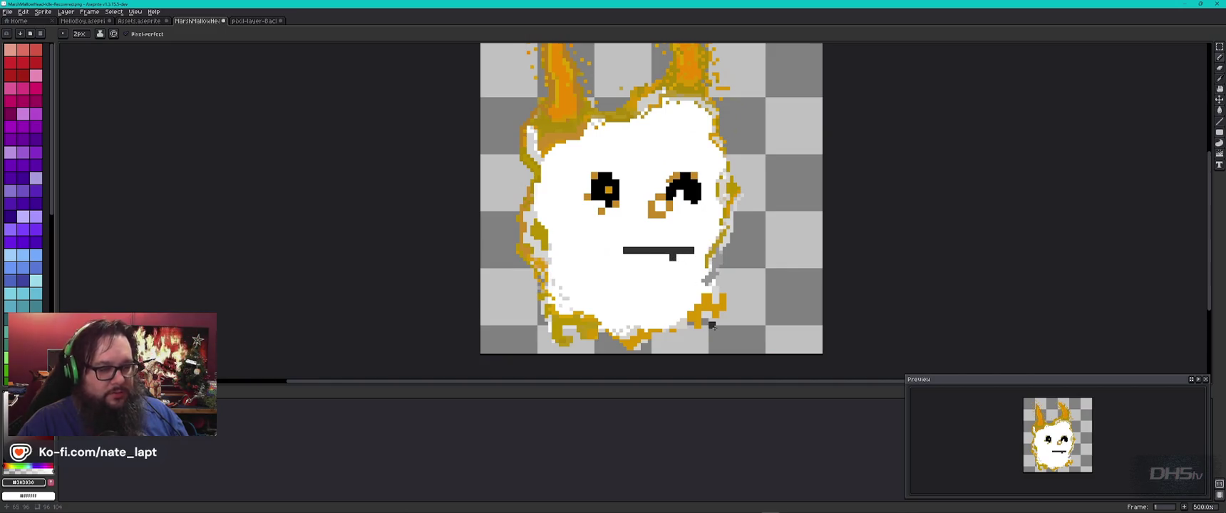
key("ctrl+Tab")
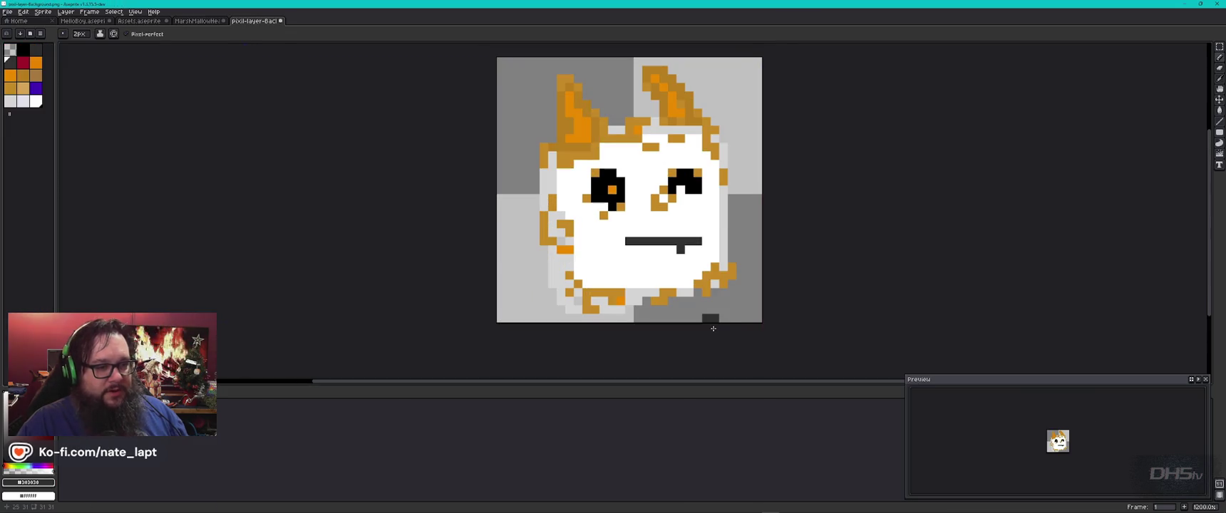
key("ctrl+shift+Tab")
key("ctrl+Tab")
key("ctrl+shift+Tab")
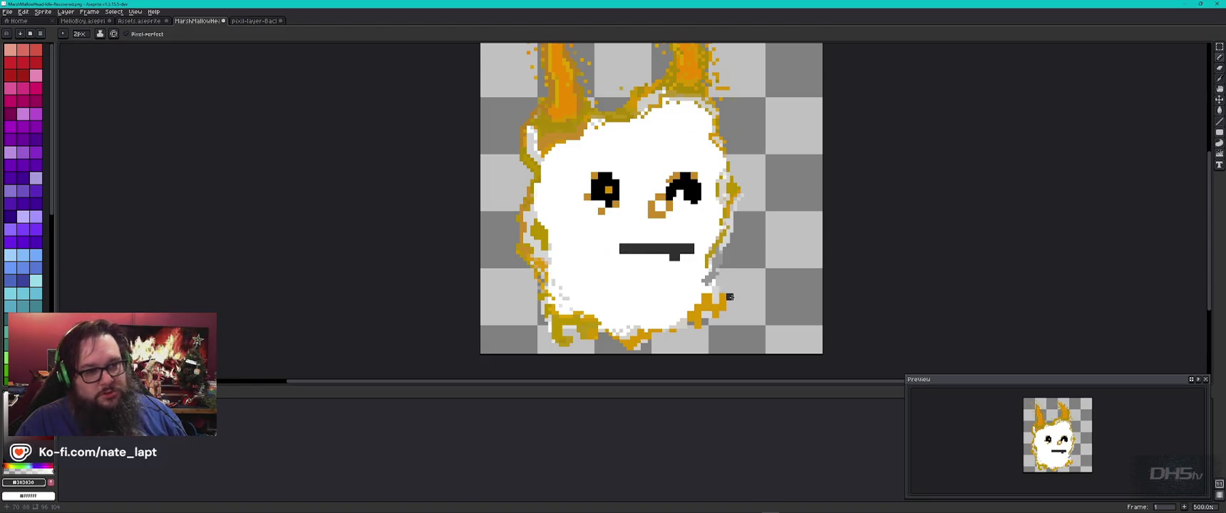
scroll(696, 289, "down", 2)
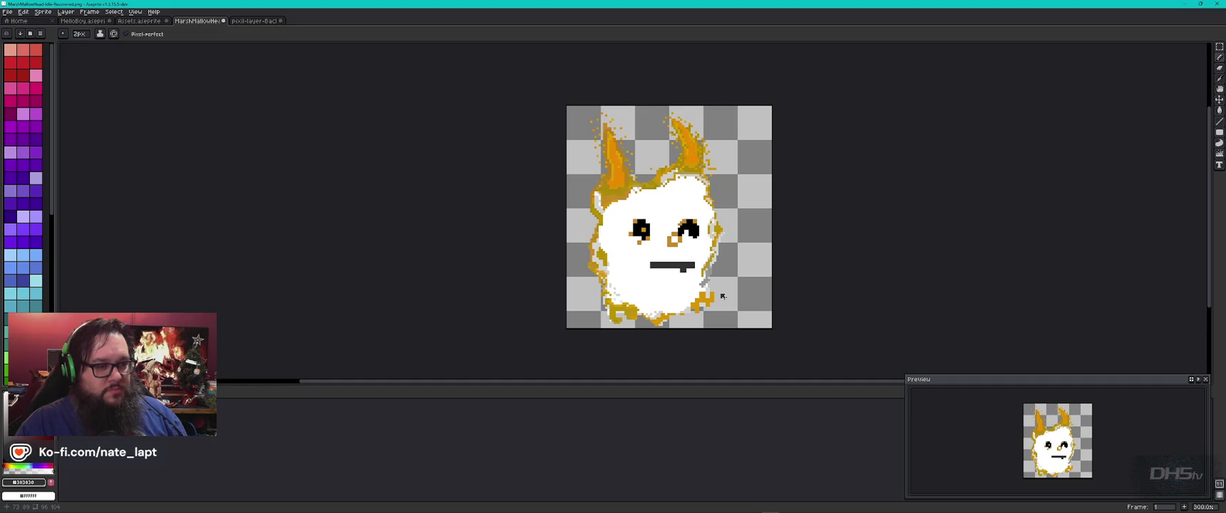
key("ctrl+Tab")
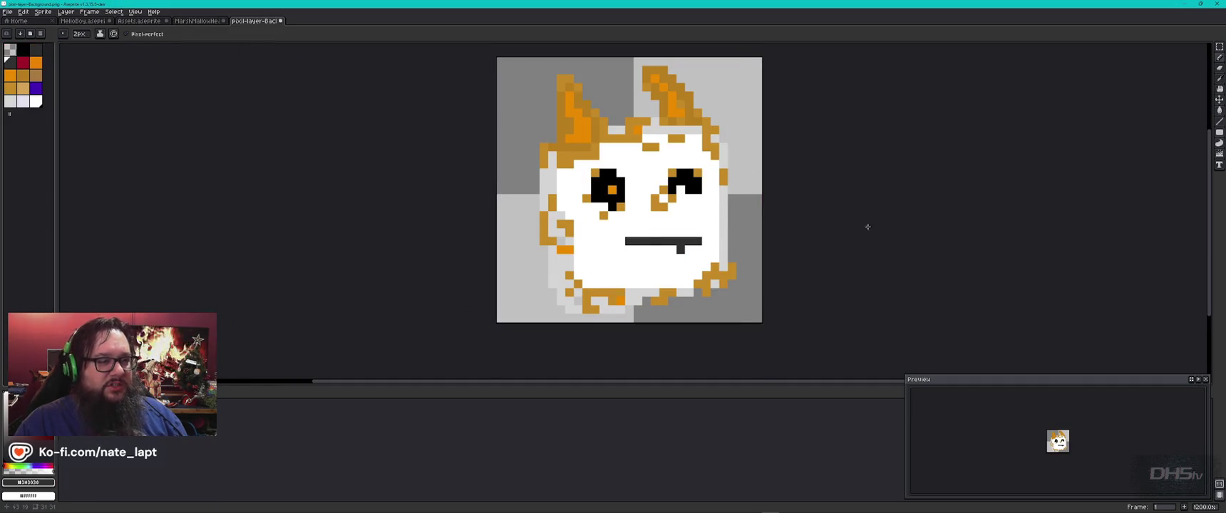
key("ctrl+shift+Tab")
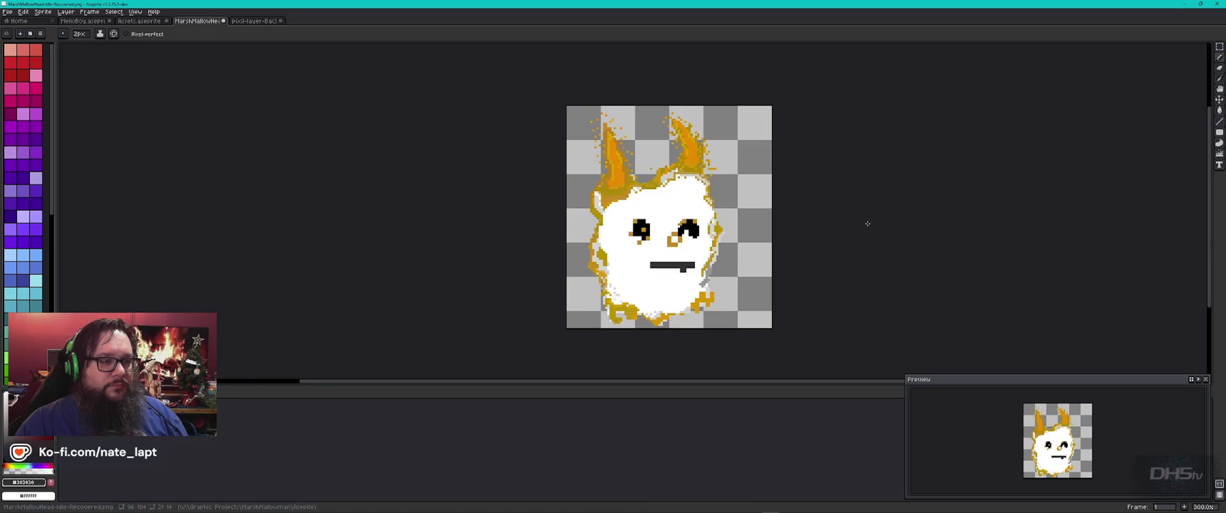
key("ctrl+Tab")
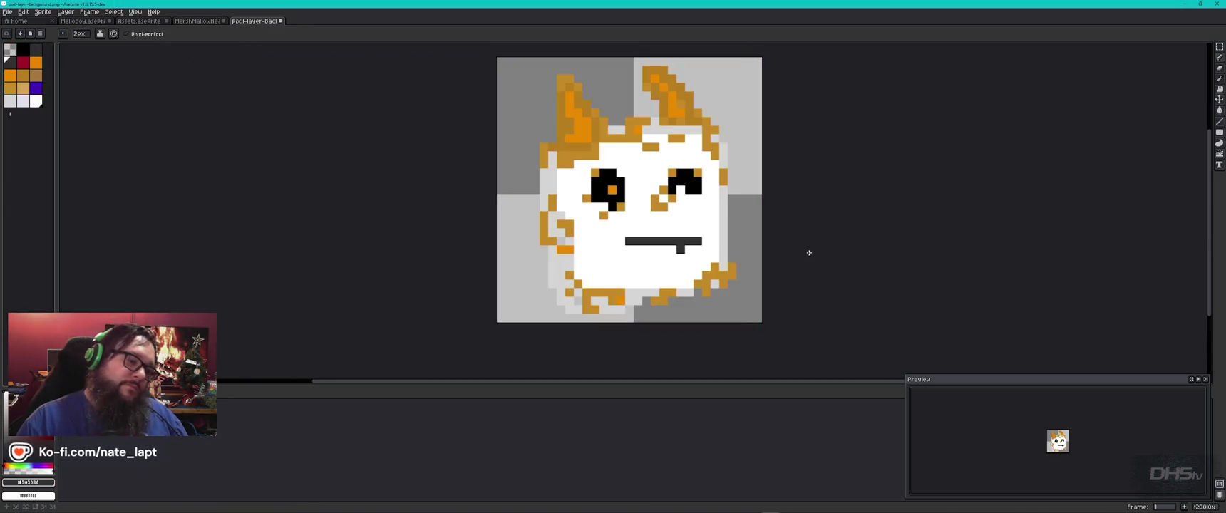
key("ctrl+shift+Tab")
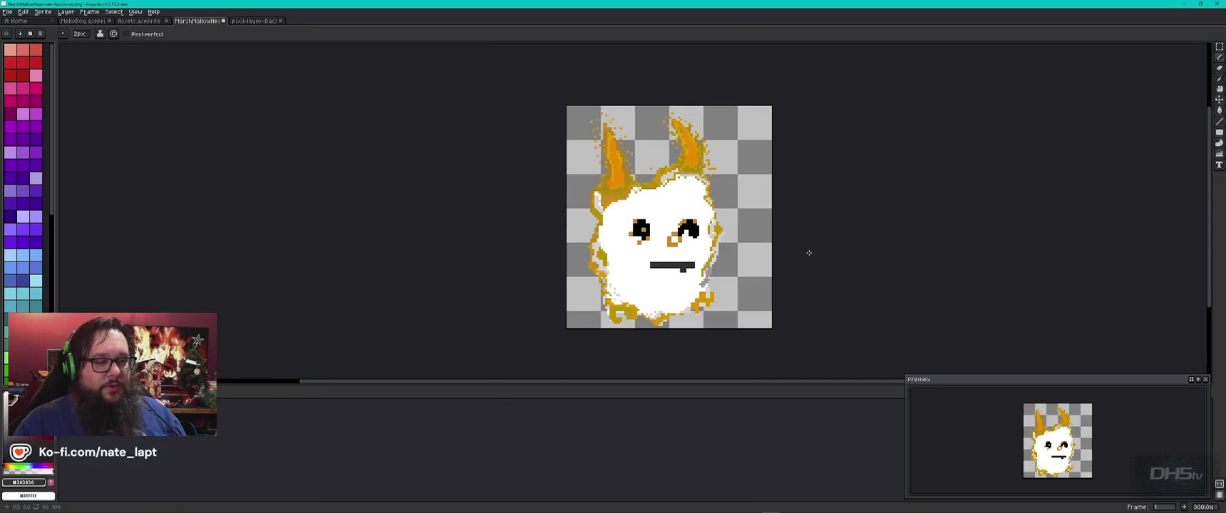
key("ctrl+Tab")
left_click_drag(804, 196, 781, 198)
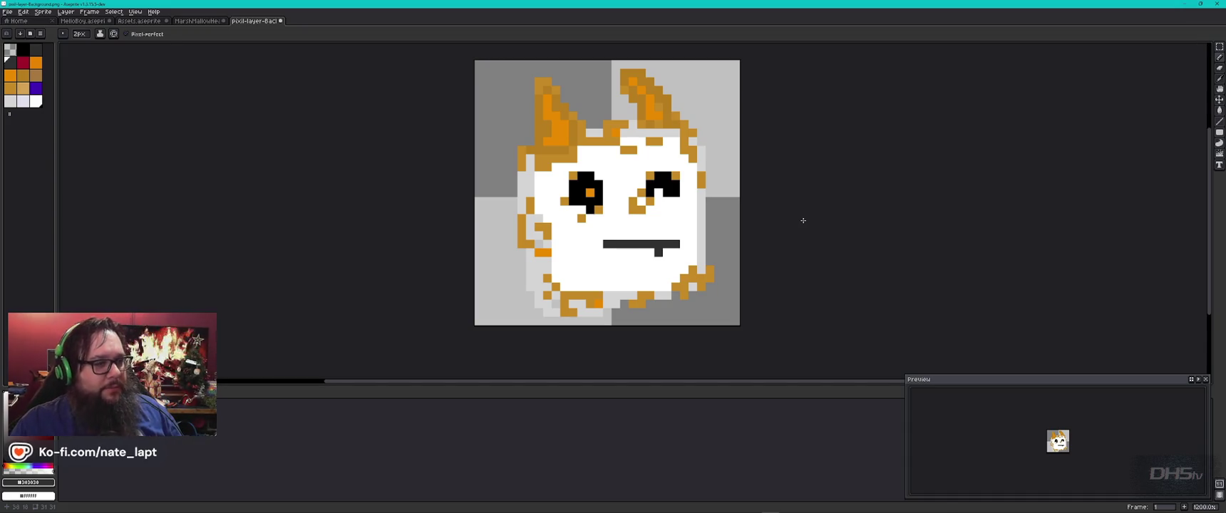
key("ctrl+shift+Tab")
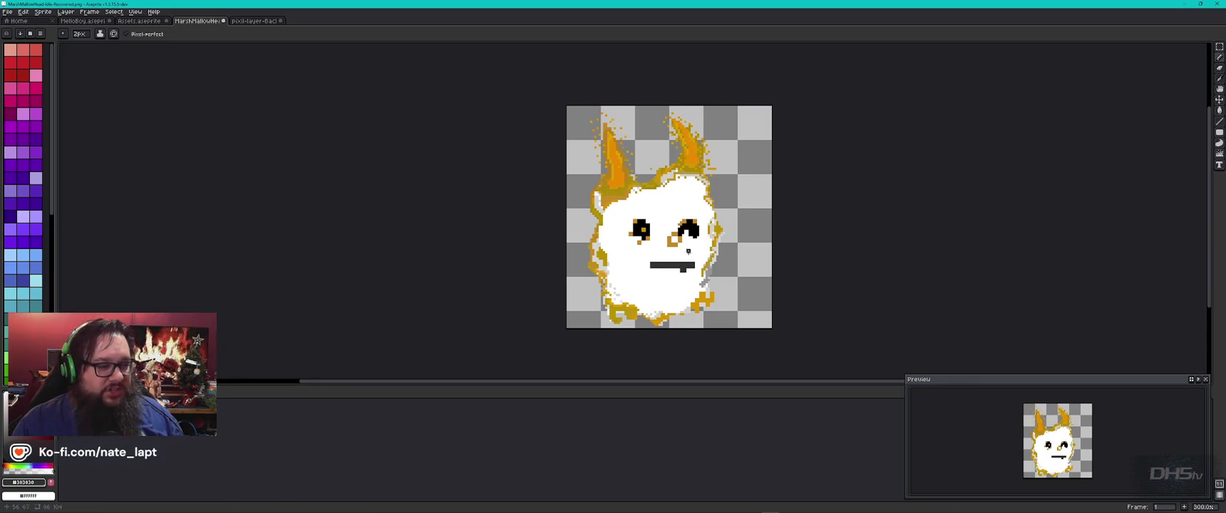
key("ctrl+Tab")
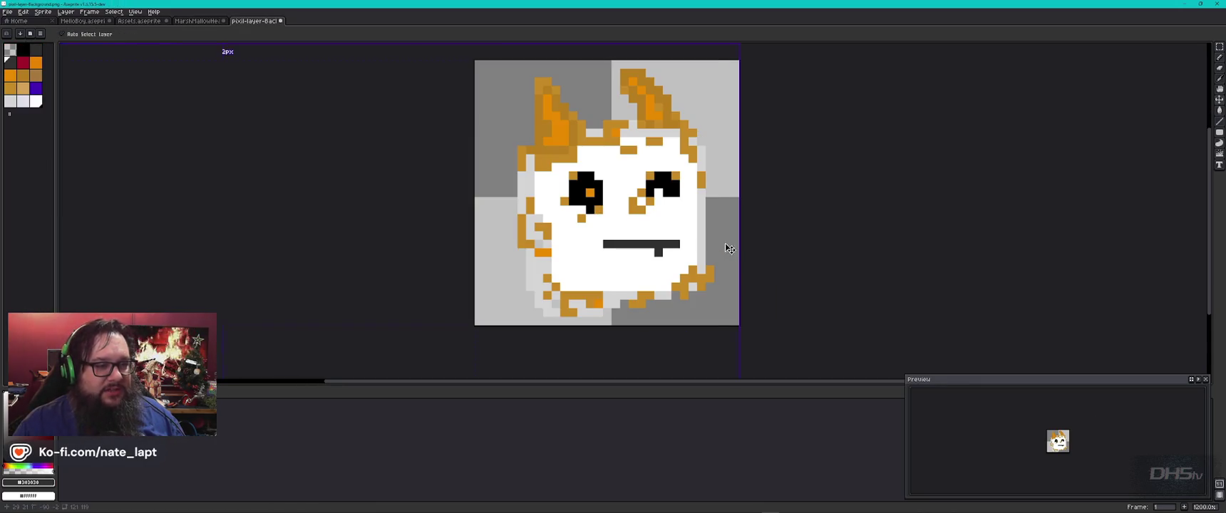
key("ctrl+shift+Tab")
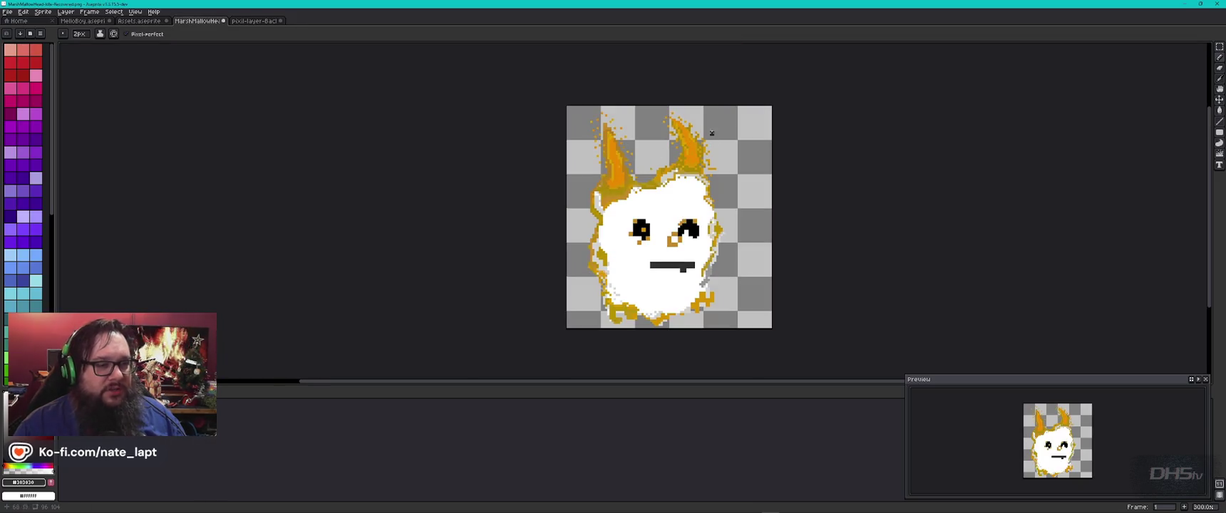
key("ctrl+Tab")
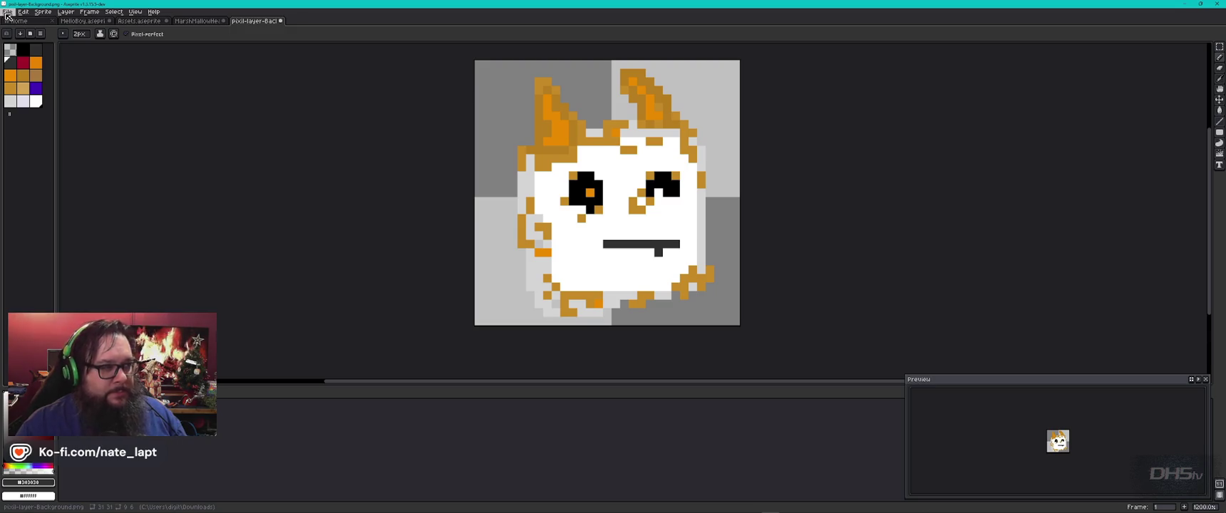
key("ctrl+shift+Tab")
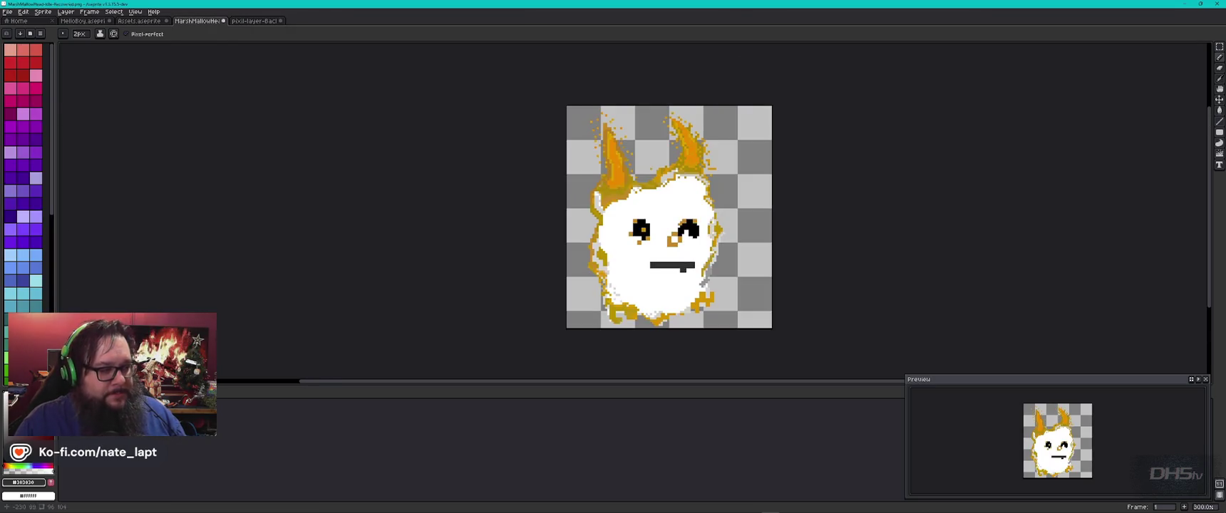
left_click(9, 403)
left_click(8, 400)
left_click(9, 401)
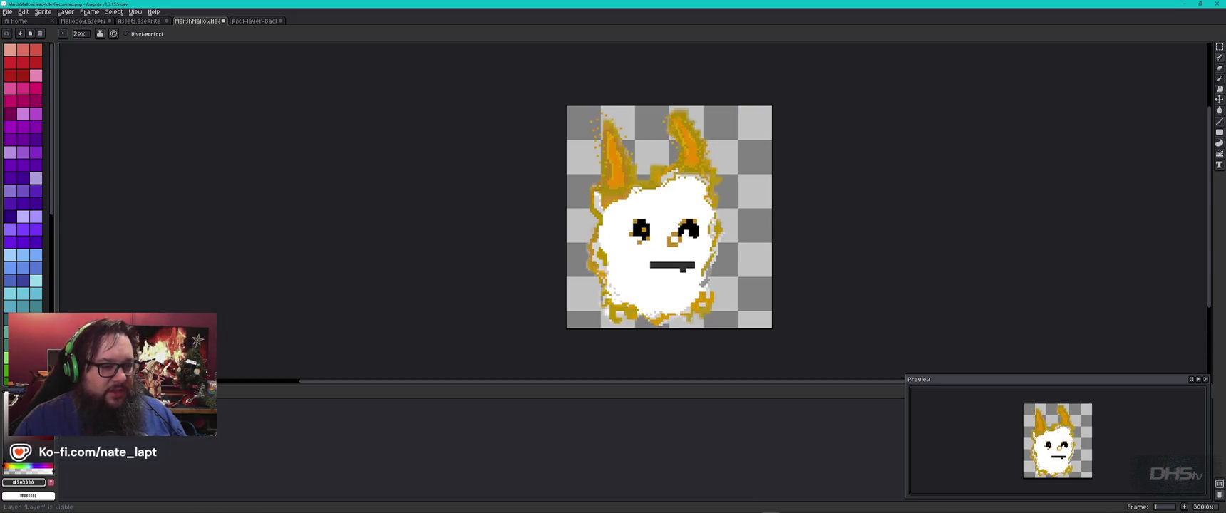
key("ctrl+Tab")
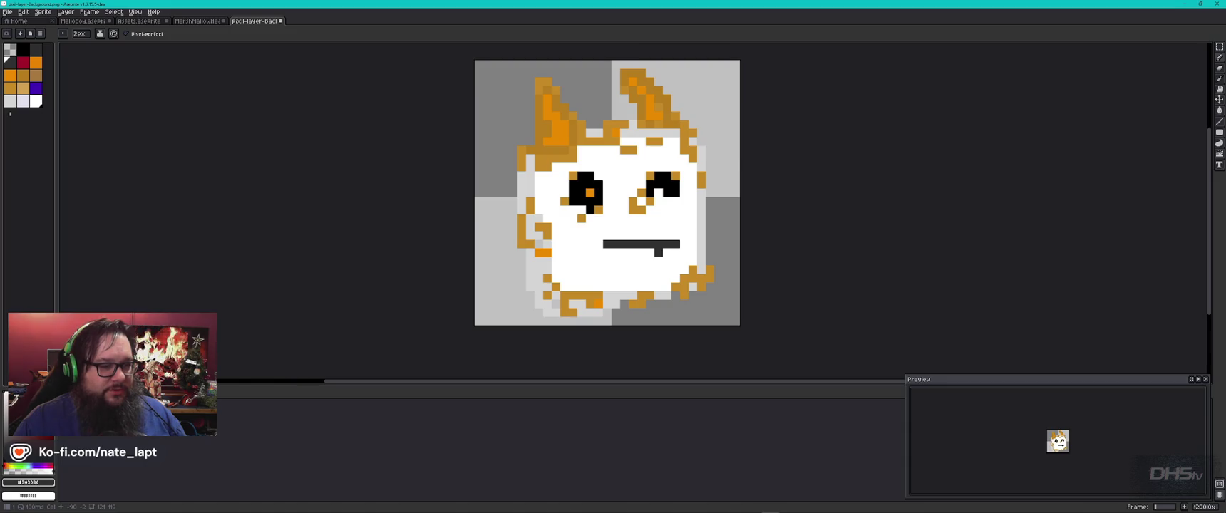
key("ctrl+shift+Tab")
left_click(9, 401)
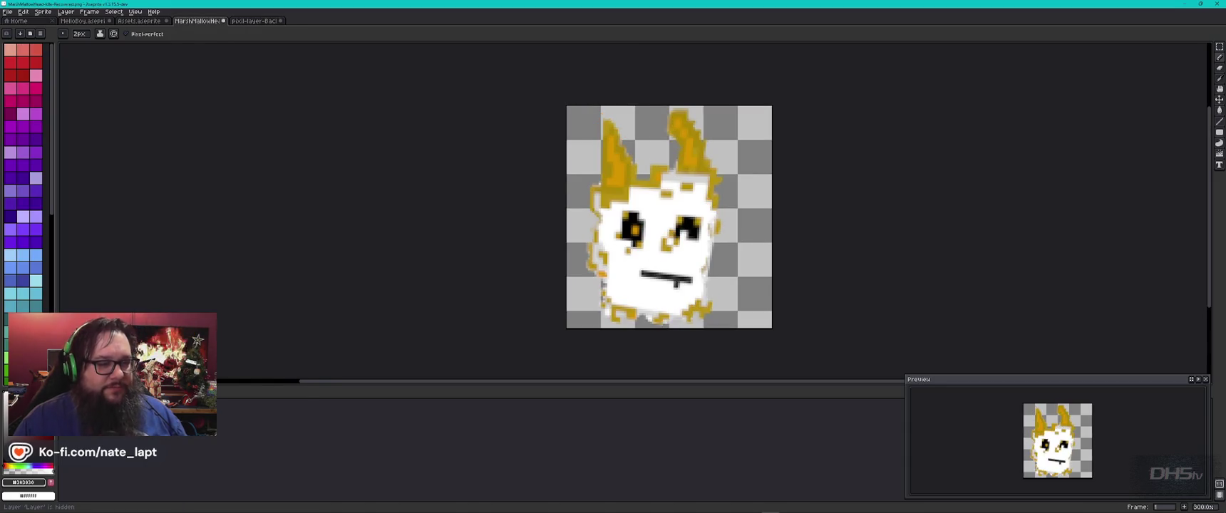
left_click(8, 400)
left_click(9, 401)
left_click(8, 401)
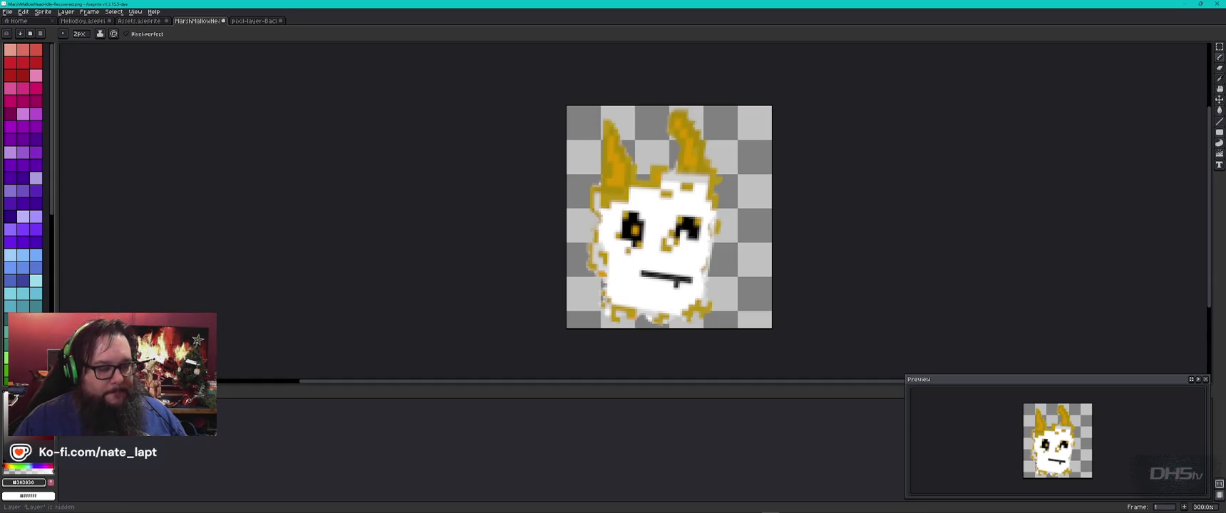
left_click(9, 399)
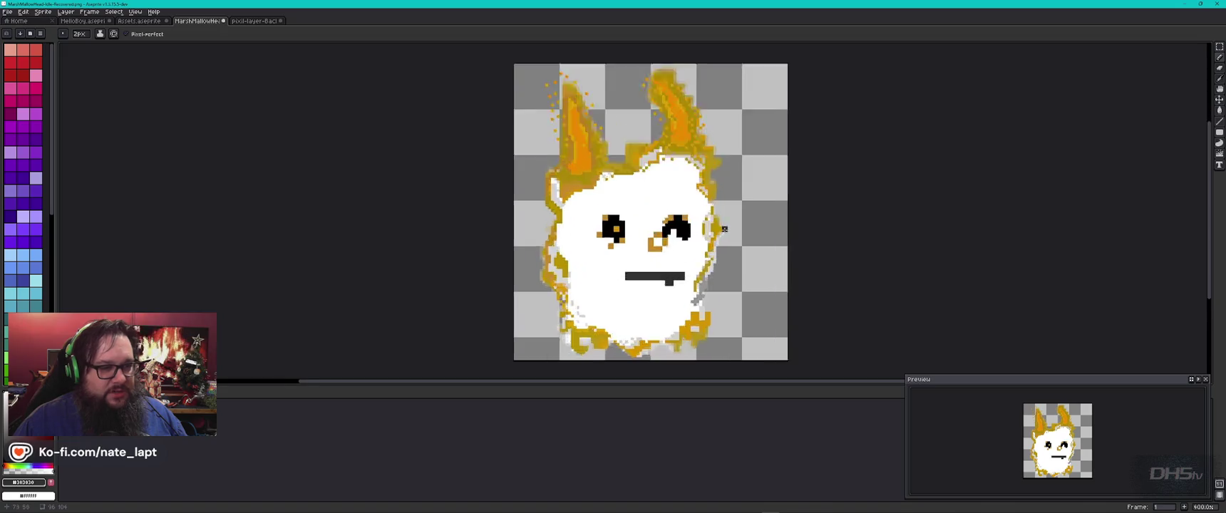
scroll(670, 214, "up", 3)
scroll(670, 214, "down", 1)
Dot the mouth's end dark, paint the flat mouth white, and draw a slanted black mouth line
left_click_drag(665, 200, 717, 160)
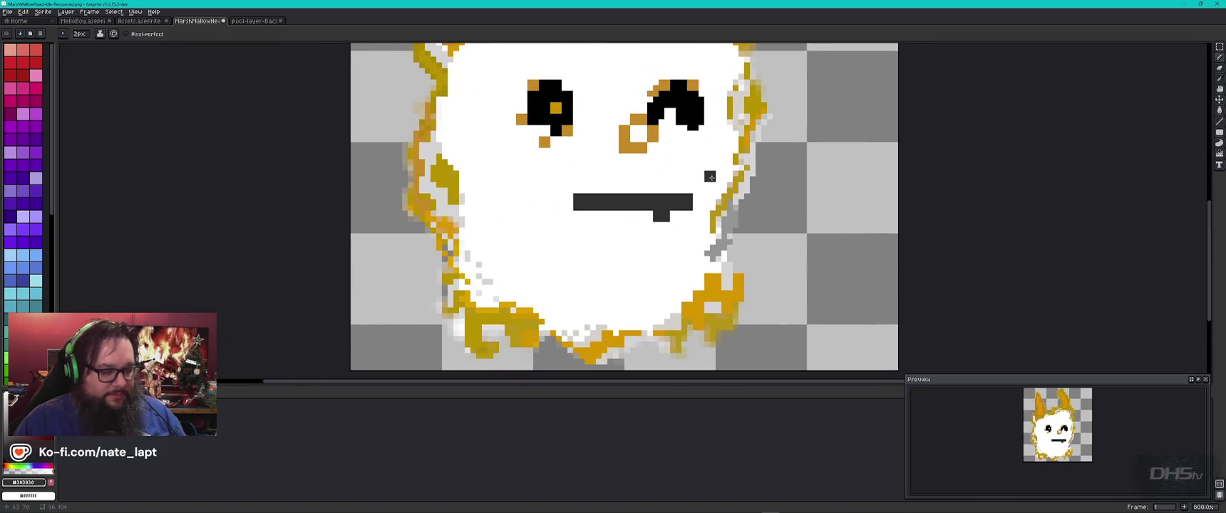
left_click(679, 179)
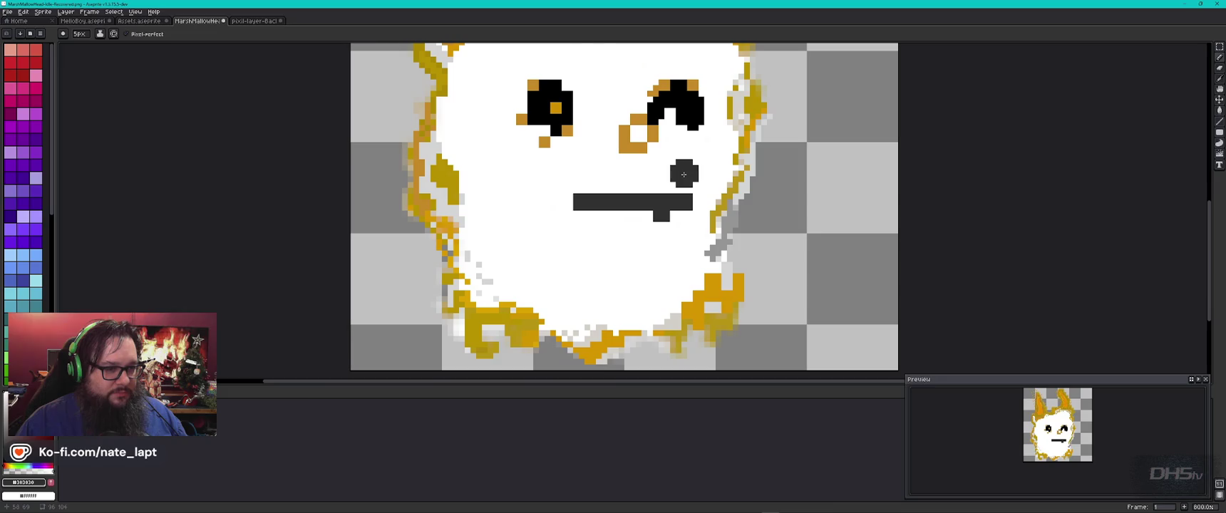
key("ctrl+z")
left_click(689, 191)
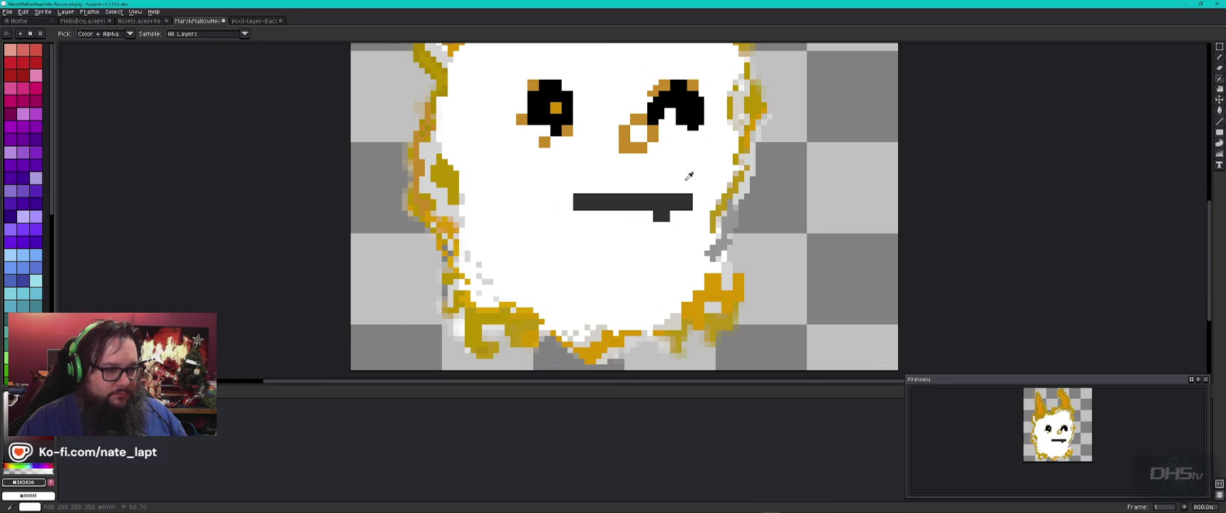
left_click(688, 181, "alt")
left_click_drag(673, 202, 649, 214)
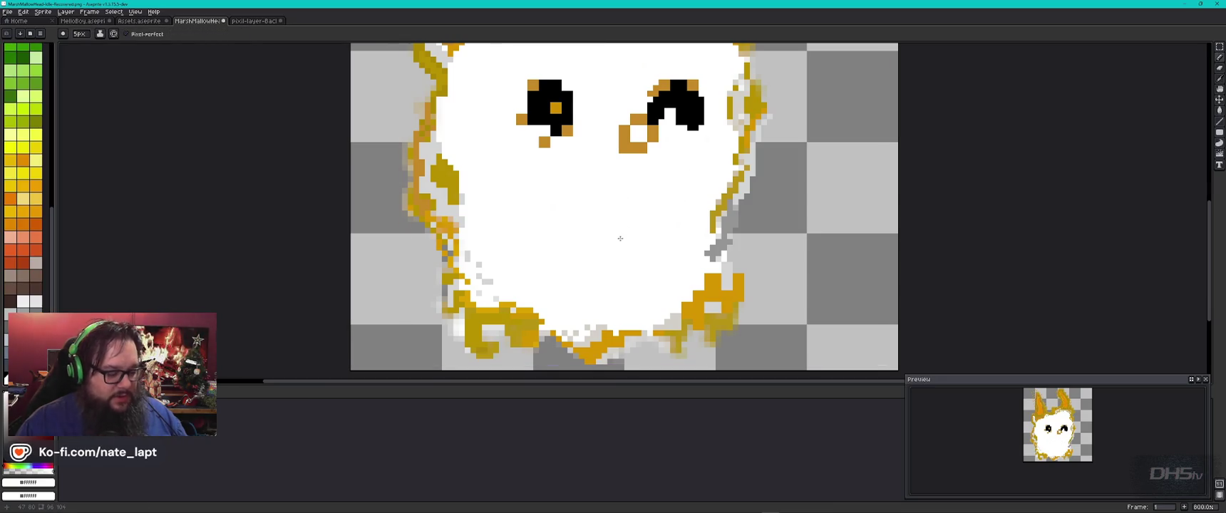
left_click(686, 122, "alt")
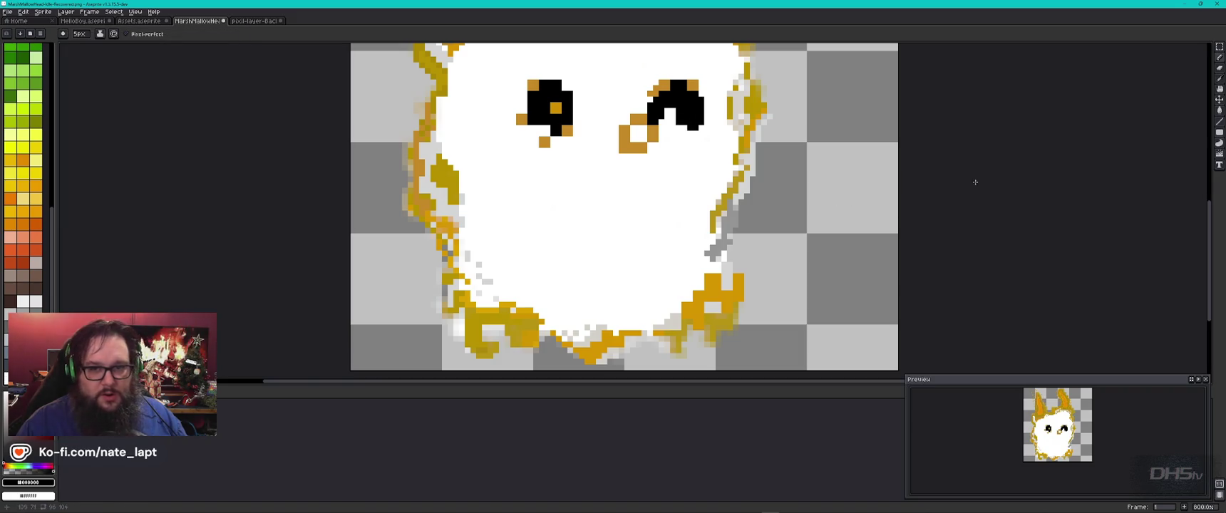
left_click(1220, 123)
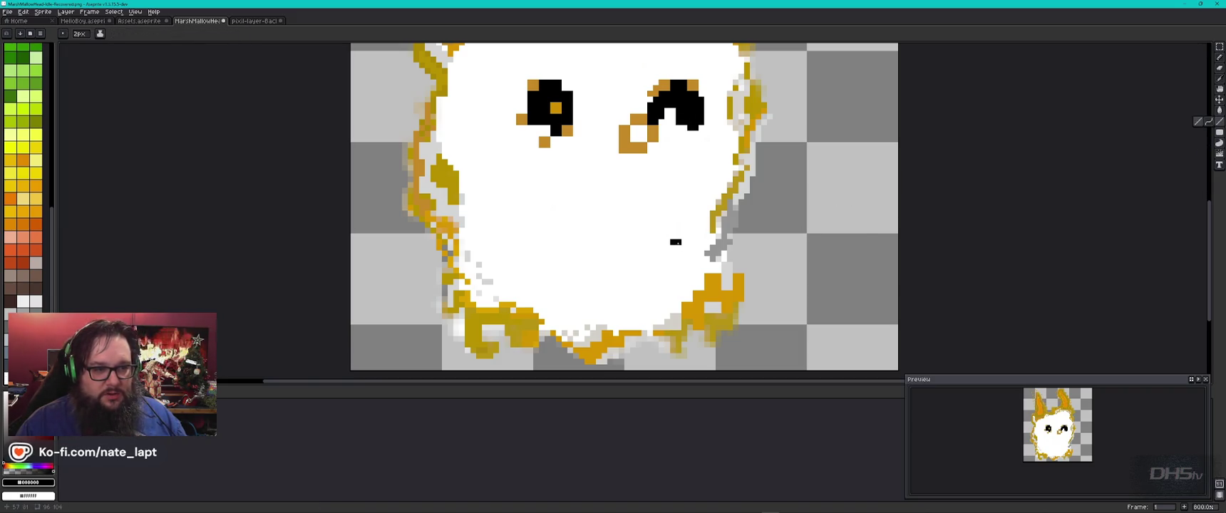
left_click_drag(681, 243, 570, 208)
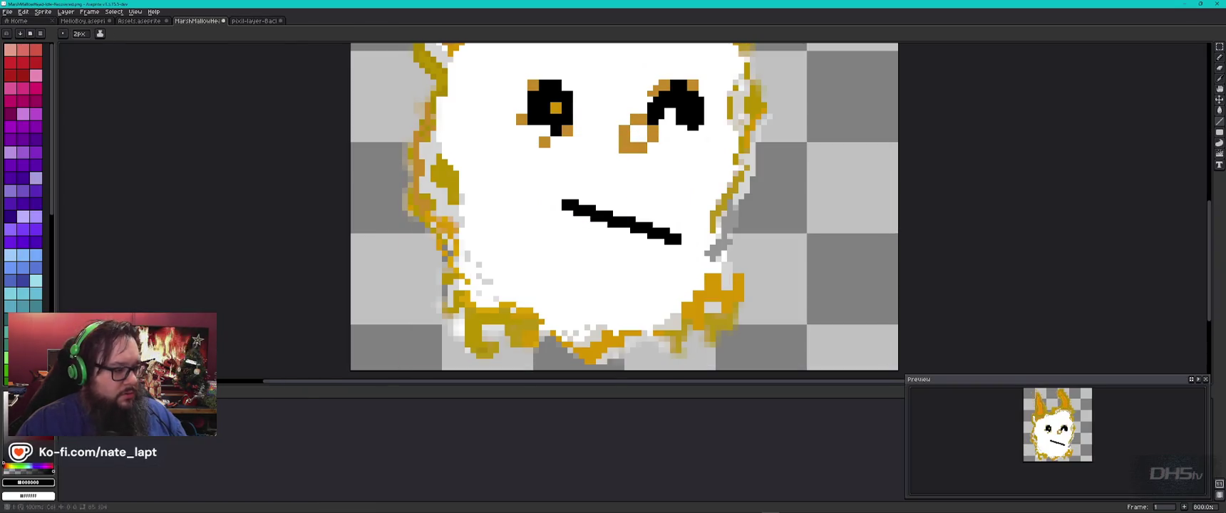
Toggle Reference Layer 1 back to visible as crisp pixels and undo the stray mouth line
left_click(687, 251)
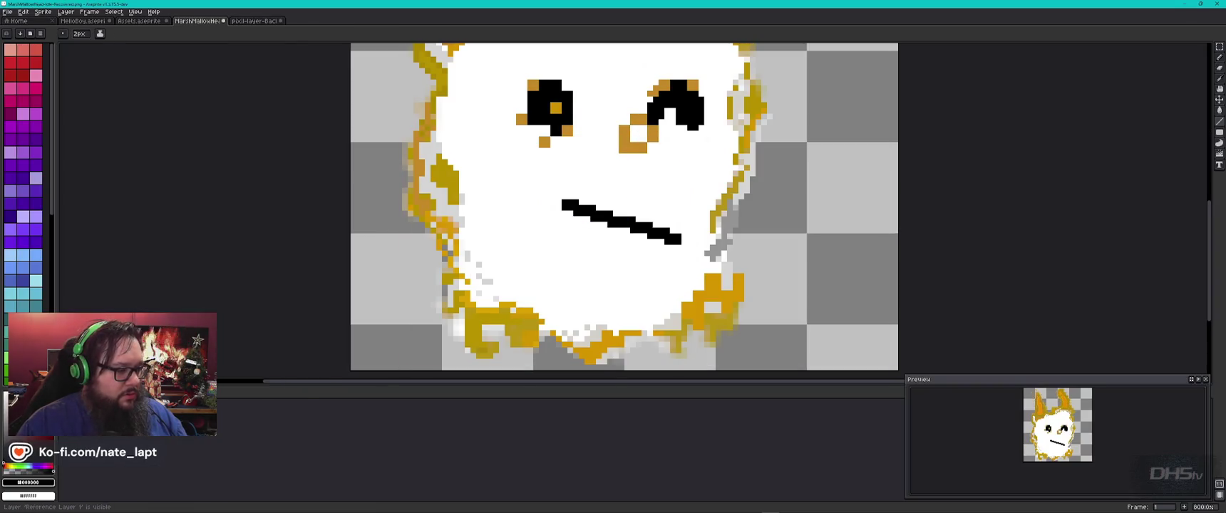
key("ctrl+h")
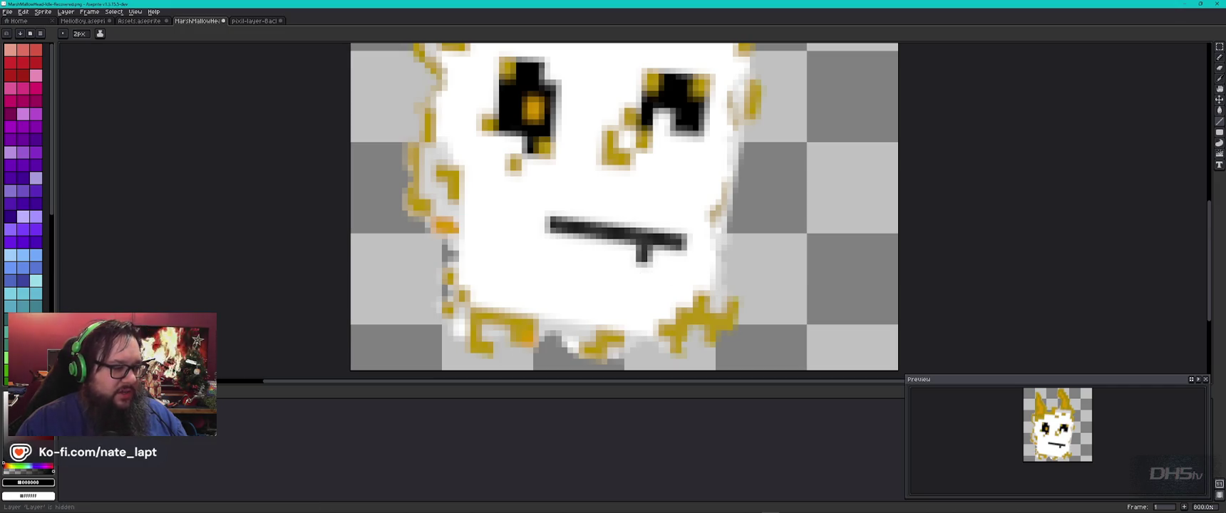
key("ctrl+h")
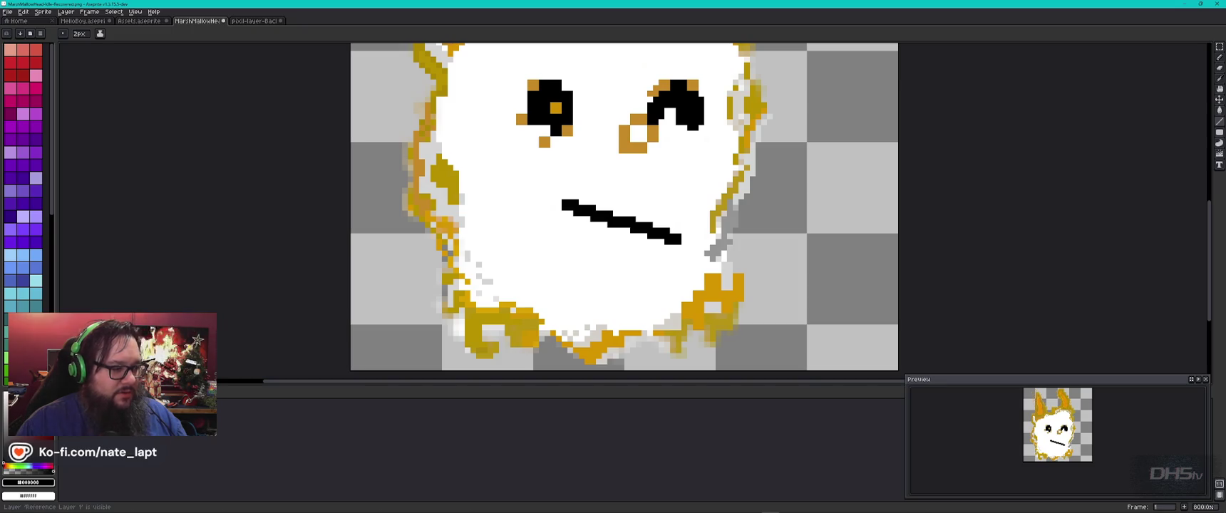
left_click(636, 244, "shift")
key("ctrl+z")
scroll(636, 245, "down", 1)
scroll(676, 264, "down", 1)
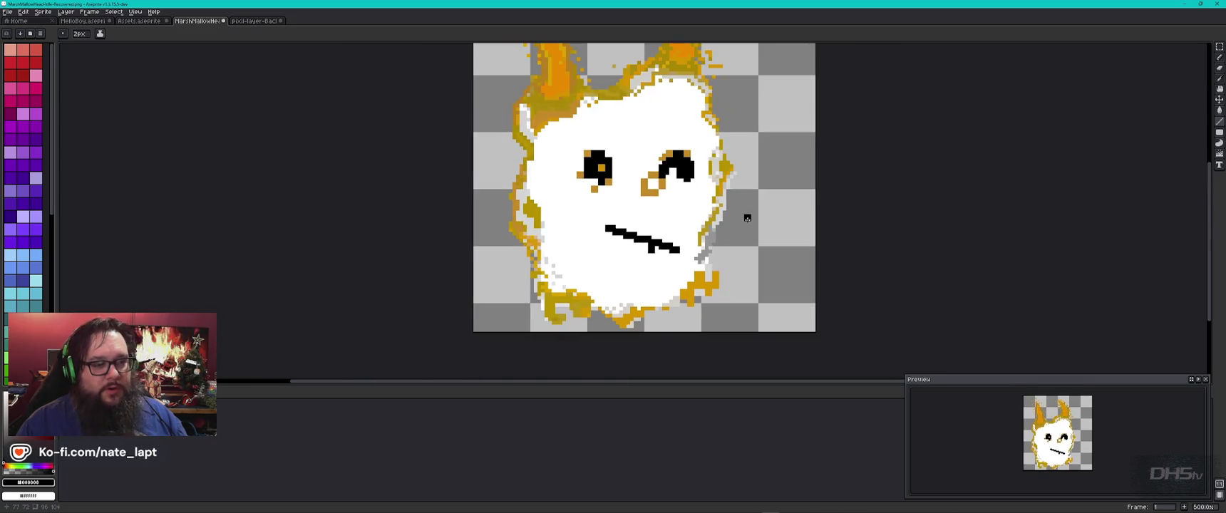
Compare MarshMallowHead against the pixil-layer-Background sprite and zoom back in on the face
key("ctrl+Tab")
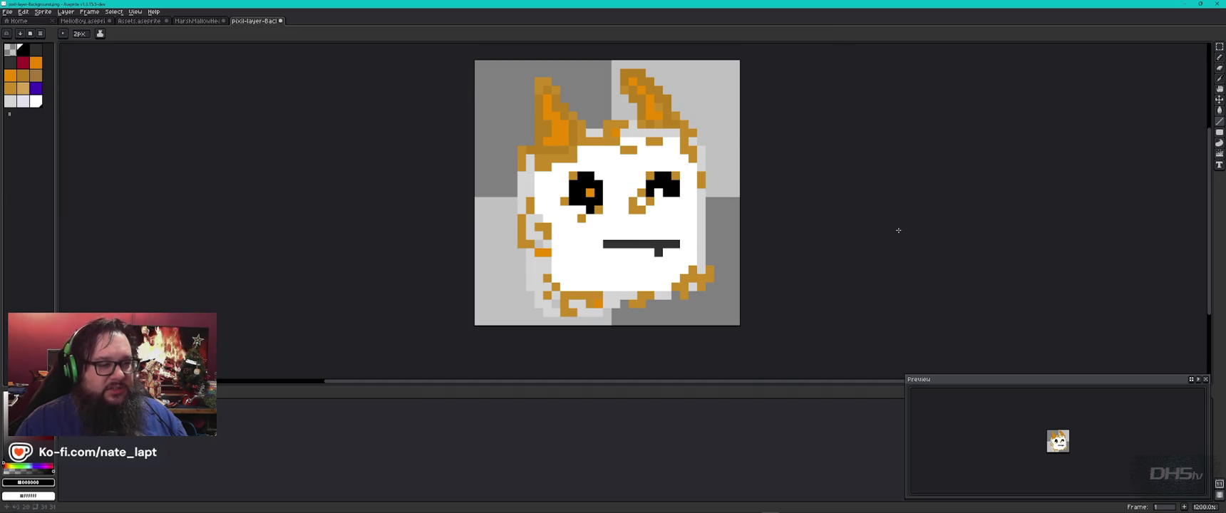
key("ctrl+shift+Tab")
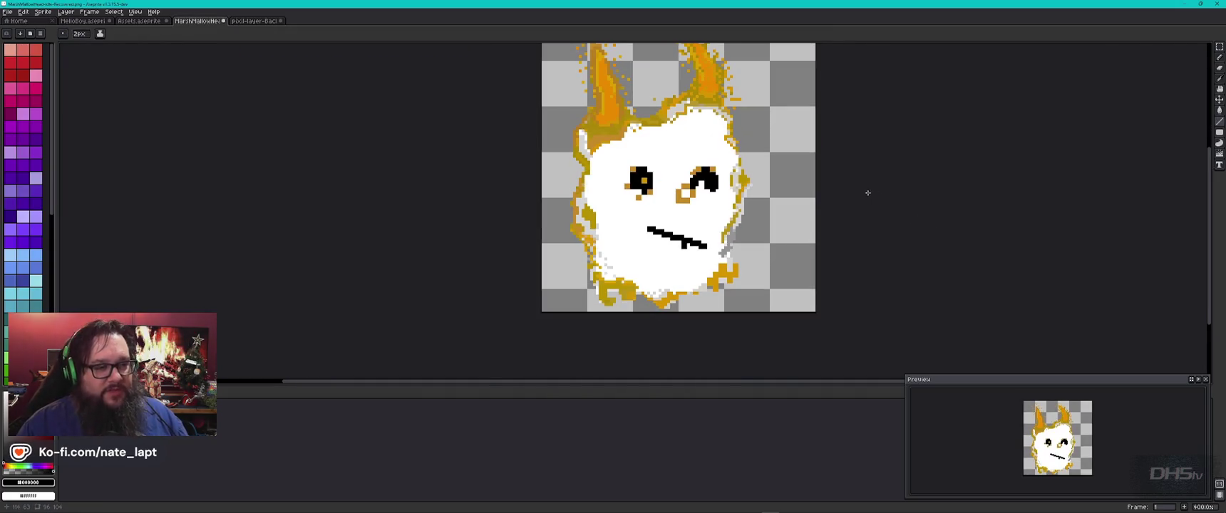
key("v")
key("ctrl+Tab")
key("b")
key("ctrl+shift+Tab")
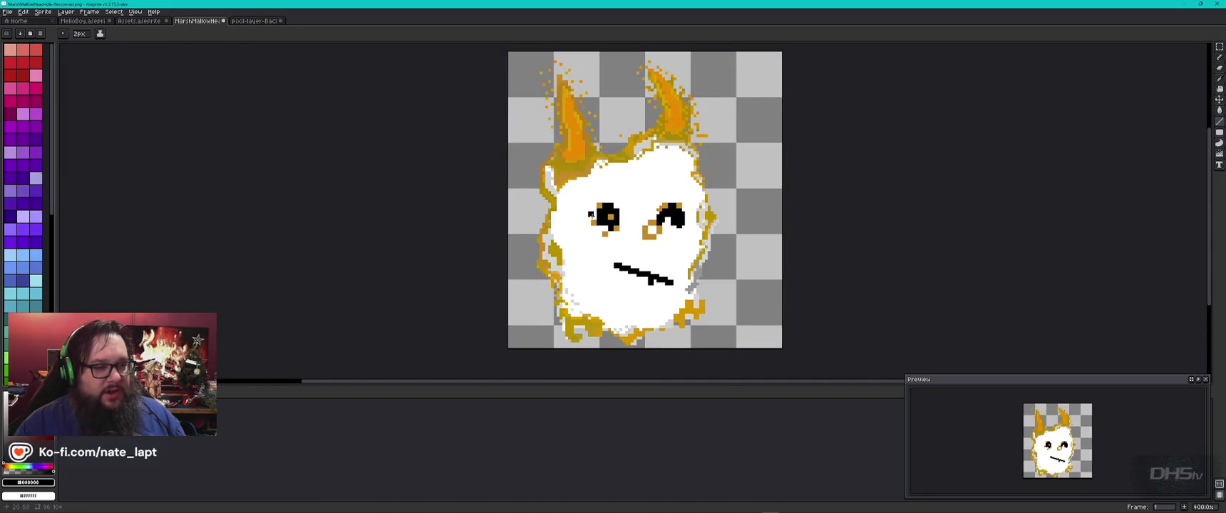
scroll(593, 214, "up", 3)
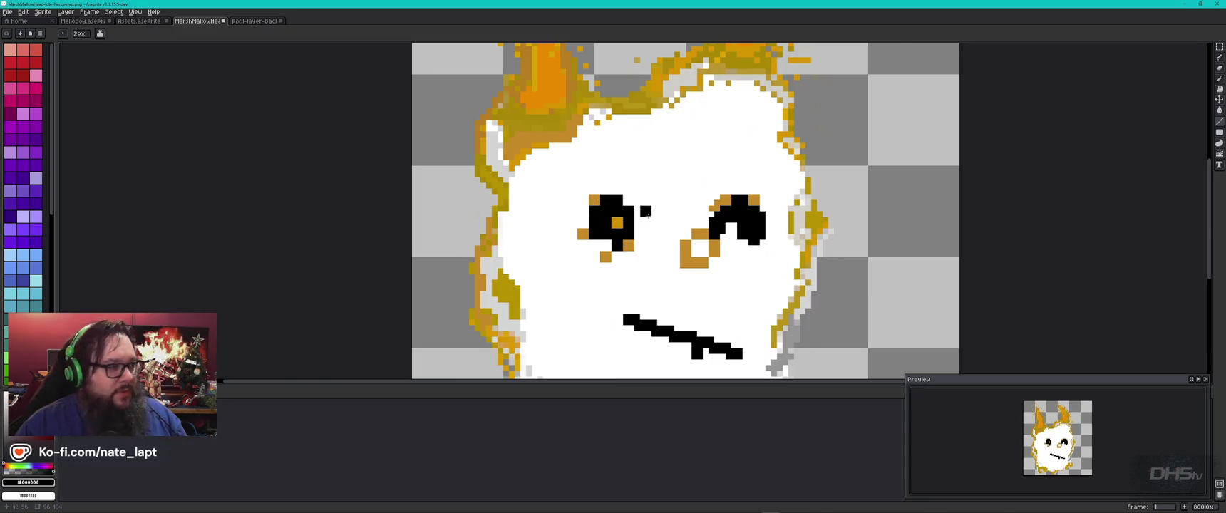
left_click(1219, 47)
Select the left eye and scale it up
left_click_drag(658, 170, 553, 287)
left_click_drag(553, 170, 511, 146)
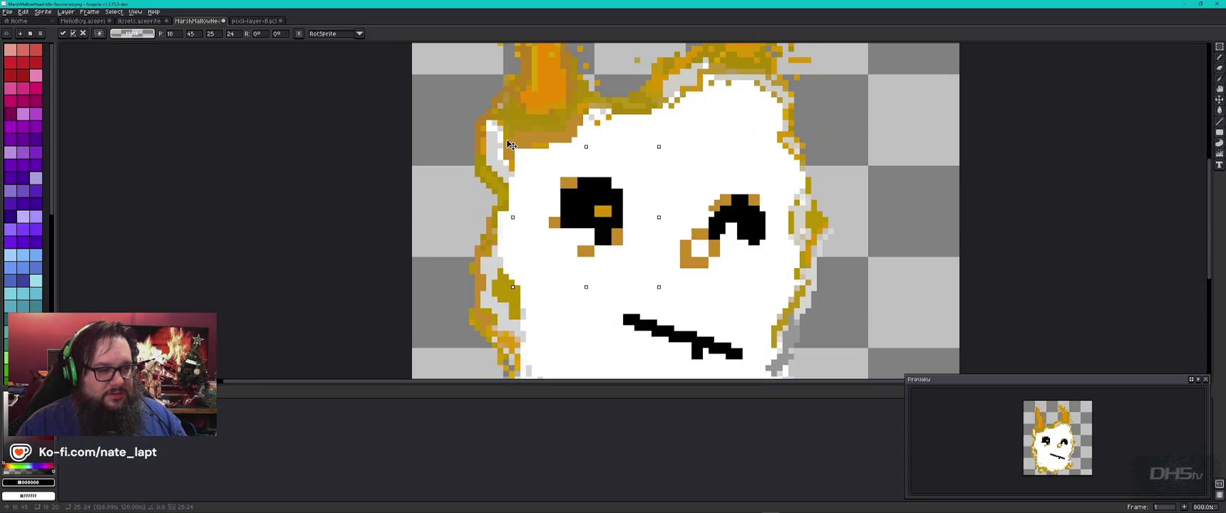
left_click(307, 198)
scroll(824, 277, "down", 3)
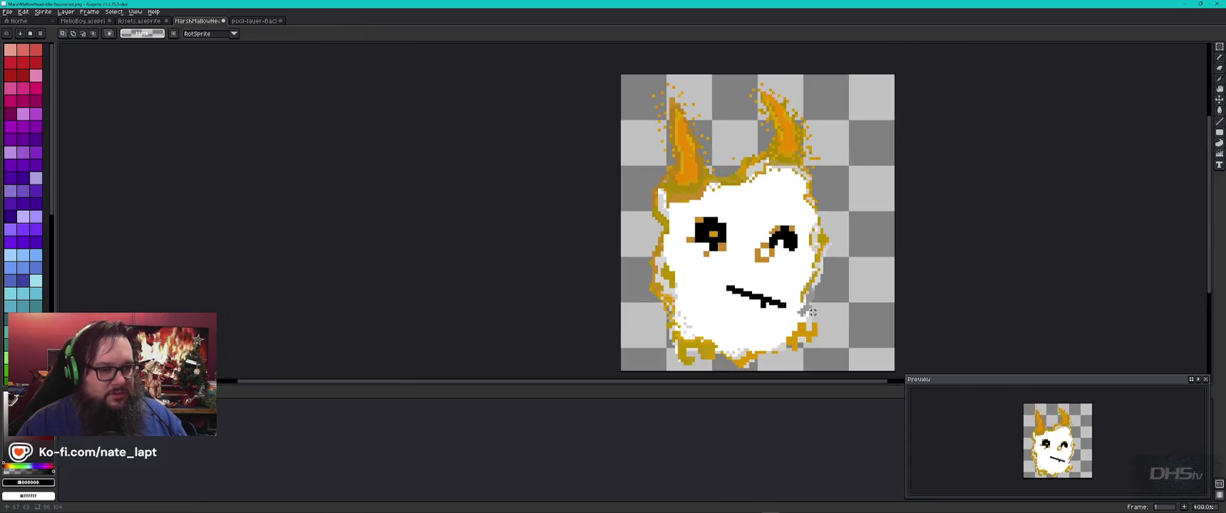
Select the right eye, nudge it up-left and enlarge it toward the lower left
left_click_drag(804, 214, 744, 268)
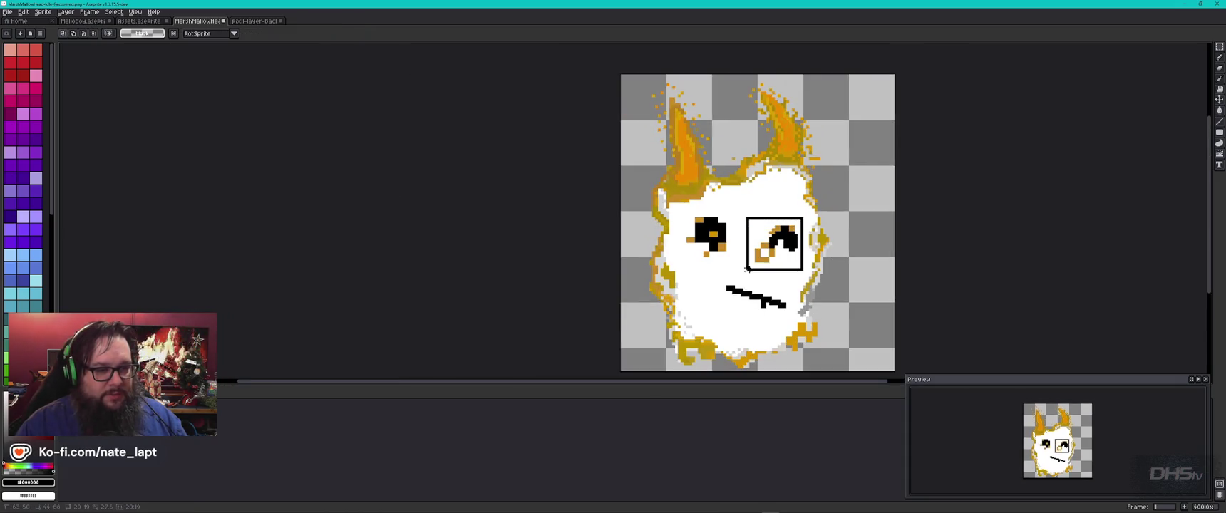
left_click_drag(788, 238, 792, 231)
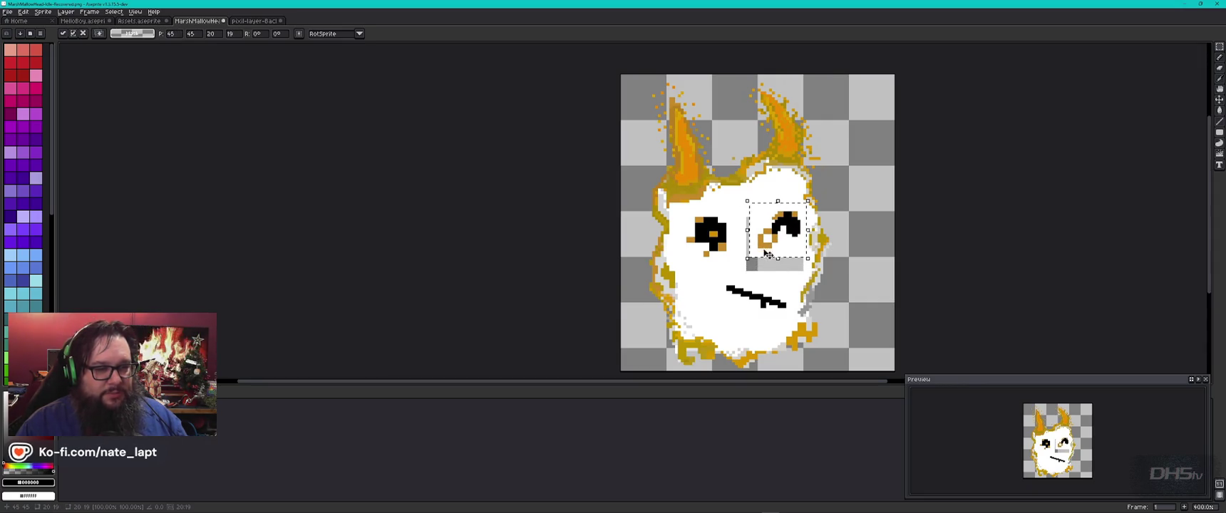
left_click_drag(747, 258, 741, 269)
left_click_drag(741, 271, 743, 273)
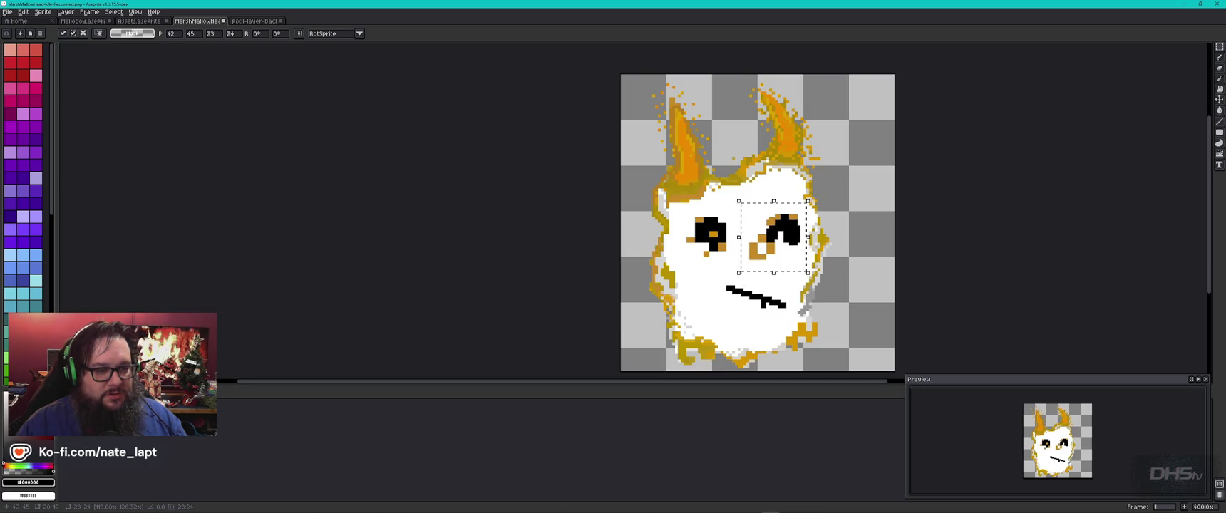
key("Return")
key("ctrl+Tab")
key("ctrl+shift+Tab")
Reselect the right eye and rotate it about 9 degrees
mouse_move(804, 207)
left_mouse_down()
mouse_move(733, 276)
mouse_move(760, 289)
left_mouse_up()
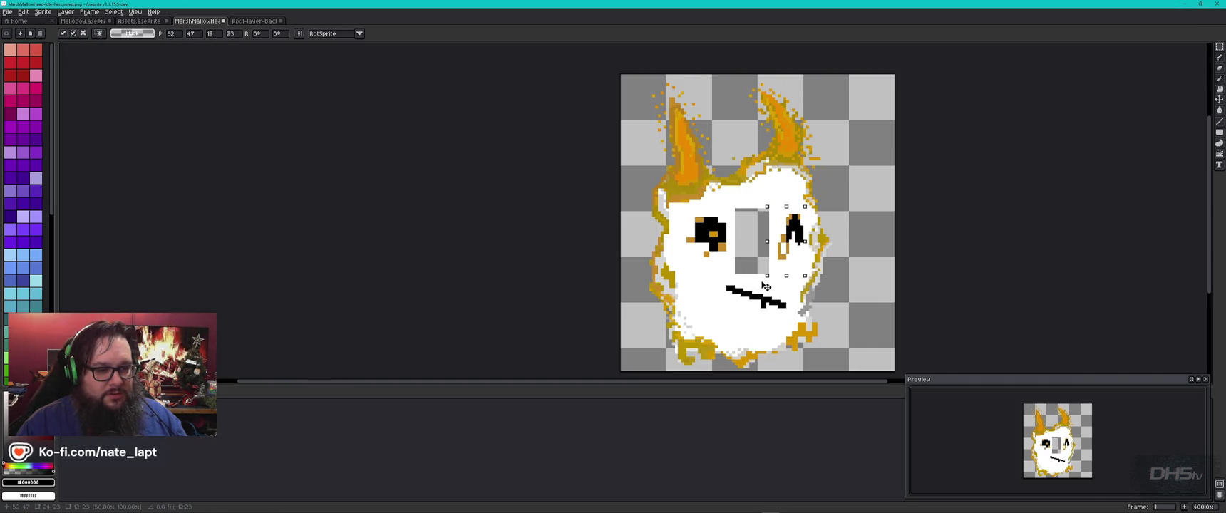
key("Escape")
left_click_drag(731, 282, 744, 293)
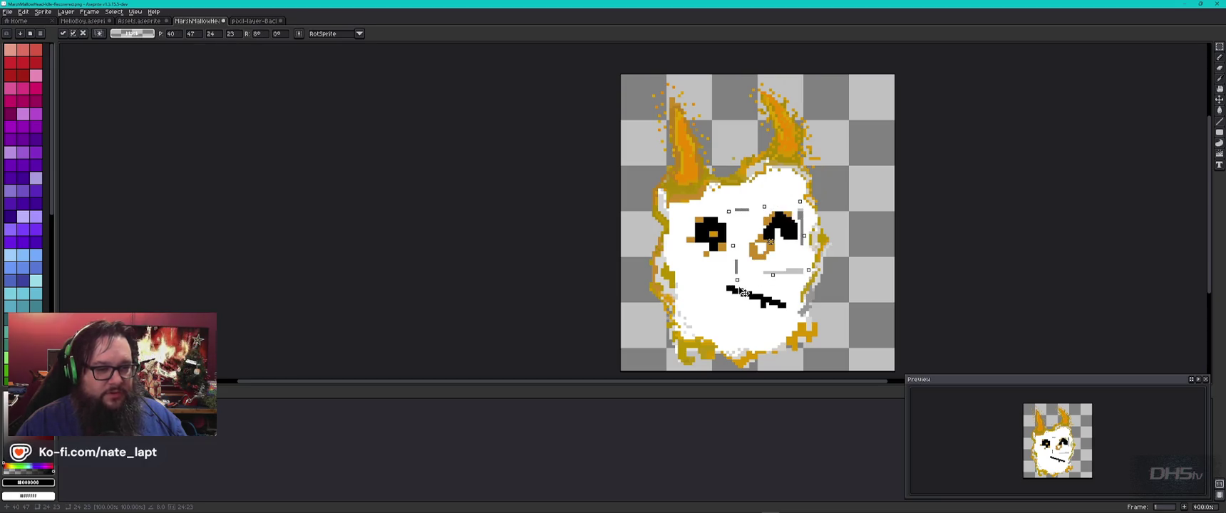
left_click(865, 282)
Pick white from the marshmallow's face and shrink the pencil brush to 2px
key("i")
left_click(790, 280)
key("b")
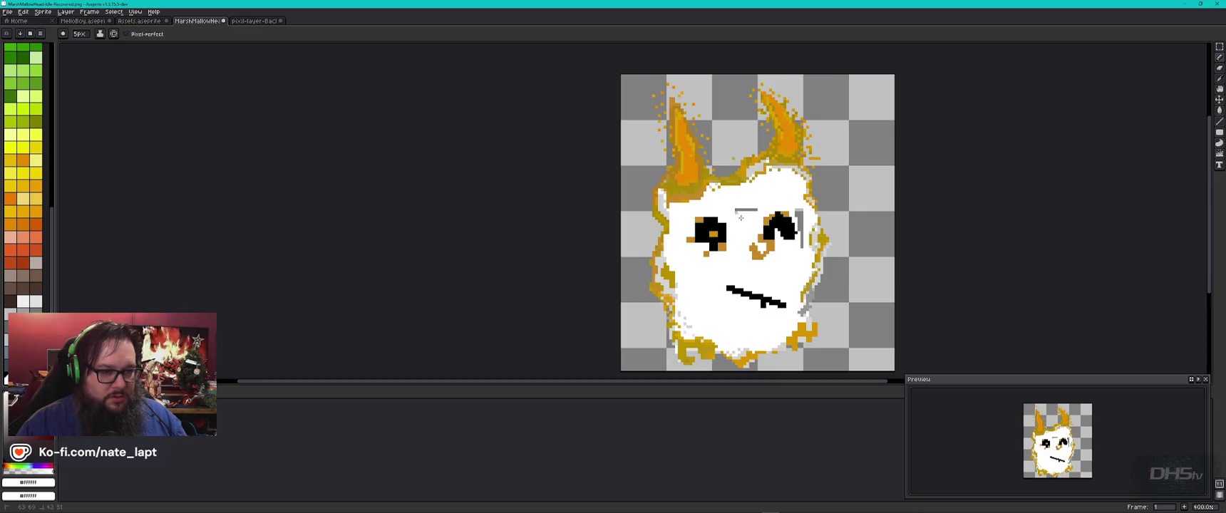
key("minus")
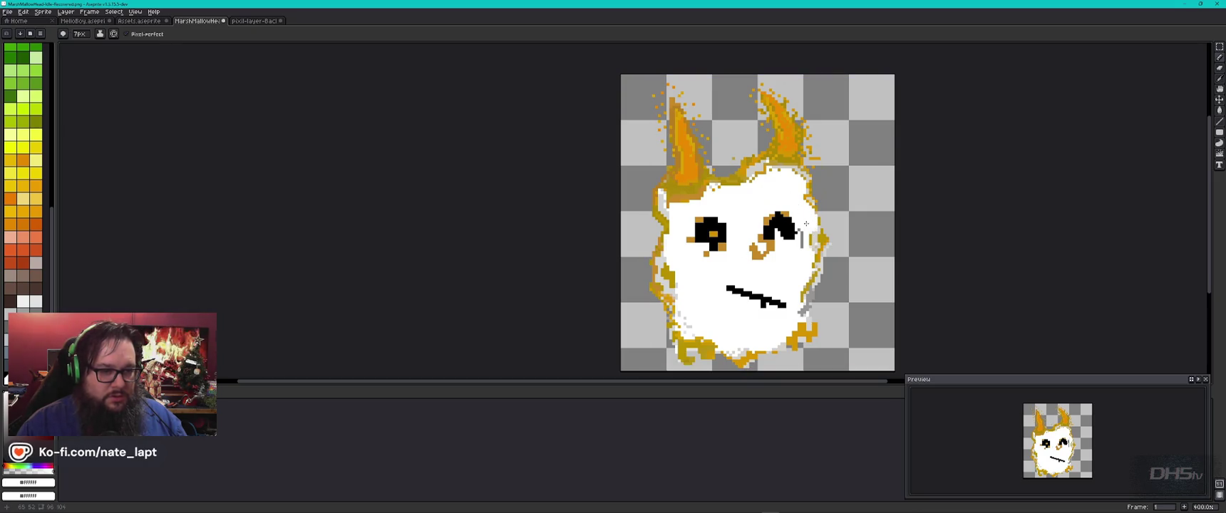
key("minus")
key("minus")
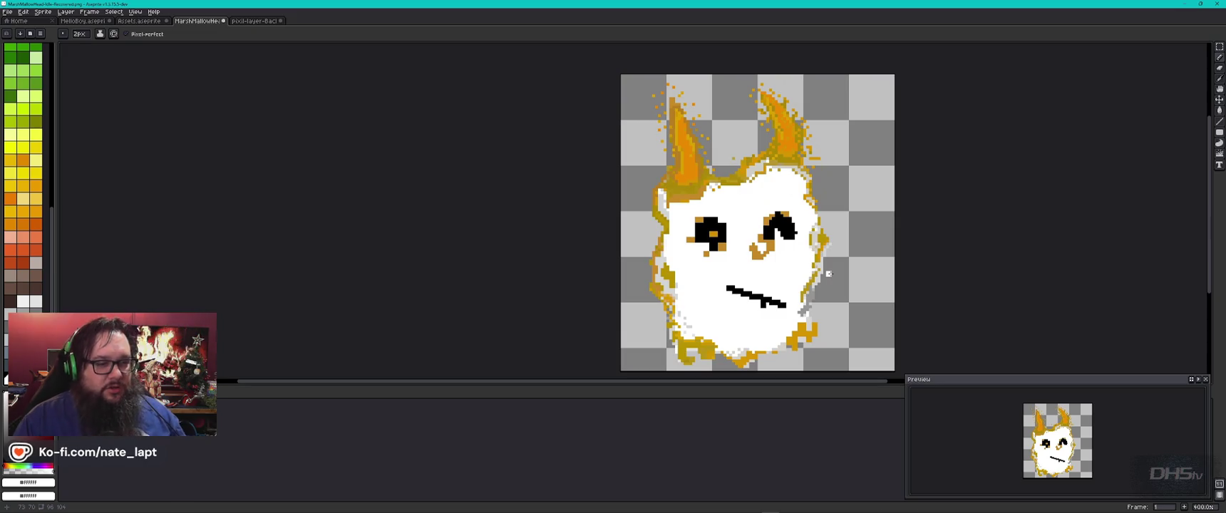
key("ctrl+Tab")
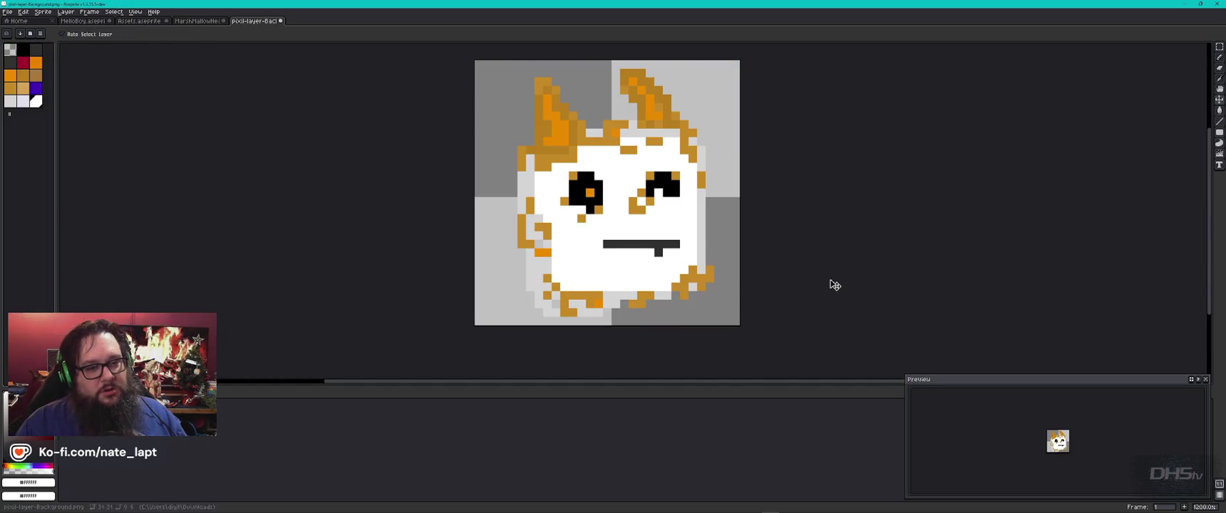
key("ctrl+shift+Tab")
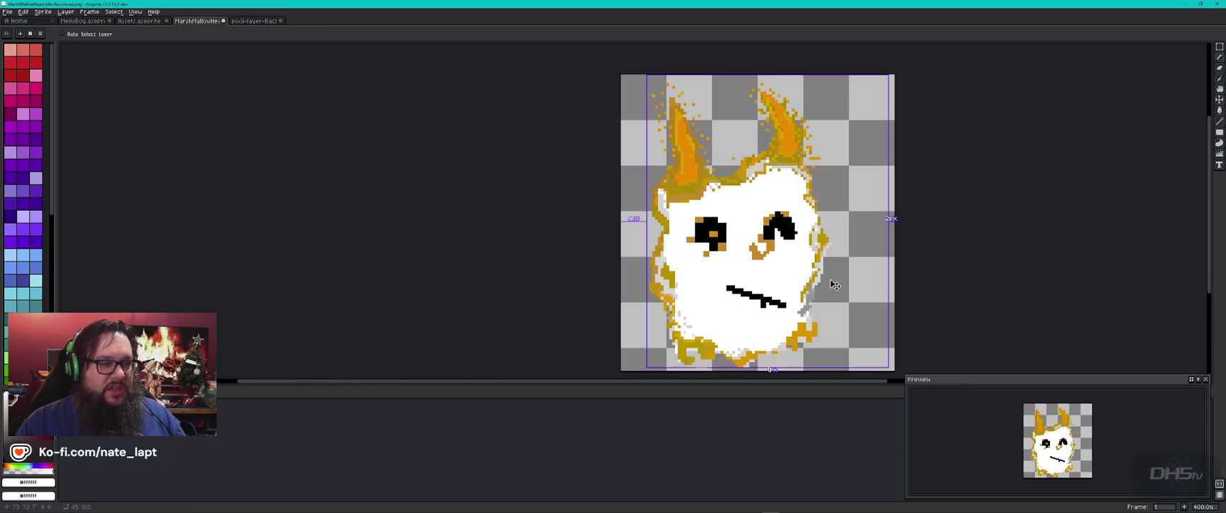
Settle on the pixil-layer-Background horned marshmallow at 1200%, panning it into view after comparing sprites
key("ctrl+Tab")
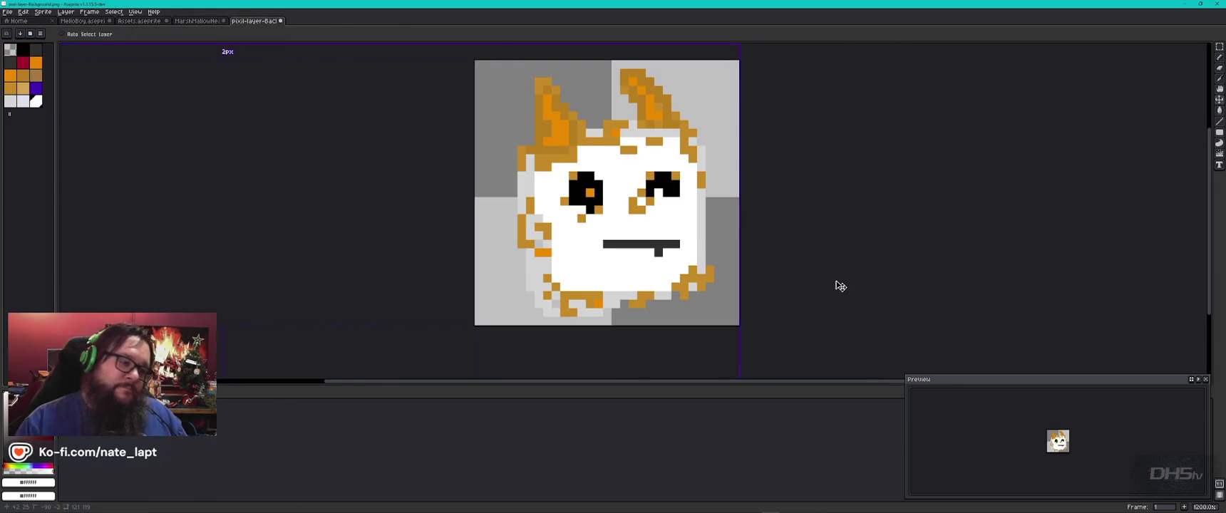
key("b")
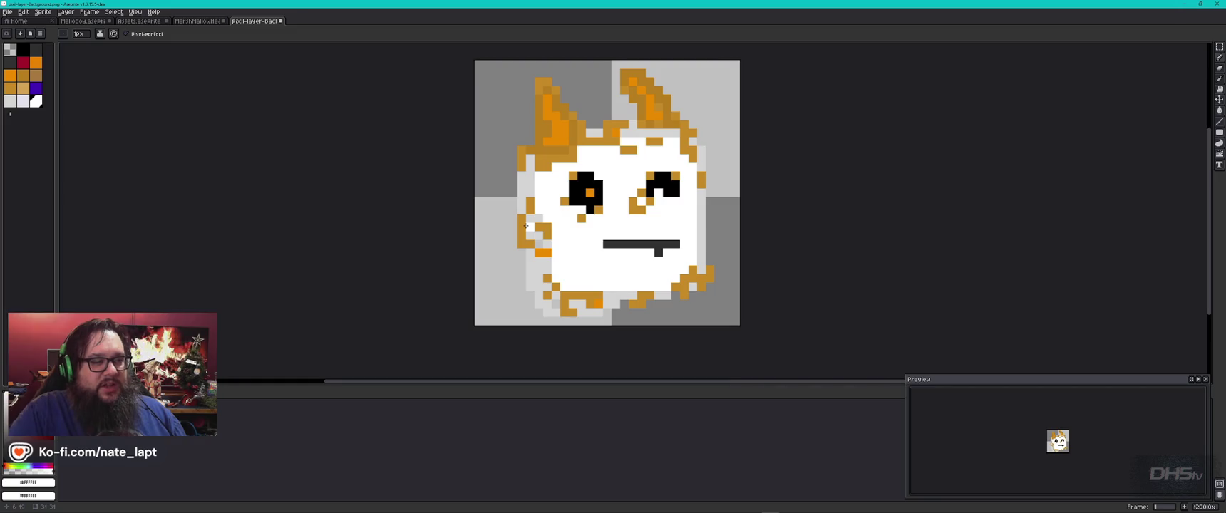
key("ctrl+shift+Tab")
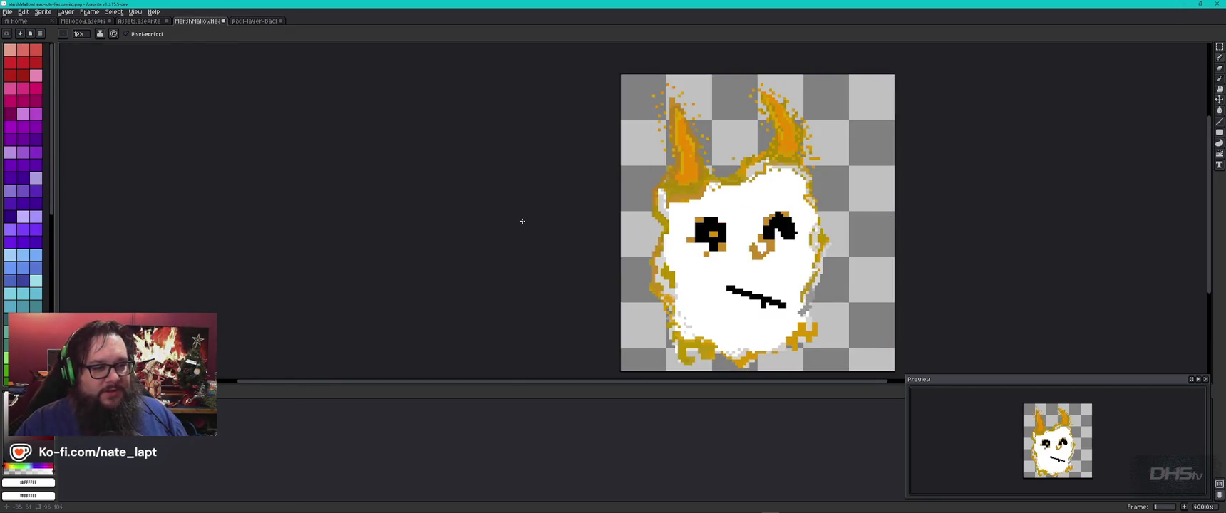
key("ctrl+Tab")
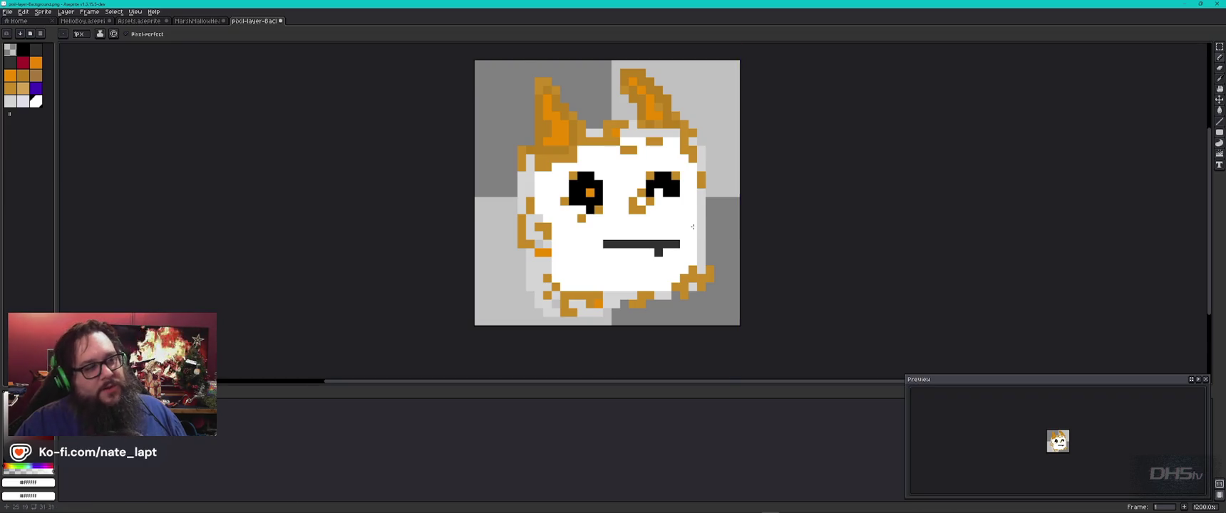
key("ctrl+shift+Tab")
key("ctrl+Tab")
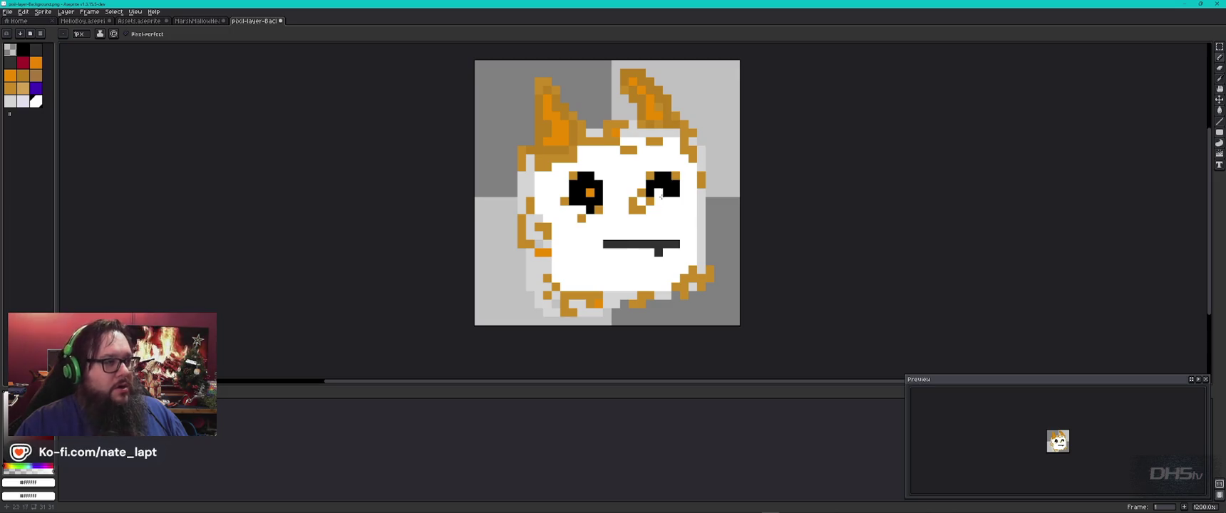
scroll(659, 152, "up", 1)
scroll(663, 155, "down", 1)
scroll(674, 165, "down", 1)
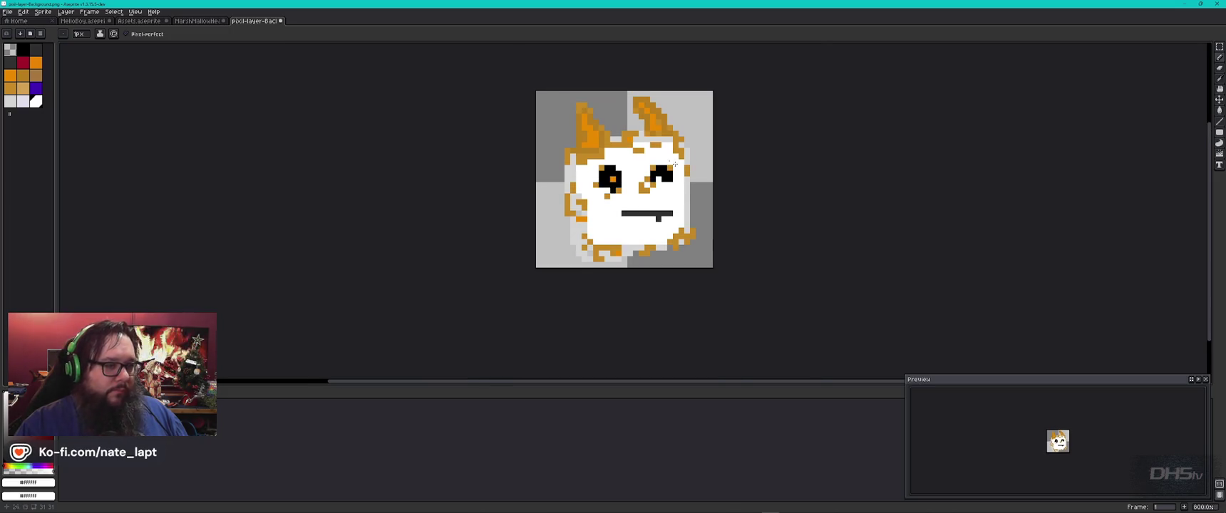
key("ctrl+shift+Tab")
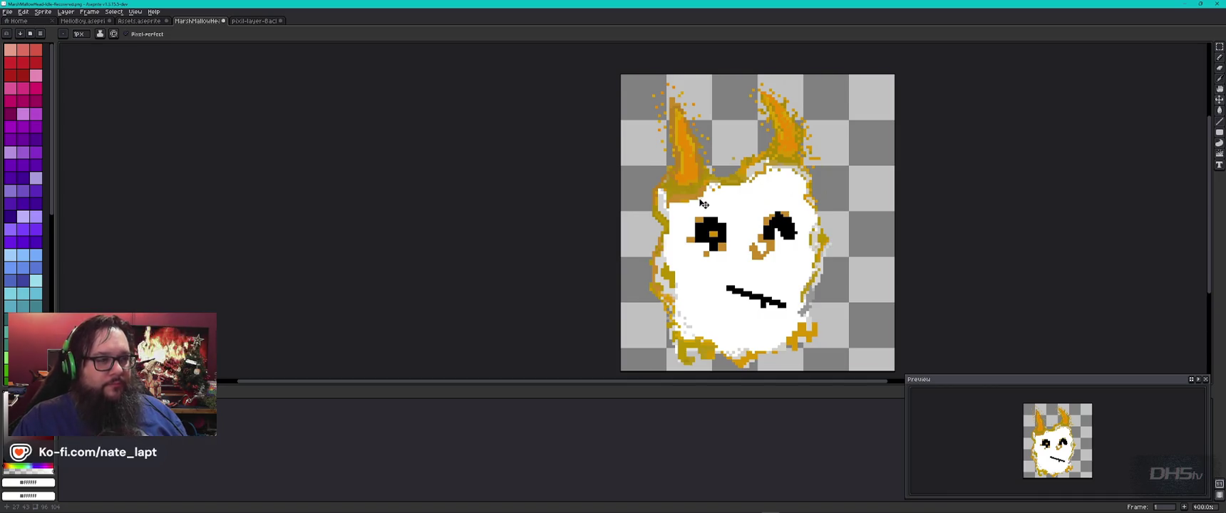
key("ctrl+Tab")
scroll(675, 179, "up", 2)
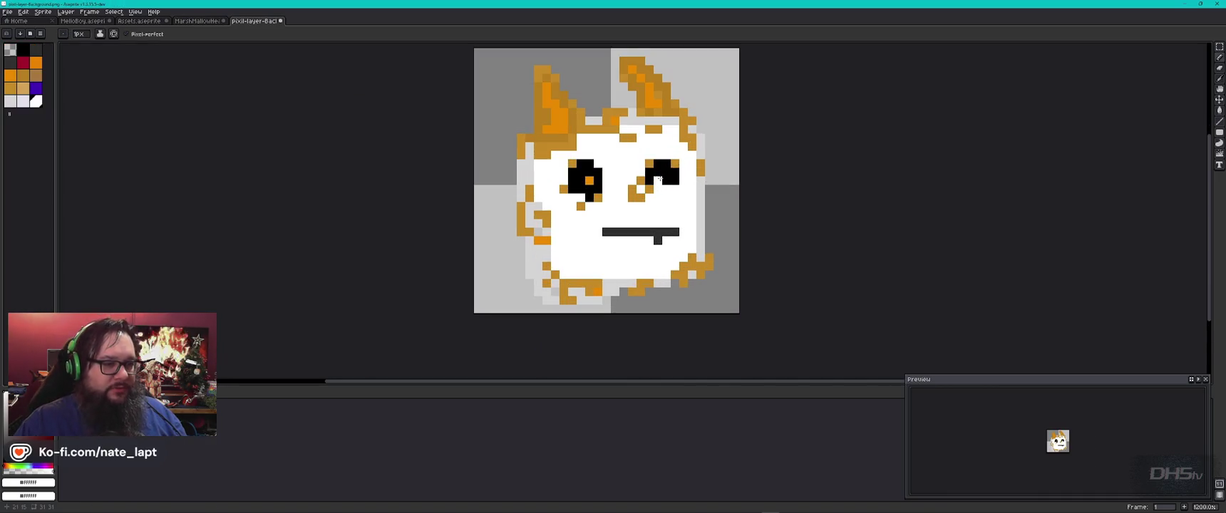
left_click_drag(678, 207, 664, 228)
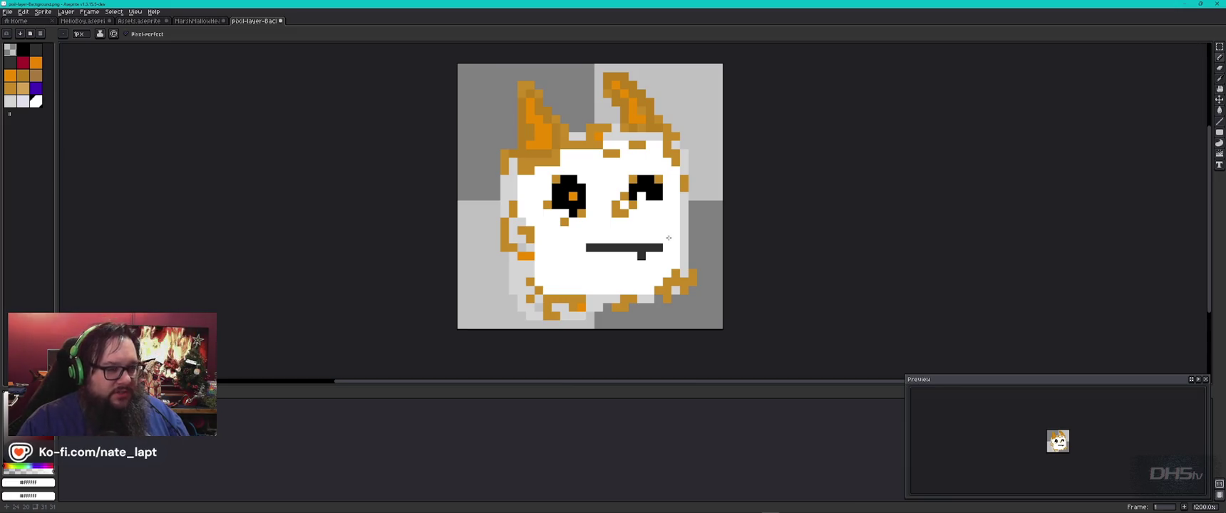
Marquee-select the entire pixil marshmallow sprite
left_click(1219, 46)
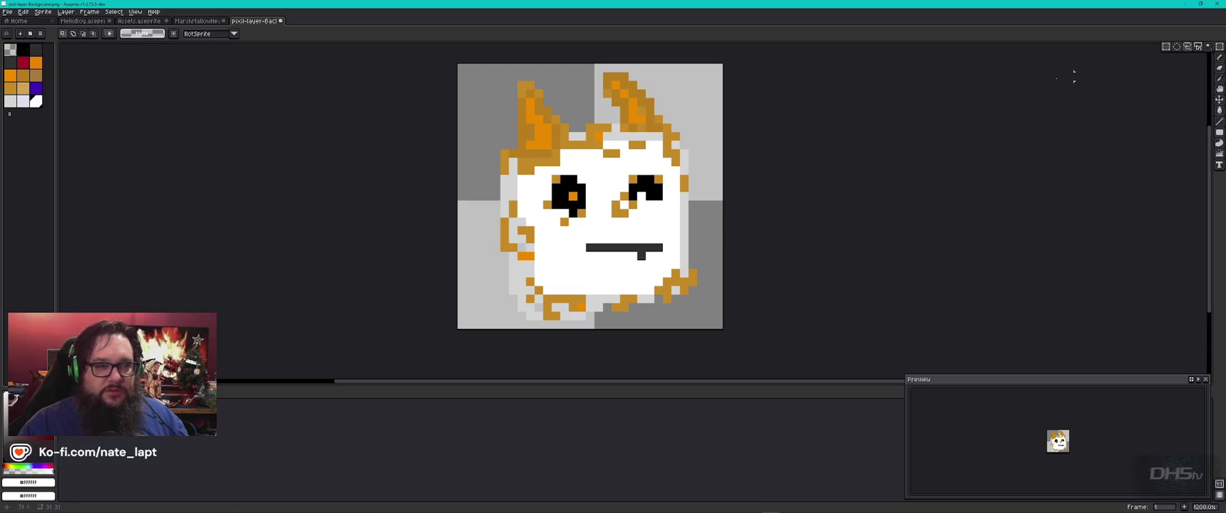
key("q")
left_click_drag(719, 66, 479, 330)
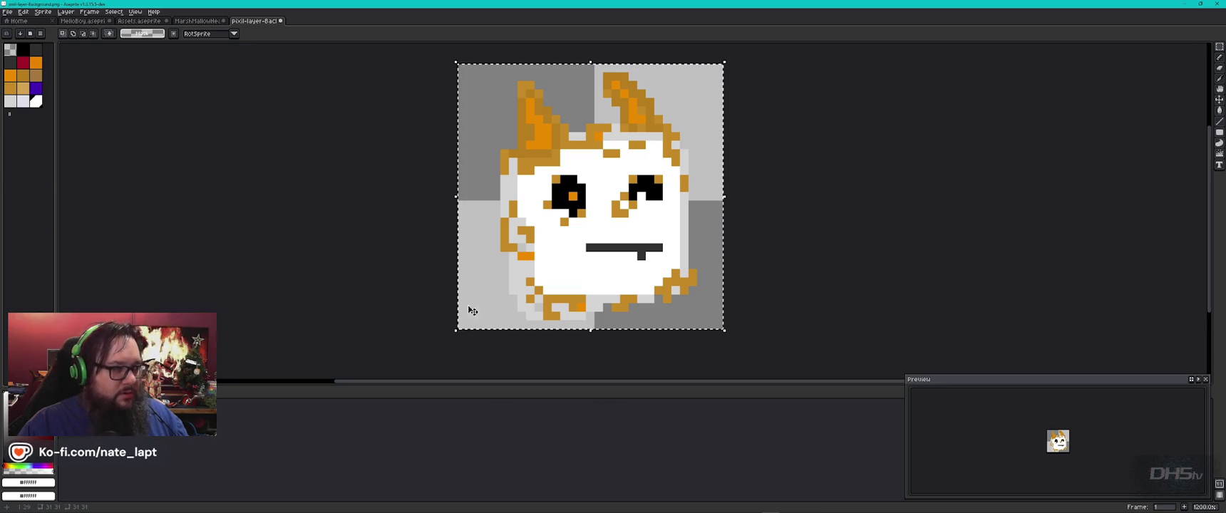
Add a new layer in MarshMallowHead and paste the copied marshmallow onto it
left_click(198, 21)
key("ctrl+n")
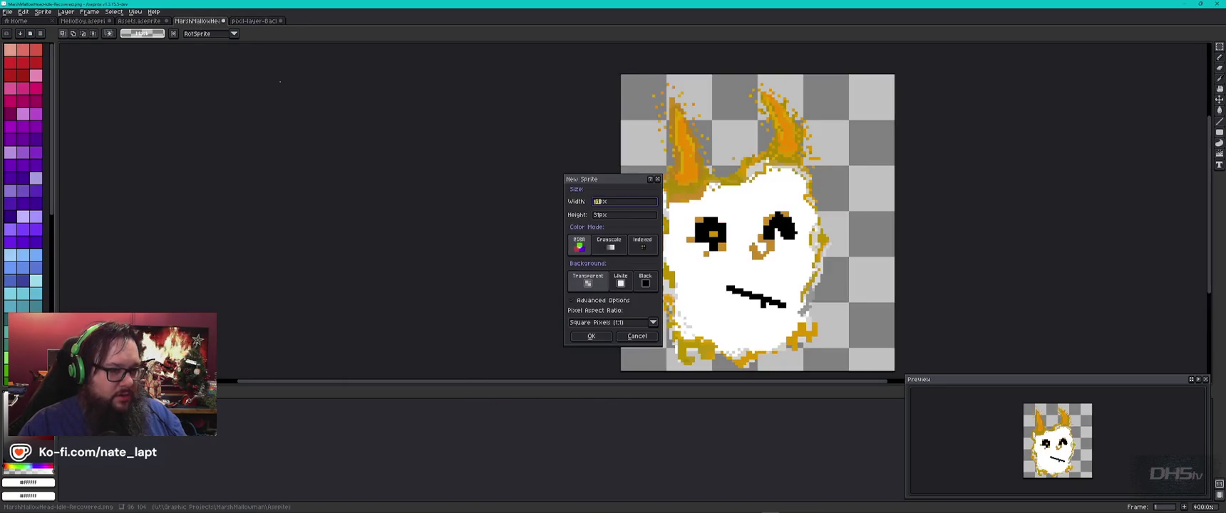
key("Escape")
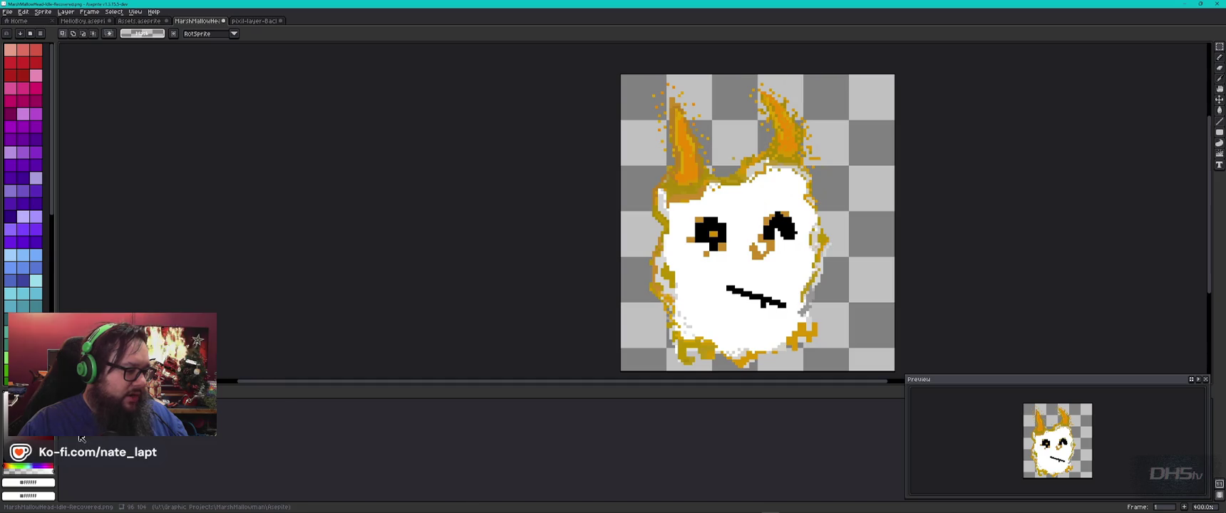
left_click(65, 12)
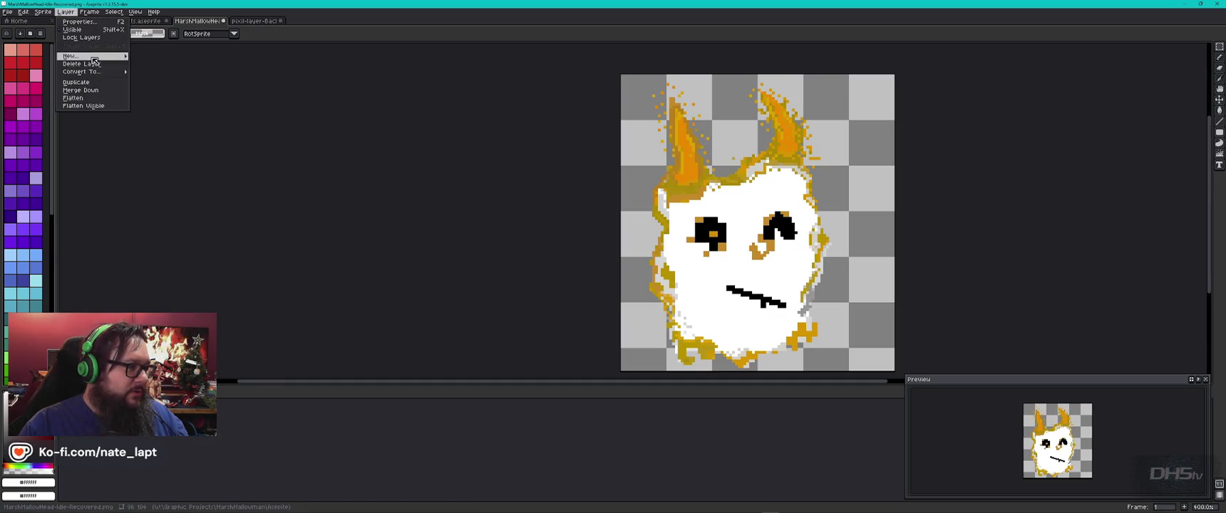
left_click(153, 57)
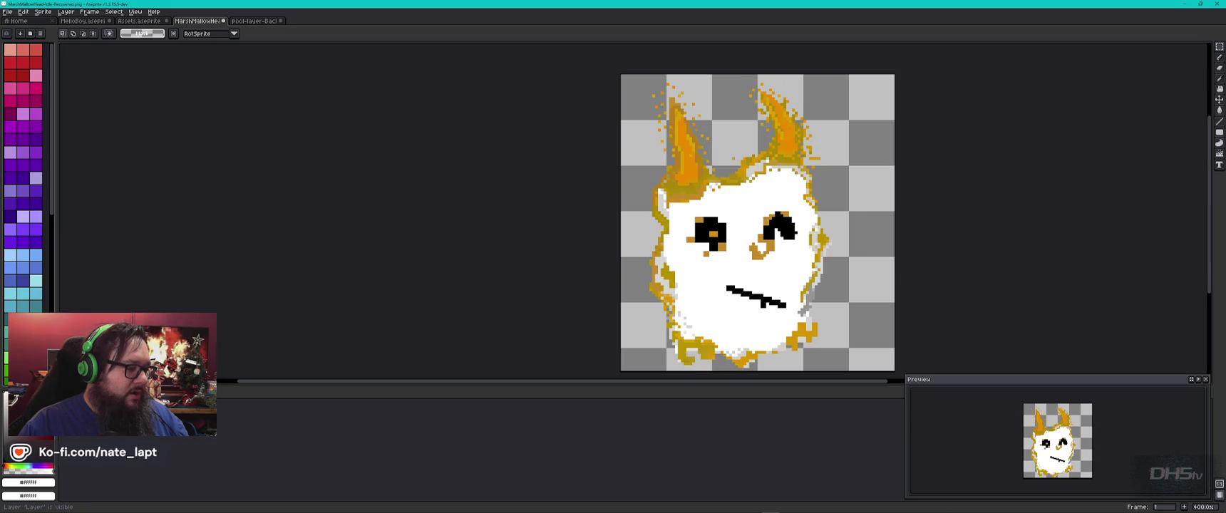
key("Delete")
key("ctrl+v")
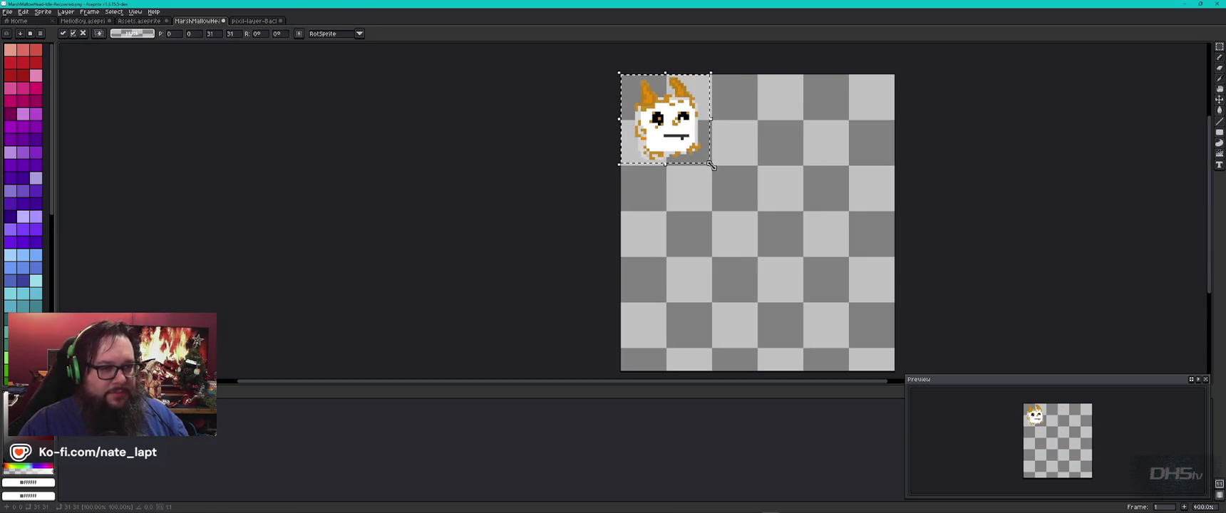
left_click_drag(768, 256, 551, 241)
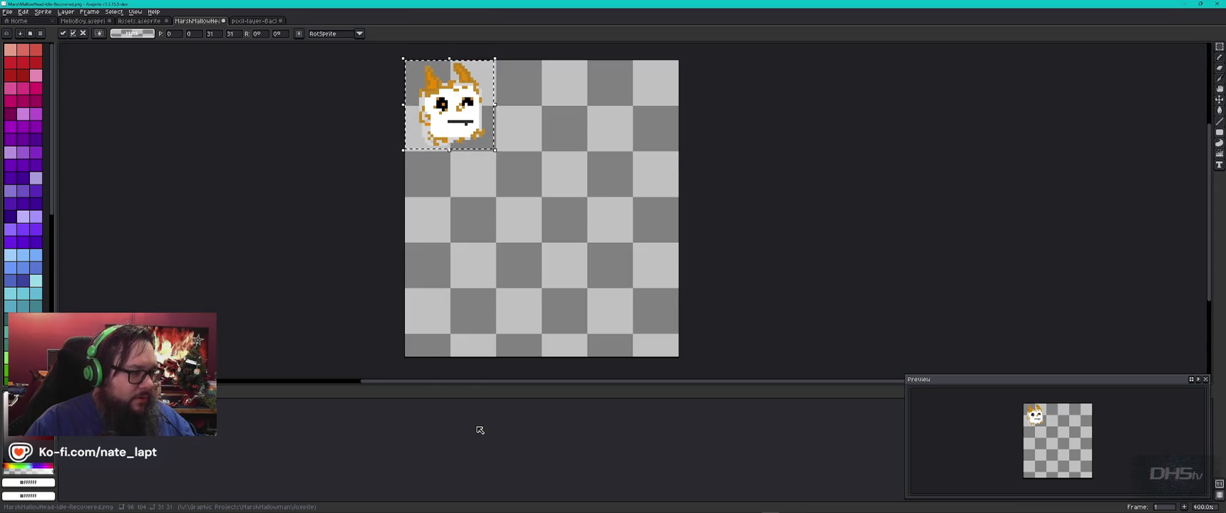
key("ctrl+Tab")
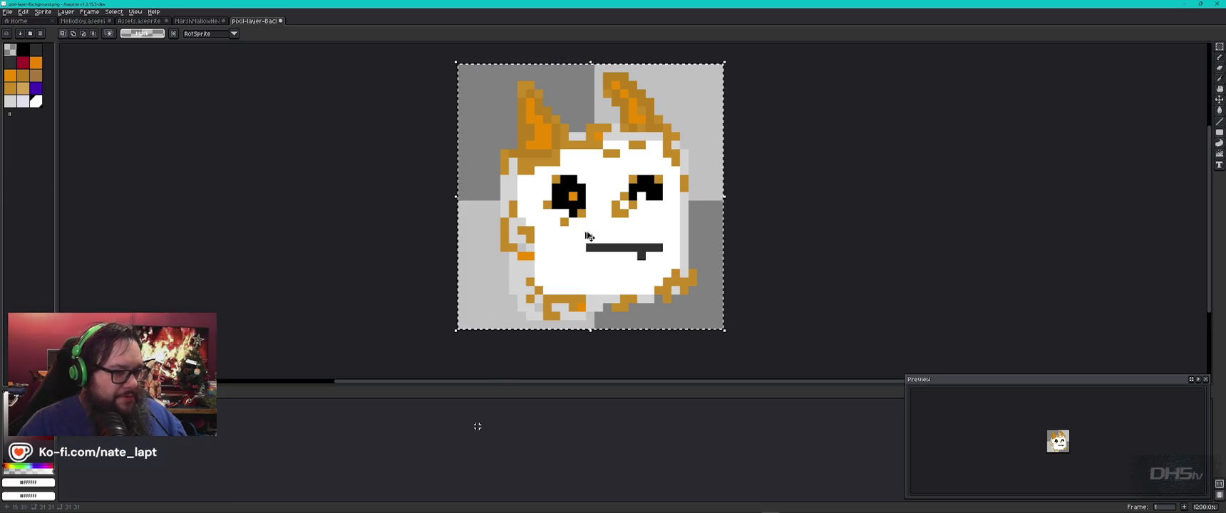
scroll(602, 225, "up", 4)
scroll(602, 225, "down", 8)
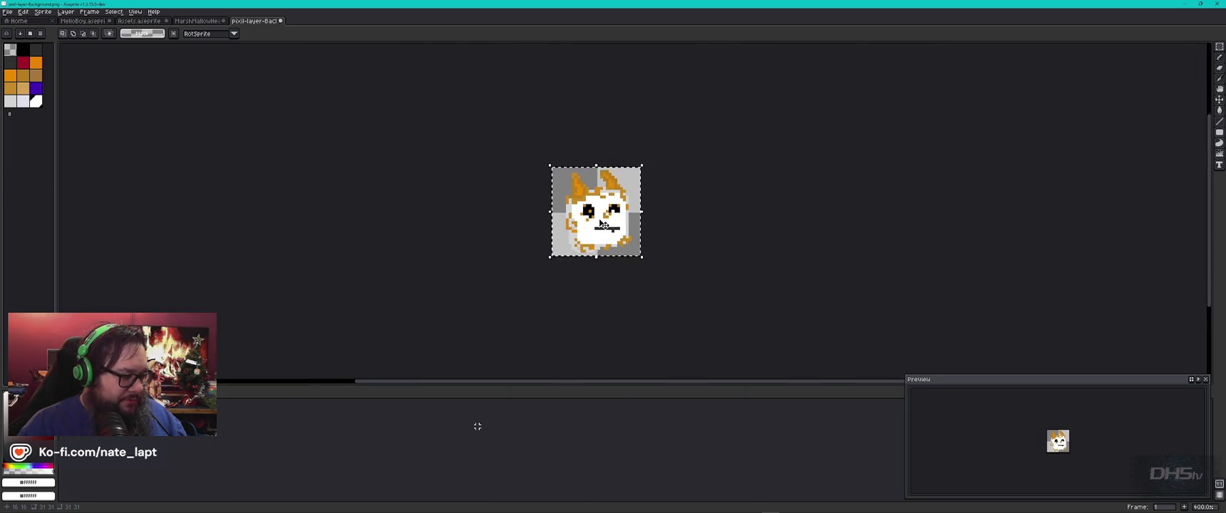
scroll(603, 225, "up", 4)
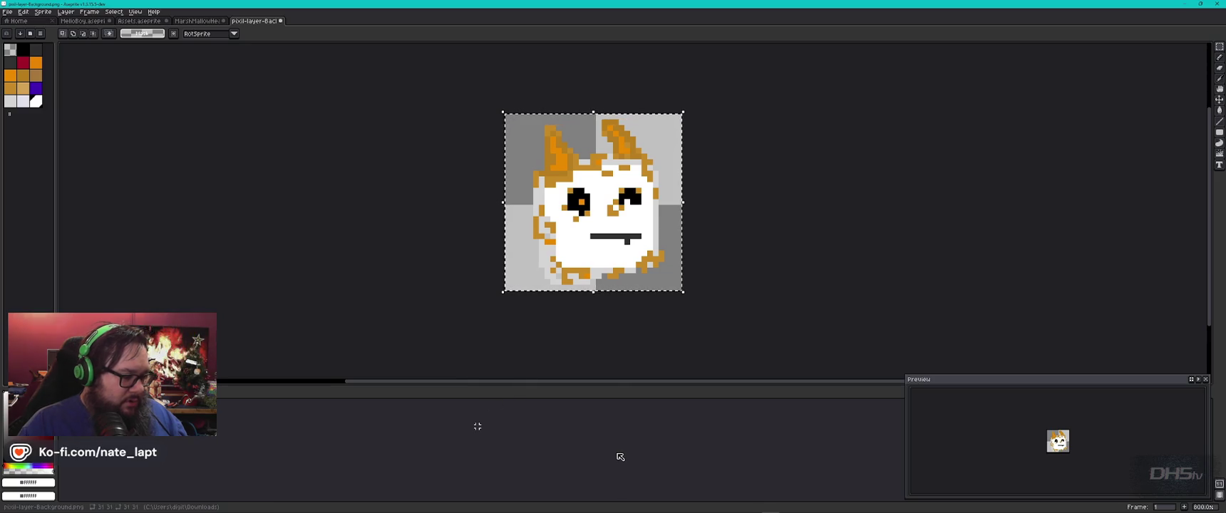
scroll(608, 272, "down", 2)
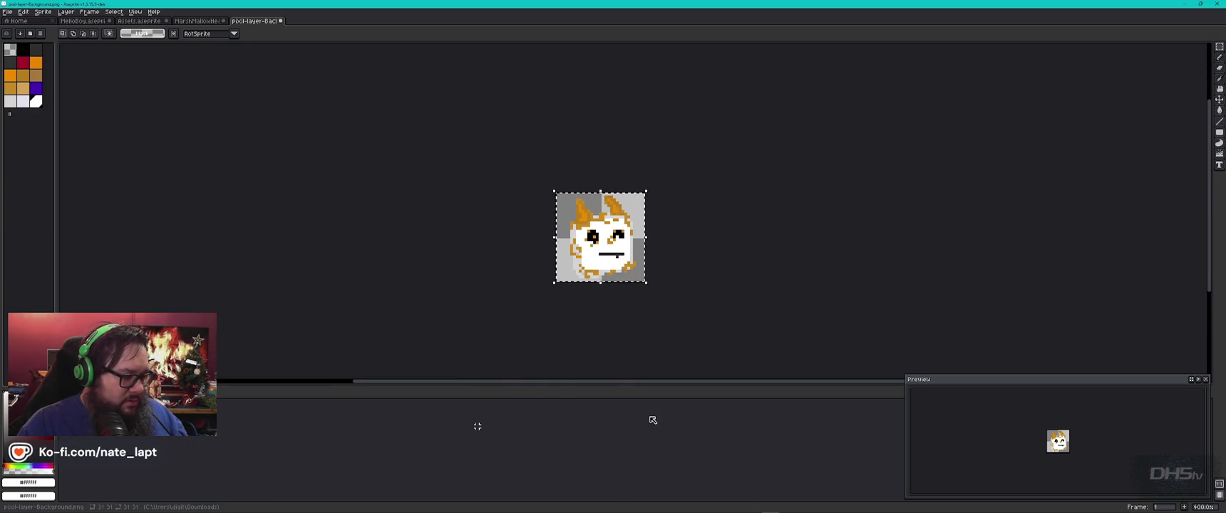
scroll(619, 274, "up", 5)
scroll(619, 274, "up", 1)
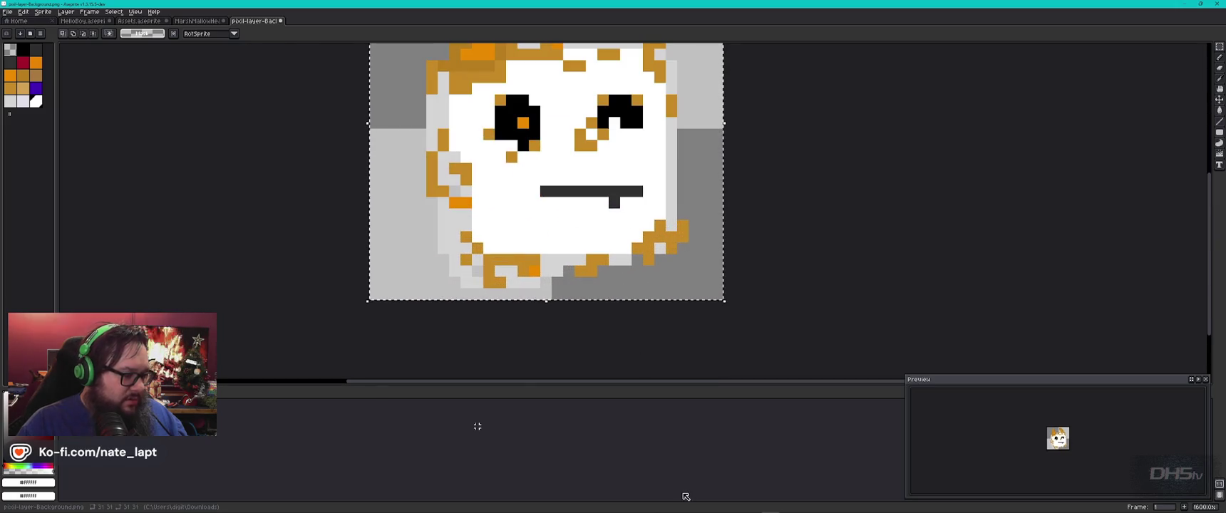
key("minus")
key("minus")
key("ctrl+shift+Tab")
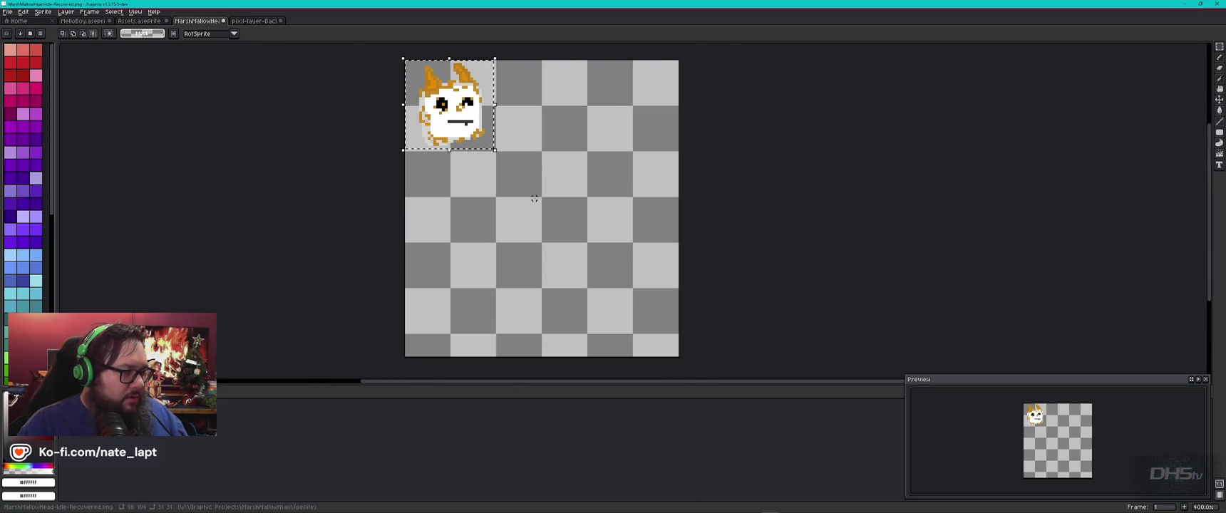
scroll(571, 227, "up", 1)
scroll(571, 226, "down", 1)
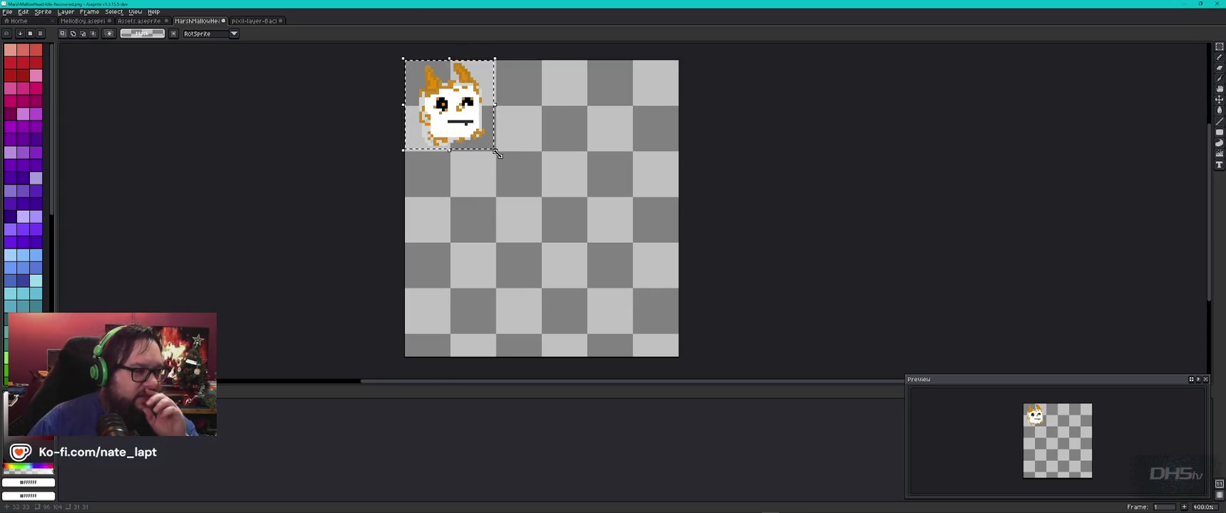
key("ctrl+n")
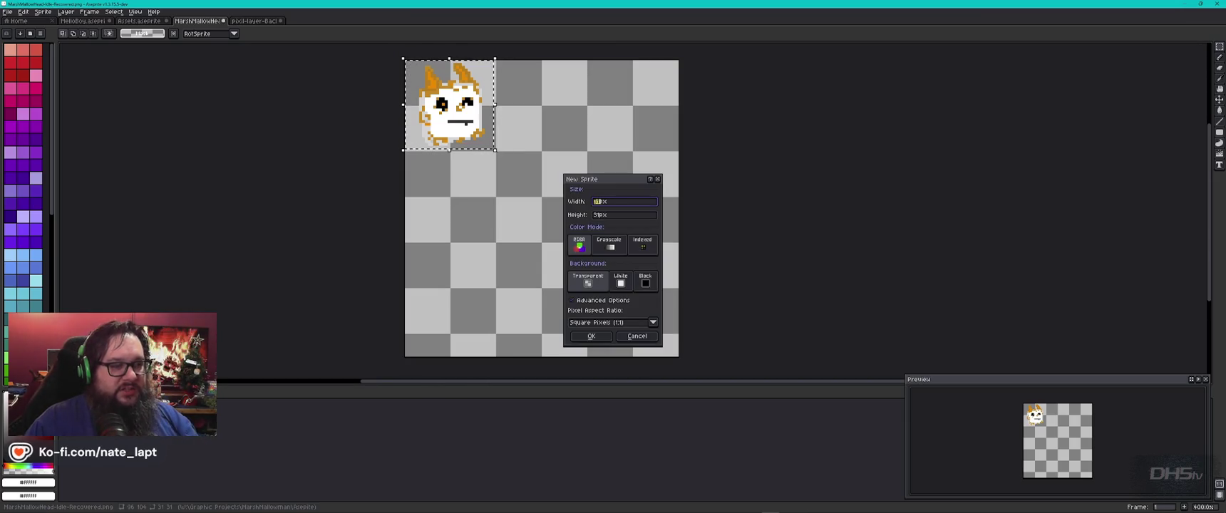
Create the 64×64 Sprite-0006, paste the marshmallow, and stretch it to fill the canvas
key("Return")
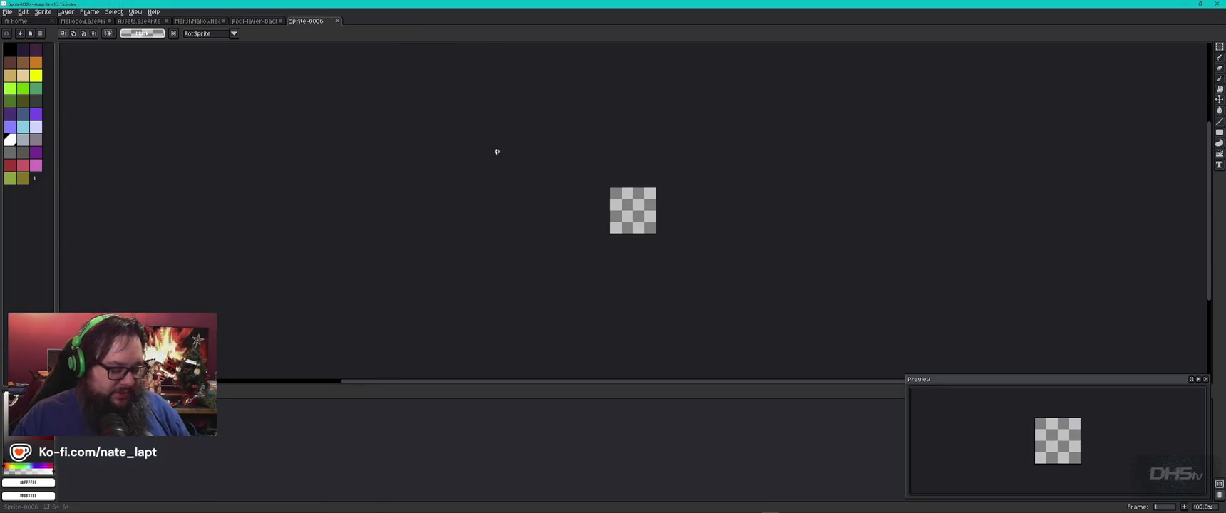
key("ctrl+v")
scroll(655, 209, "up", 4)
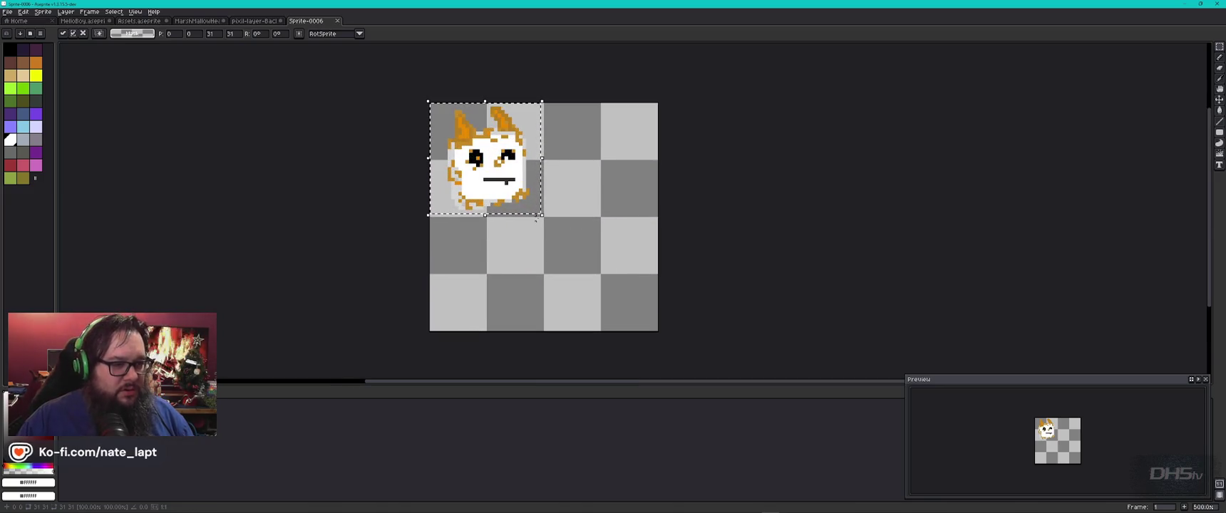
left_click_drag(542, 215, 657, 330)
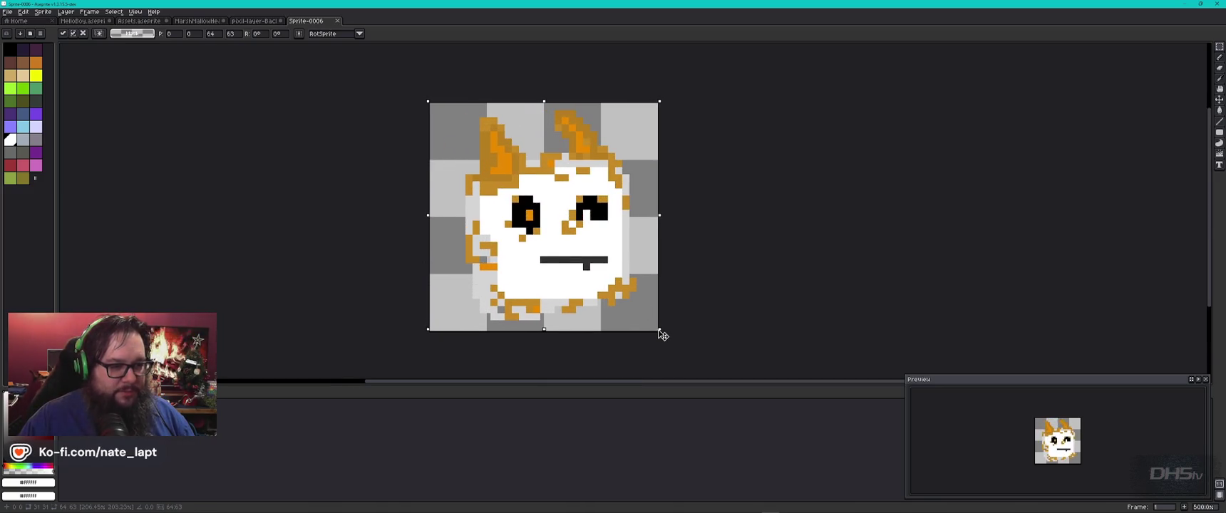
left_click(680, 233)
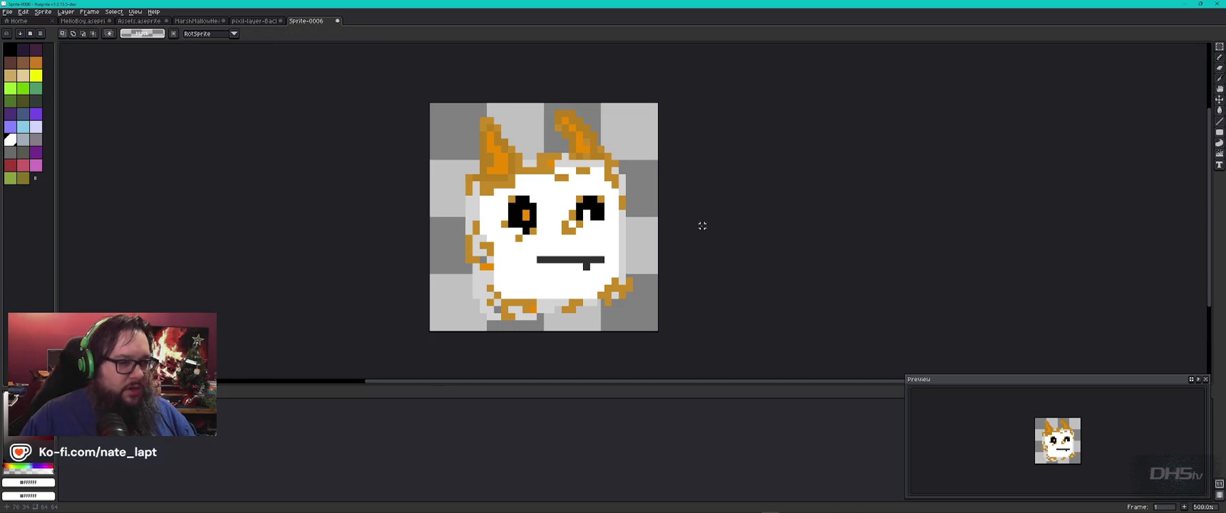
scroll(599, 209, "up", 2)
scroll(572, 225, "down", 1)
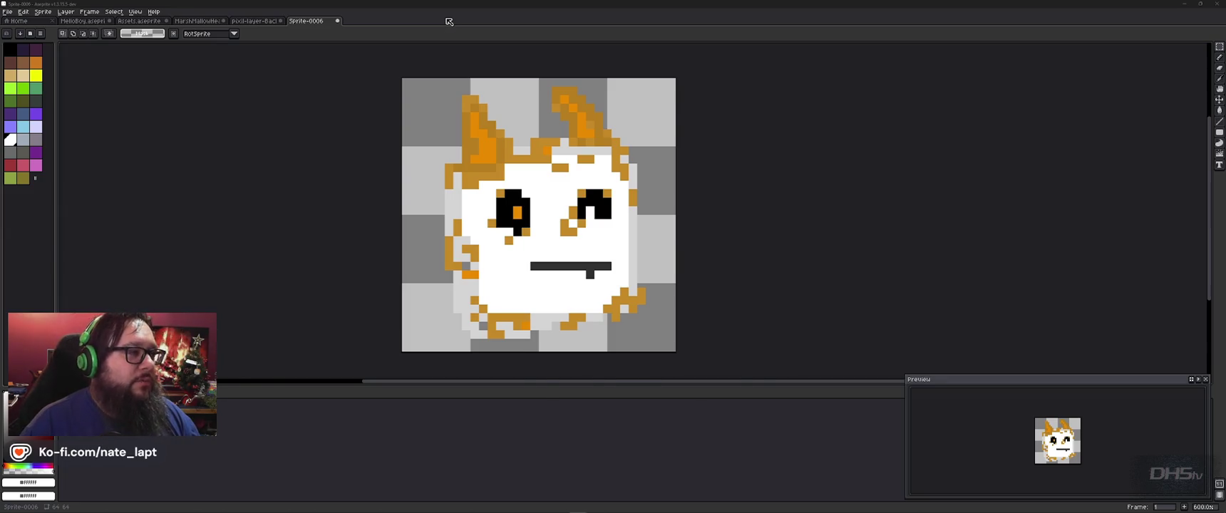
key("alt+Tab")
key("alt+Tab")
key("alt+Tab")
key("alt+Tab")
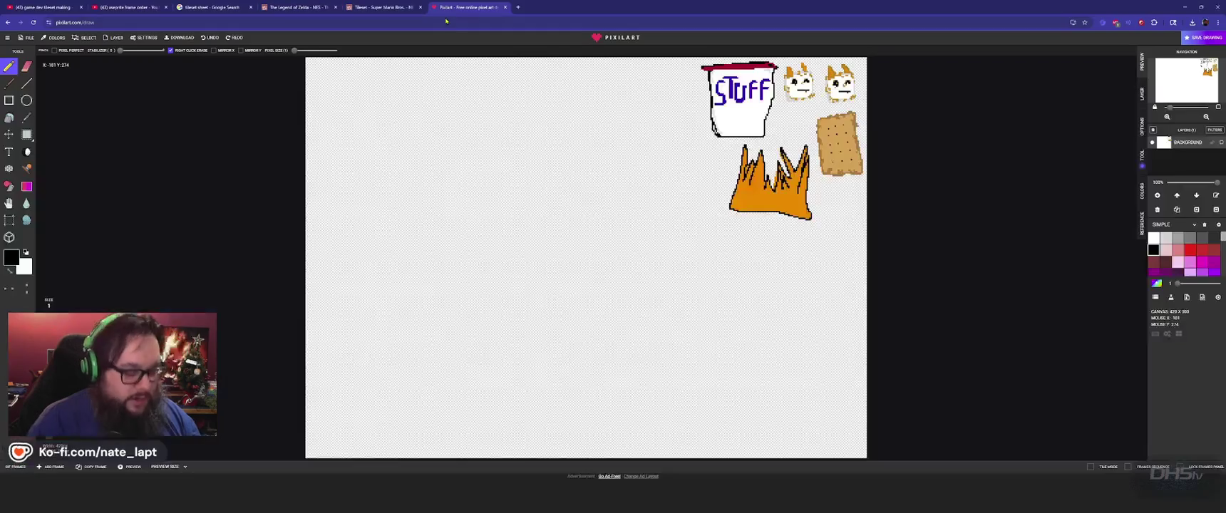
Go to youtube.com/digitalhi5 in a new browser window and expand the channel's '...more' details
key("ctrl+n")
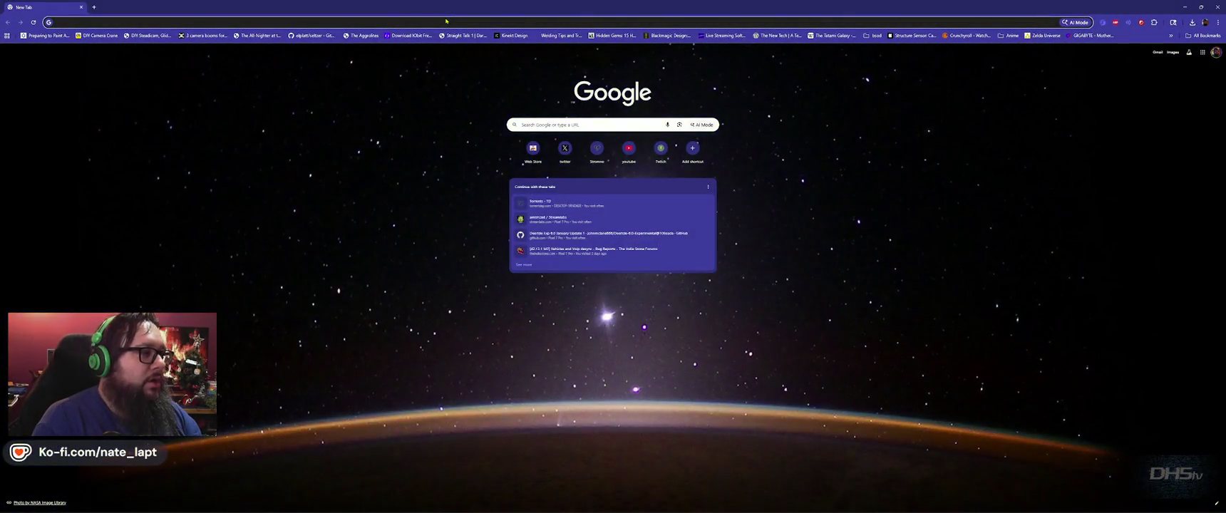
type("youtube.com/")
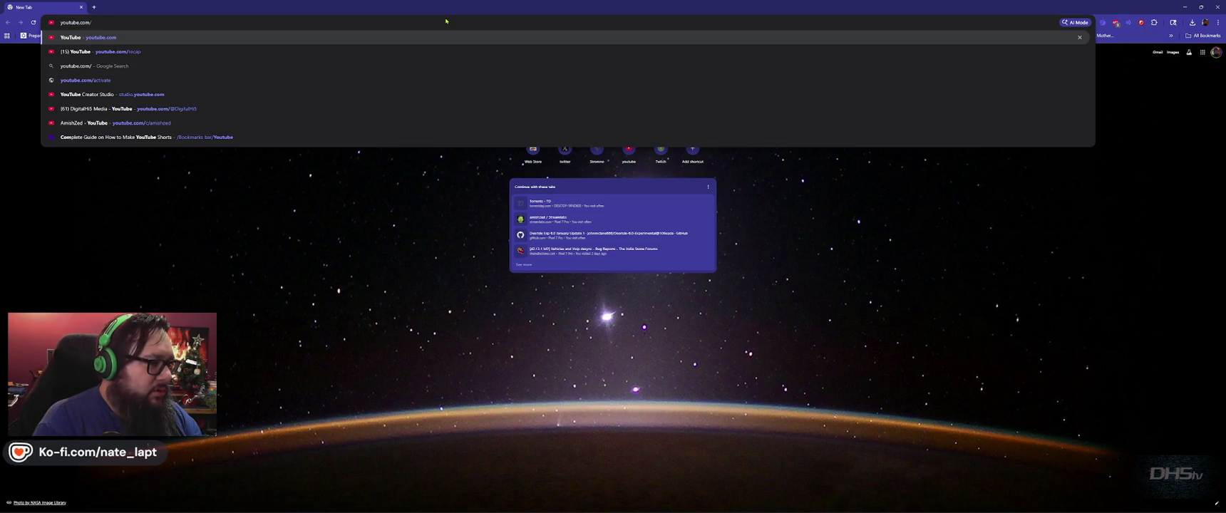
type("digitalhi5")
key("Return")
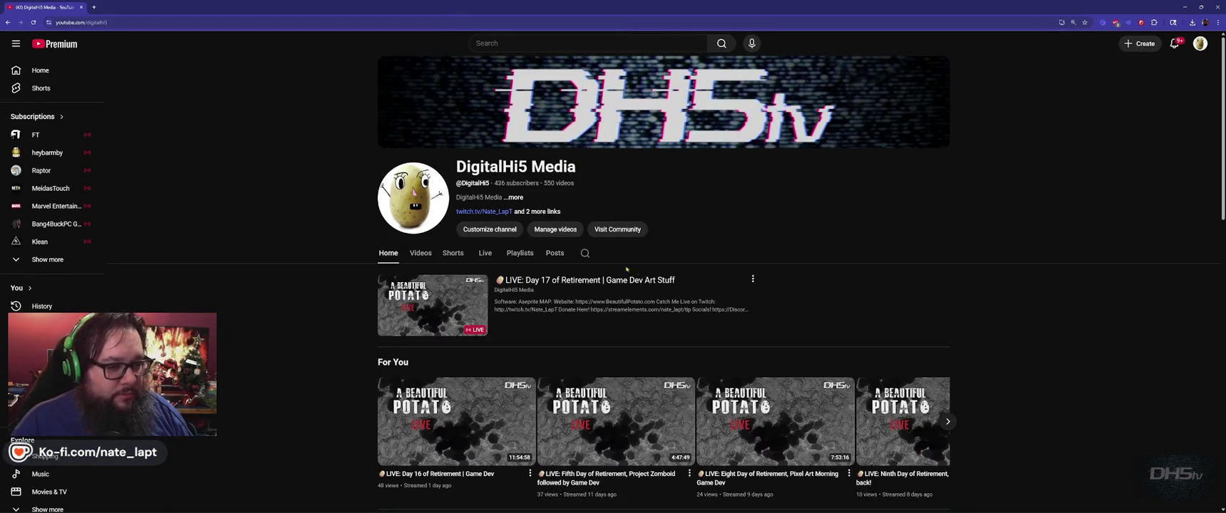
left_click(515, 197)
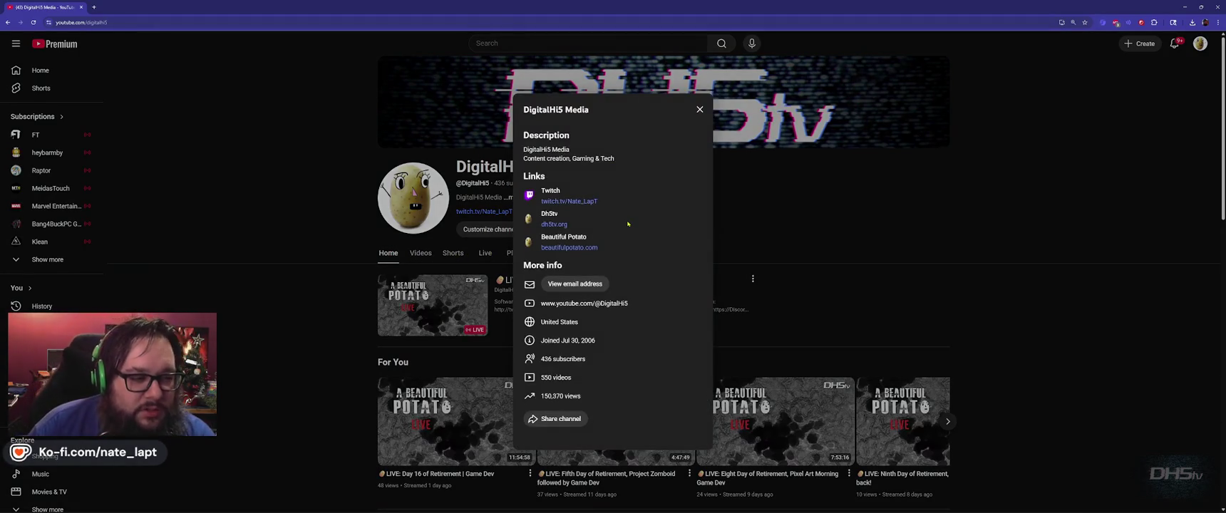